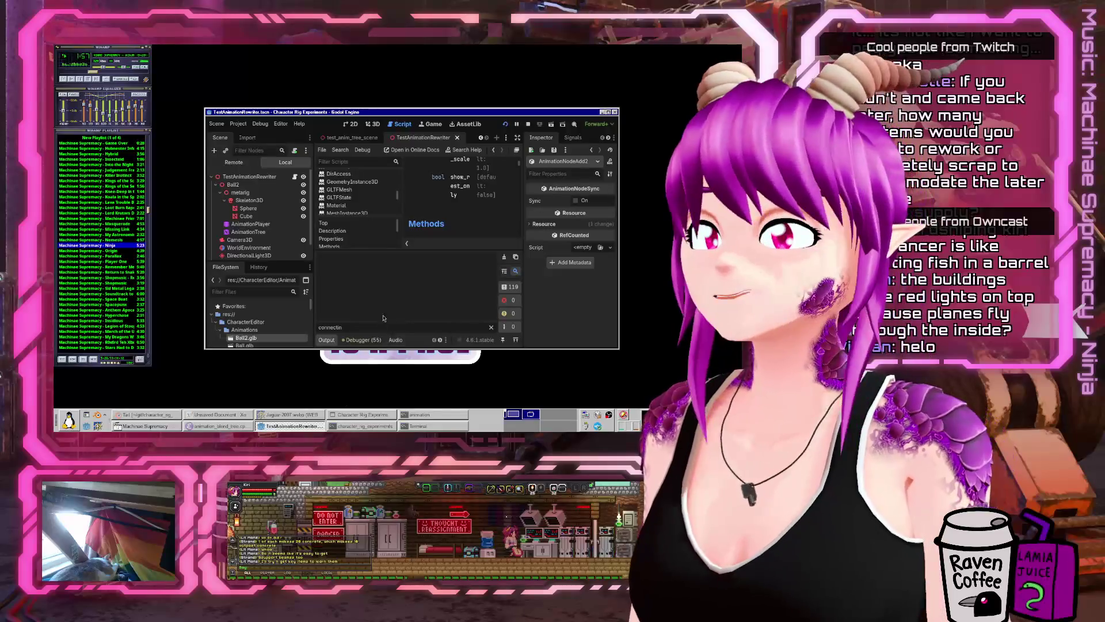
- Maximize the Godot editor and open Notes.md from the FileSystem dock
key("alt+F10")
scroll(144, 353, "down", 5)
scroll(153, 353, "down", 3)
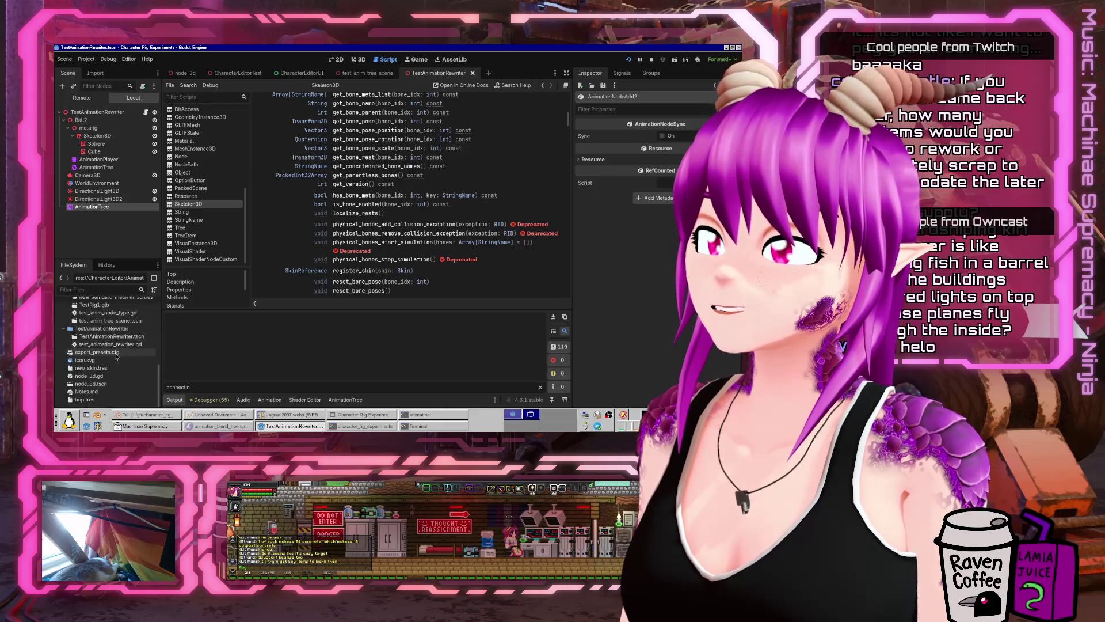
left_click(87, 392)
double_click(87, 393)
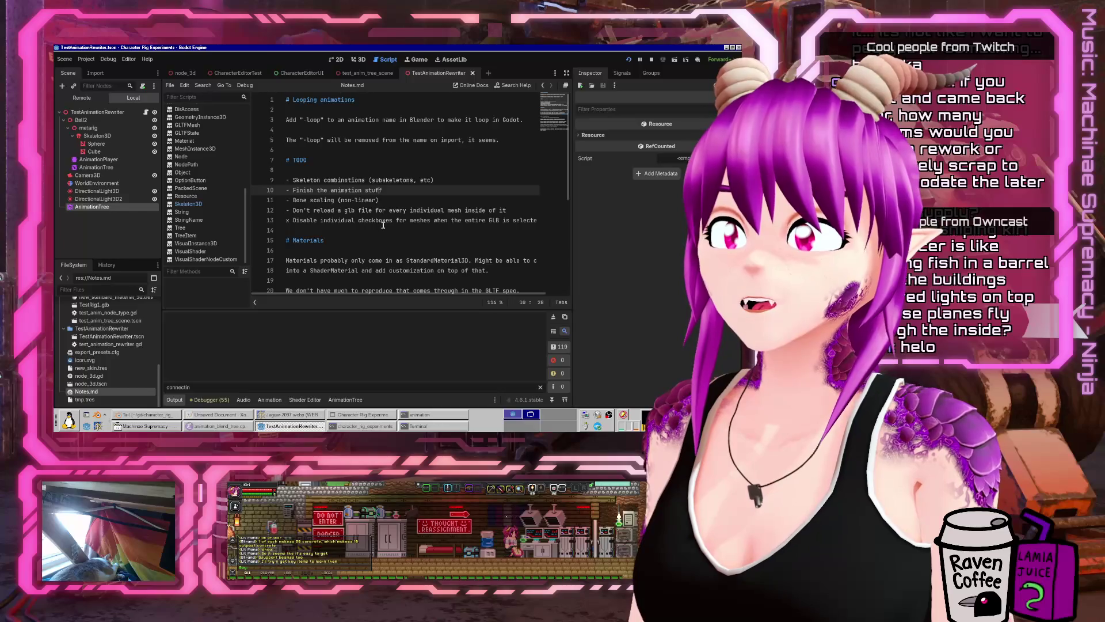
- Read through the TODO items, from skeleton combinations to glb reloading, ending below the list
left_click_drag(403, 192, 226, 176)
left_click(395, 179)
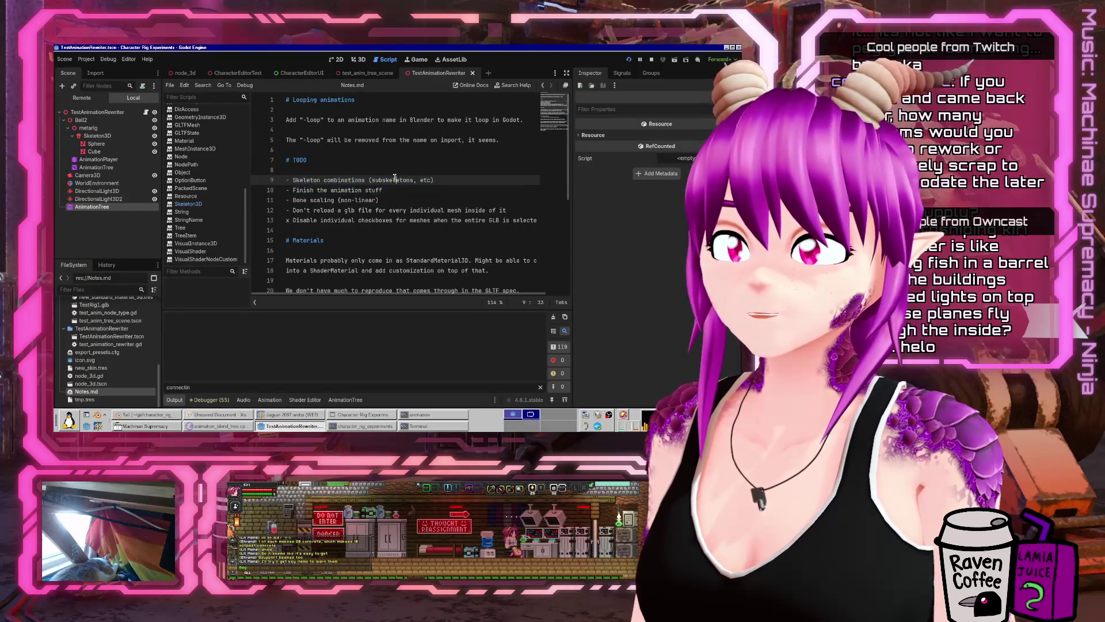
left_click(471, 179)
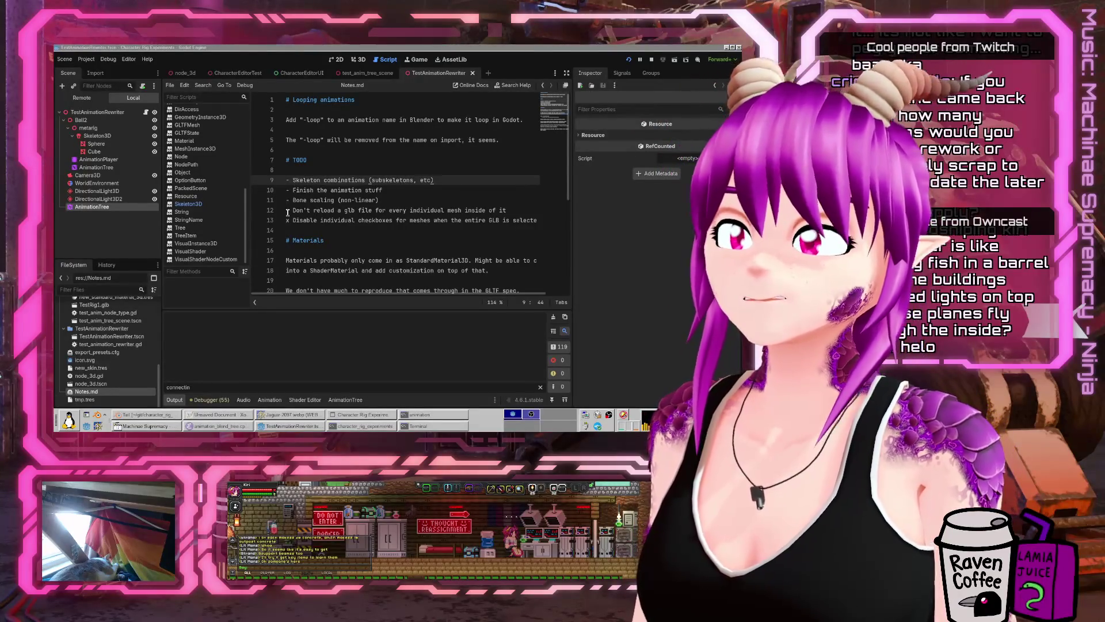
left_click_drag(287, 201, 400, 197)
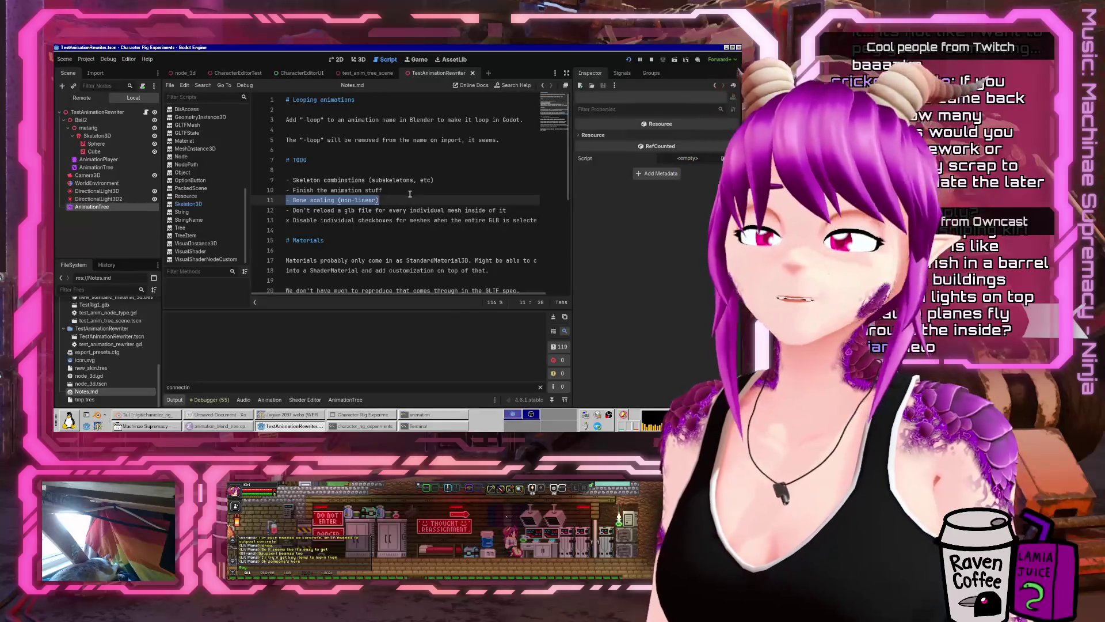
left_click(383, 210)
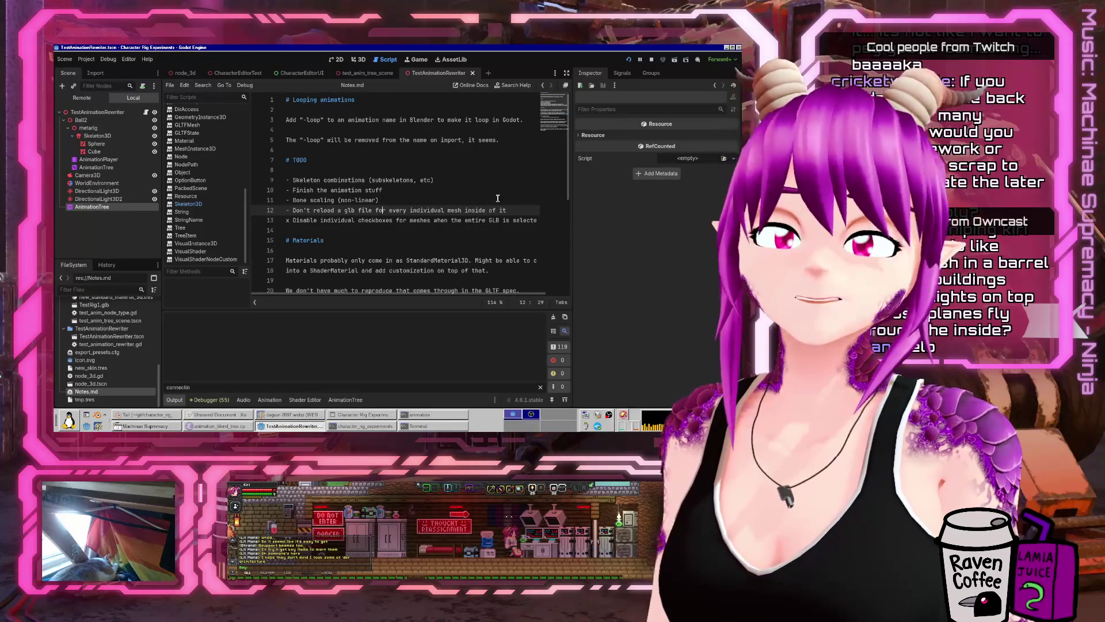
left_click(448, 220)
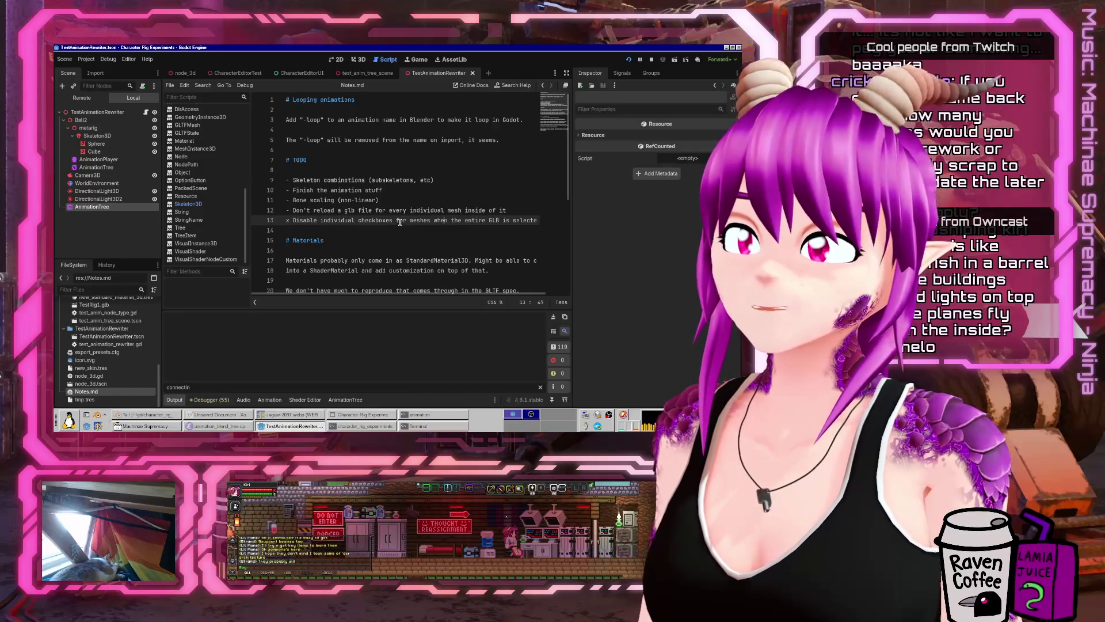
scroll(403, 224, "down", 8)
scroll(397, 221, "up", 8)
left_click(353, 228)
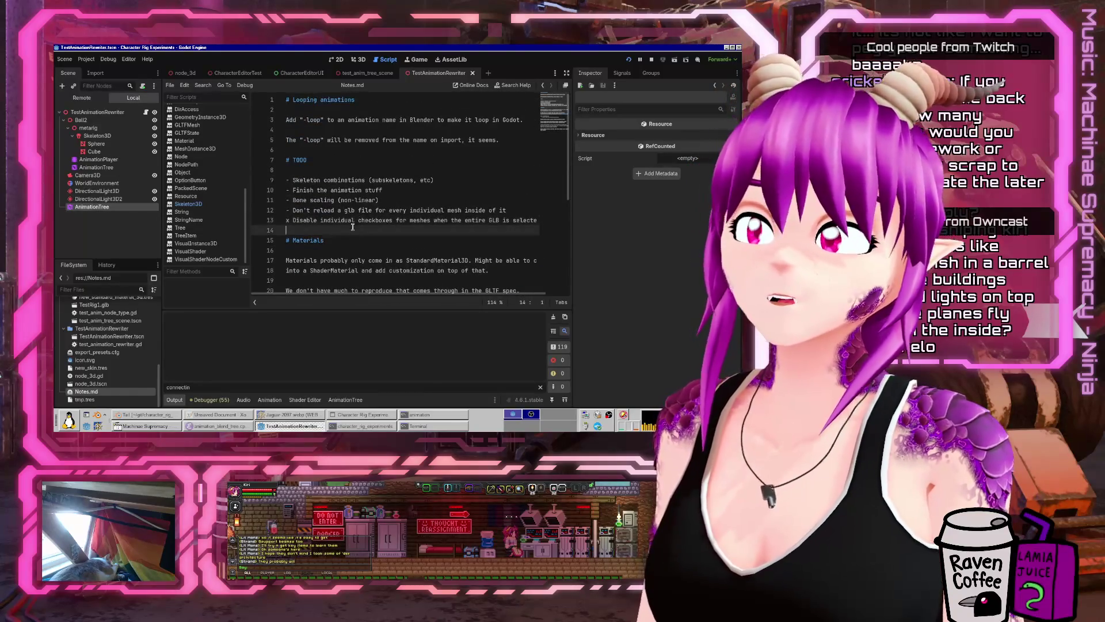
- Add the TODO 'Export JSON-formatted "costume" info.' with sub-item 'Make it a Godot asset kinda thingy'
key("Return")
key("Return")
key("Up")
type("-")
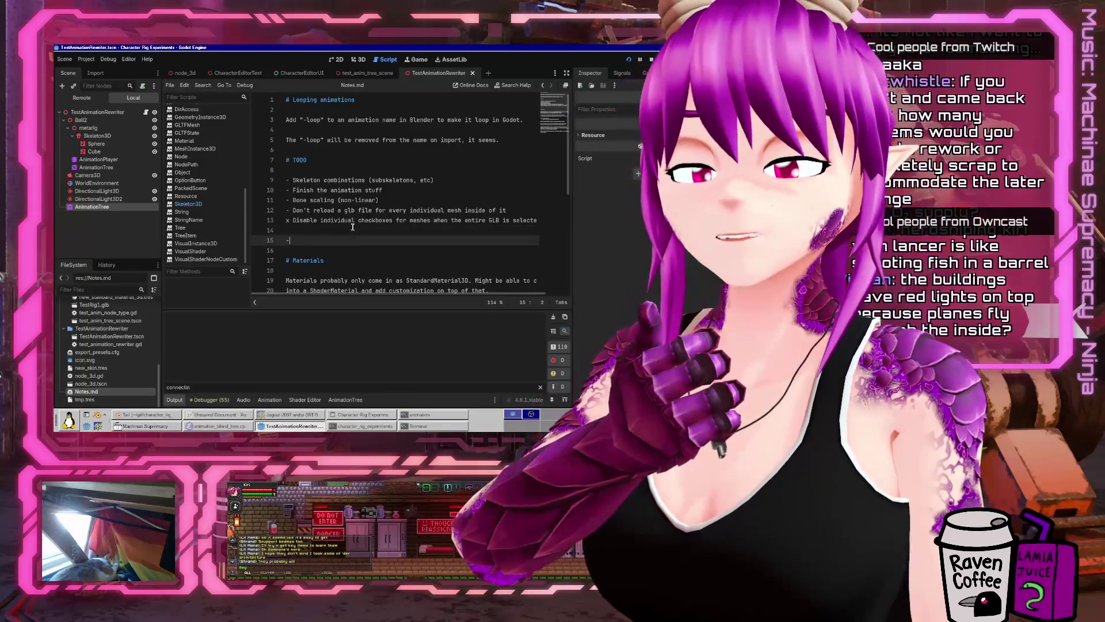
type(" Export JSO")
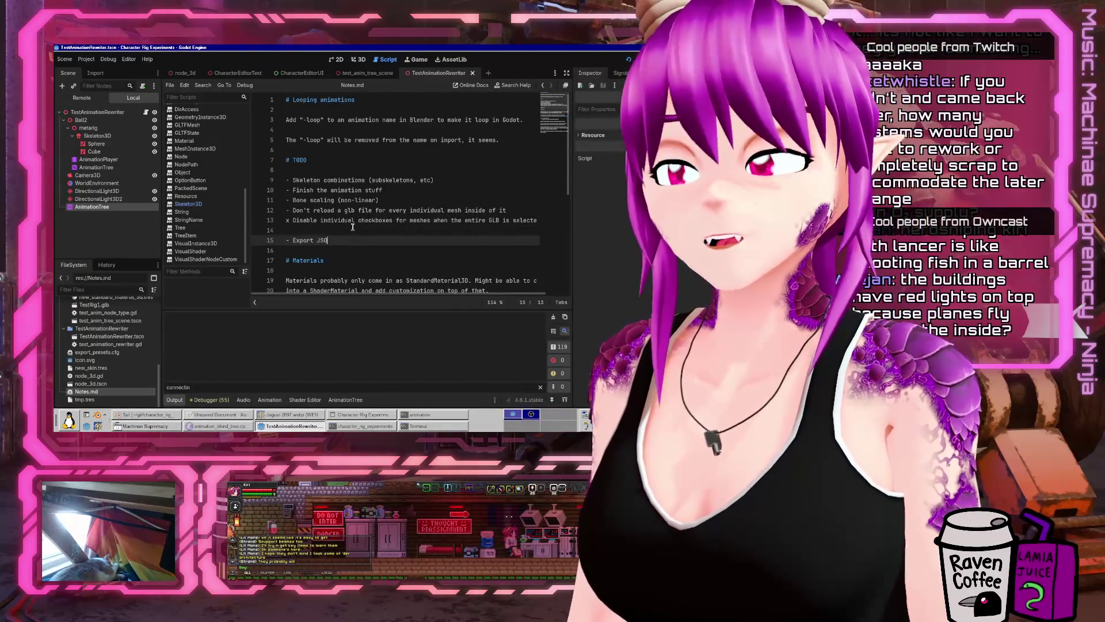
type("N-formatted \"costu")
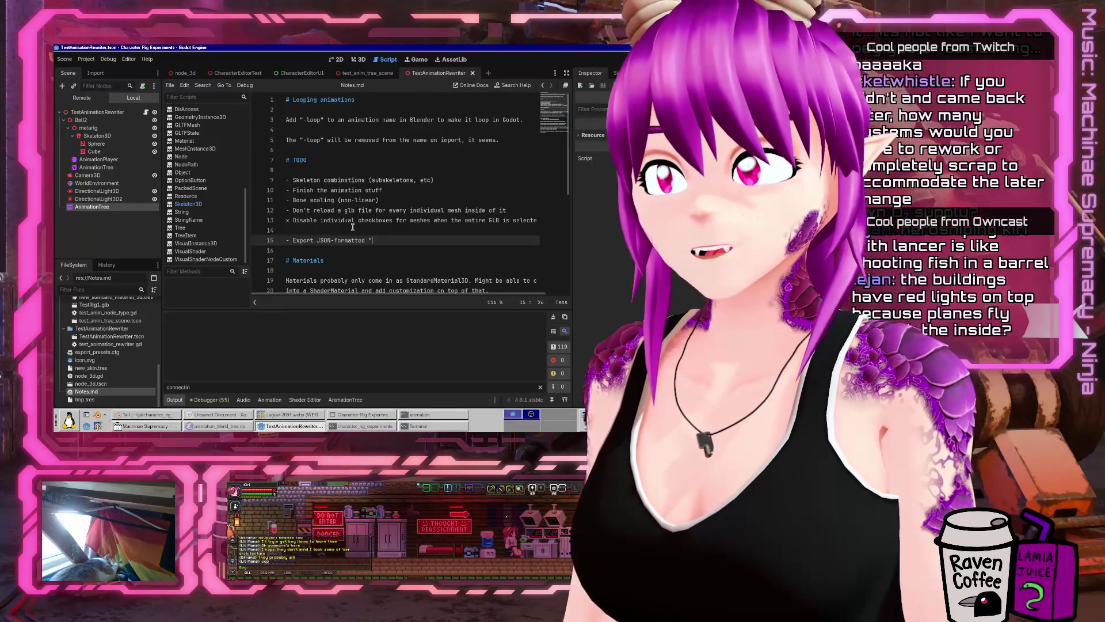
type("me\" ")
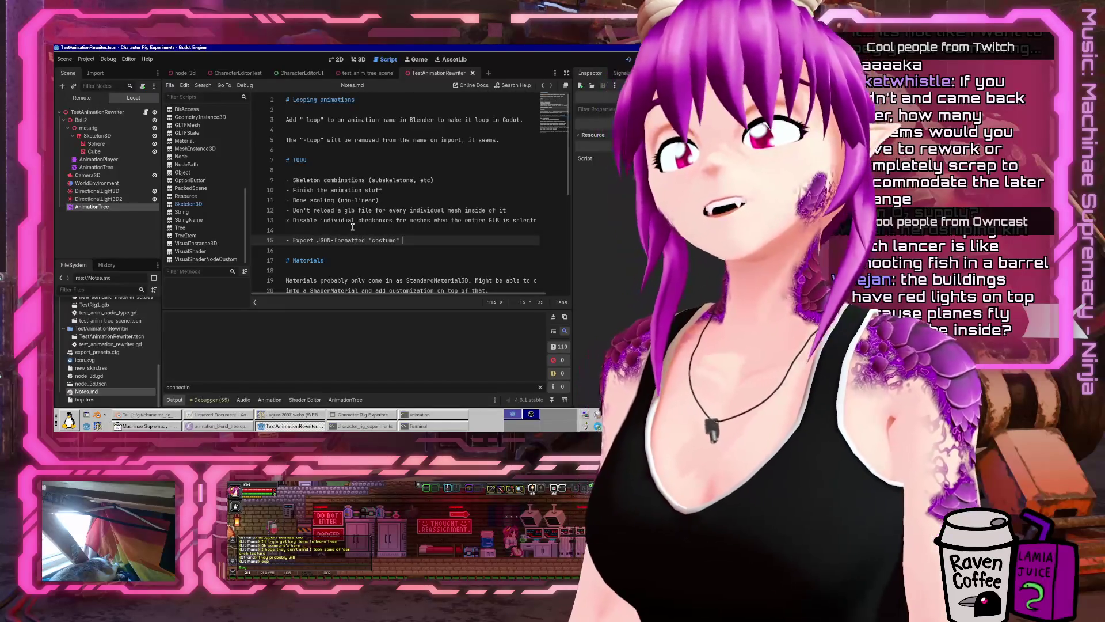
type("info")
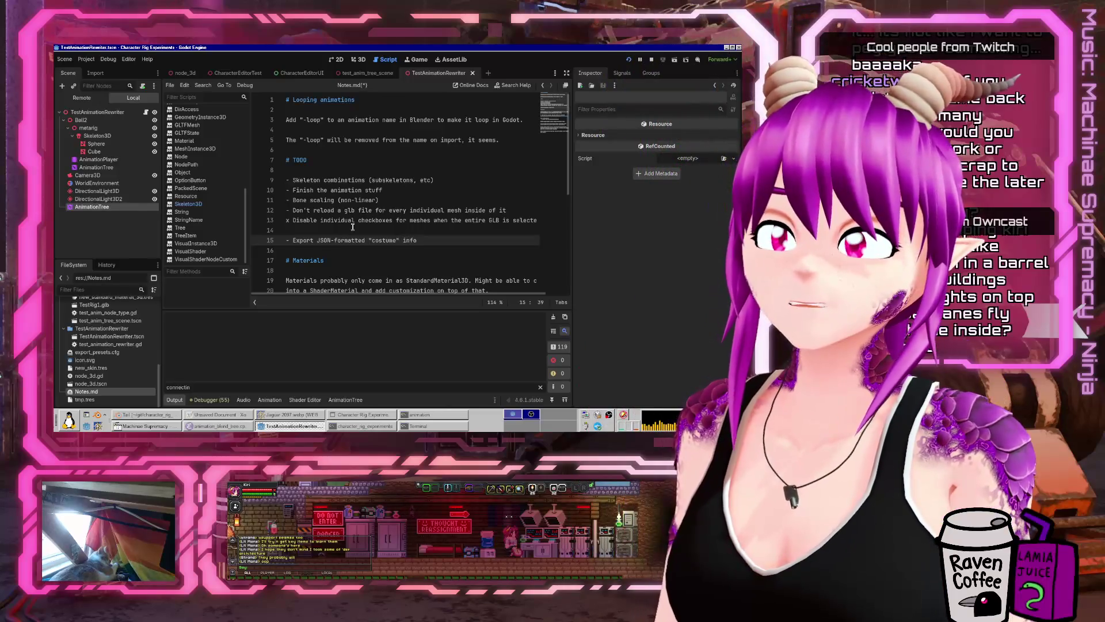
type(".")
key("Return")
type("- ")
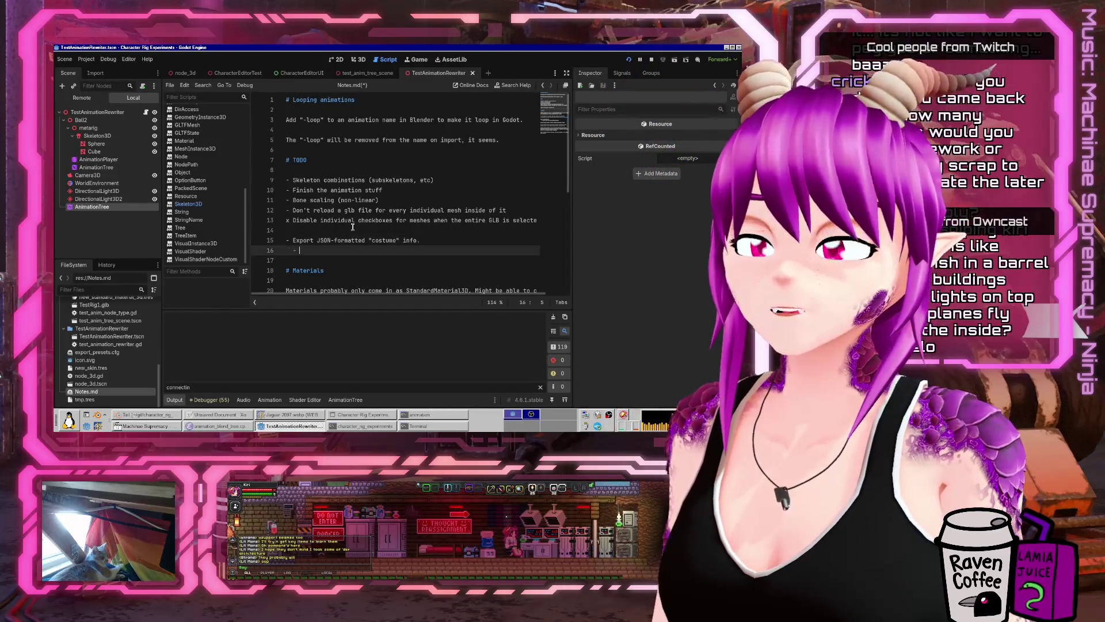
type("Make it a Godot asset kinda thingy")
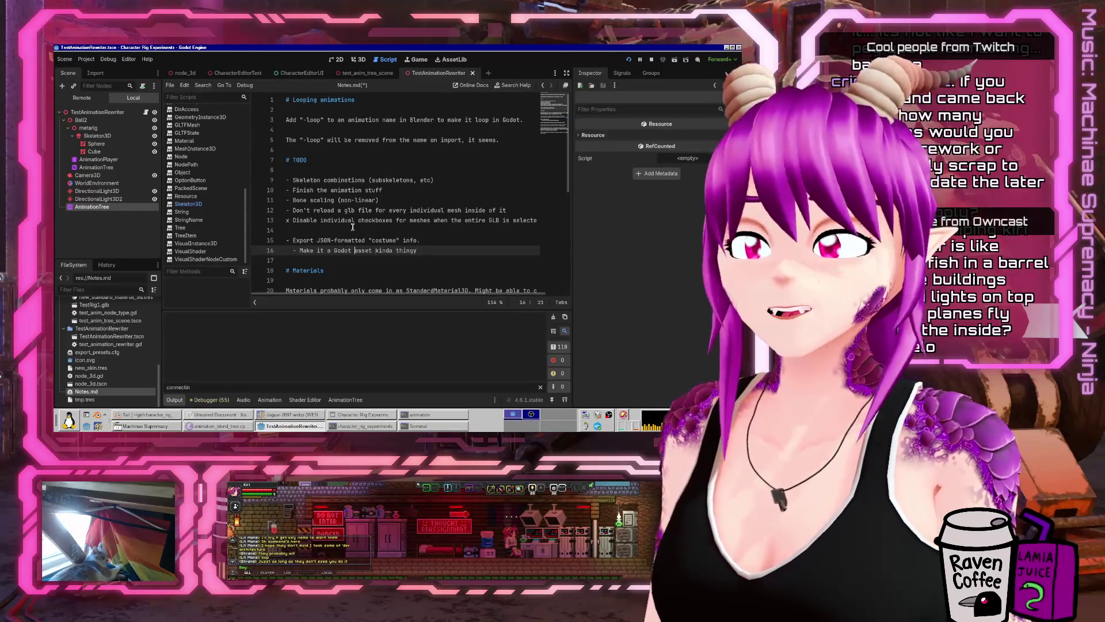
key("shift+End")
type("type")
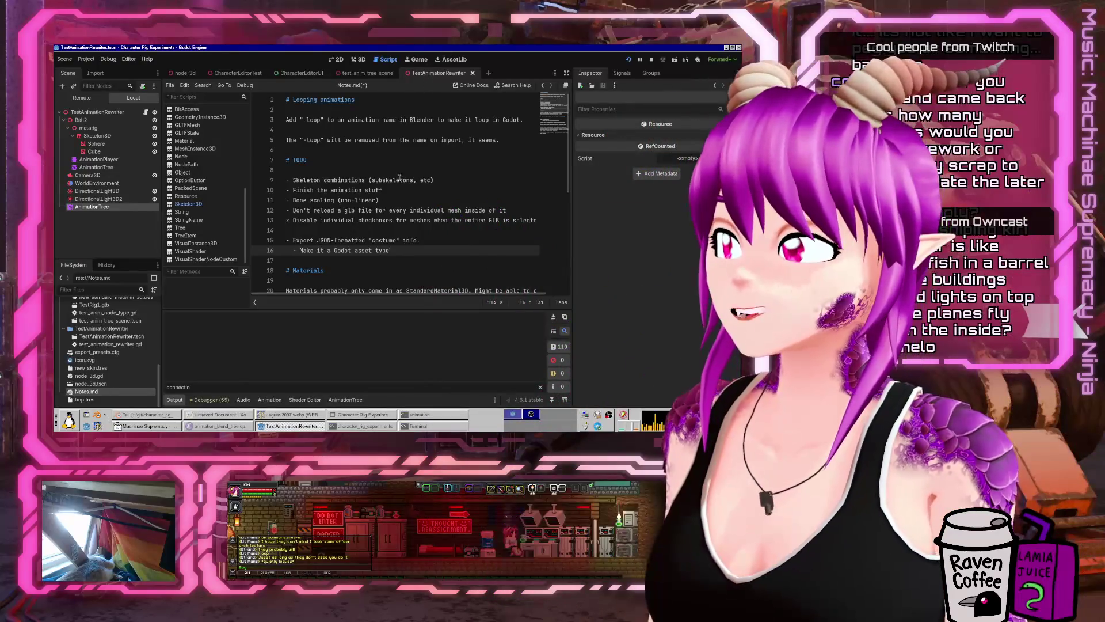
left_click(425, 228)
- Dismiss the class documentation search and type 'godot custom asset' into a new Firefox tab
left_click(511, 85)
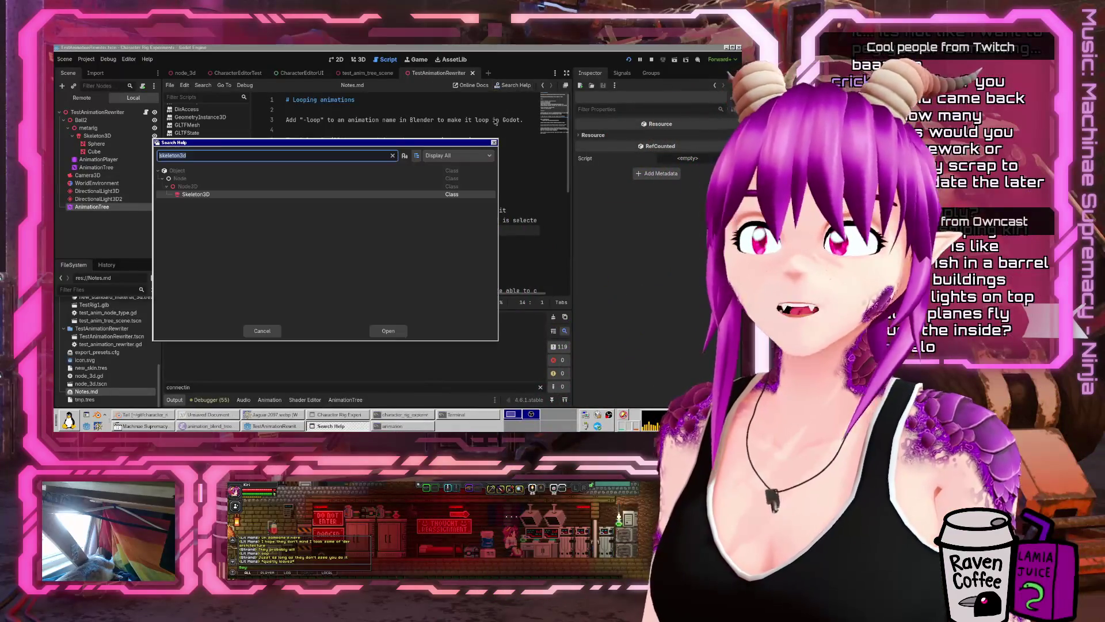
left_click(493, 144)
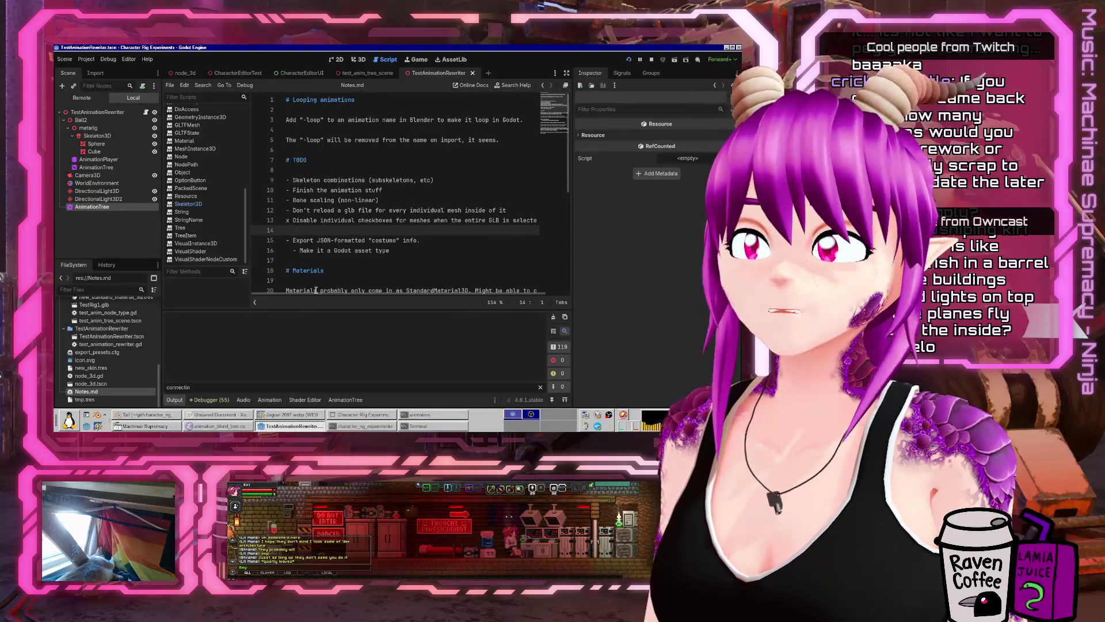
left_click(266, 418)
key("ctrl+t")
type("godot custom asset type")
- Run the search, open the Godot docs Resources page, and scroll to 'Creating your own resources'
key("Return")
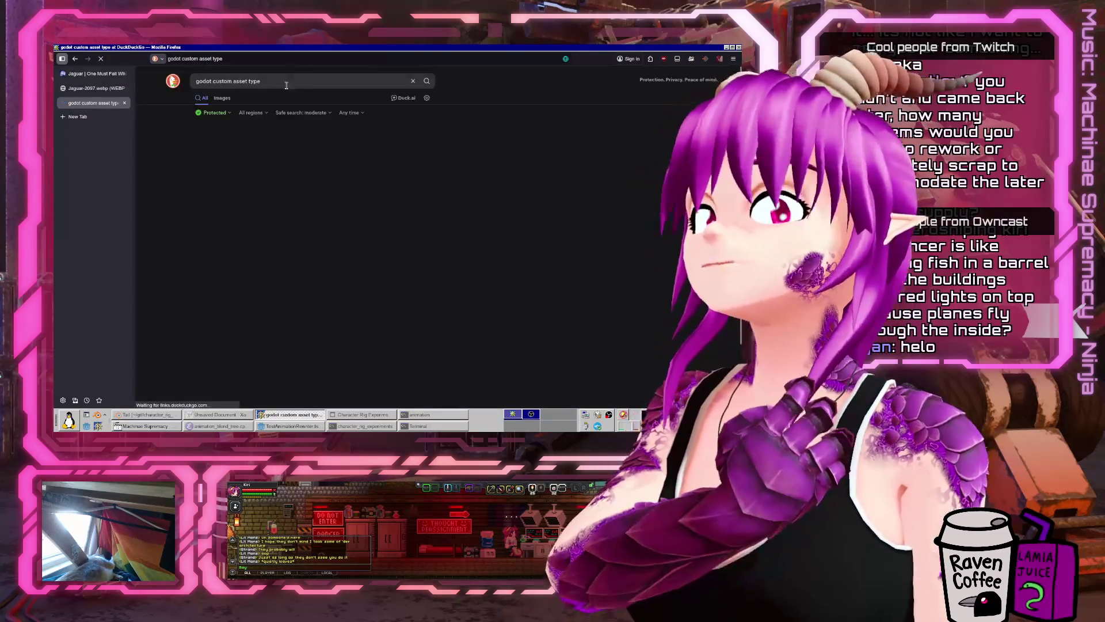
left_click(252, 206)
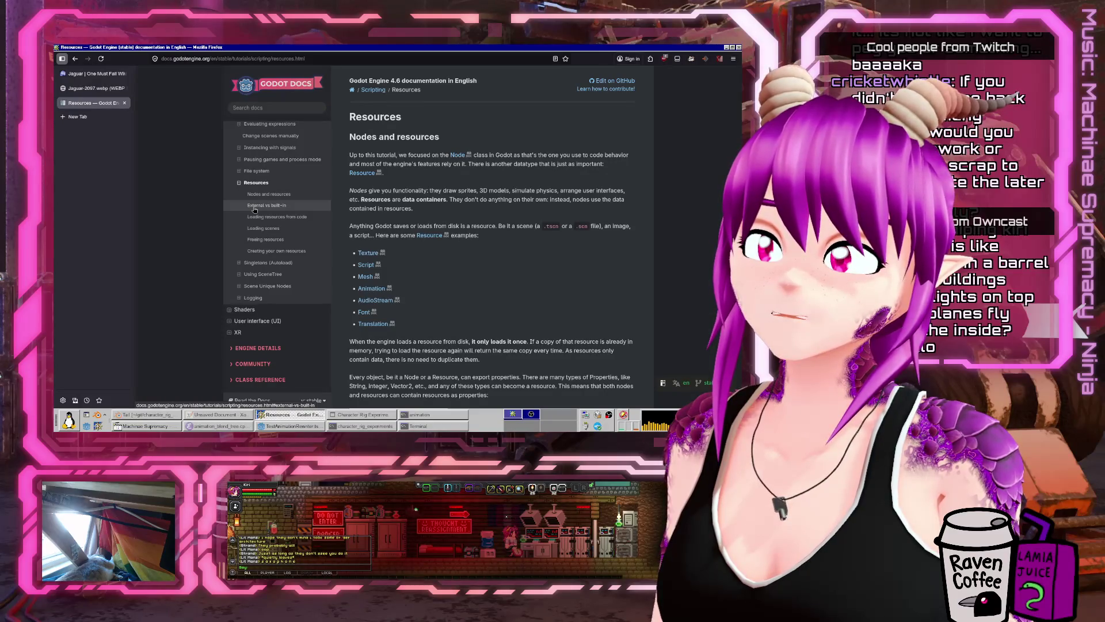
scroll(492, 282, "down", 4)
scroll(493, 282, "down", 3)
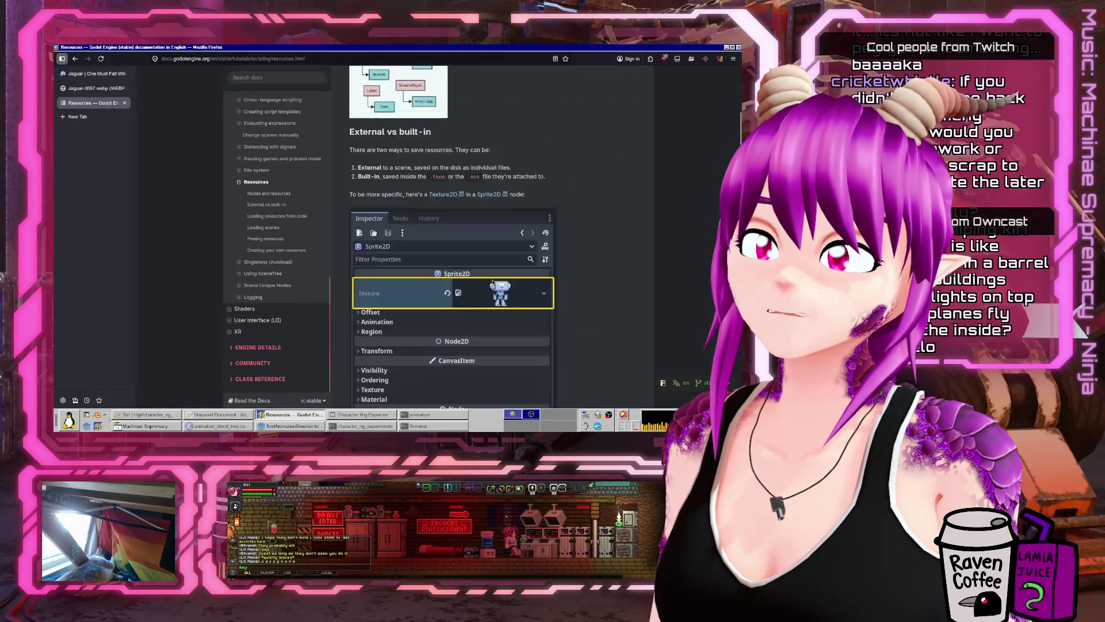
scroll(493, 282, "down", 3)
scroll(493, 282, "down", 7)
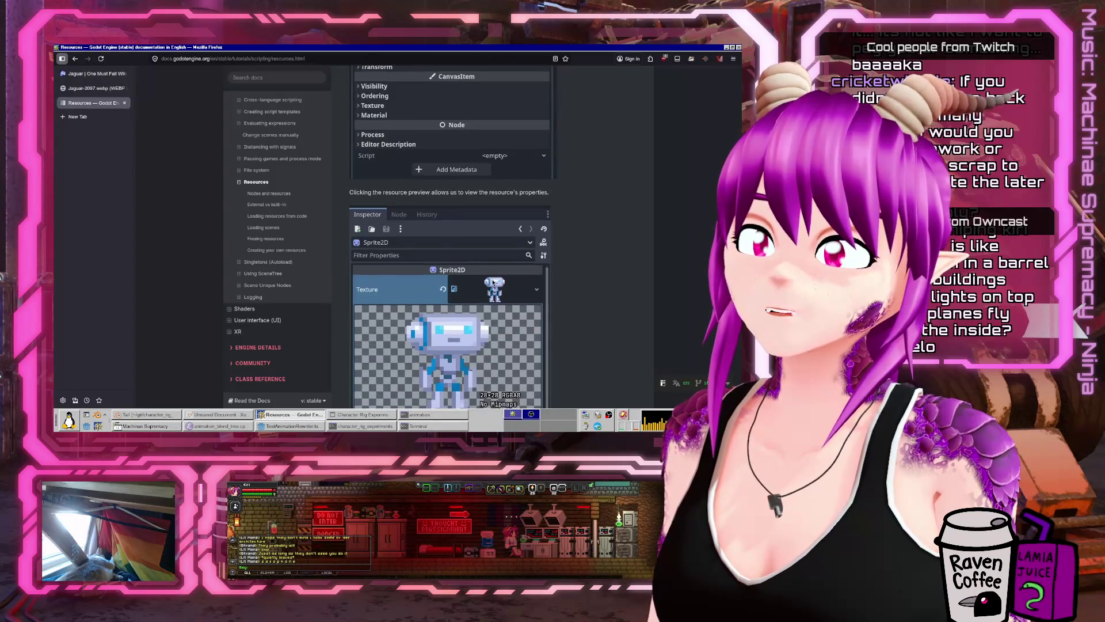
scroll(493, 284, "down", 3)
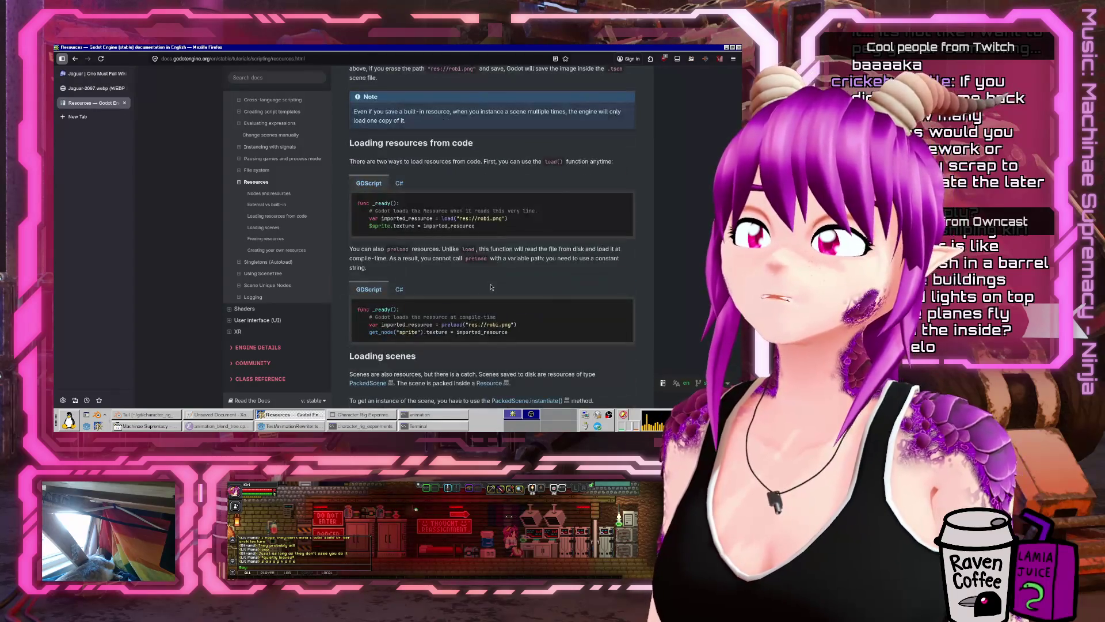
scroll(491, 287, "down", 2)
scroll(491, 287, "down", 3)
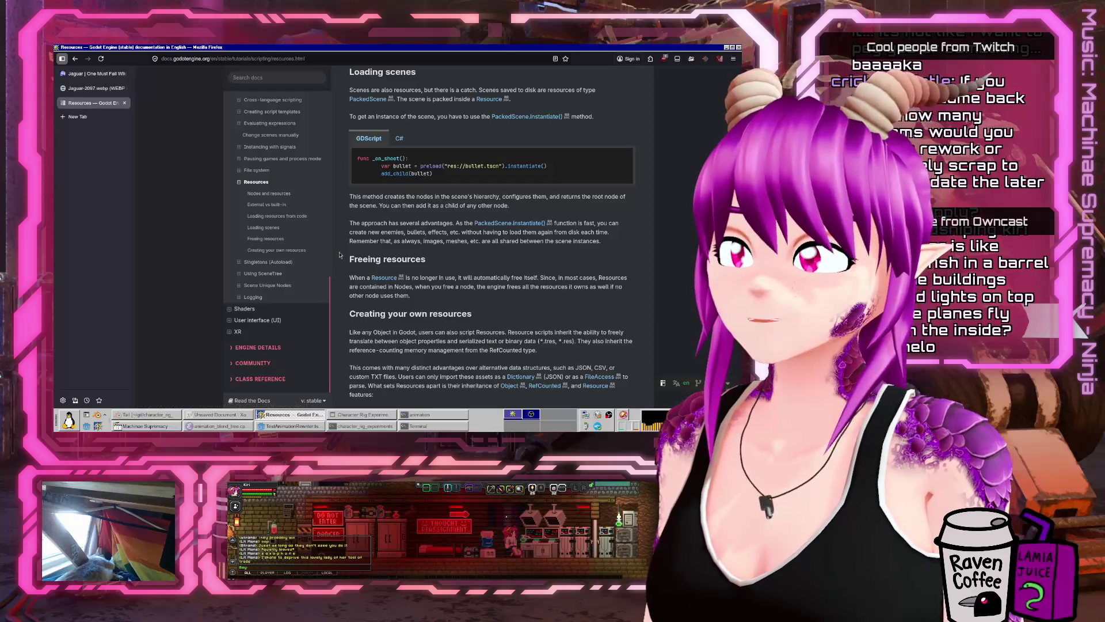
left_click(304, 251)
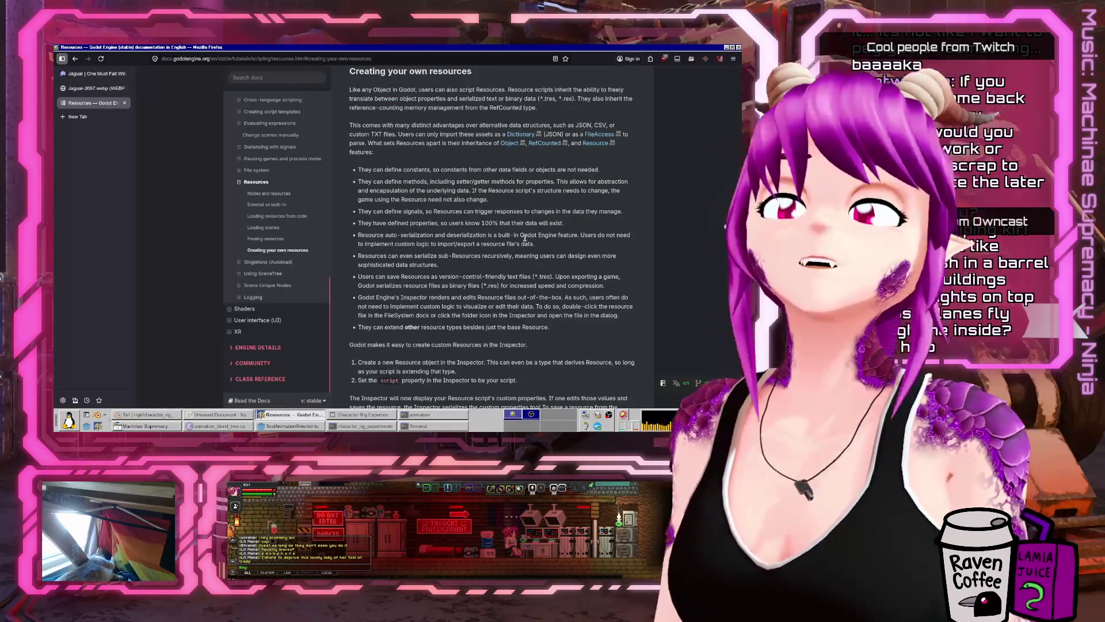
- Read the custom-resource feature list, including Resource auto-serialization, then return to the Godot editor
scroll(525, 238, "up", 3)
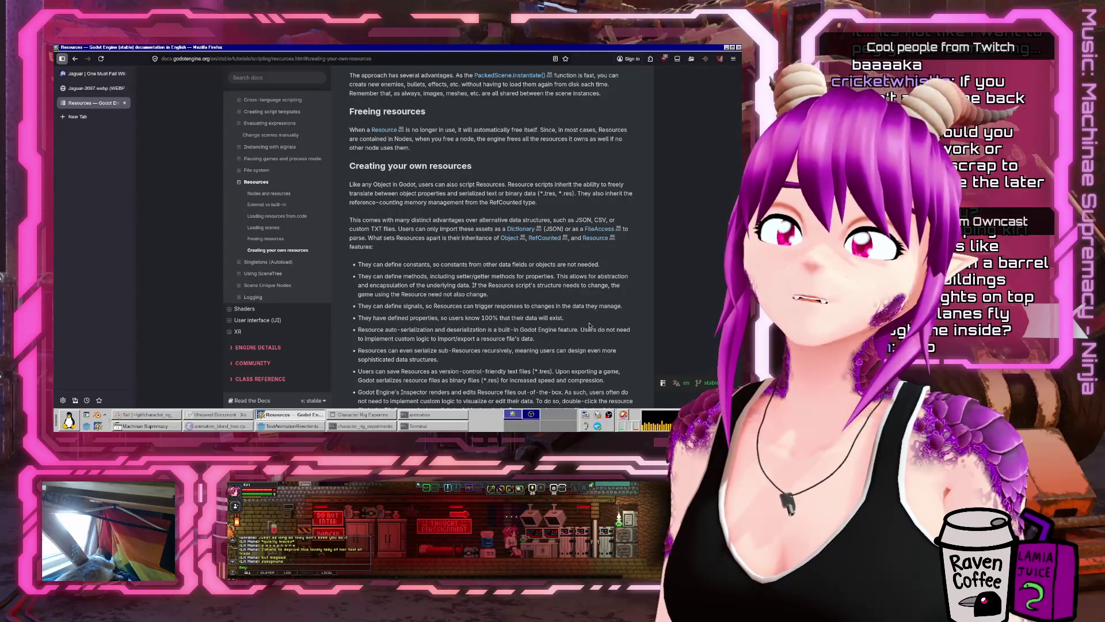
scroll(588, 325, "down", 5)
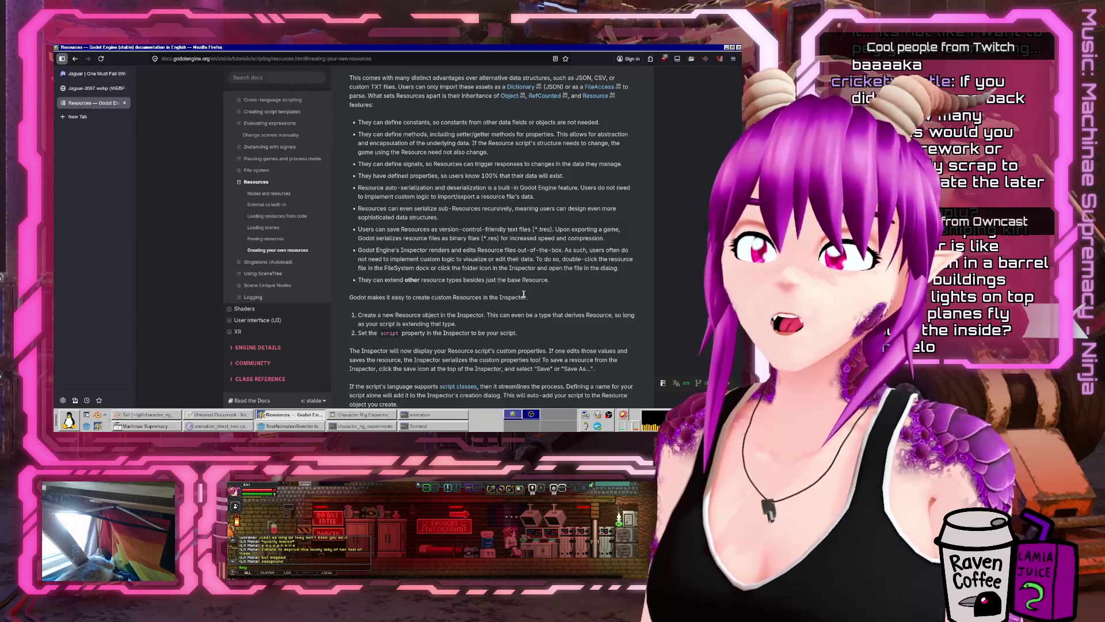
left_click_drag(369, 189, 597, 197)
left_click(596, 197)
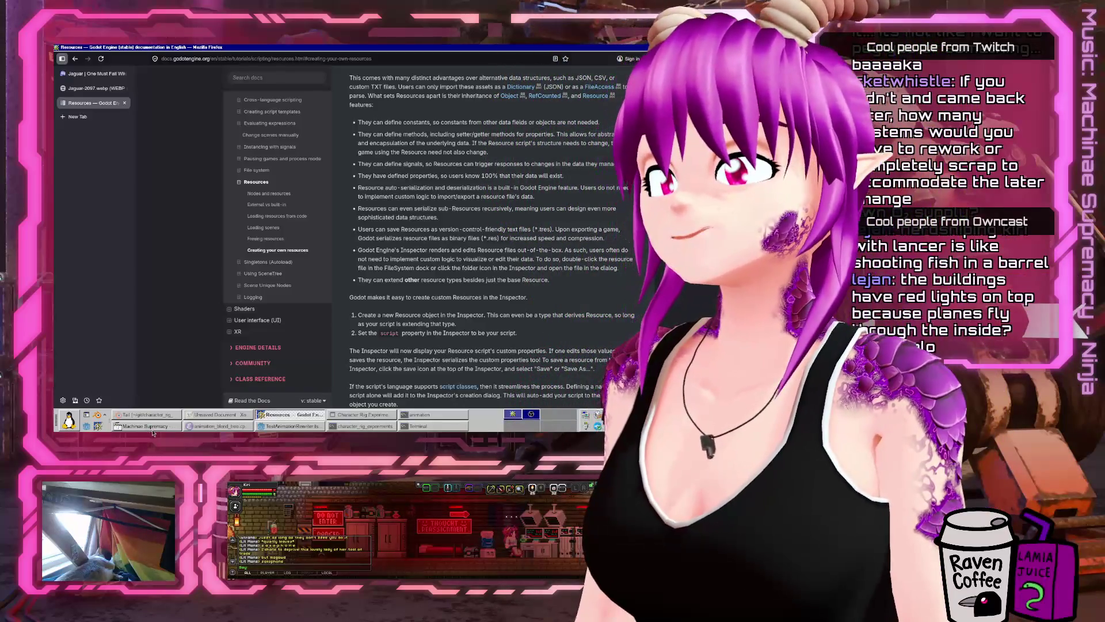
left_click(289, 426)
- Put away the rig experiment window and change line 15 to 'Export formatted "costume" info'
left_click(355, 418)
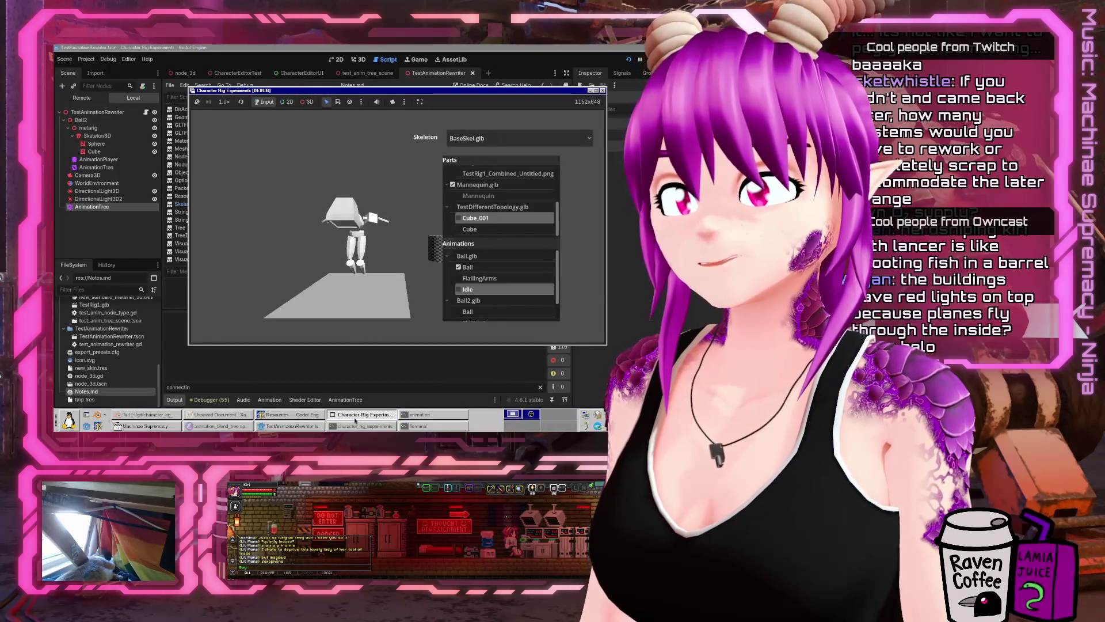
left_click(355, 419)
left_click(420, 255)
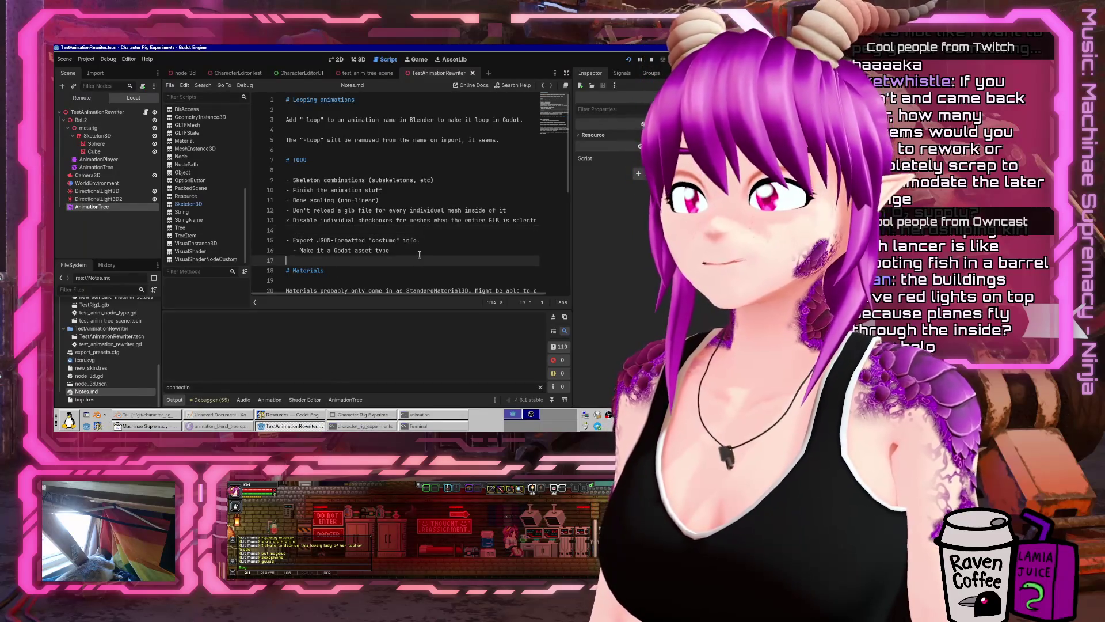
left_click(370, 238)
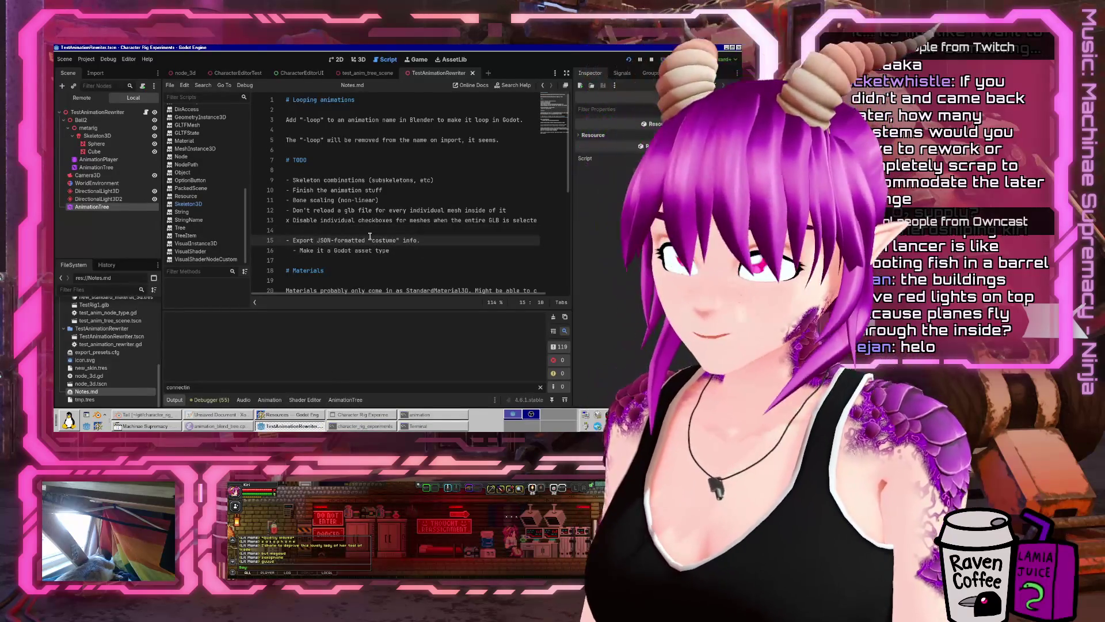
key("Delete")
key("Delete")
key("Delete")
key("Delete")
type("f")
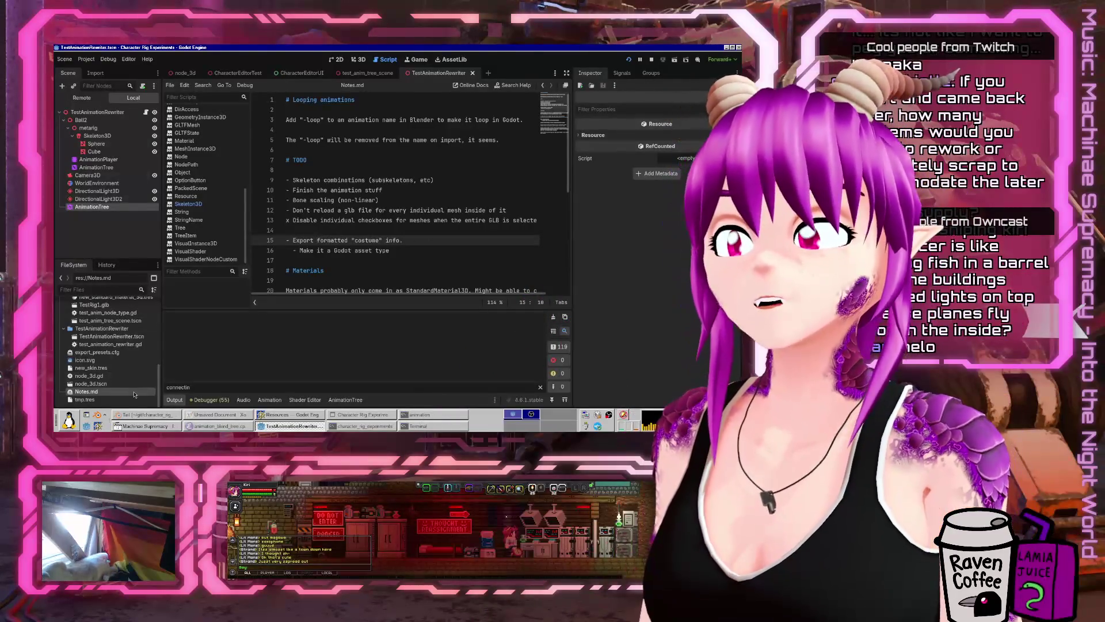
left_click(175, 399)
- Add a character node type TODO with 'How will this work with animations?' and an editor-usability note, then save
left_click(417, 258)
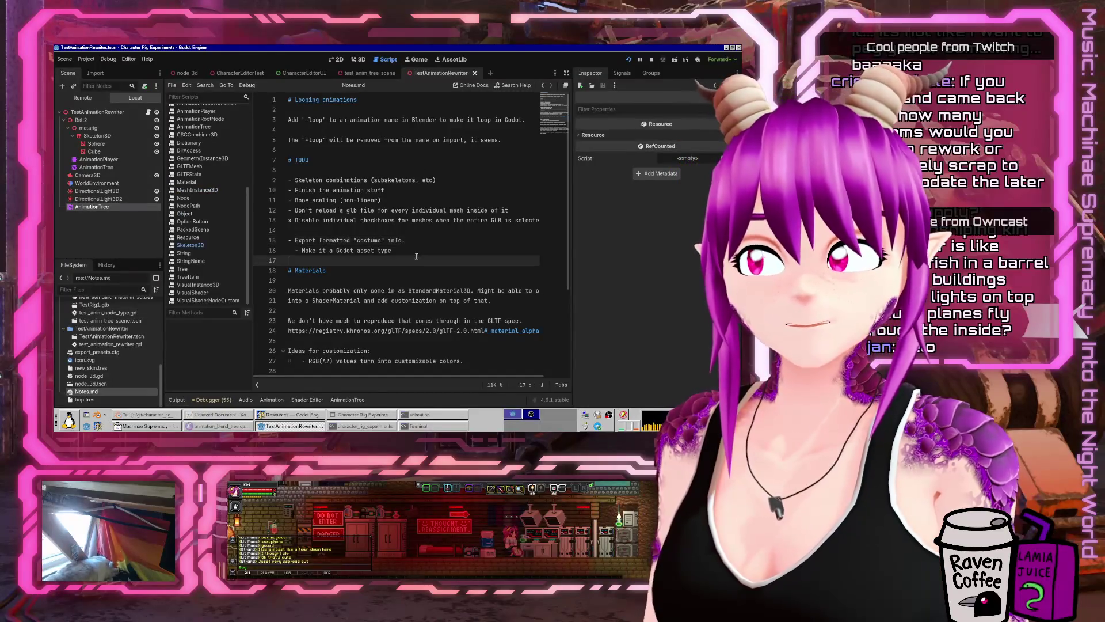
type("-0")
key("Return")
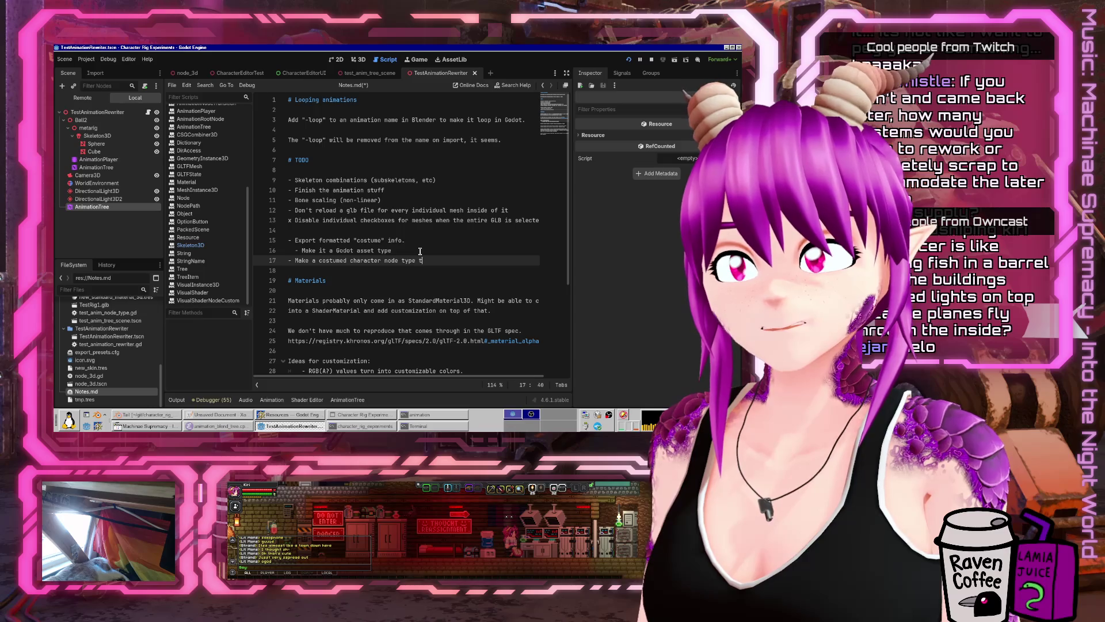
type("hingy")
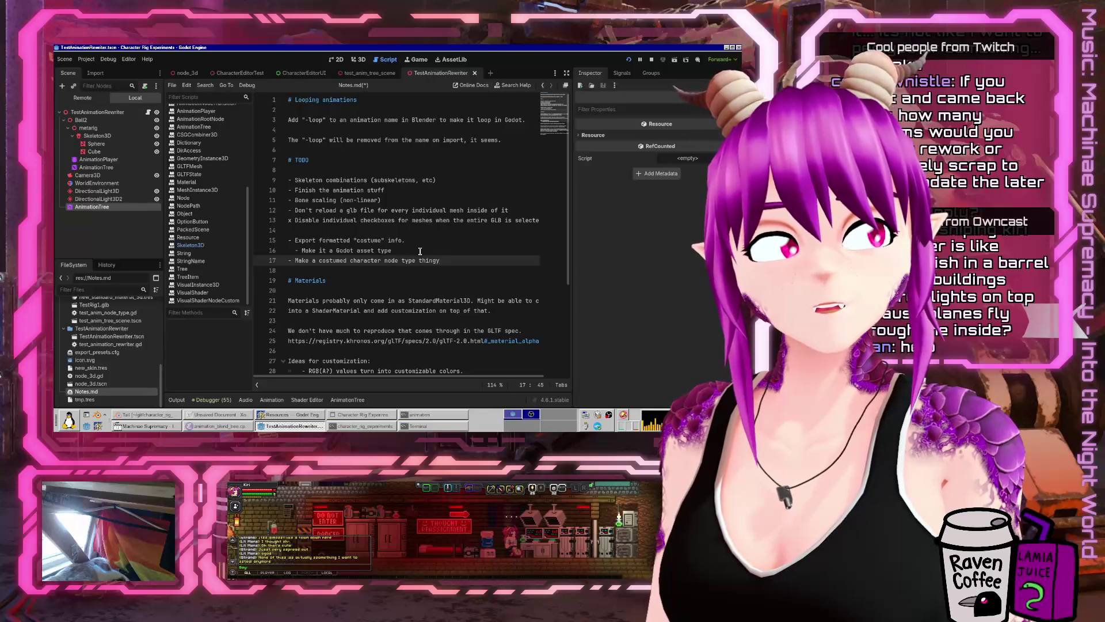
key("Return")
type("- How ")
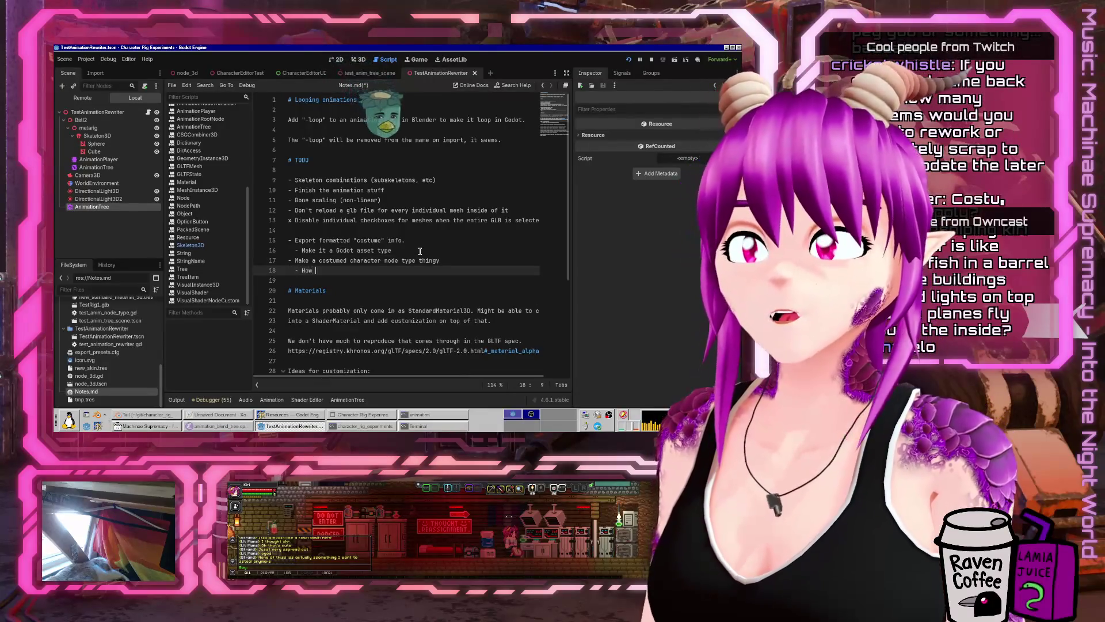
type("will this work wit")
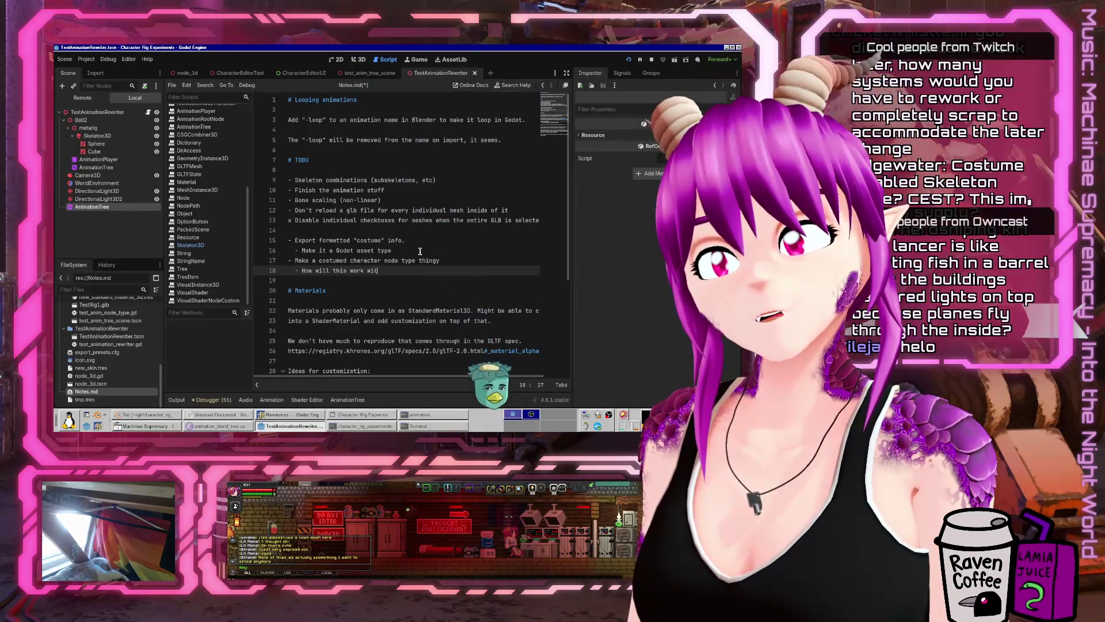
type("h animations")
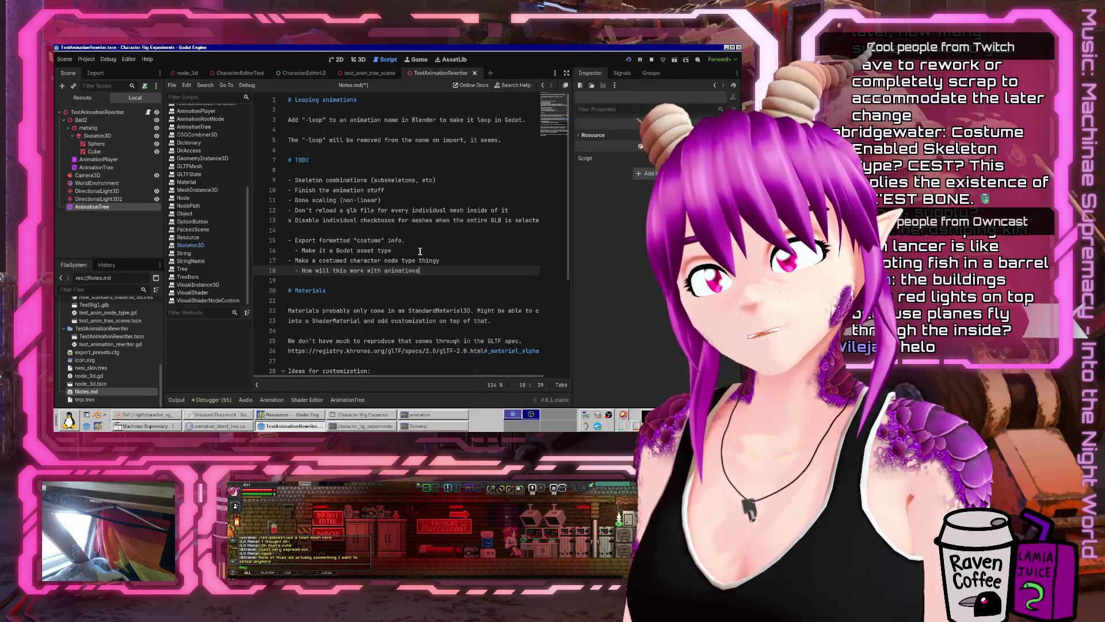
type("?")
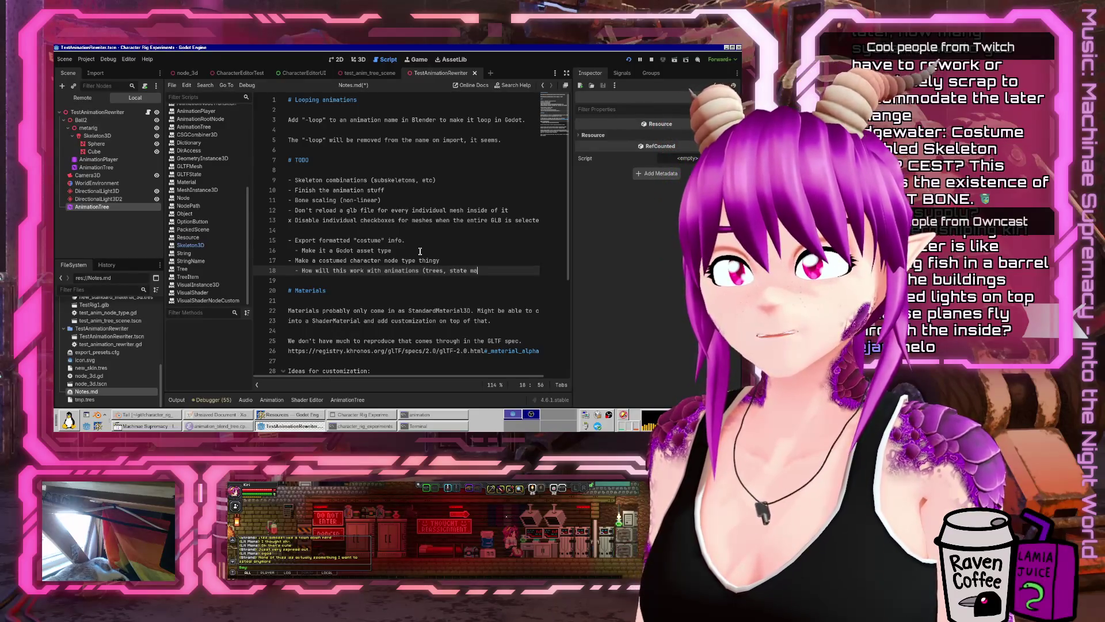
type("chines")
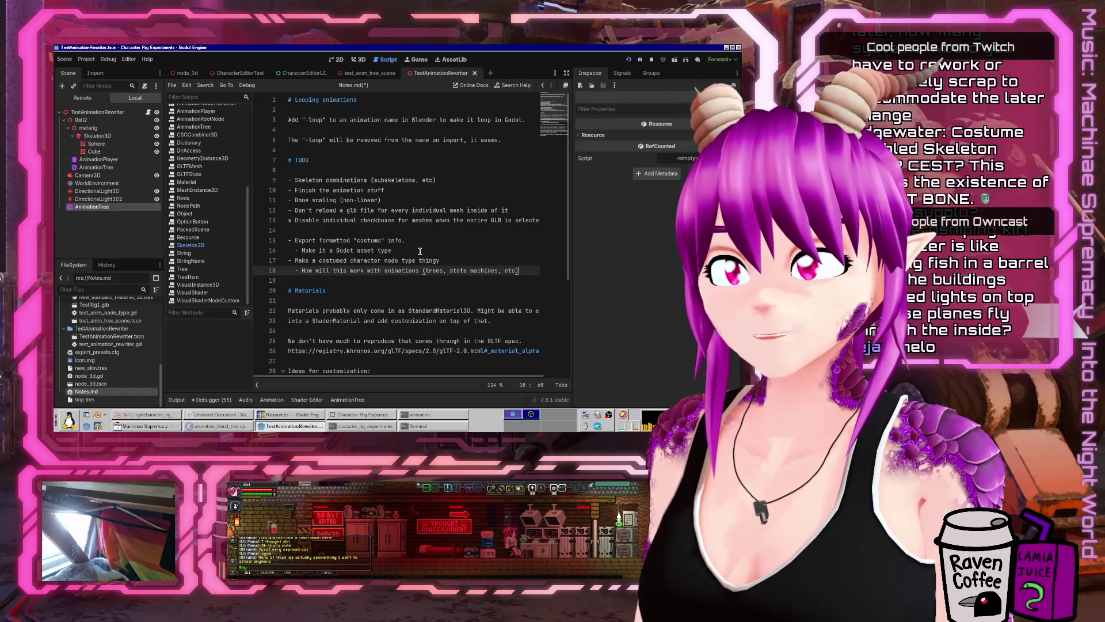
key("Return")
type("- H")
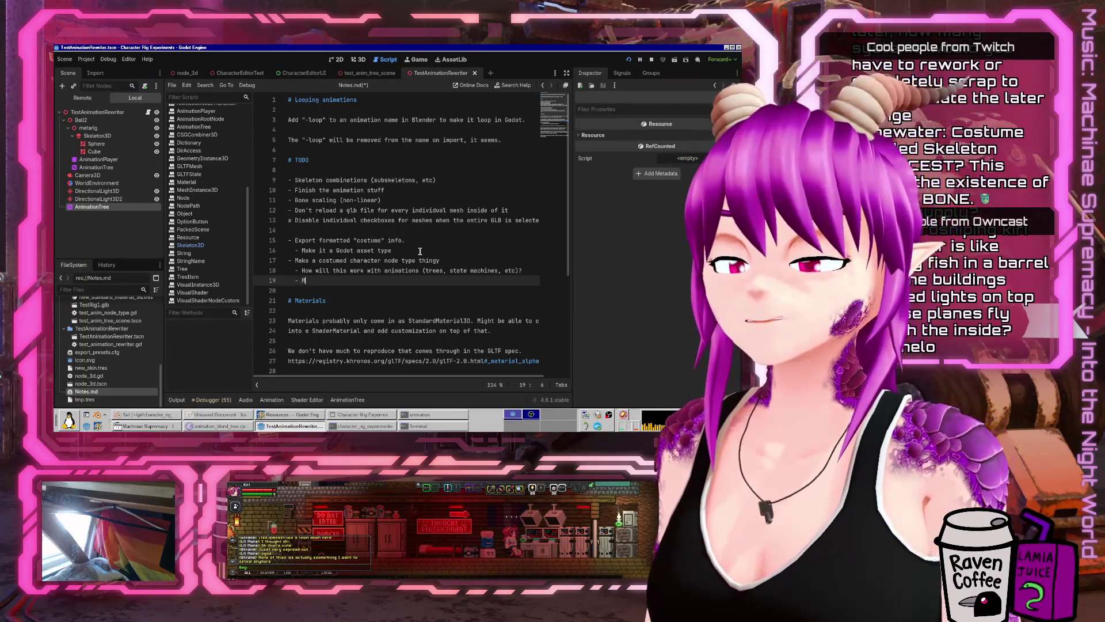
type("Must be usable in editor")
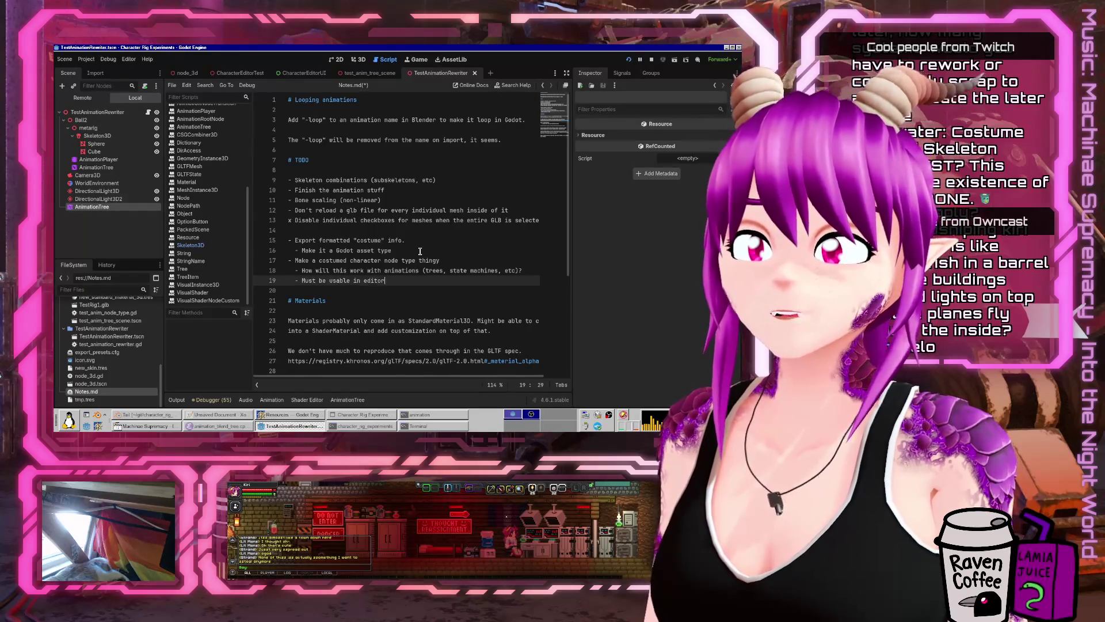
key("Return")
key("ctrl+s")
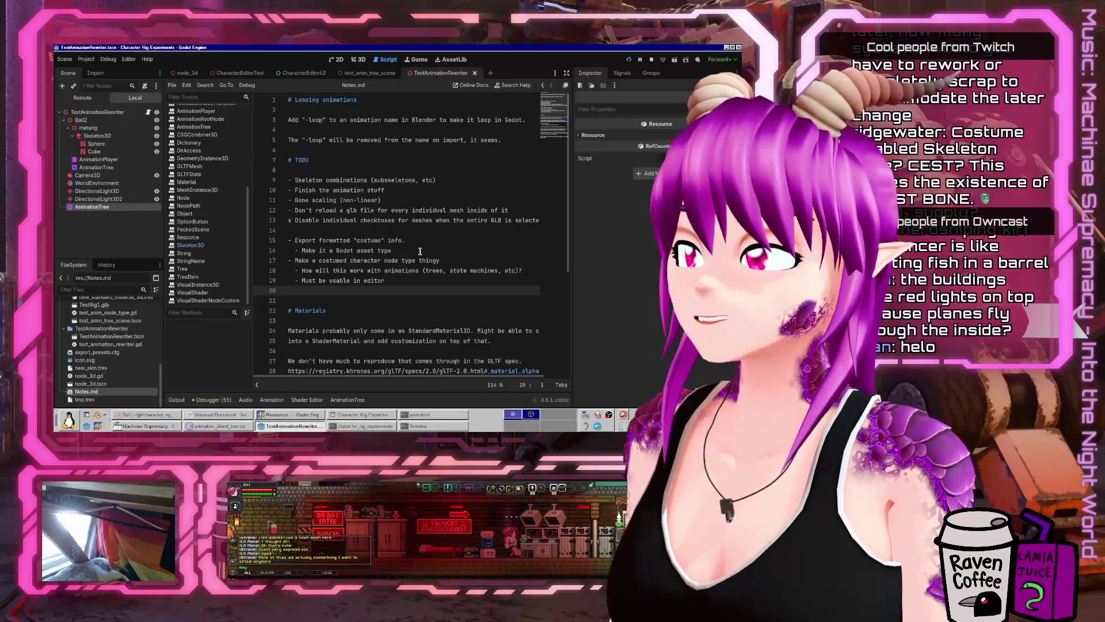
- Add 'live on the outside, and reference the AnimationPlayer inside of it?' under the animations question
key("Up")
key("Up")
key("End")
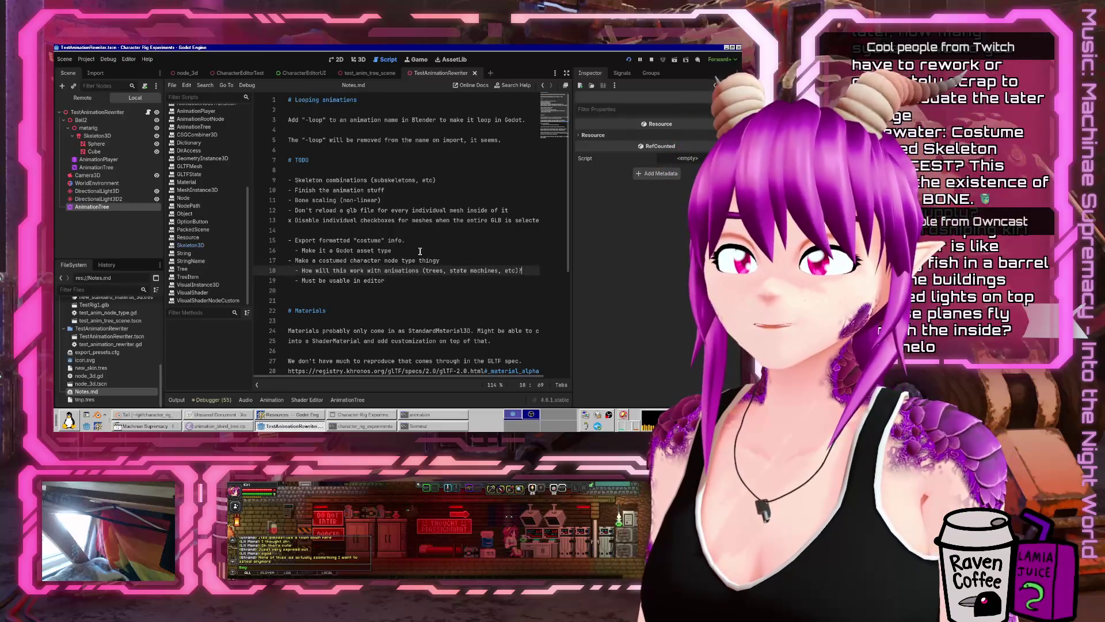
key("Return")
type("- Would this")
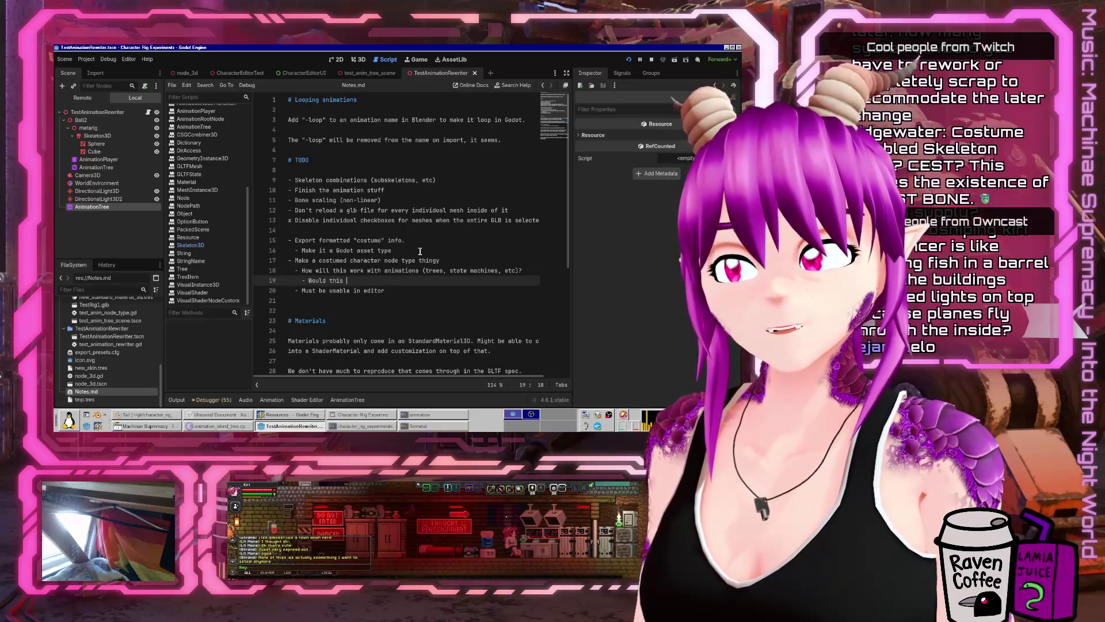
type("live on the outside")
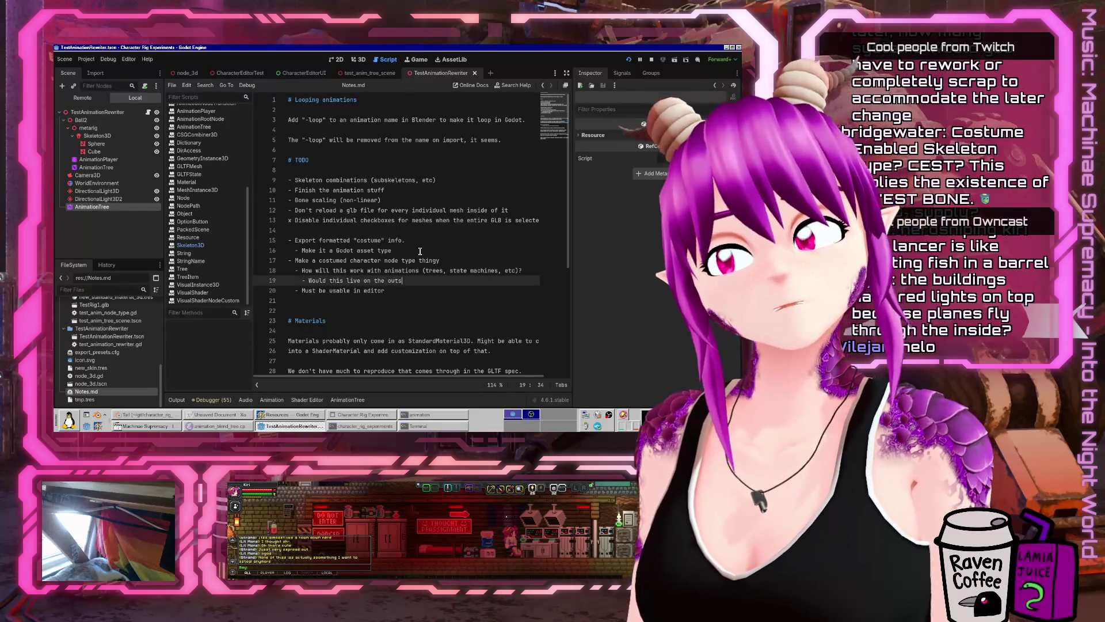
type(", and refere")
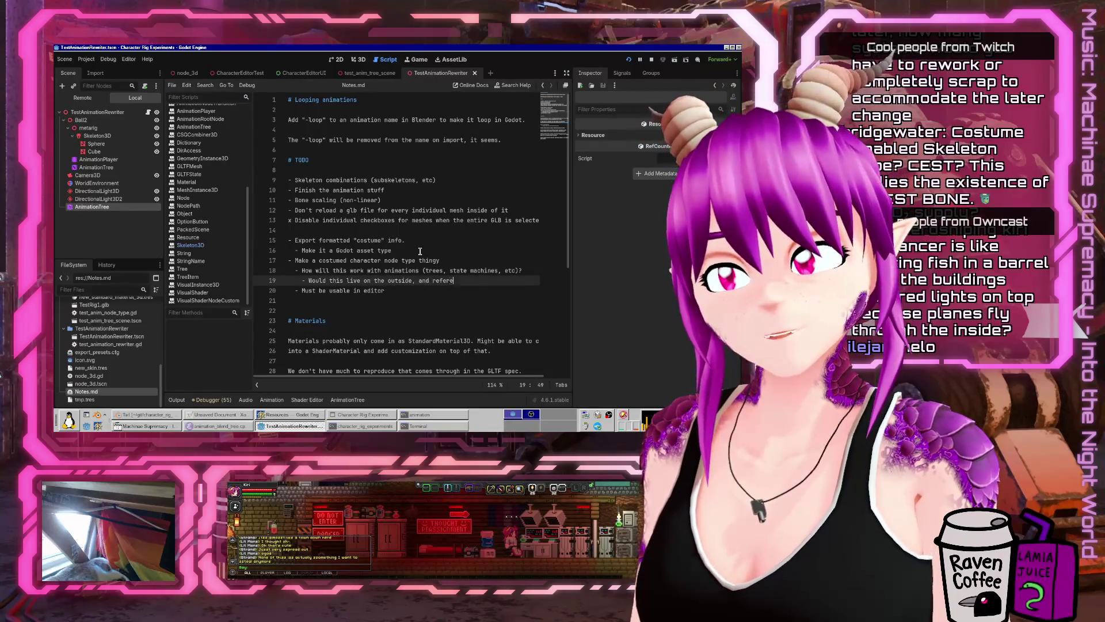
type("nce stuff inside of it?")
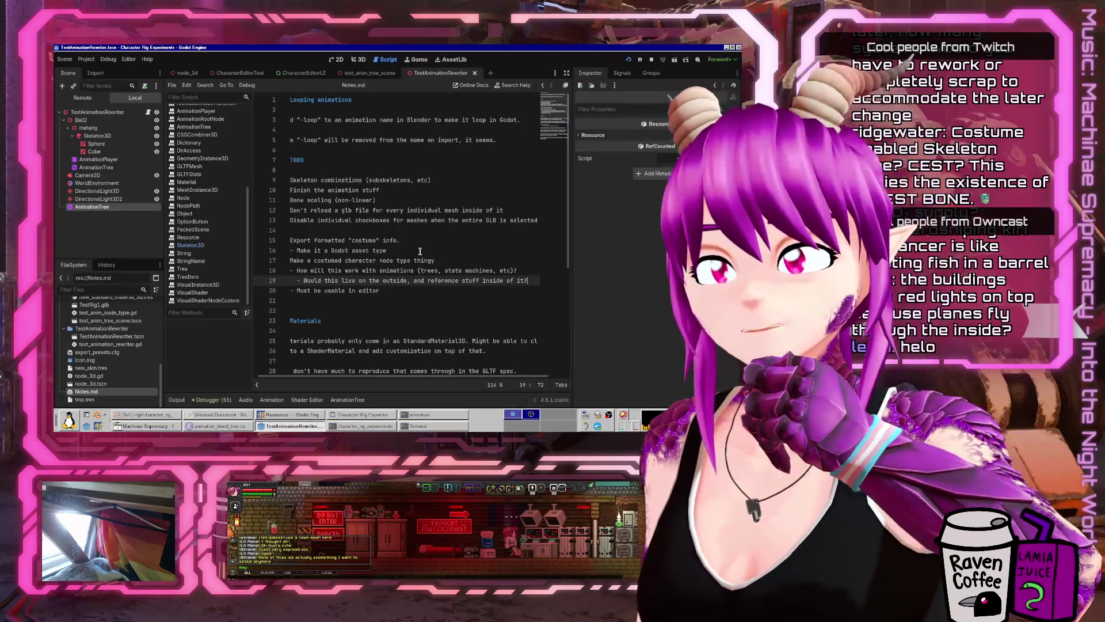
key("ctrl+Left")
key("ctrl+Left")
key("ctrl+Left")
key("ctrl+shift+Left")
type("animationplay")
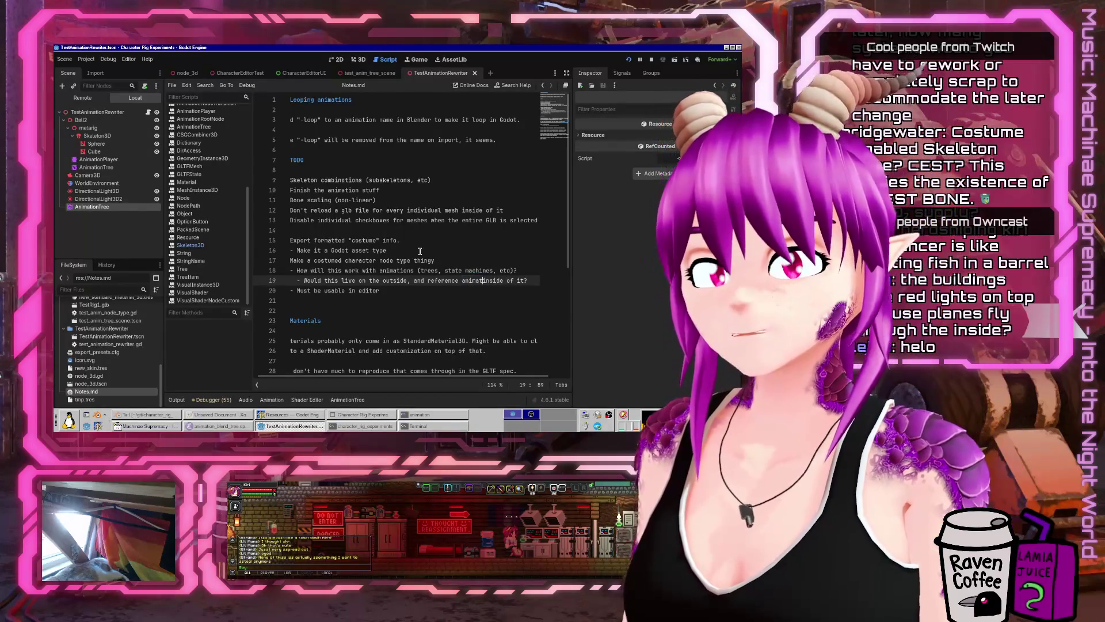
type("the")
key("End")
type("of it?")
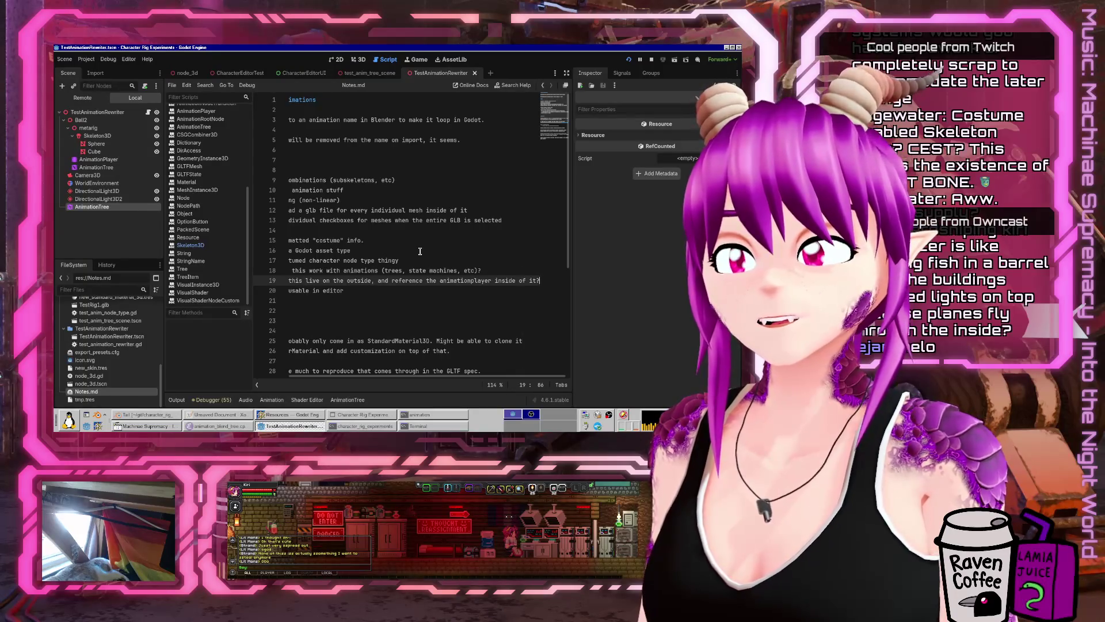
- Glance at the Resources docs, return to line 19 of Notes.md, and open the Applications menu
left_click(295, 413)
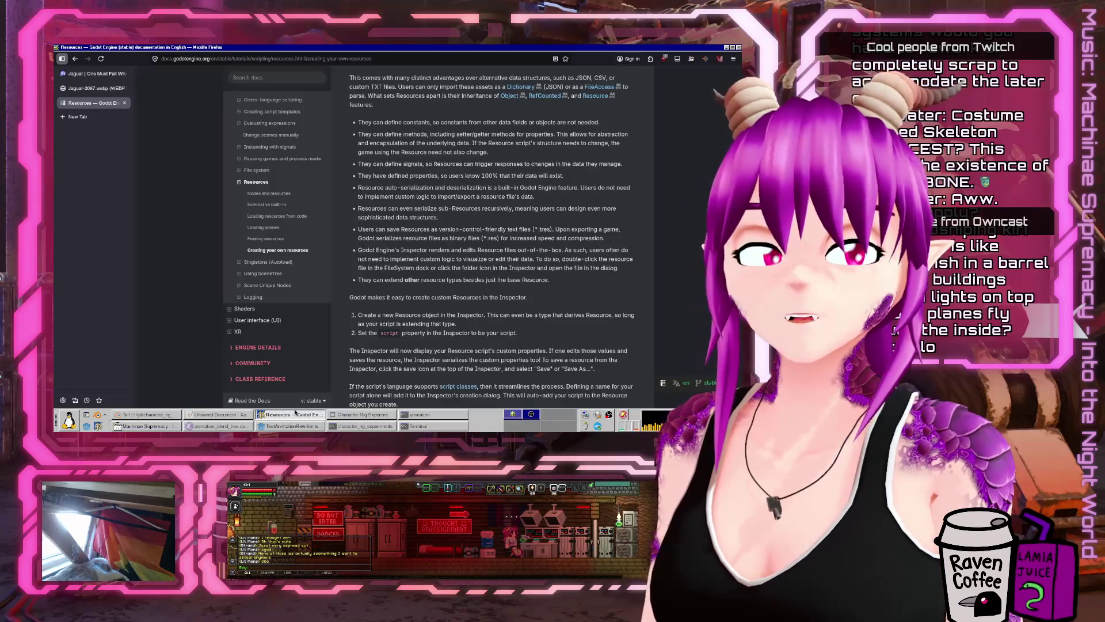
left_click(323, 418)
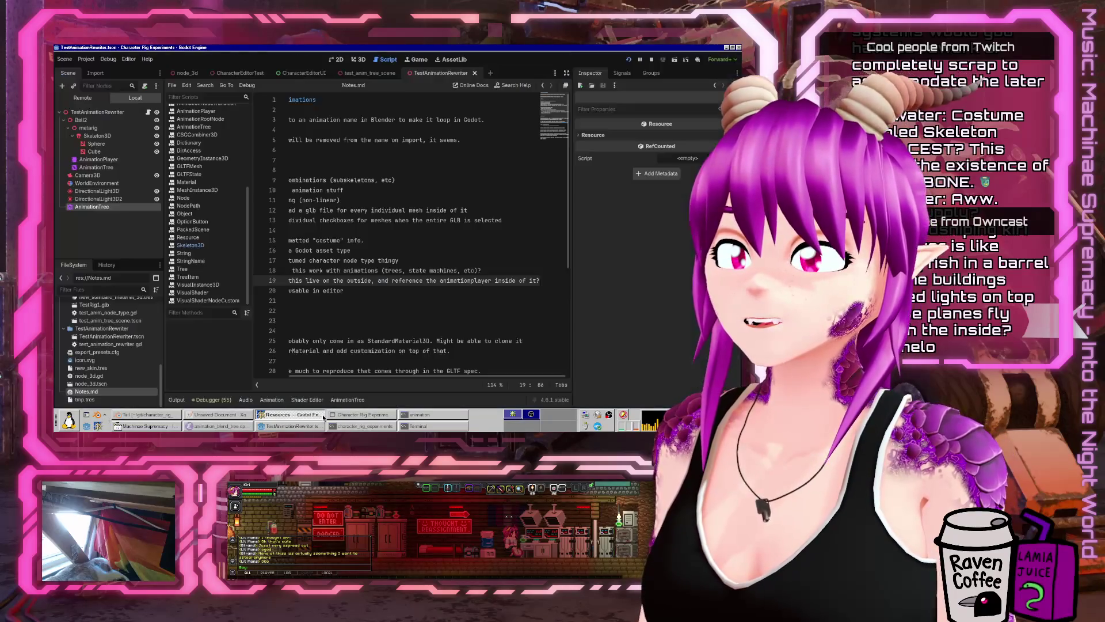
left_click(357, 281)
key("Home")
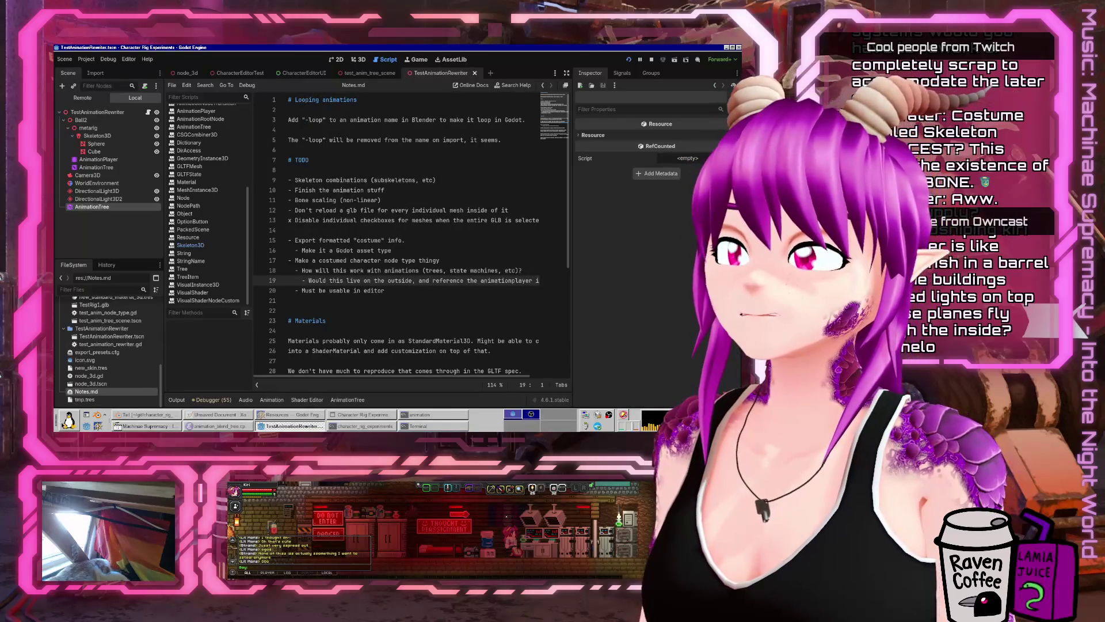
left_click(69, 420)
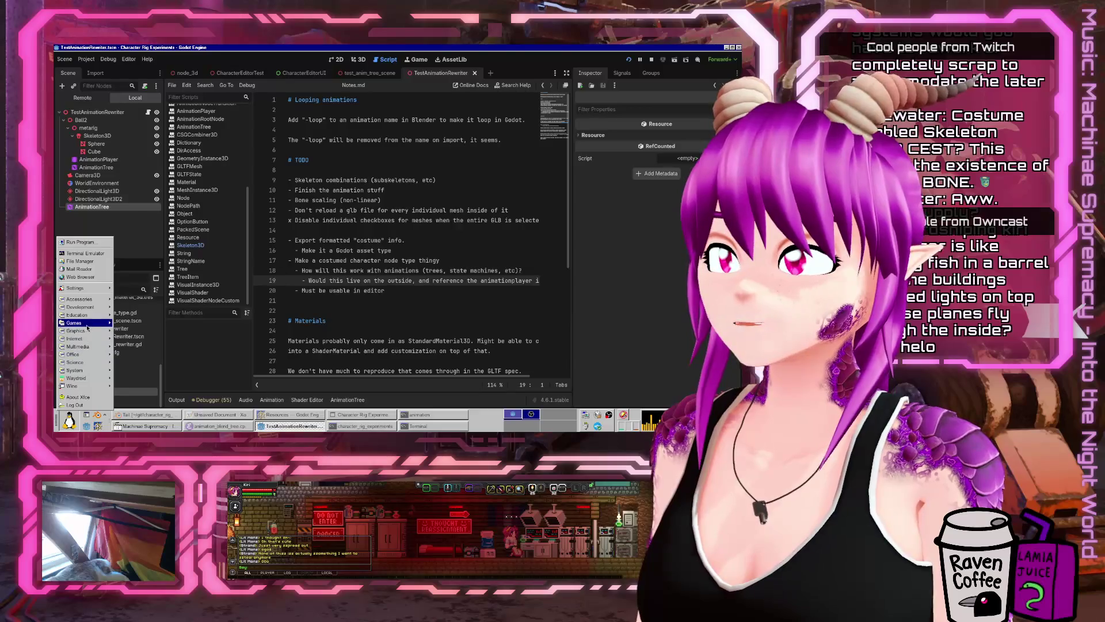
- Launch FreeCell tiled to the left half, send the A♣ home, and stack a jack on a queen
mouse_move(87, 328)
left_click(163, 172)
left_click_drag(248, 65, 53, 212)
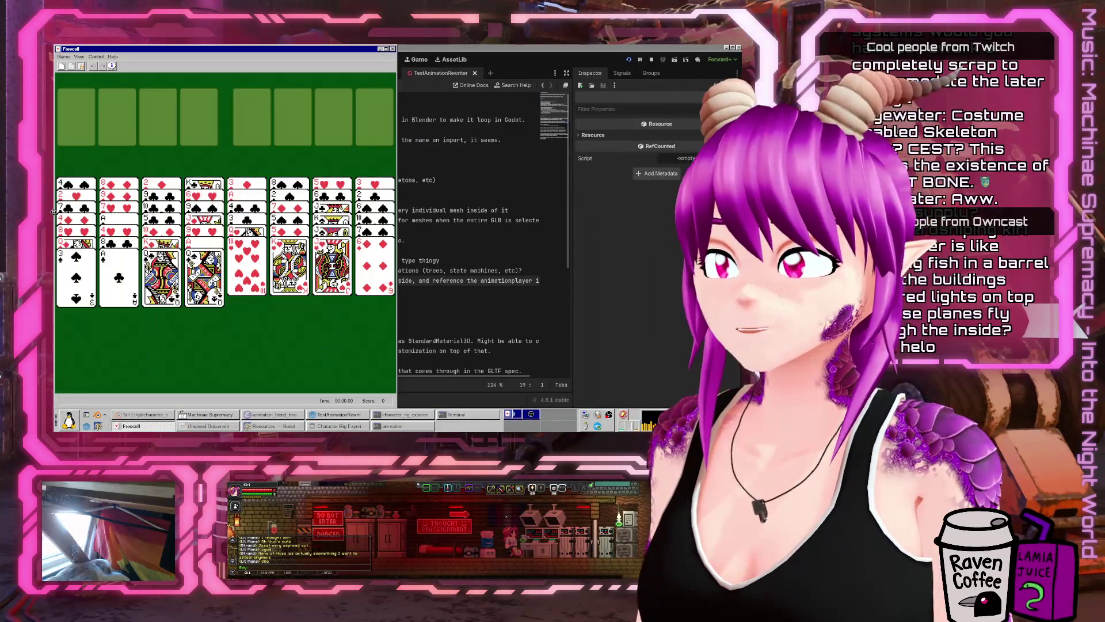
left_click(120, 276)
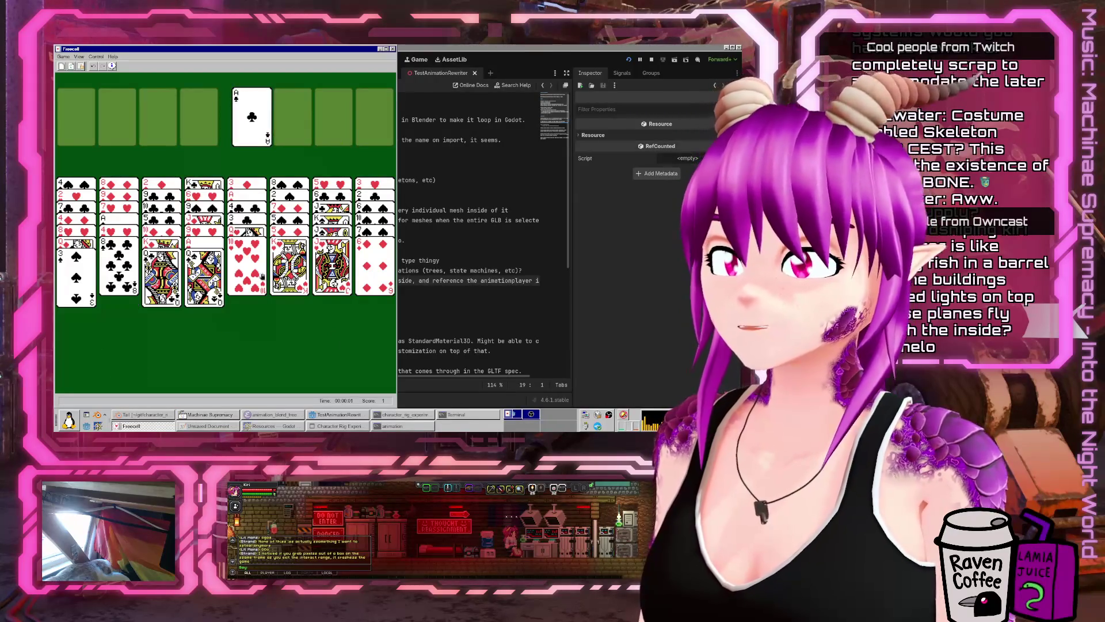
left_click(219, 271)
left_click(290, 277)
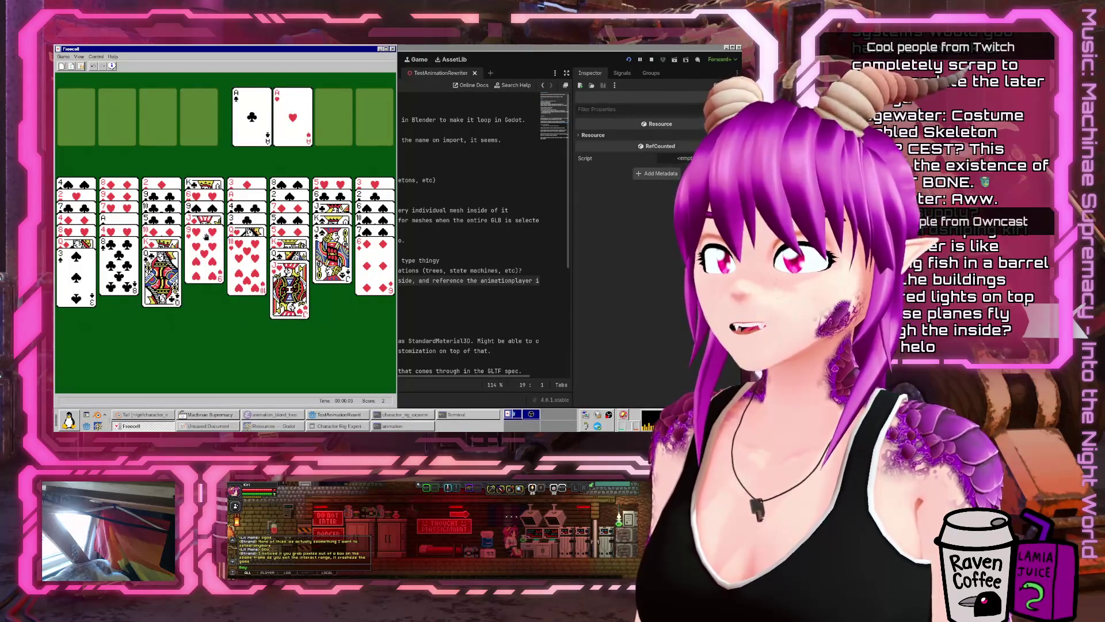
- Put 8♣ on 9♥, 3♠ on 4♥, a jack on the red queen, and 10♥ into column 7
left_click(122, 259)
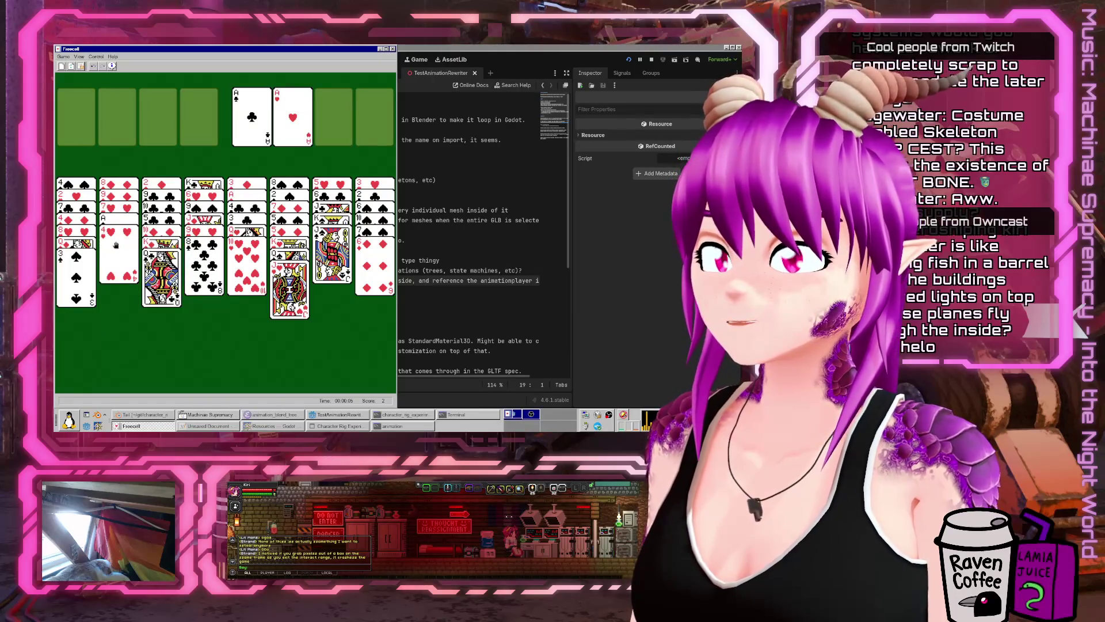
left_click(59, 277)
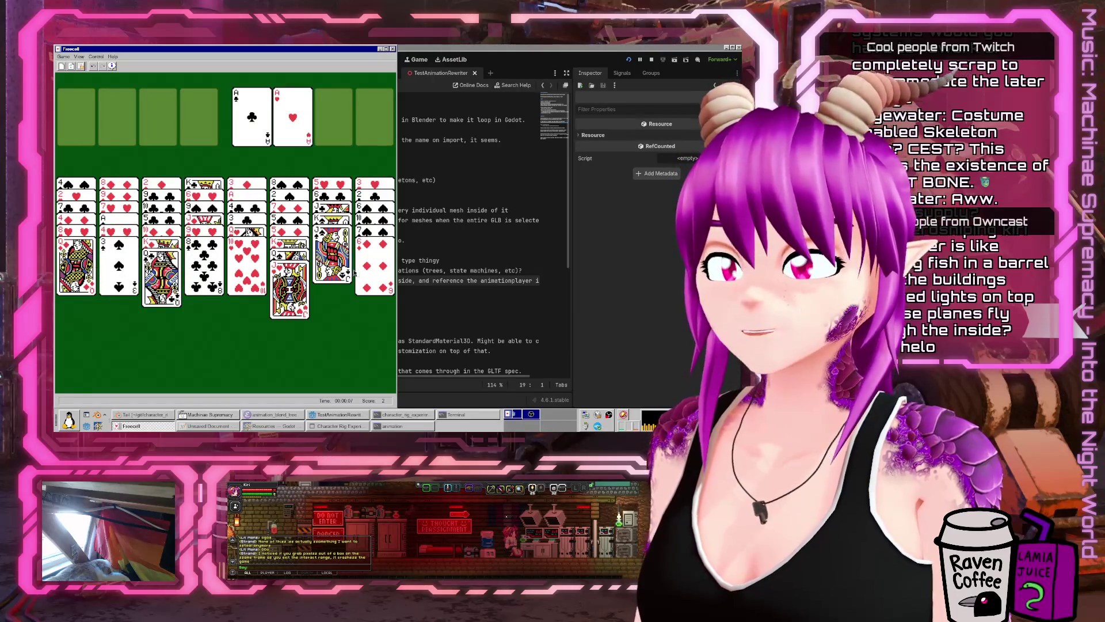
left_click(331, 259)
left_click(76, 271)
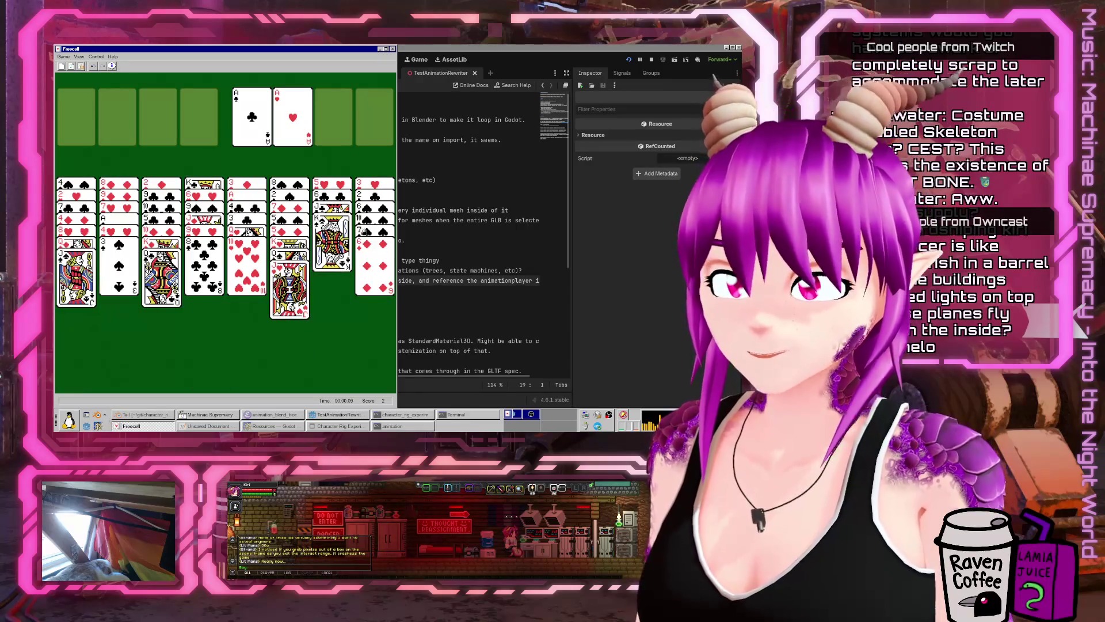
left_click(332, 271)
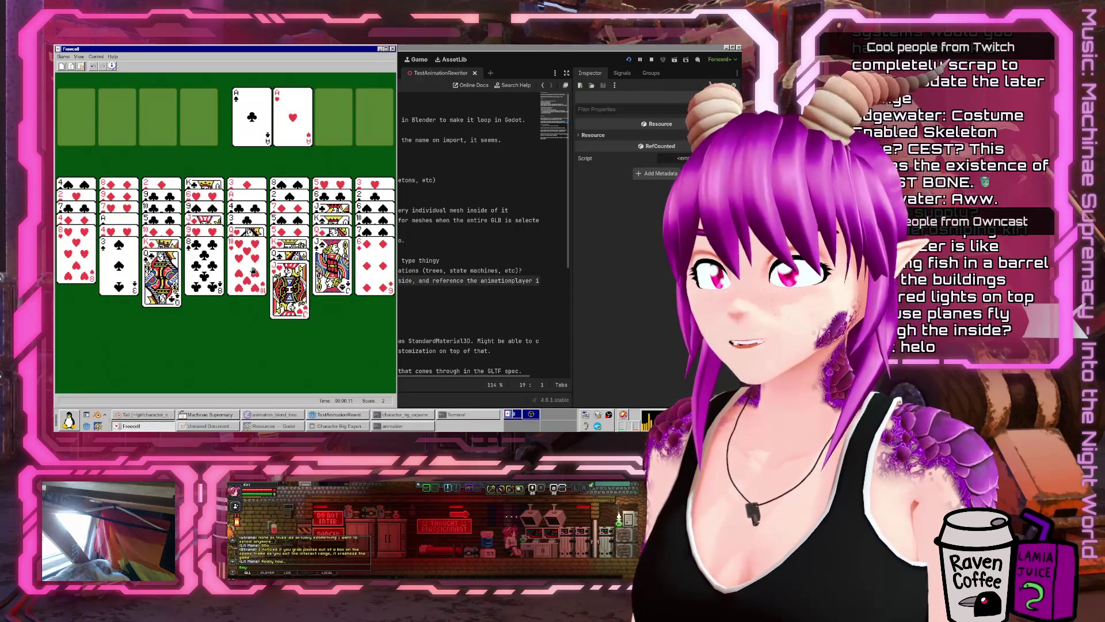
left_click(253, 273)
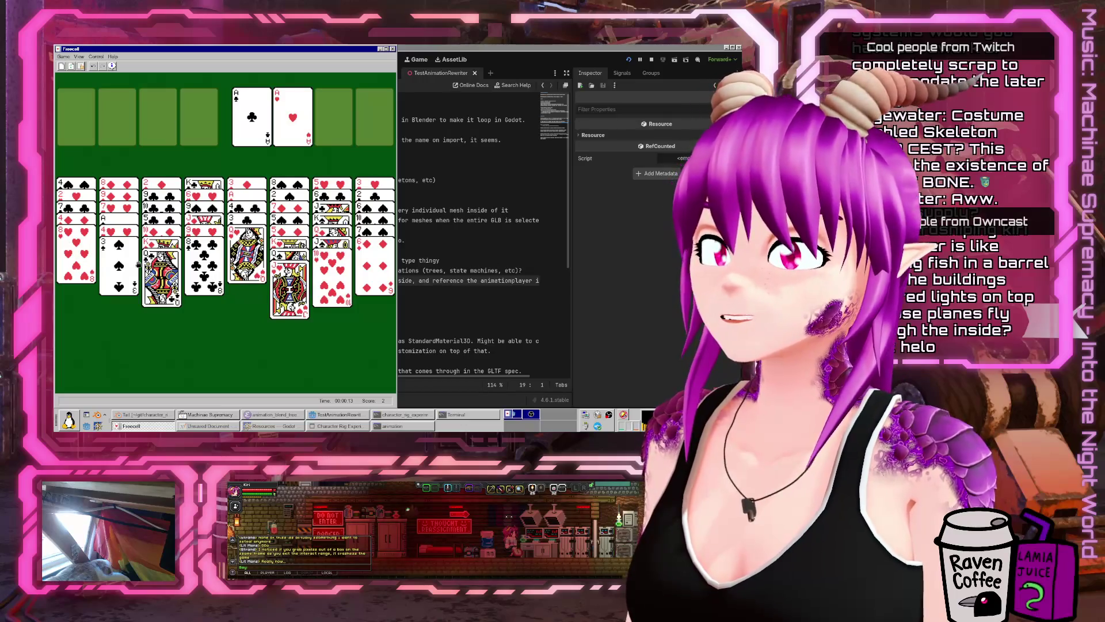
- Move 7♠–6♦ onto 8♥, 10♠ onto J♥, 9♥–8♣ onto 10♠, J♥ onto a queen, 9♠ onto 10♥
left_click(374, 232)
left_click(89, 248)
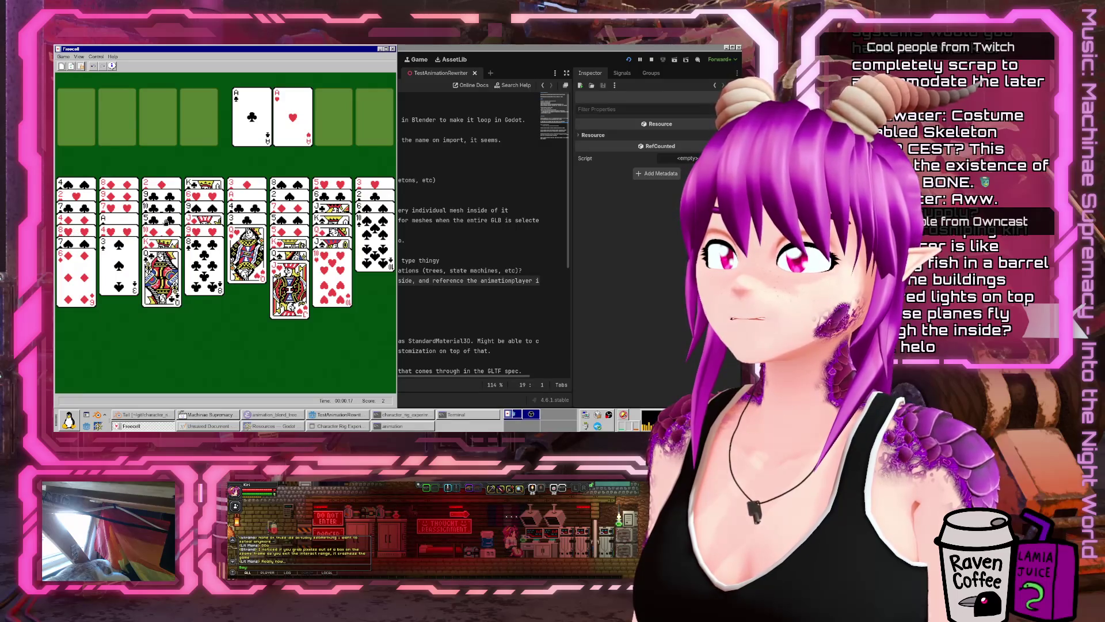
left_click(378, 249)
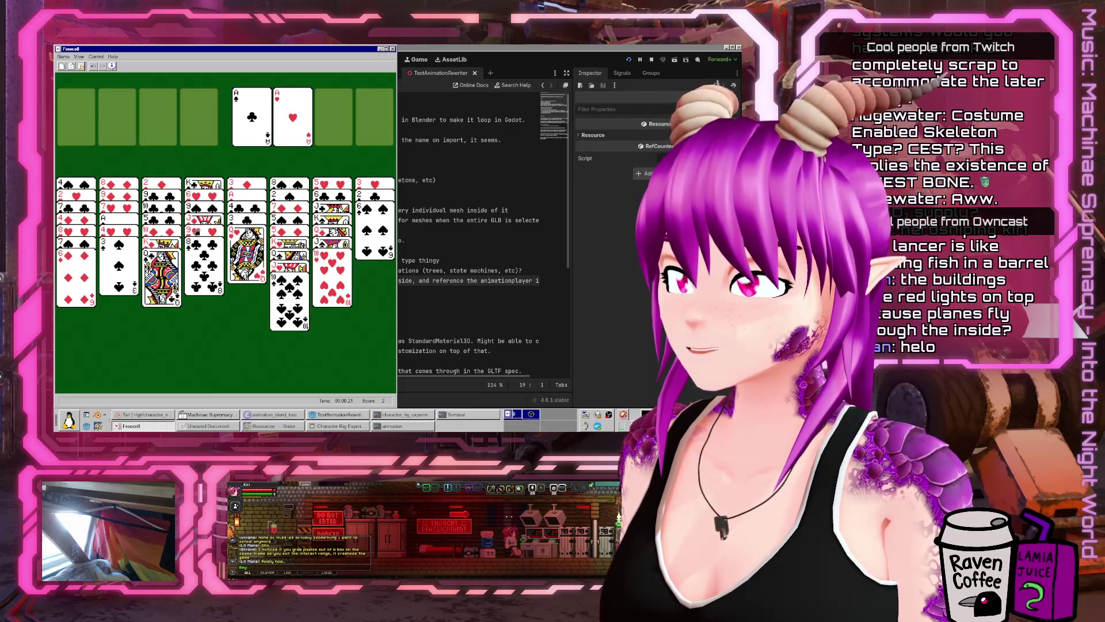
left_click(197, 231)
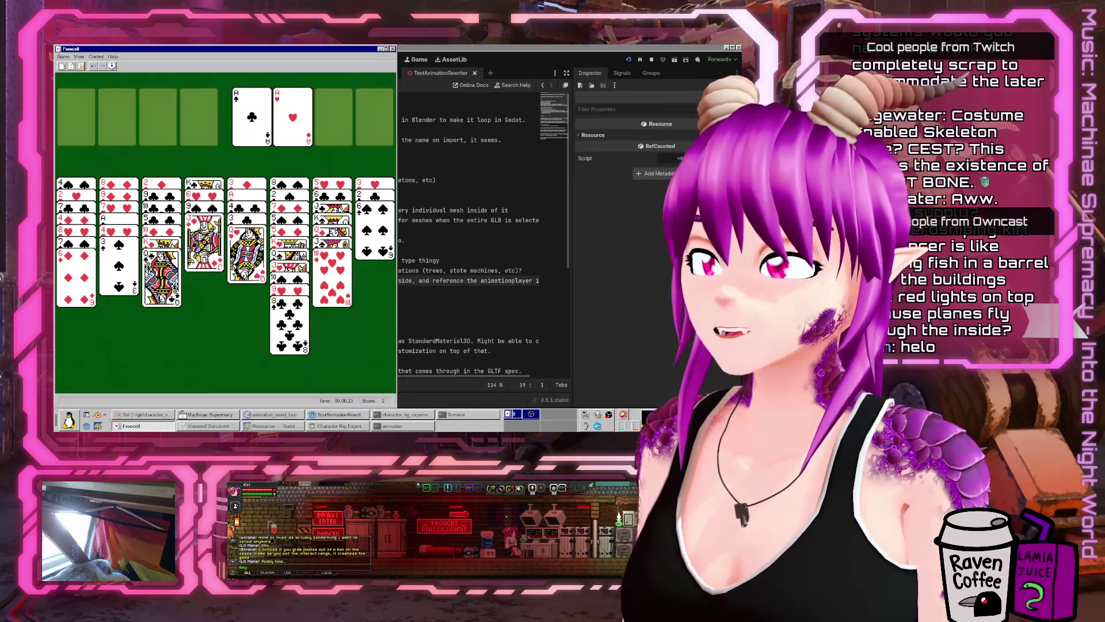
left_click(204, 242)
left_click(162, 276)
left_click(196, 227)
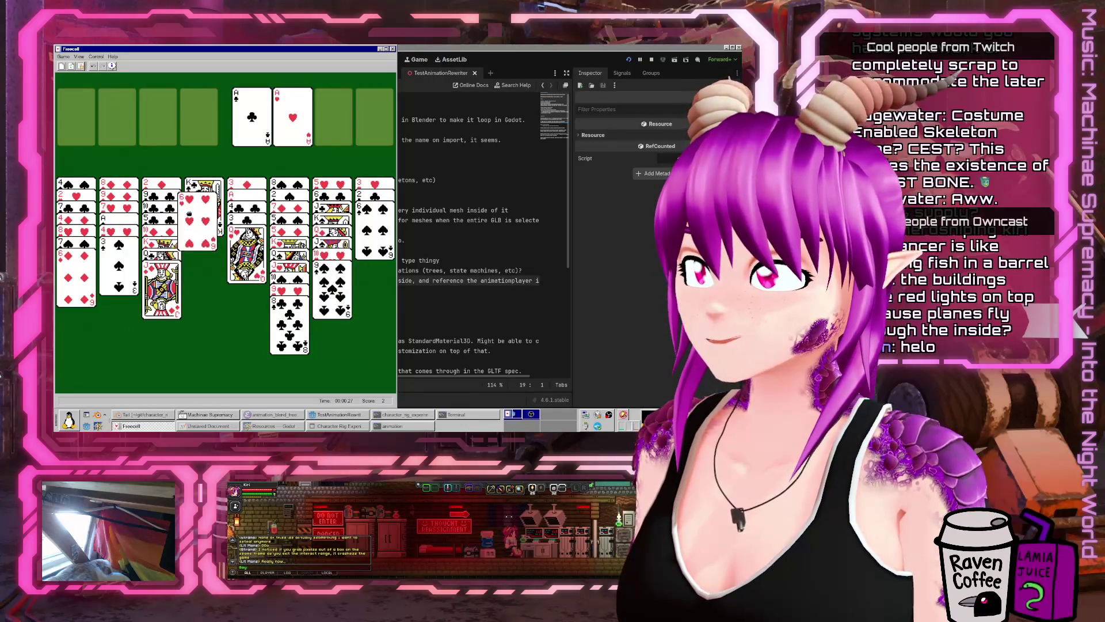
- Free the 2♣ and A♠ via free cells, move 7♥ onto 8♣, and build 4♥–3♠ in column 8
double_click(380, 207)
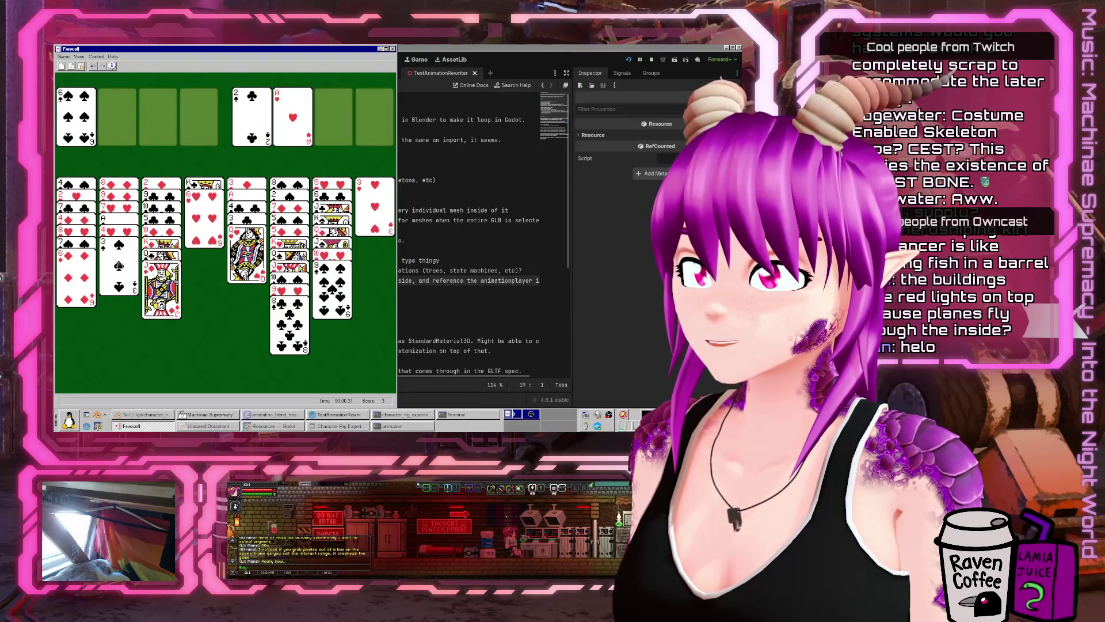
double_click(113, 248)
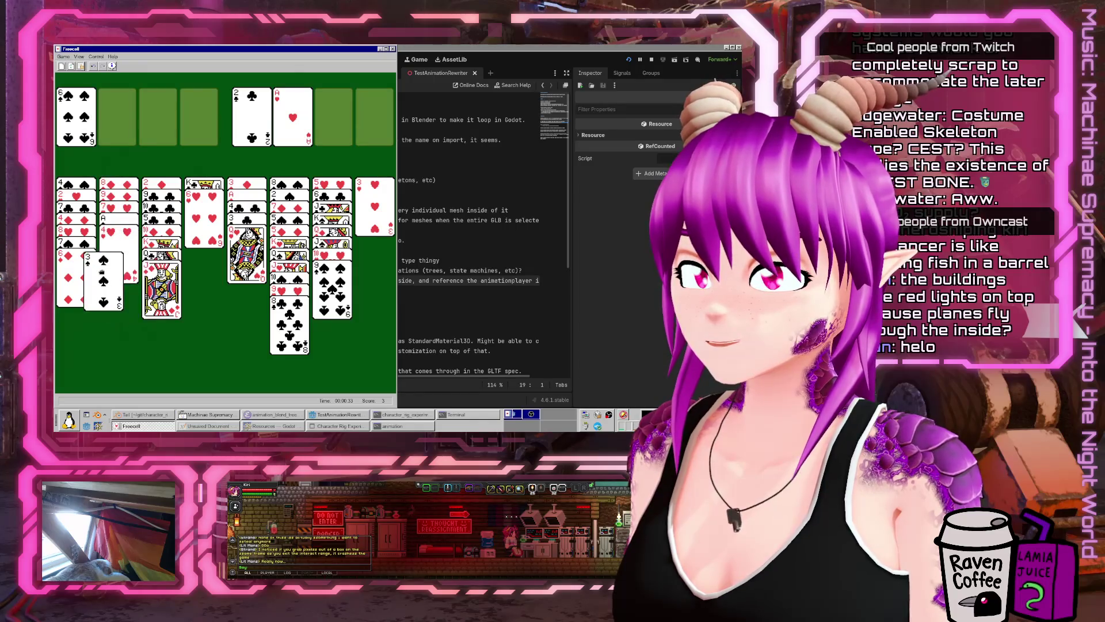
double_click(118, 239)
left_click(116, 221)
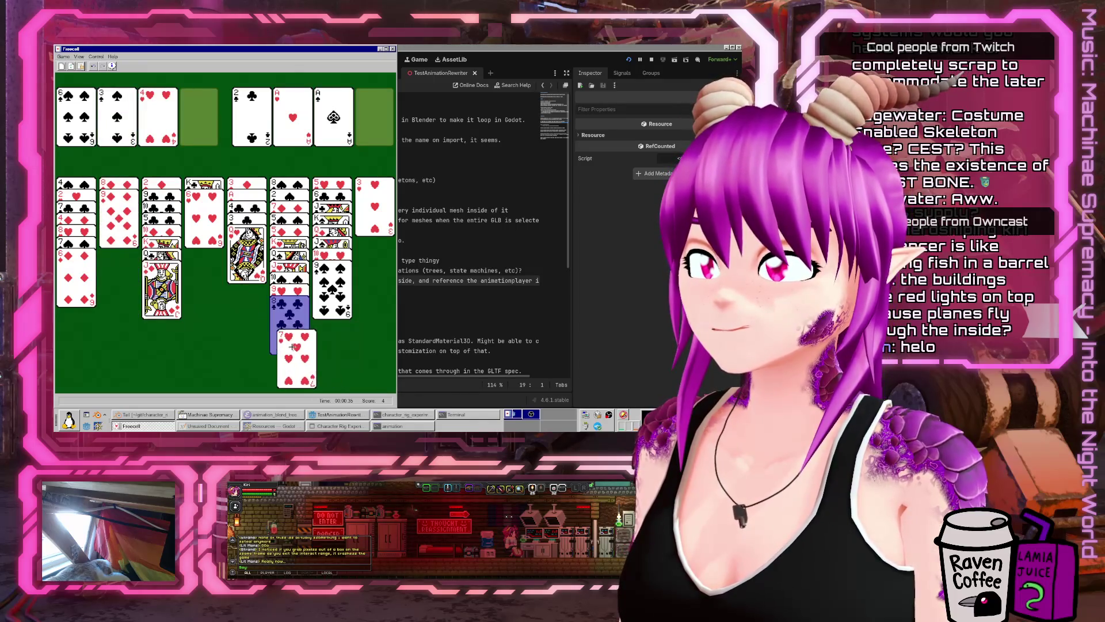
mouse_move(130, 254)
left_mouse_down()
mouse_move(196, 124)
mouse_move(118, 219)
left_mouse_up()
mouse_move(74, 119)
left_mouse_down()
mouse_move(253, 340)
mouse_move(288, 345)
left_mouse_up()
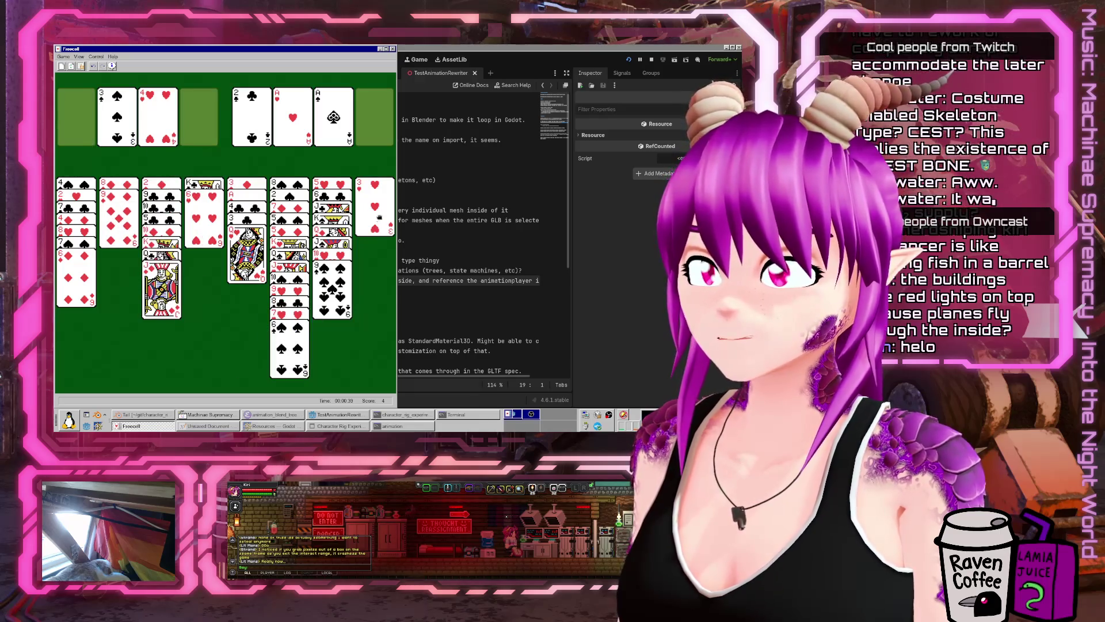
left_click(374, 207)
left_click(76, 115)
left_click(158, 115)
left_click(374, 207)
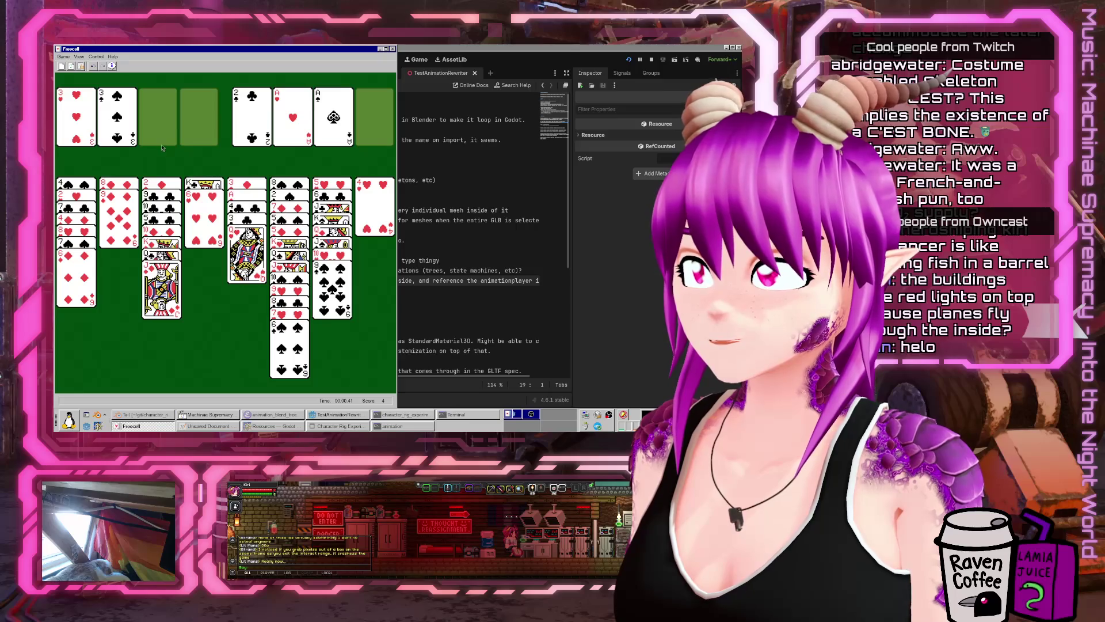
left_click(110, 128)
left_click(359, 251)
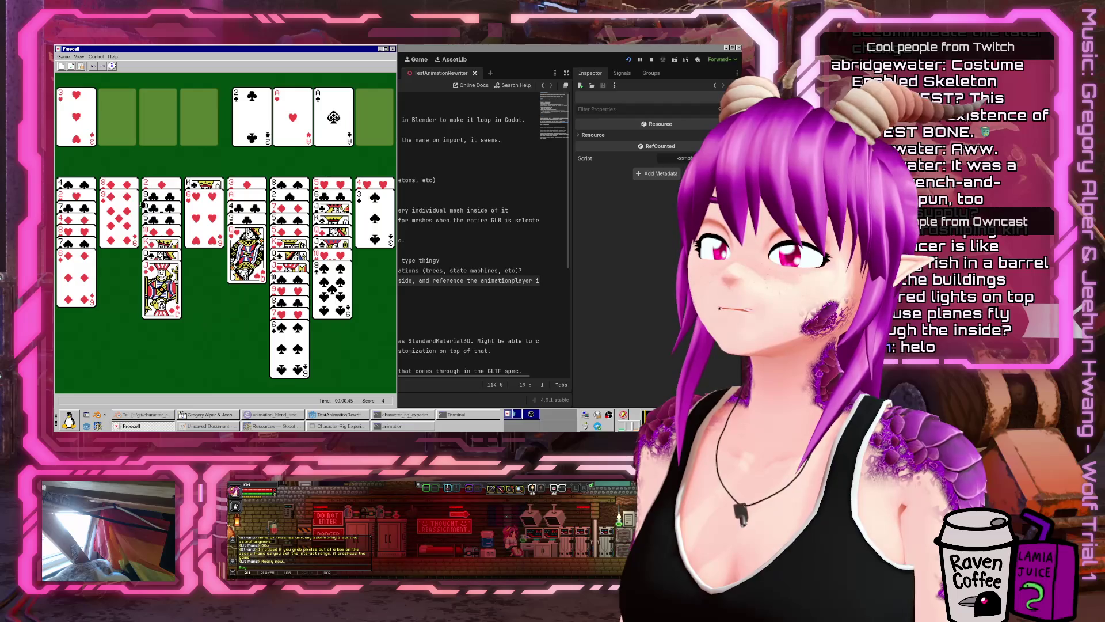
- Empty column 2 by parking 9♦ and 4♦, then move 8♥ and 7♣ into it
double_click(119, 213)
double_click(119, 207)
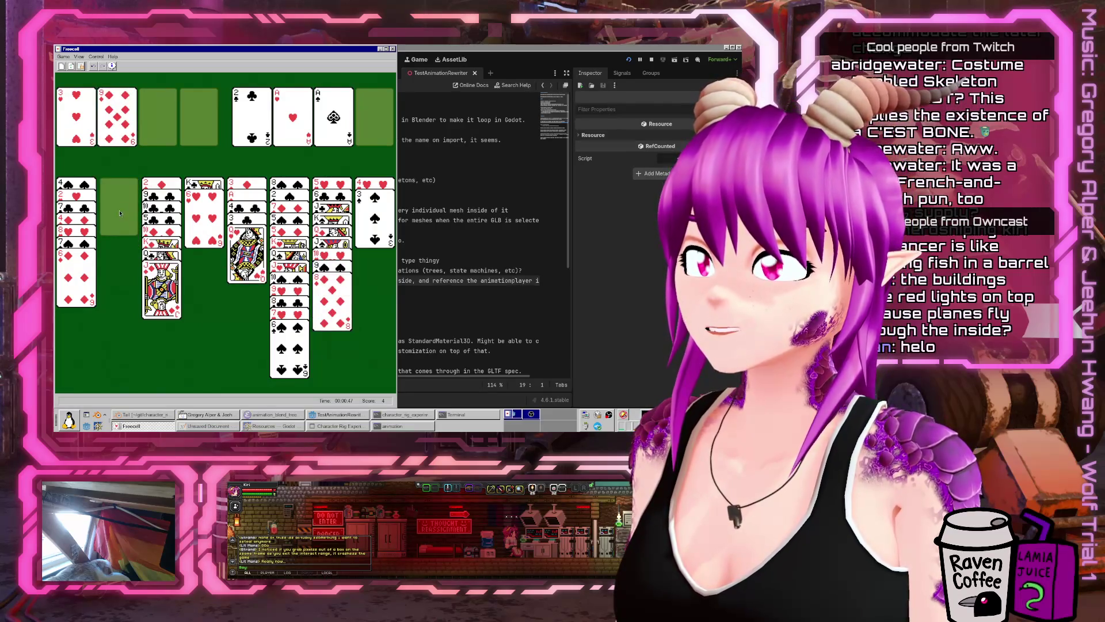
double_click(77, 241)
double_click(64, 242)
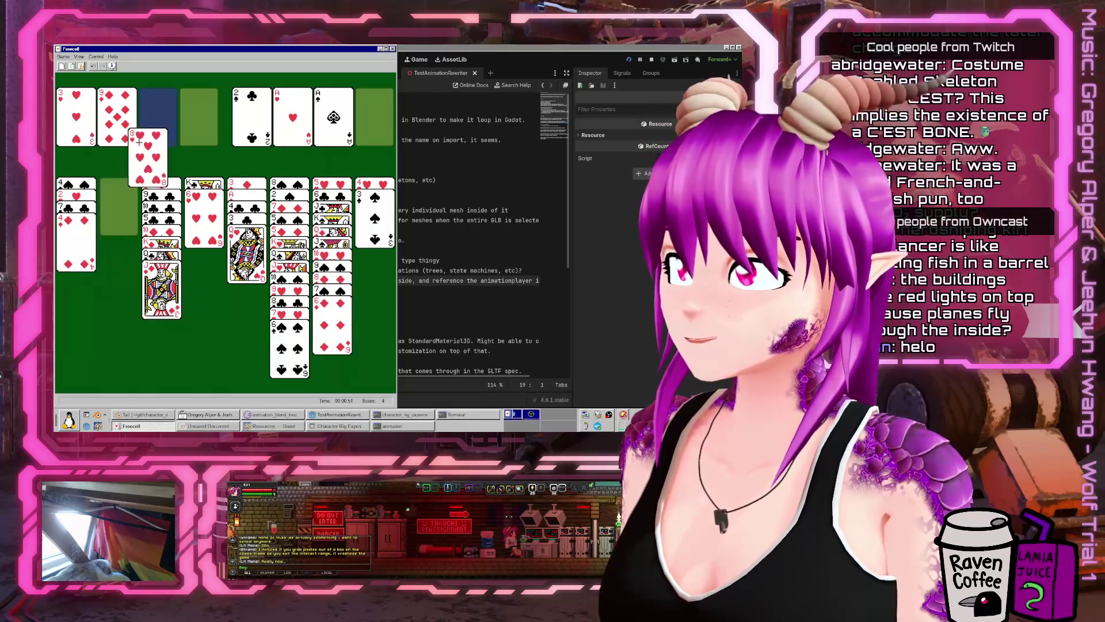
double_click(73, 235)
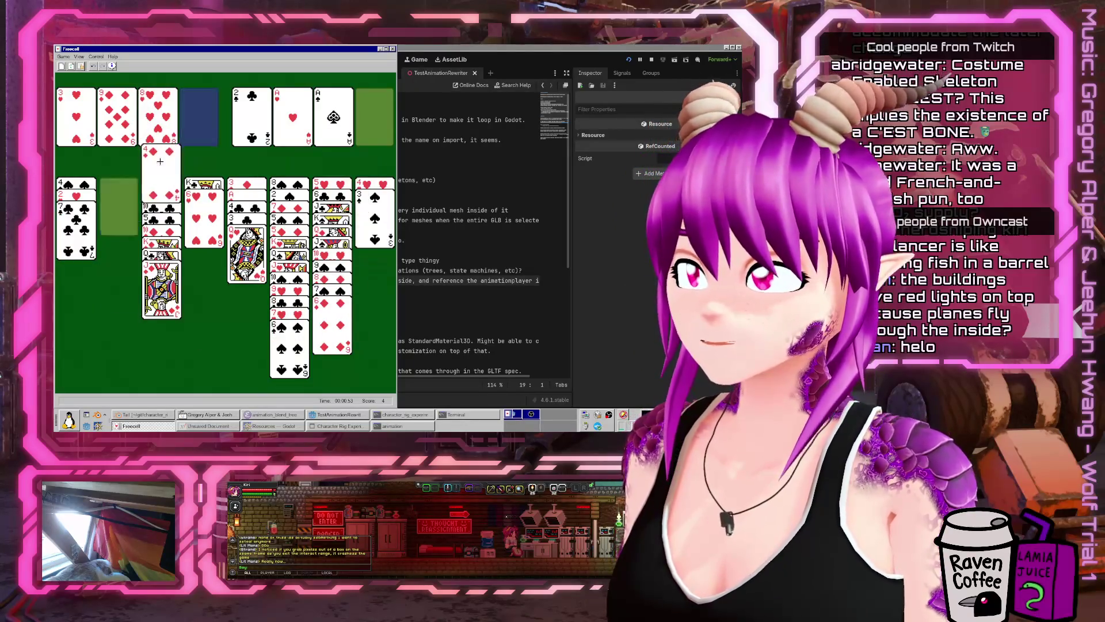
mouse_move(87, 230)
left_mouse_down()
mouse_move(100, 224)
mouse_move(205, 371)
mouse_move(115, 230)
mouse_move(235, 152)
left_mouse_up()
left_click_drag(160, 112, 119, 208)
mouse_move(75, 244)
left_mouse_down()
mouse_move(103, 231)
mouse_move(109, 242)
mouse_move(72, 132)
left_mouse_up()
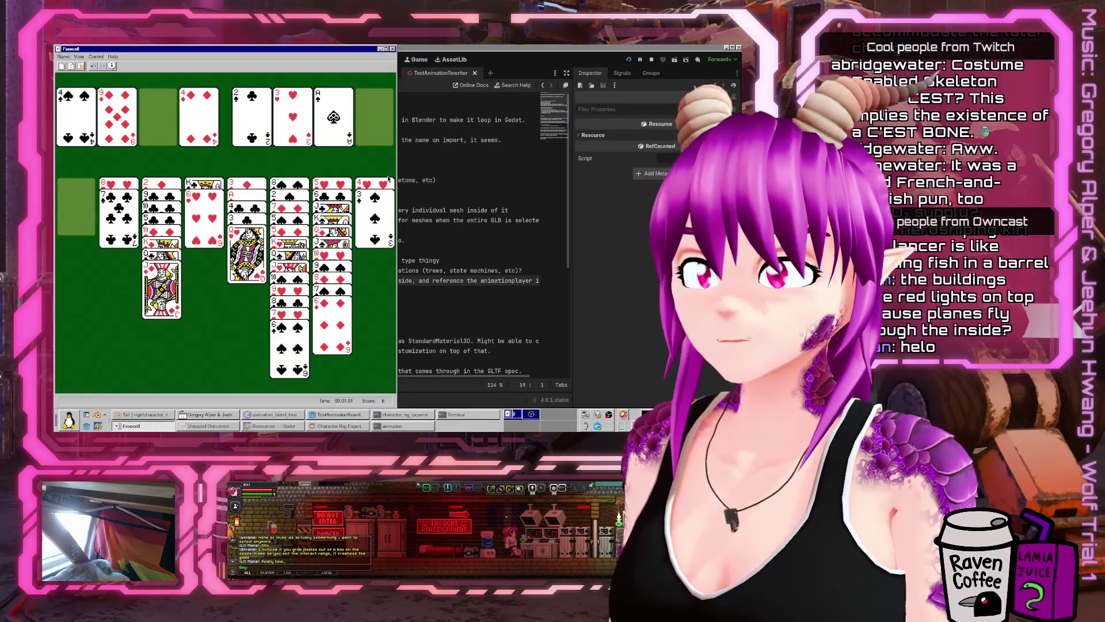
- Park the 6♥, put Q♥ on the black king, then move 6♥ onto column 1's 7♣
mouse_move(161, 276)
left_mouse_down()
mouse_move(75, 230)
mouse_move(161, 277)
left_mouse_up()
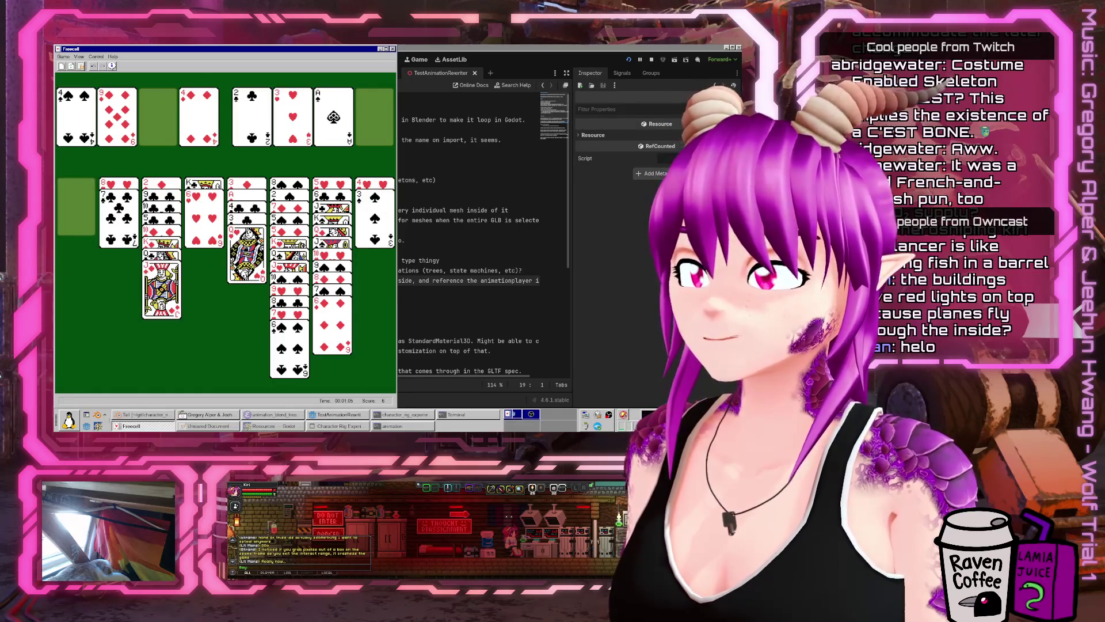
double_click(203, 236)
left_click_drag(247, 253, 205, 231)
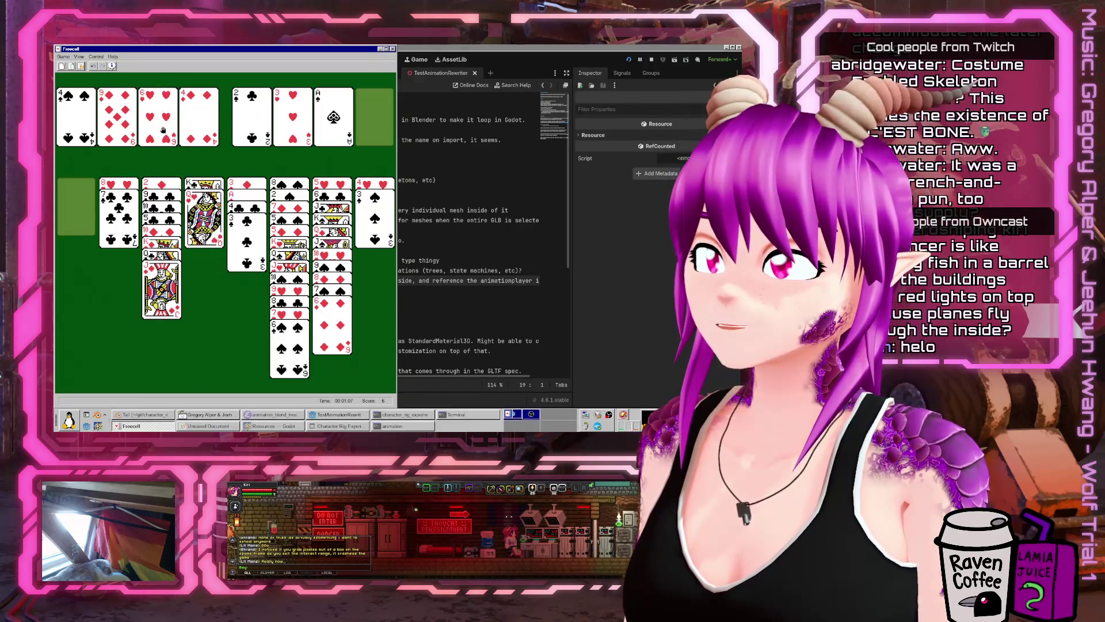
left_click_drag(163, 130, 118, 224)
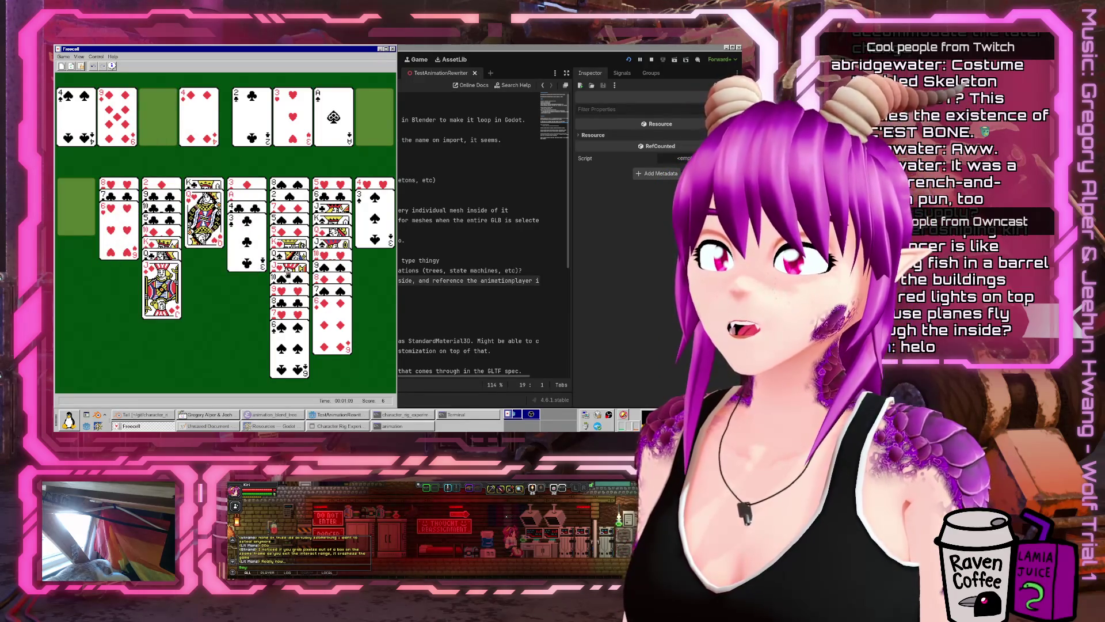
mouse_move(319, 247)
left_mouse_down()
mouse_move(168, 207)
mouse_move(182, 205)
left_mouse_up()
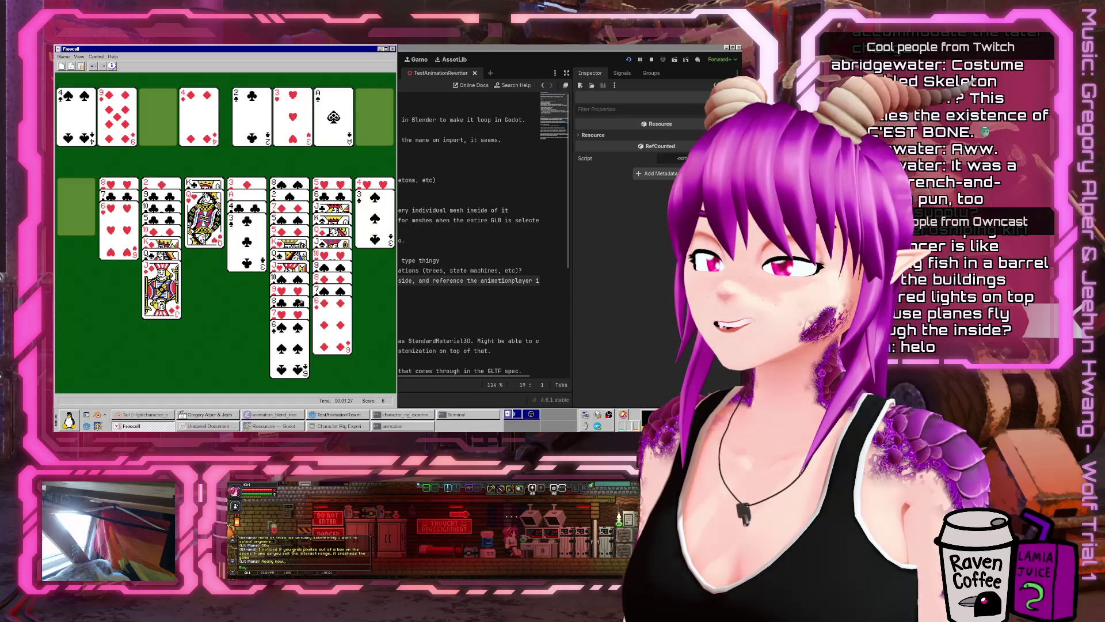
- Send the 3♣ up to its foundation
left_click(238, 223)
left_click(76, 207)
left_click(246, 230)
left_click(154, 111)
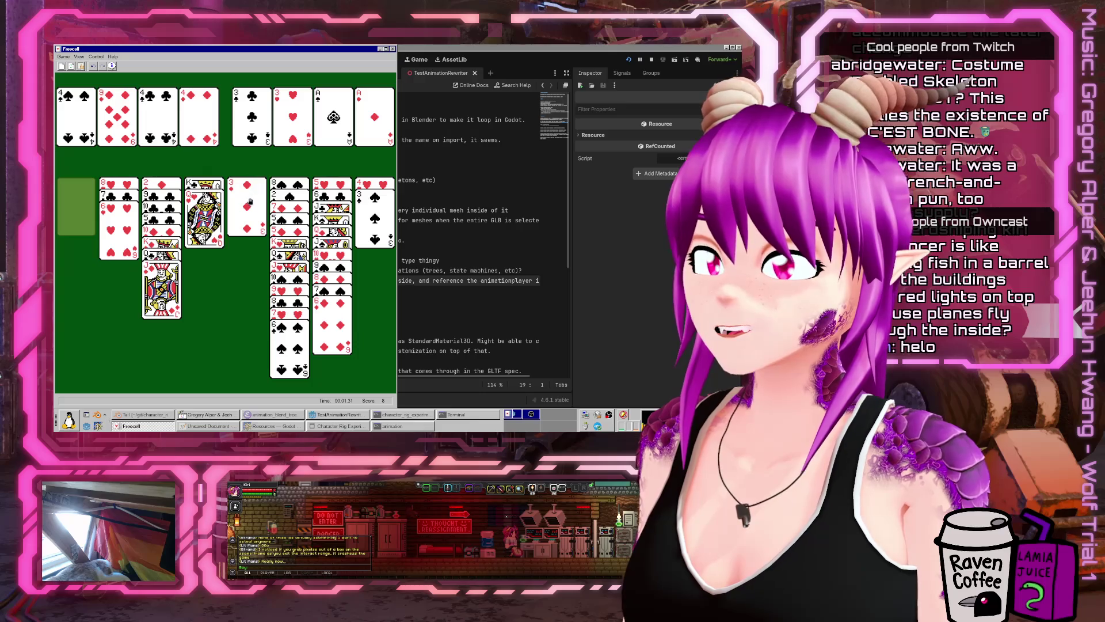
- Move 4♣ and 3♦ into column 1, 4♦ into column 5, and K-Q-J into column 8
mouse_move(171, 110)
left_mouse_down()
mouse_move(148, 175)
mouse_move(90, 199)
left_mouse_up()
left_click_drag(236, 198, 64, 209)
left_click_drag(177, 115, 249, 198)
left_click_drag(357, 216, 247, 225)
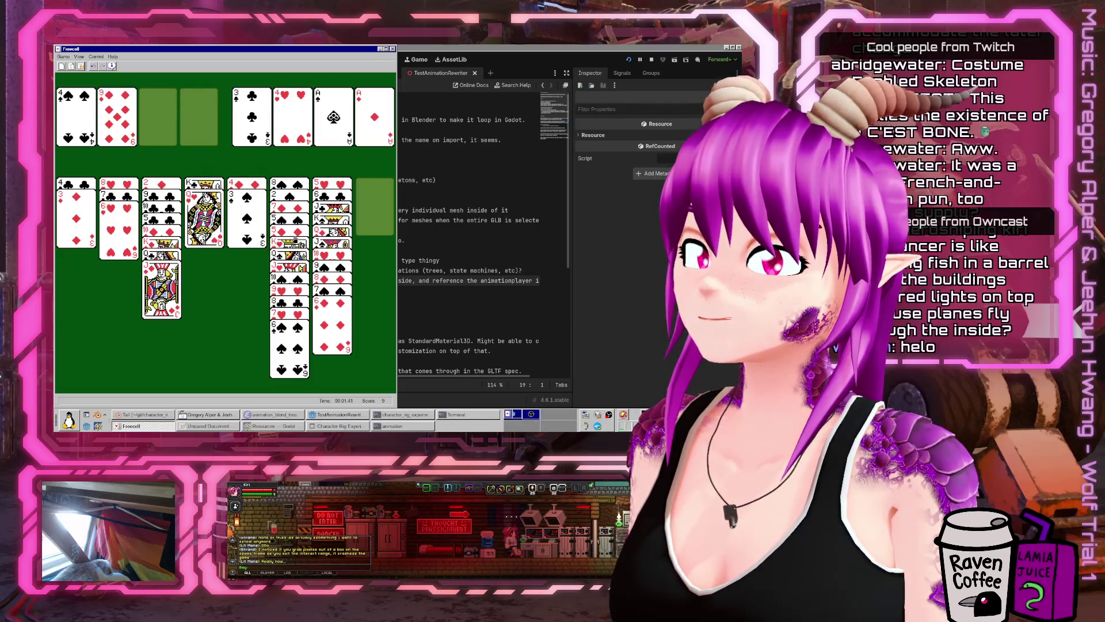
left_click_drag(163, 245, 372, 193)
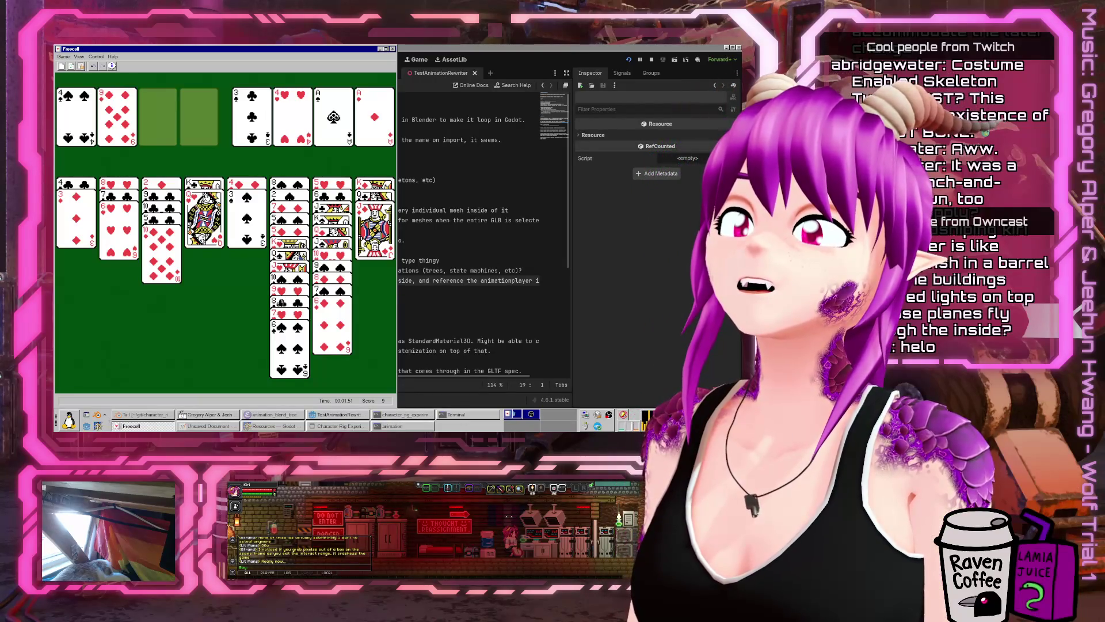
- Clear column 5 and place the 9♦ there
double_click(246, 219)
double_click(246, 202)
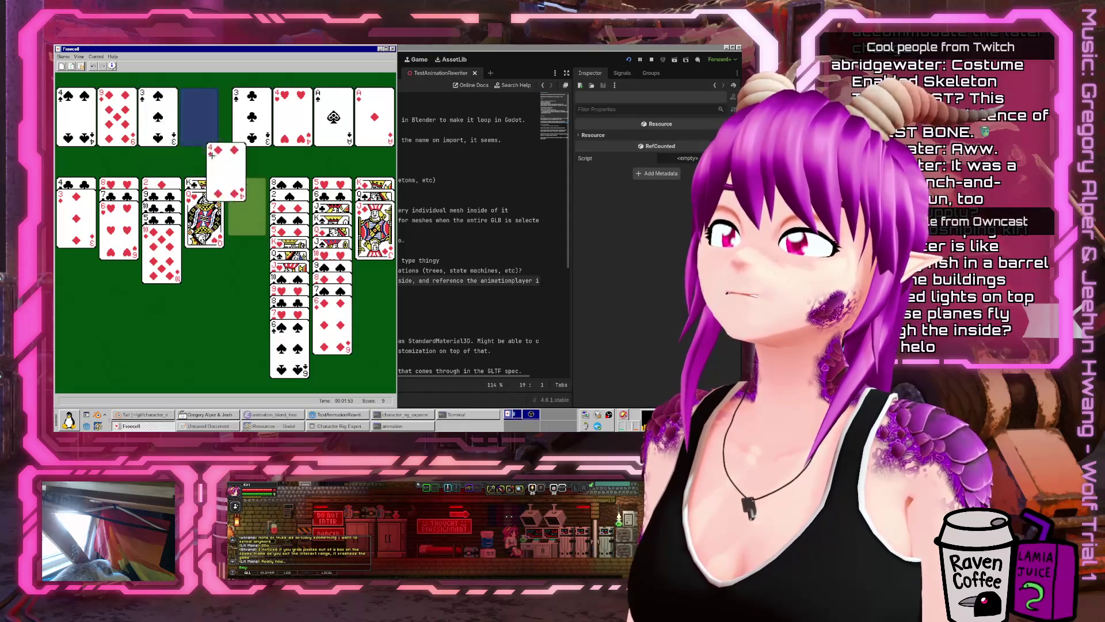
left_click(117, 116)
left_click(246, 201)
left_click(290, 303)
left_click(202, 195)
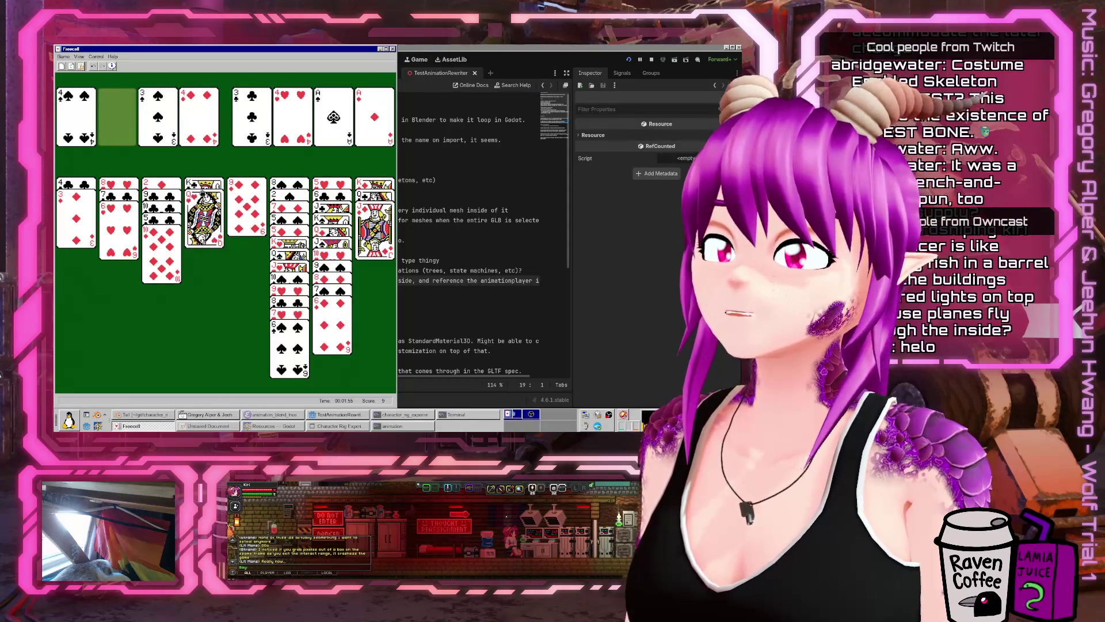
- Undo the last three moves
left_click(80, 66)
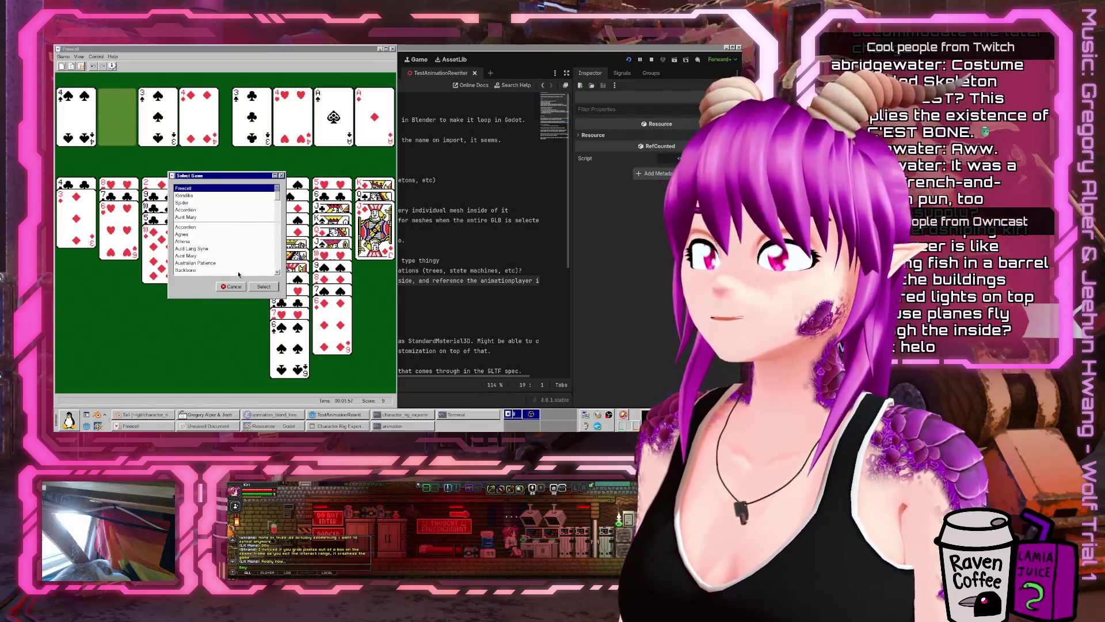
key("Escape")
left_click(94, 66)
left_click(94, 66)
left_click(94, 66)
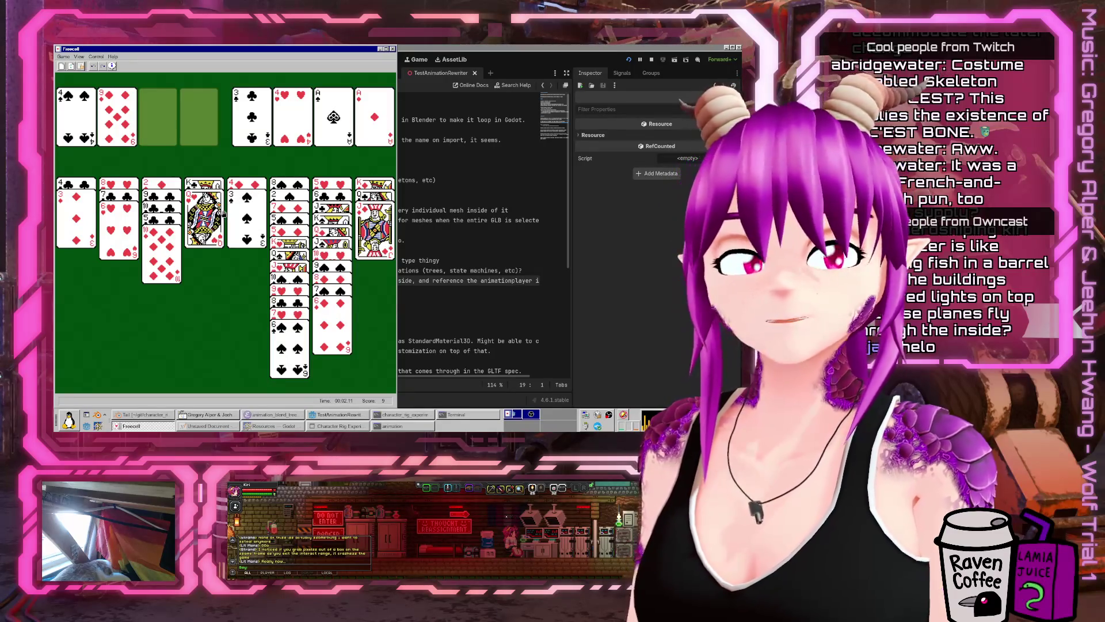
- Park the 3♦ so 4♣ reaches its foundation, then stack 3♦ on 4♠ in column 1
double_click(76, 201)
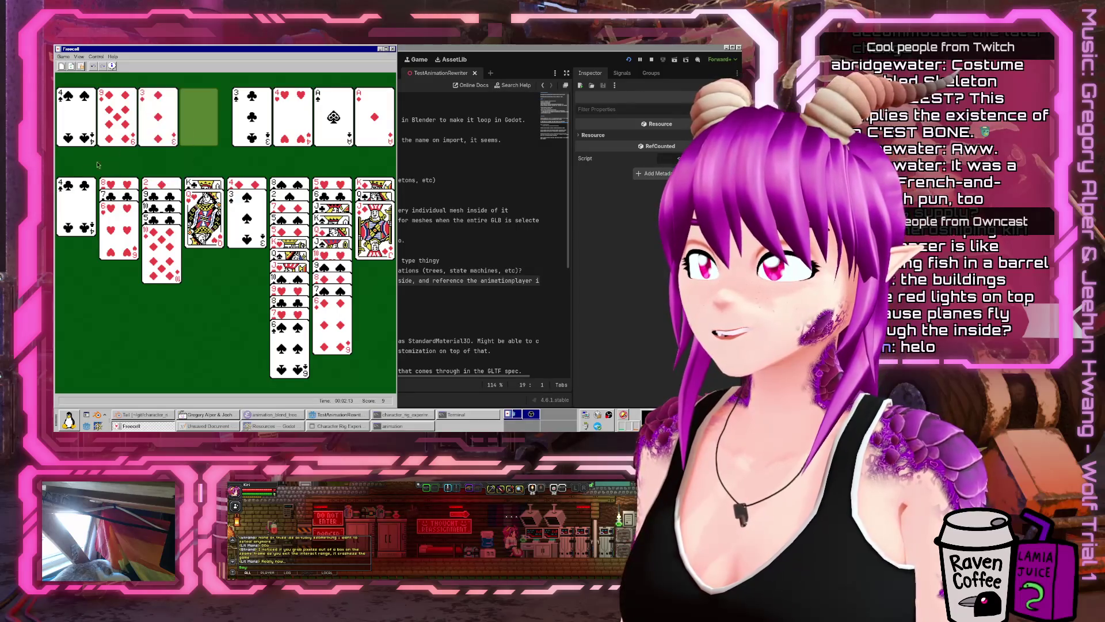
double_click(61, 210)
left_click(64, 119)
left_click(74, 207)
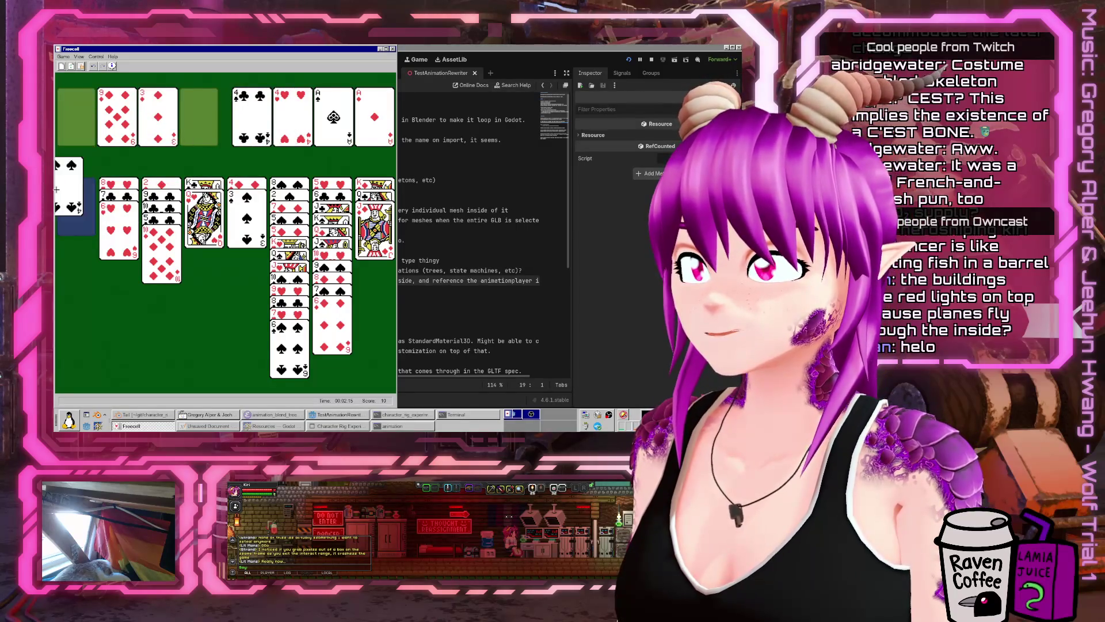
left_click(118, 118)
left_click(76, 118)
left_click(158, 118)
left_click(70, 199)
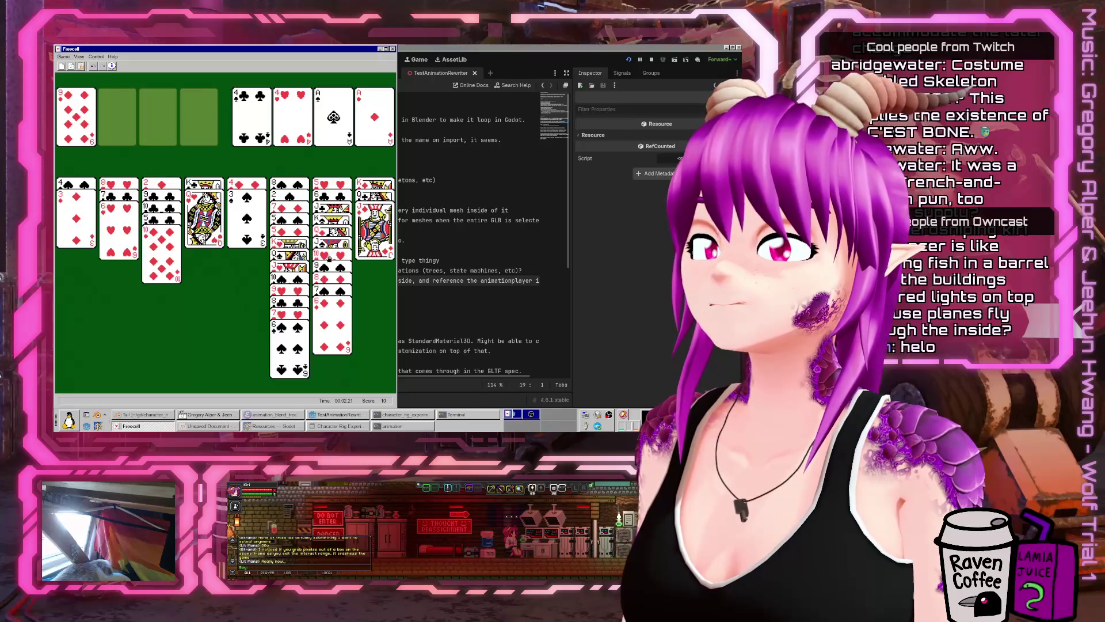
- Park the 10♦, play 5♣ onto 6♦ and 10♣ onto column 8's J♥
left_click(377, 239)
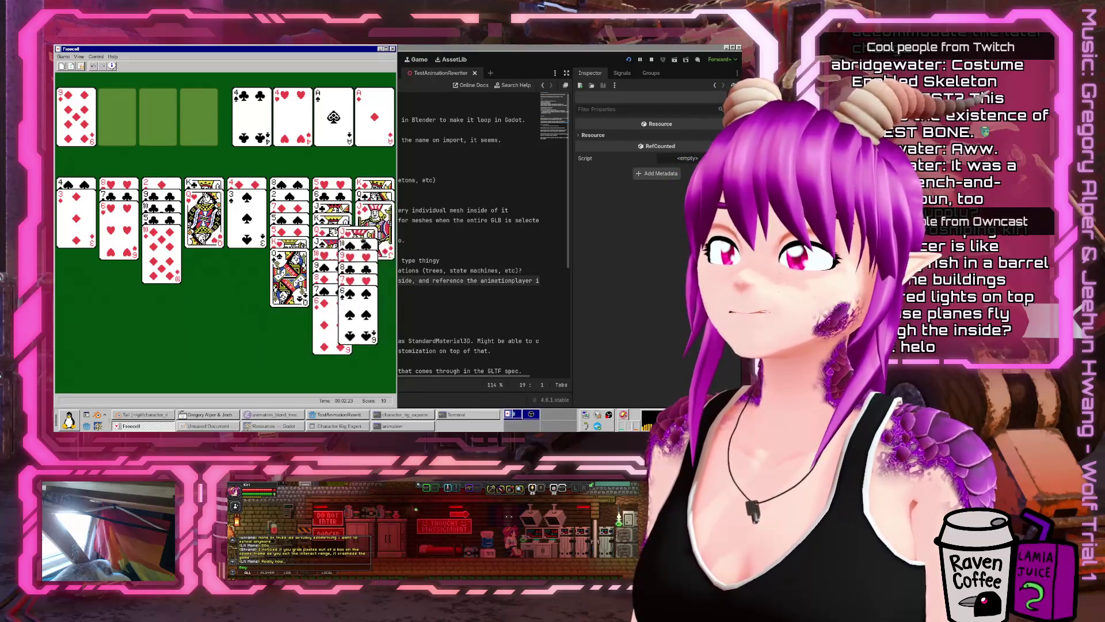
left_click(289, 276)
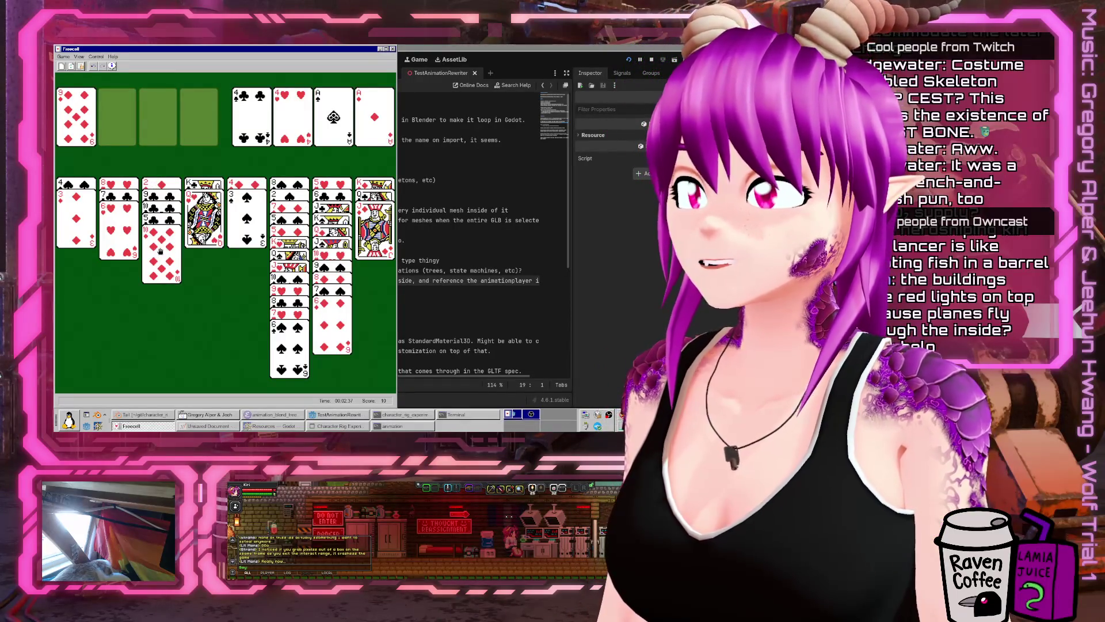
double_click(161, 252)
left_click(162, 254)
left_click(332, 340)
left_click(174, 228)
left_click(380, 241)
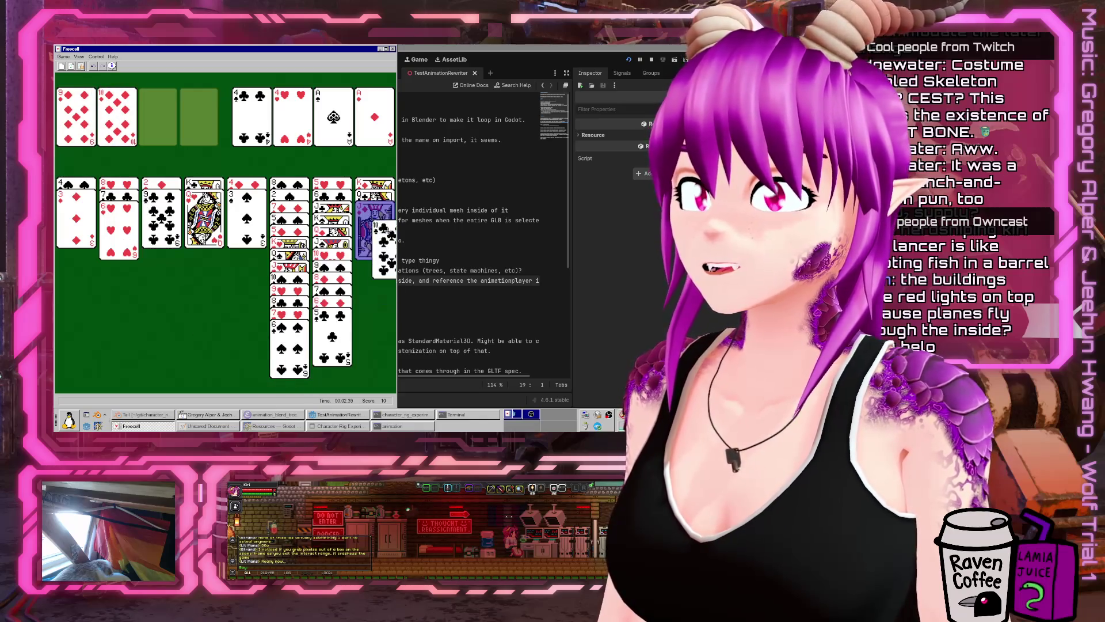
- Place 10♦ in column 3 with 9♣ on it, and 9♦ on column 8's 10♣
double_click(163, 203)
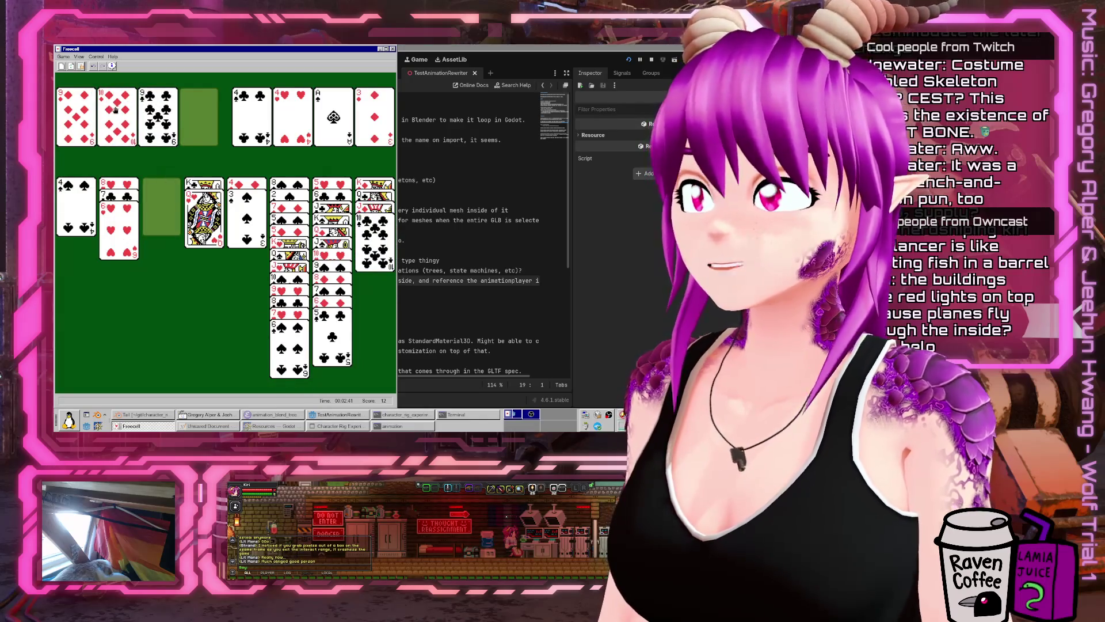
left_click(116, 110)
left_click(160, 213)
left_click(167, 132)
left_click(178, 235)
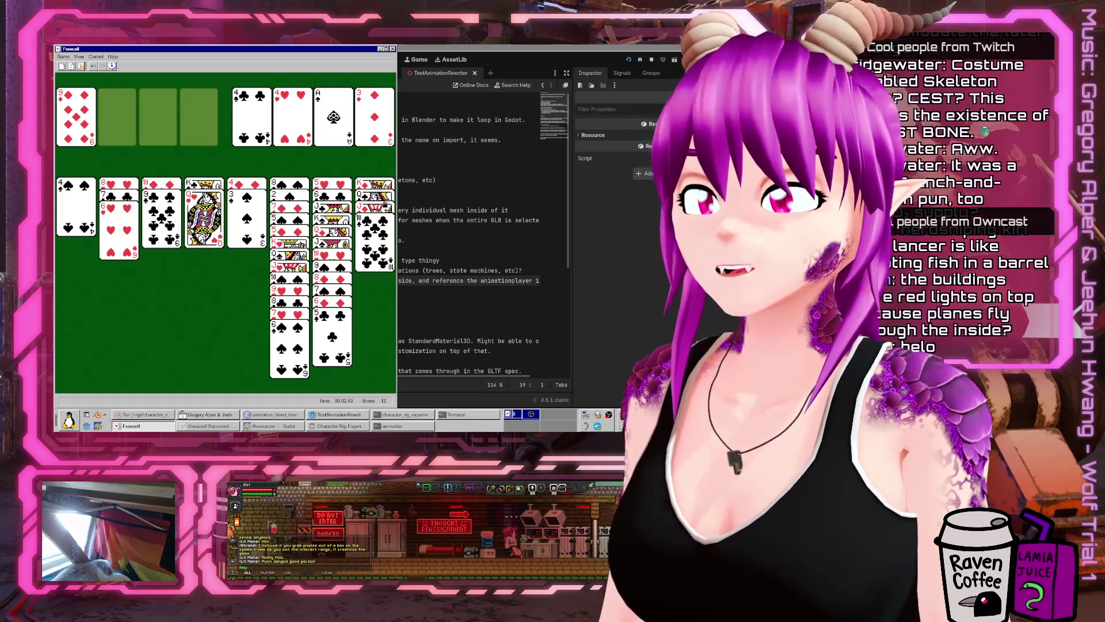
left_click(61, 90)
left_click(374, 248)
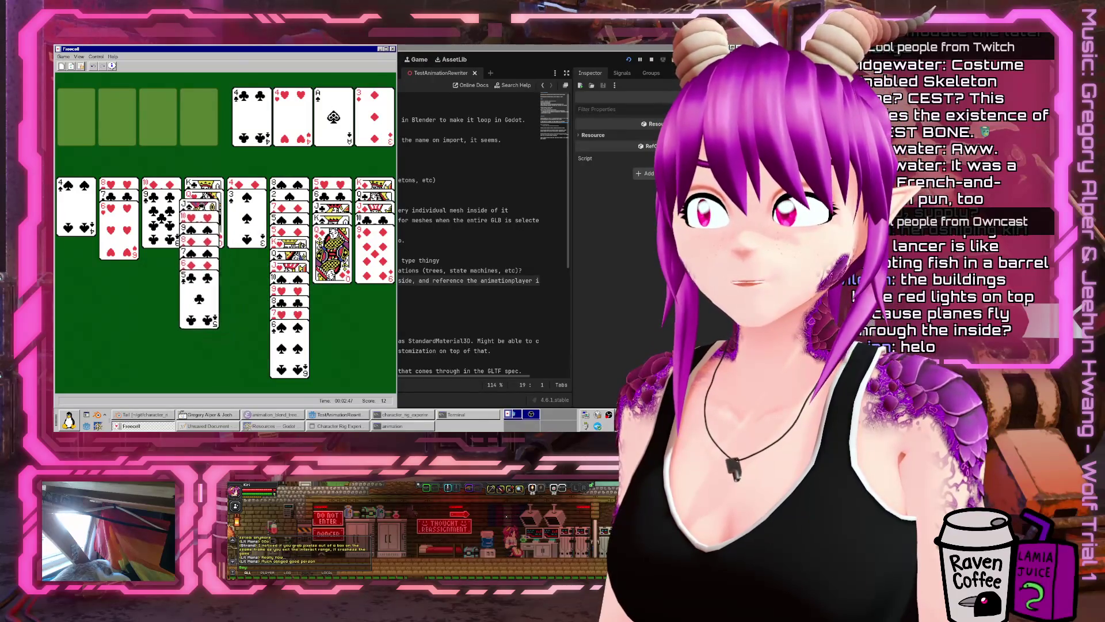
- Move the J-10♥-9♠ run onto the Q♦ and the 8♦-to-5♣ run onto the 9♠
left_click(325, 277)
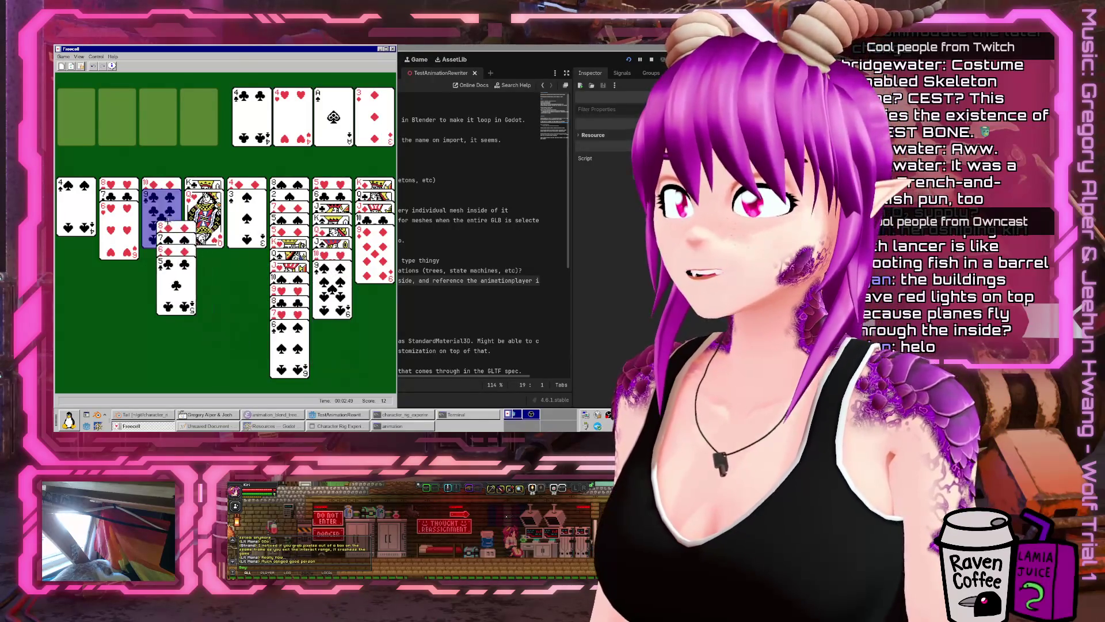
left_click(322, 247)
left_click(164, 205)
left_click(213, 256)
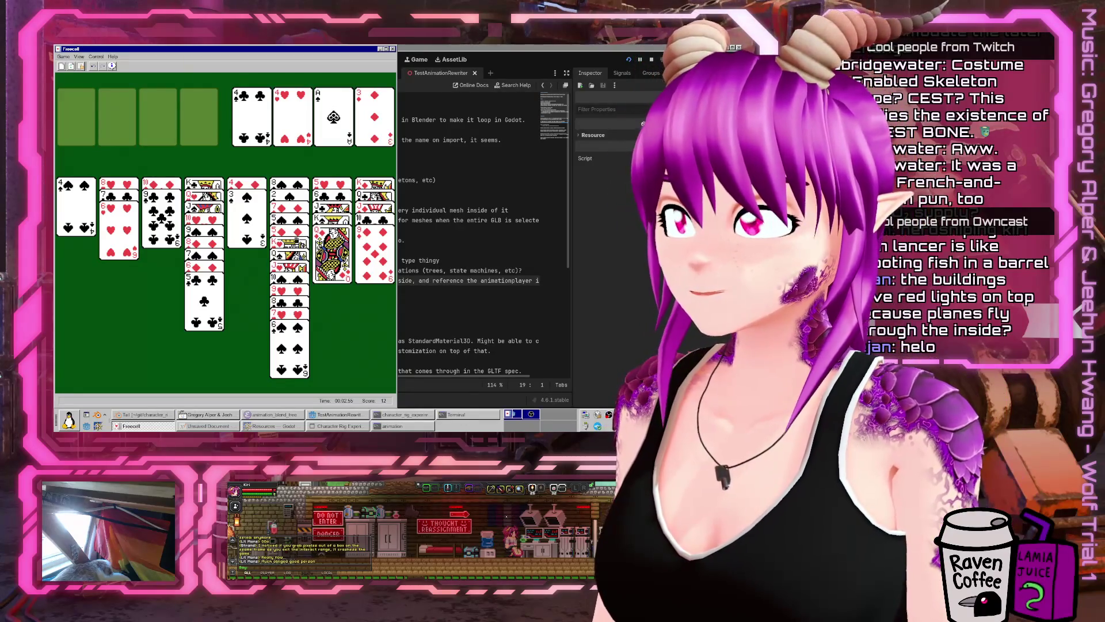
- Put the 4♦ and 3♠ on the 5♣ in column 4
mouse_move(248, 224)
left_mouse_down()
mouse_move(272, 352)
mouse_move(104, 138)
mouse_move(253, 227)
mouse_move(85, 150)
mouse_move(248, 222)
left_mouse_up()
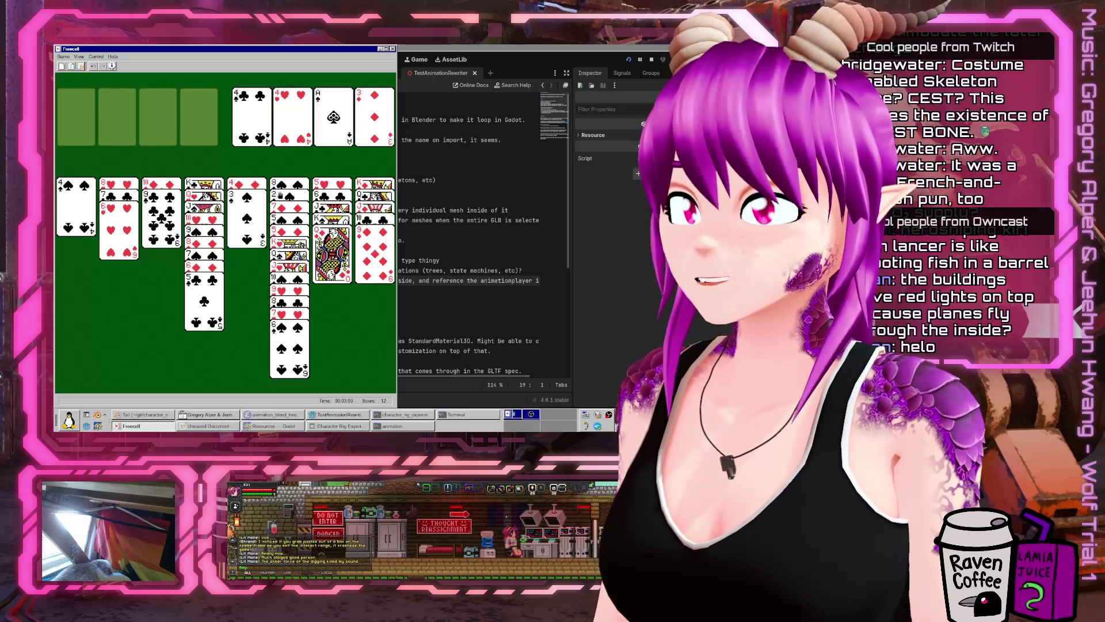
mouse_move(239, 218)
left_mouse_down()
mouse_move(86, 121)
mouse_move(224, 184)
mouse_move(244, 218)
left_mouse_up()
left_click(248, 187)
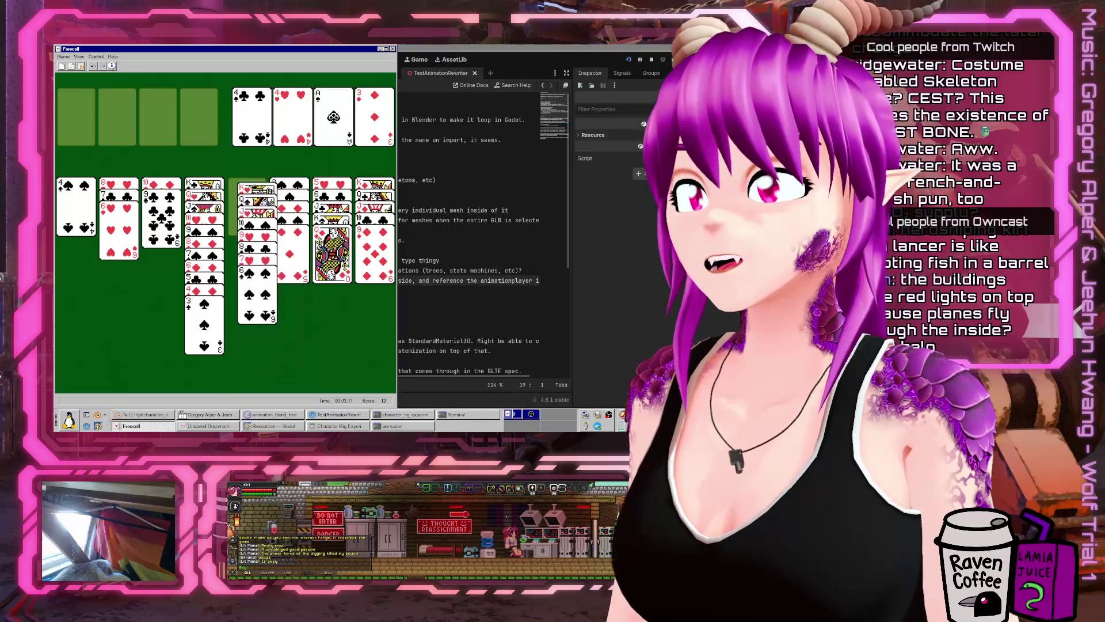
left_click_drag(287, 239, 226, 171)
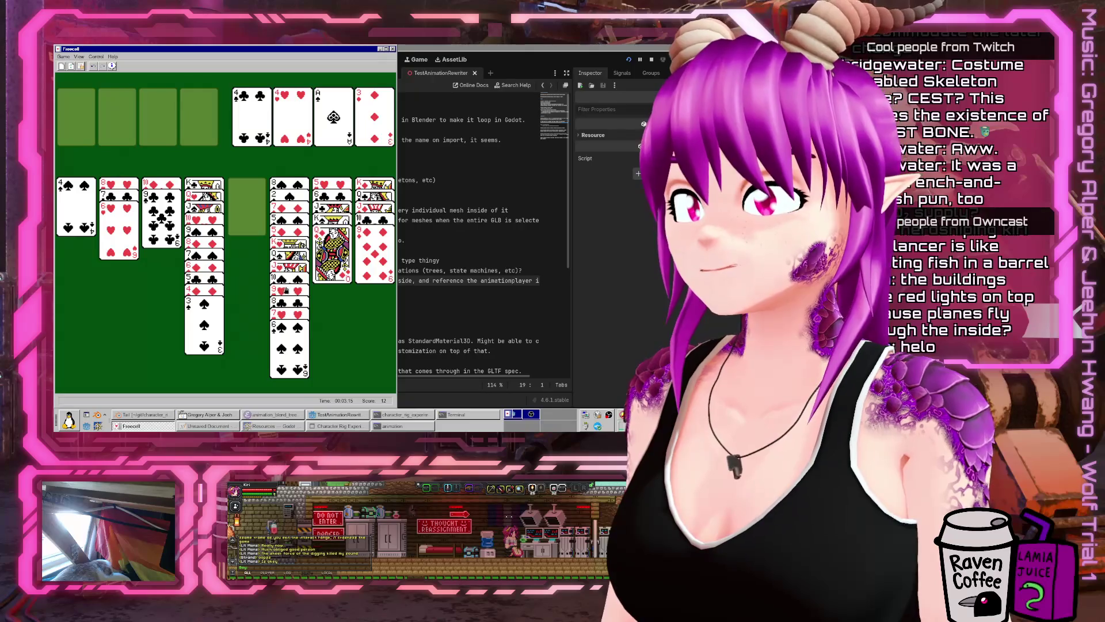
- Play out the remaining runs and kings to finish the deal and dismiss the win message
left_click(374, 270)
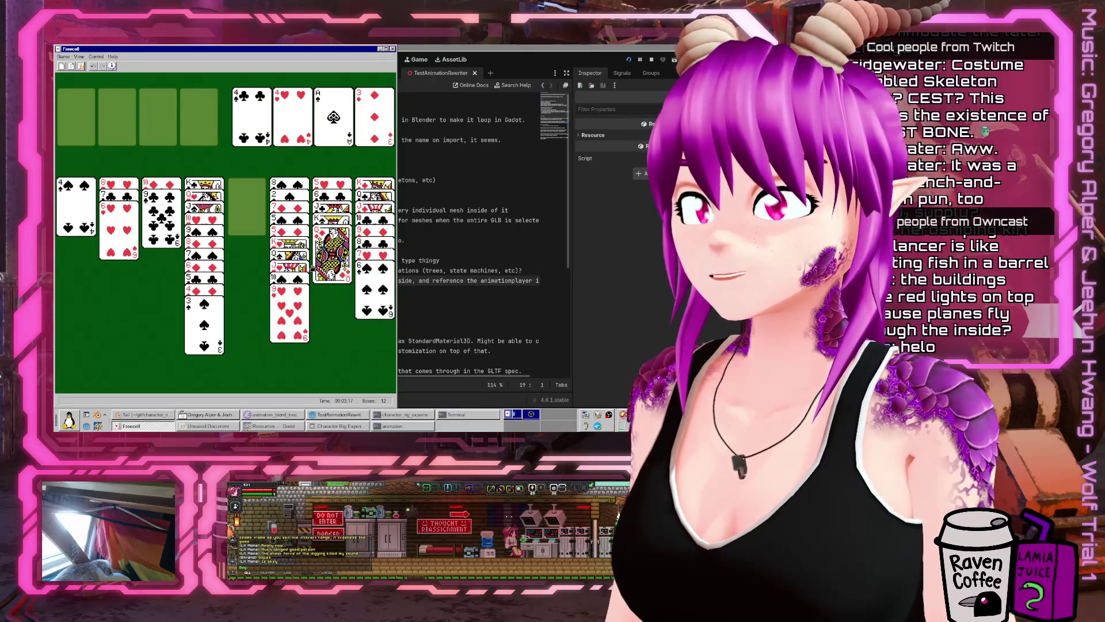
left_click(291, 258)
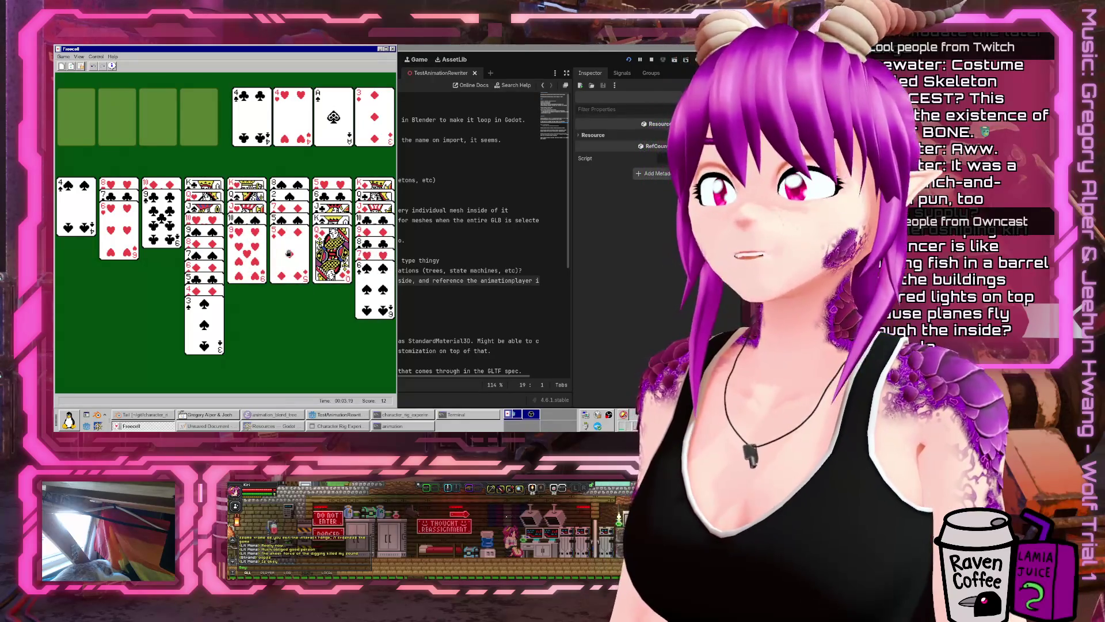
left_click(289, 253)
left_click(300, 251)
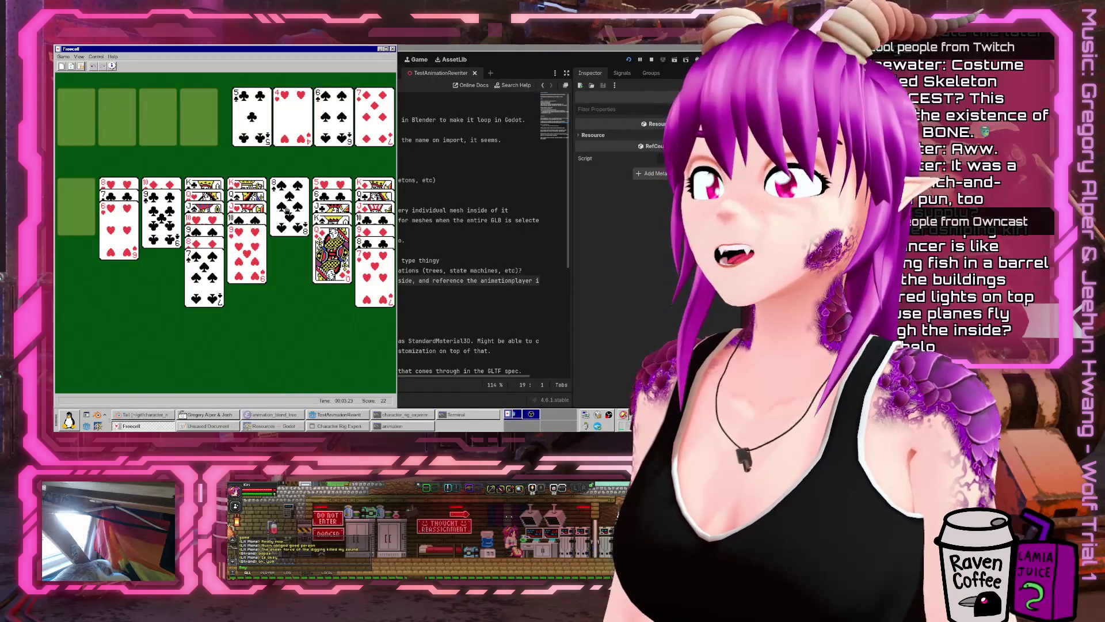
left_click(289, 207)
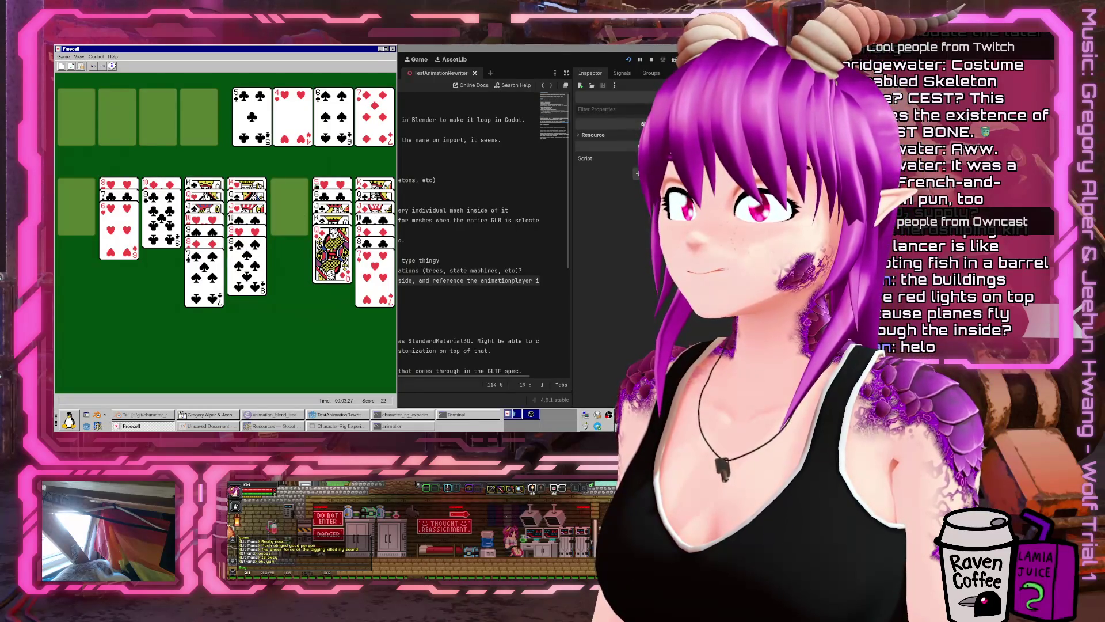
left_click(327, 215)
left_click(289, 207)
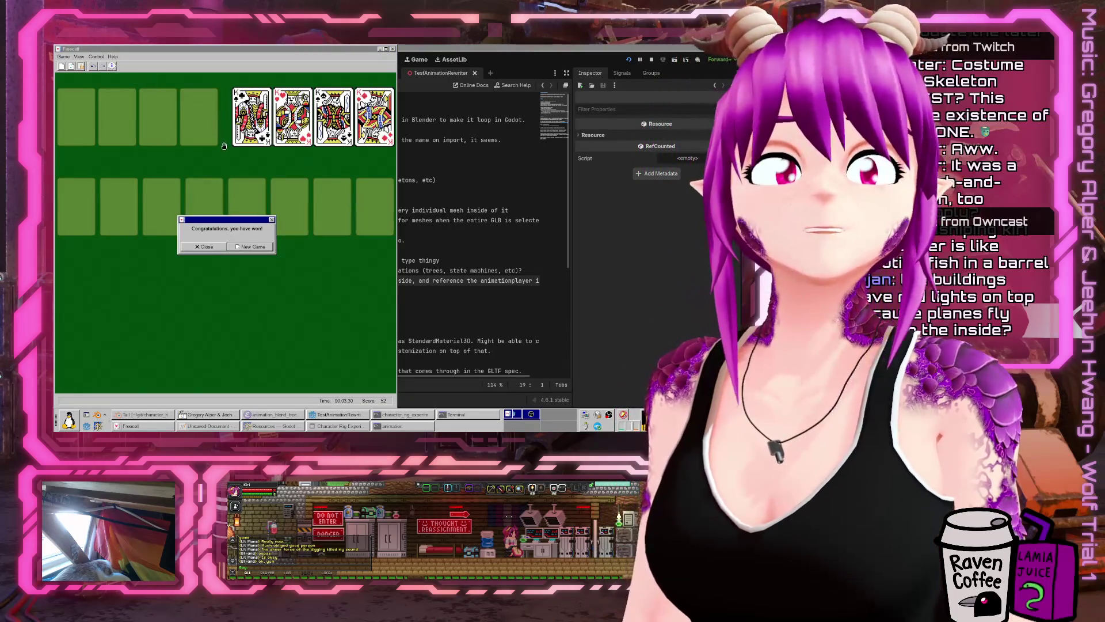
left_click(205, 247)
type("- Must be usable in editor")
left_click(426, 287)
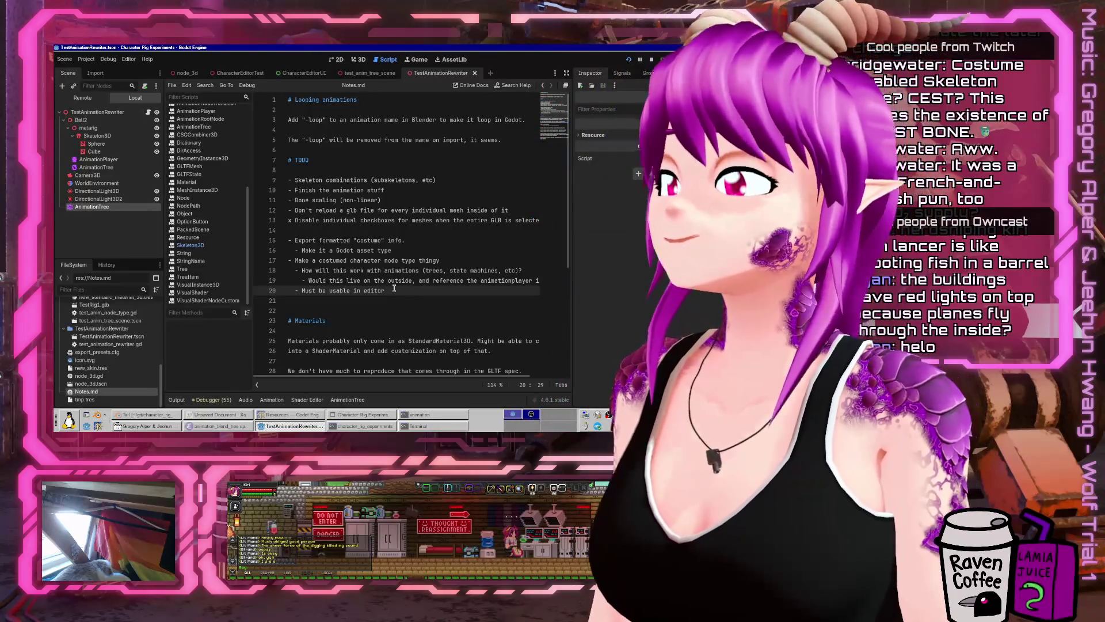
type("(")
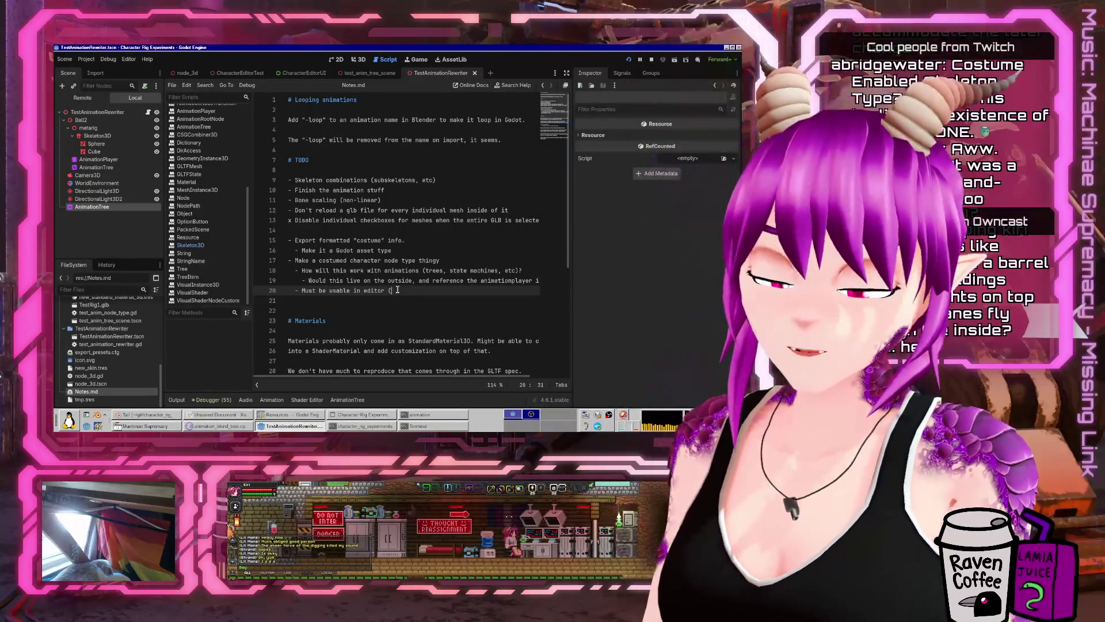
type("can instanti")
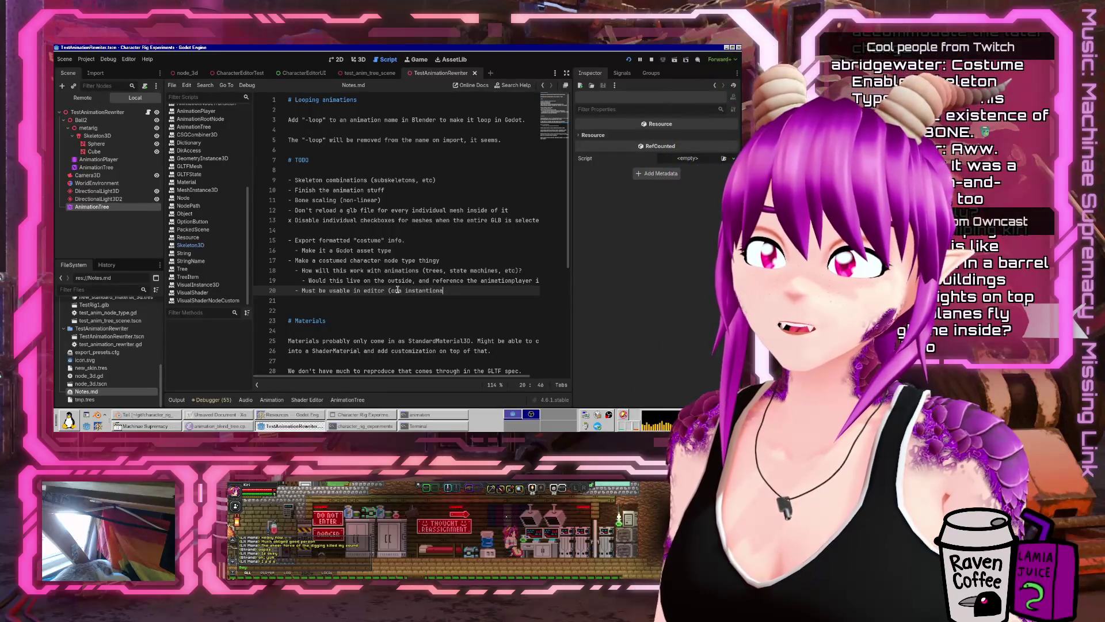
type("ate and se")
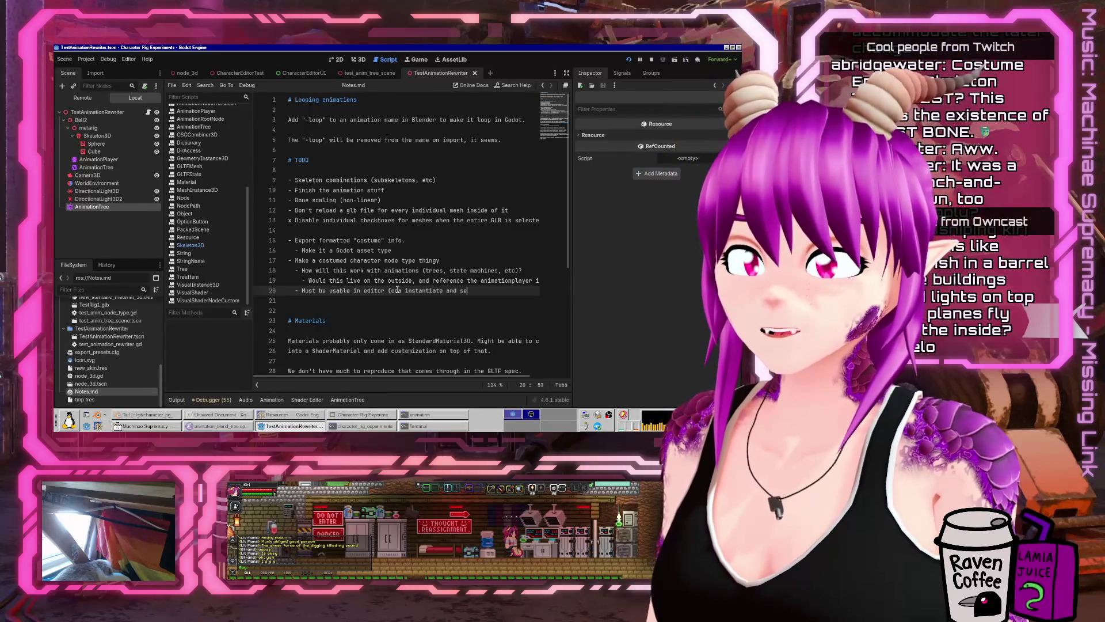
type("t the costume a")
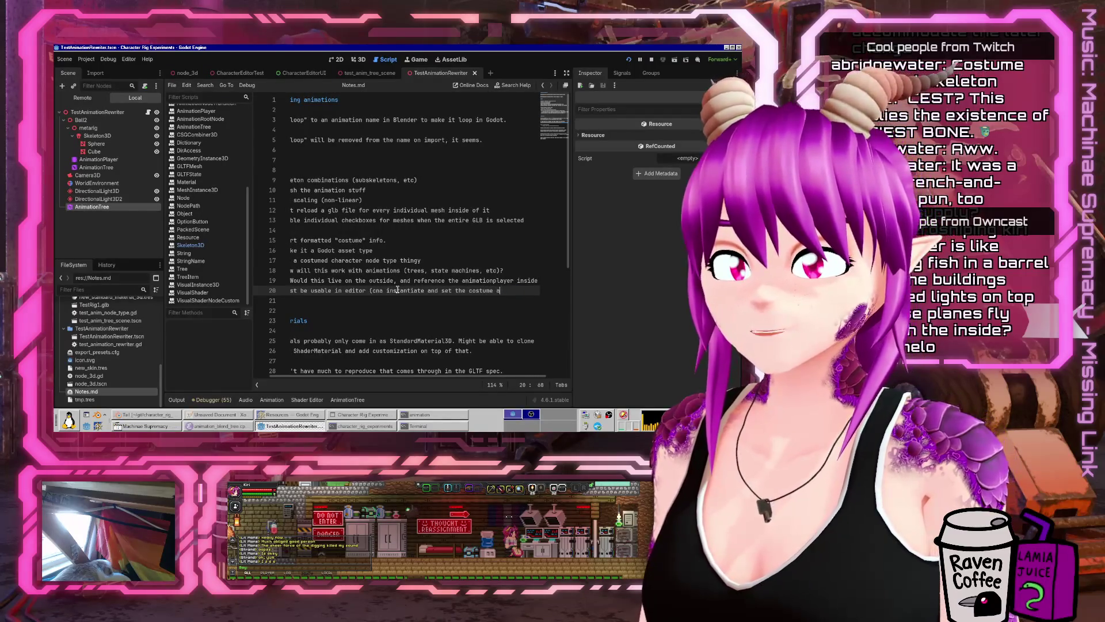
type("s a peource as a")
key("Home")
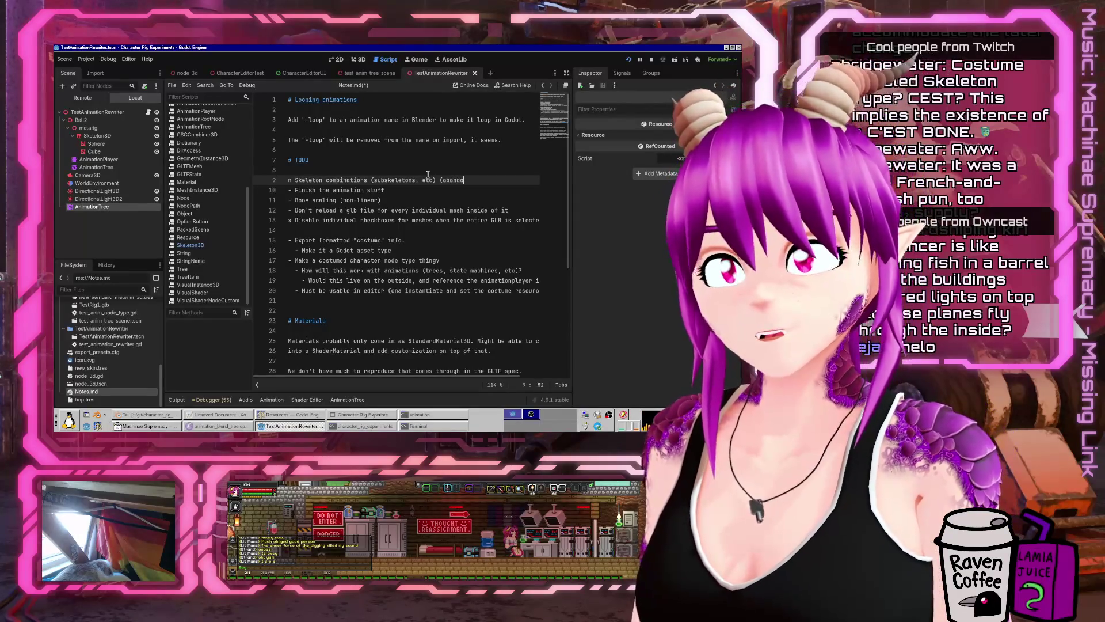
type(")")
key("Down")
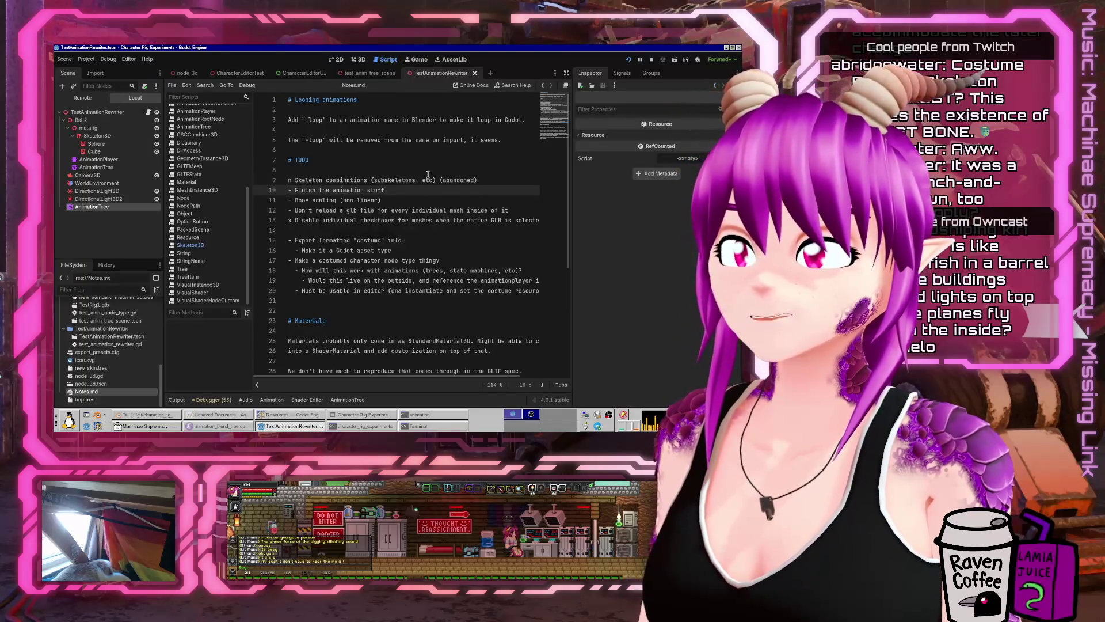
key("End")
key("Return")
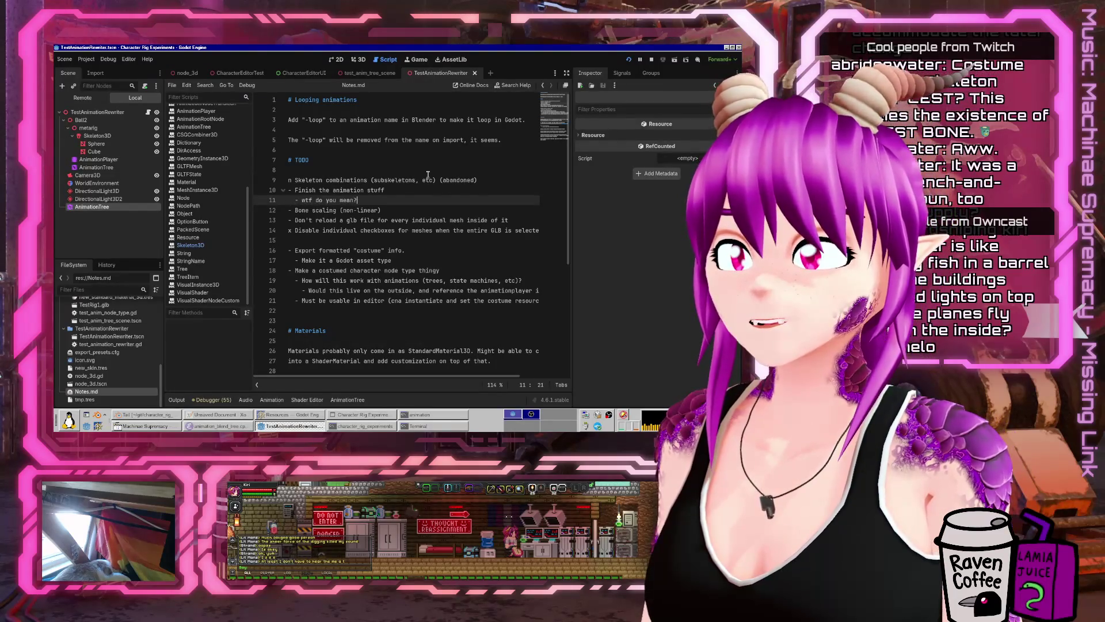
key("Up")
key("Home")
key("Down")
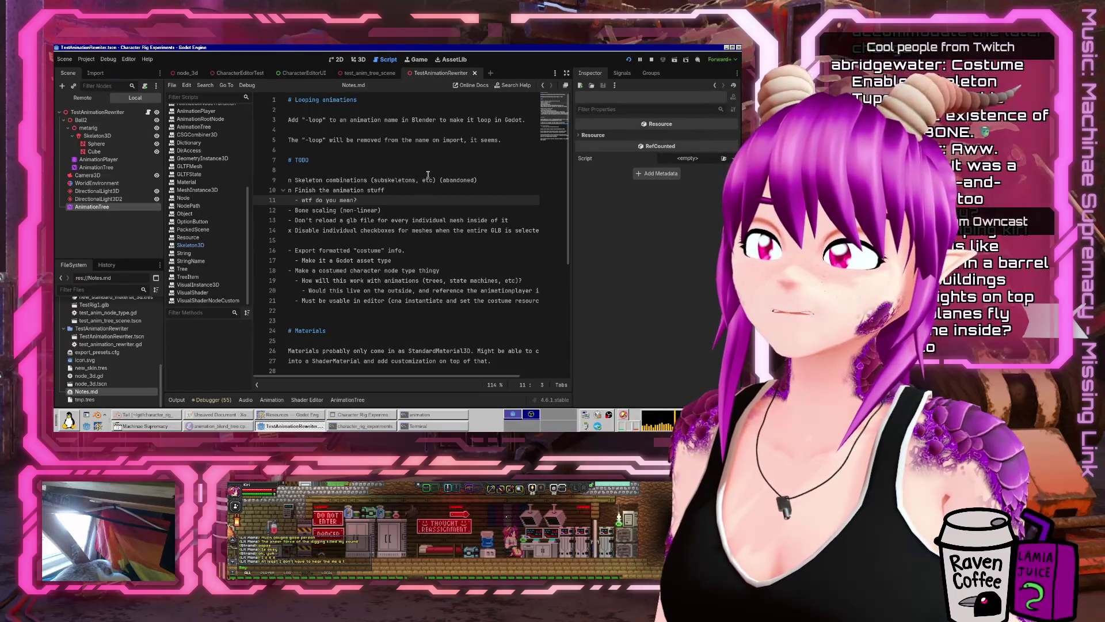
key("Down")
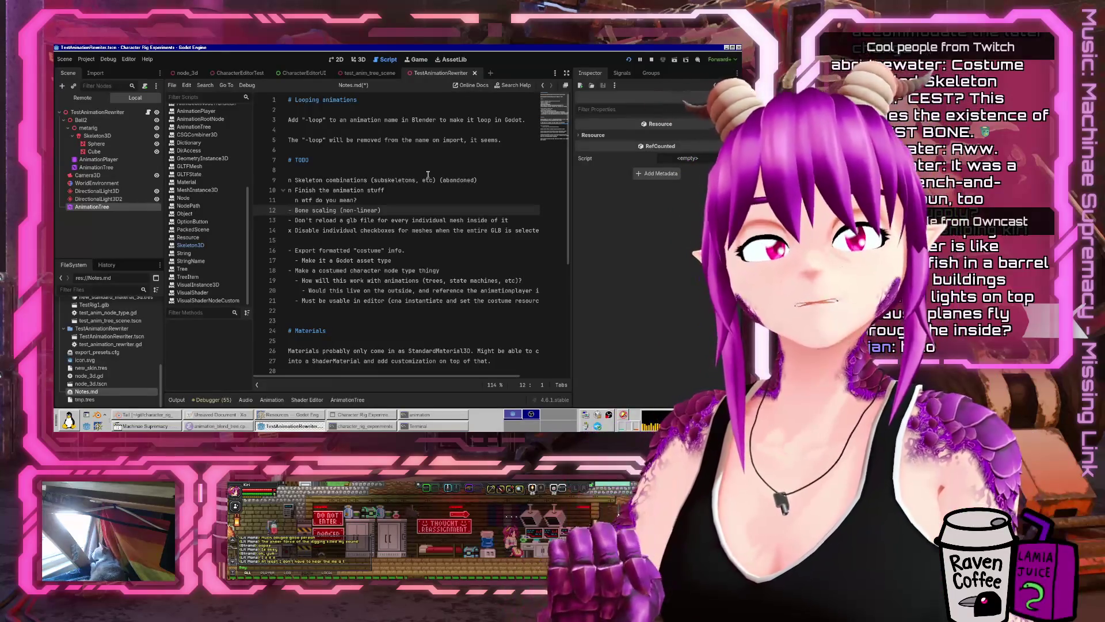
key("Down")
key("Down")
key("Down")
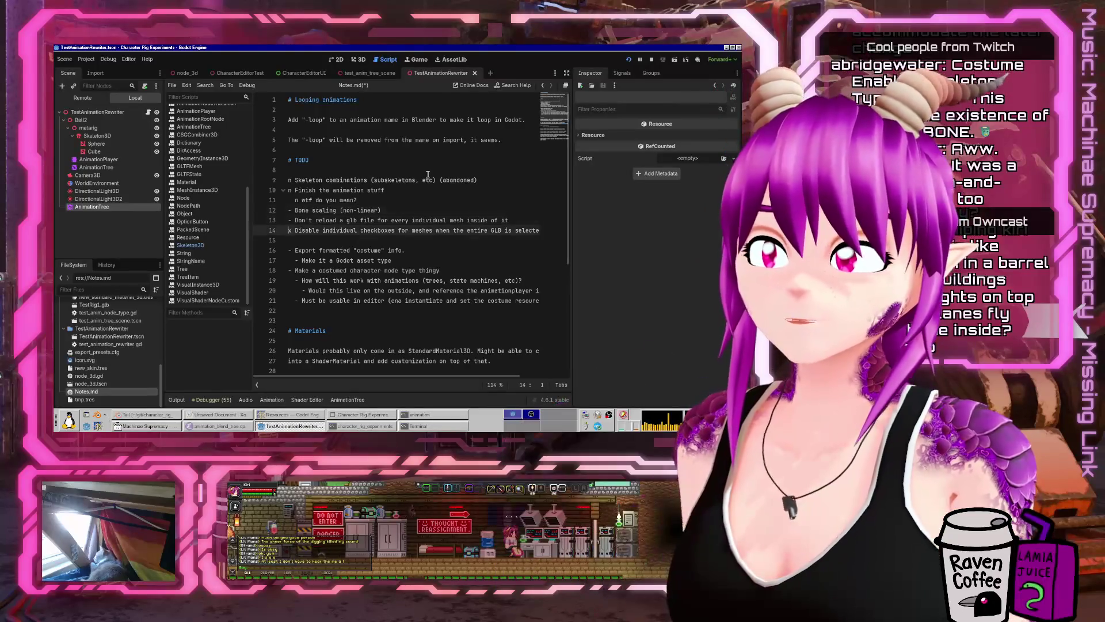
key("shift+End")
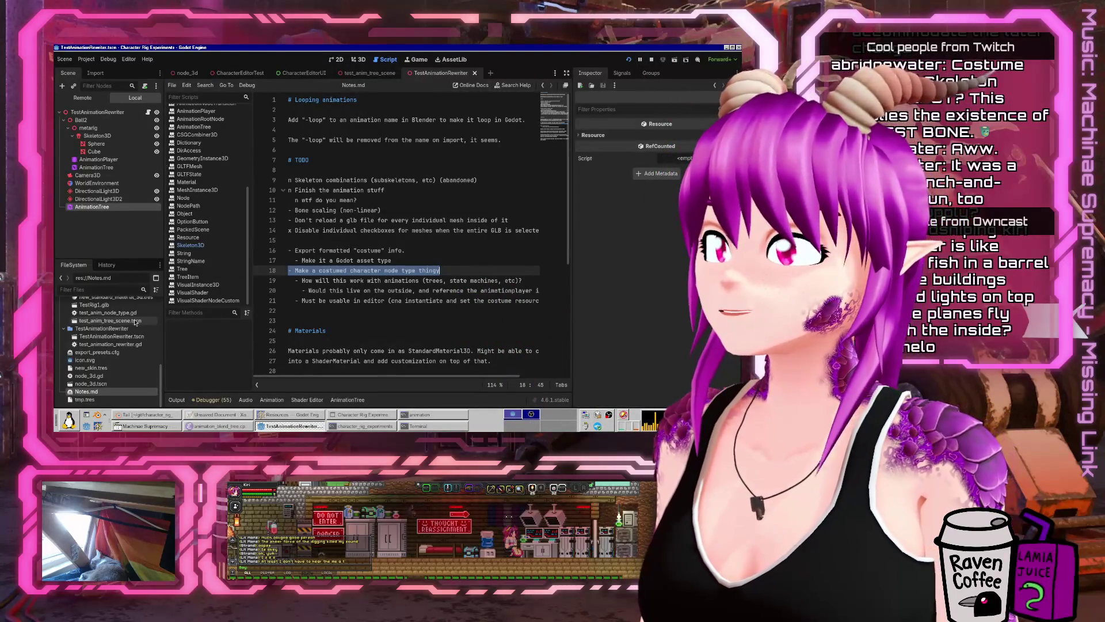
left_click(628, 60)
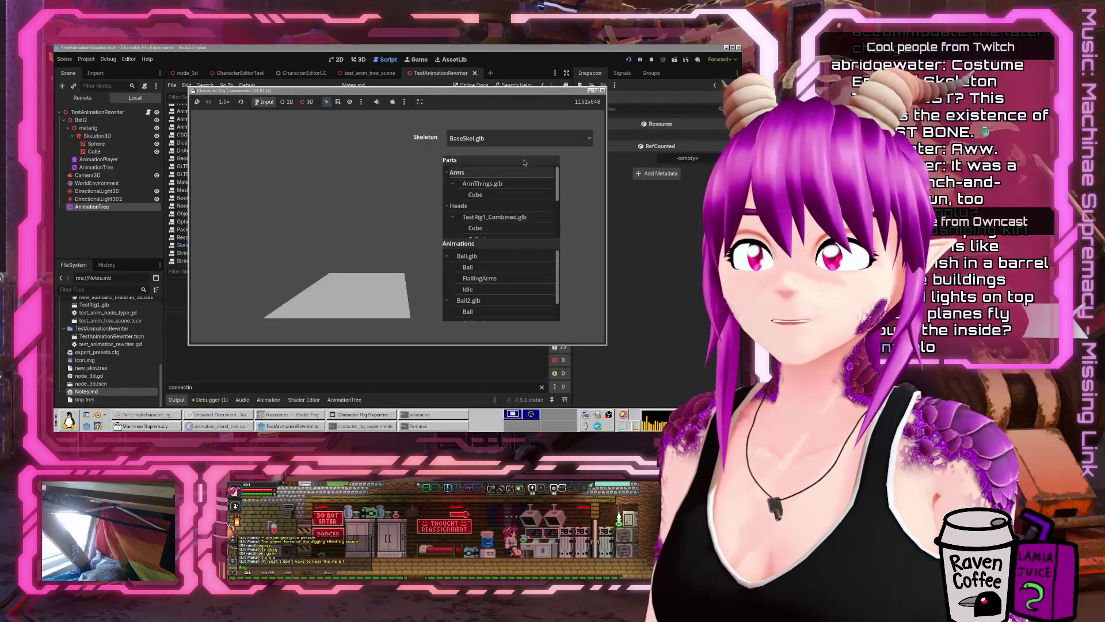
- Keep BaseSkel.glb, add the TestRig1_Combined.glb head part, and turn off the Ball.glb animation
left_click(513, 141)
left_click(478, 199)
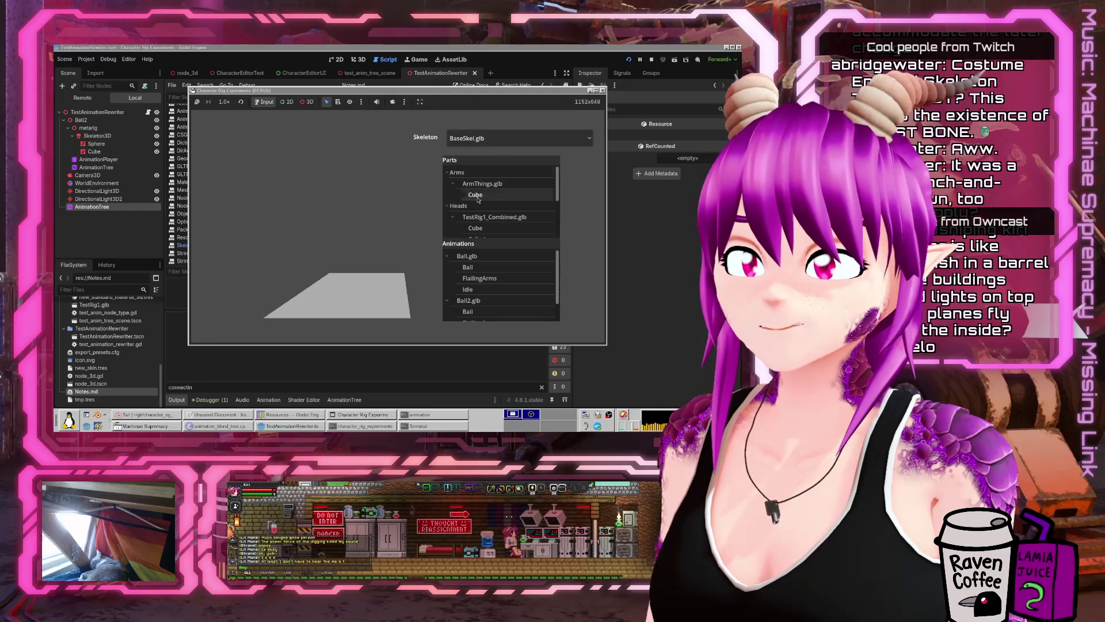
left_click(459, 217)
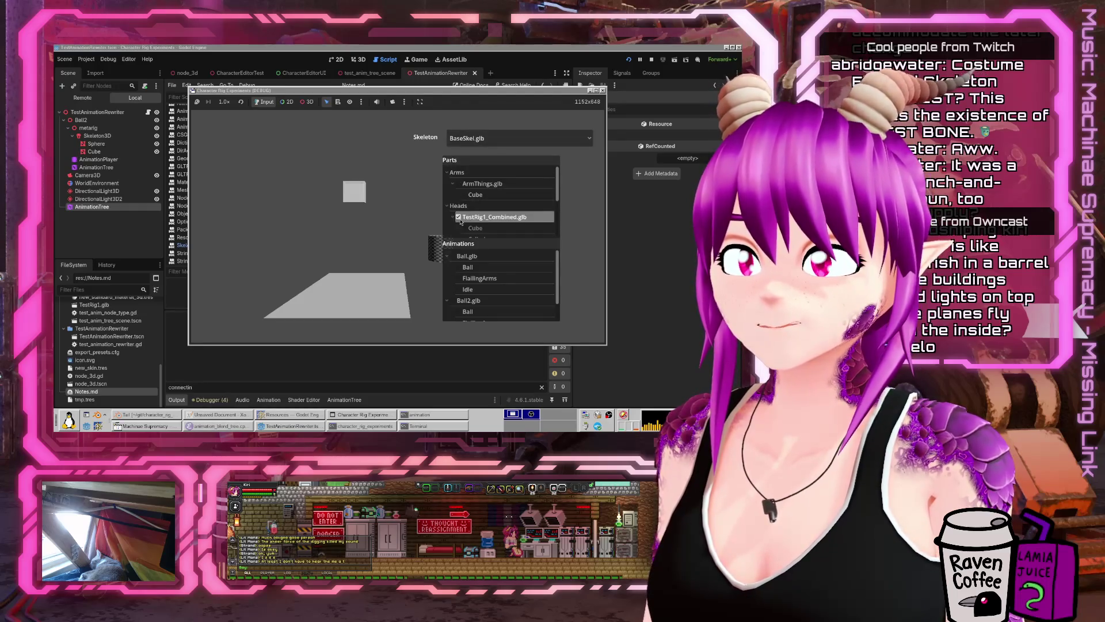
left_click(453, 257)
scroll(472, 212, "down", 2)
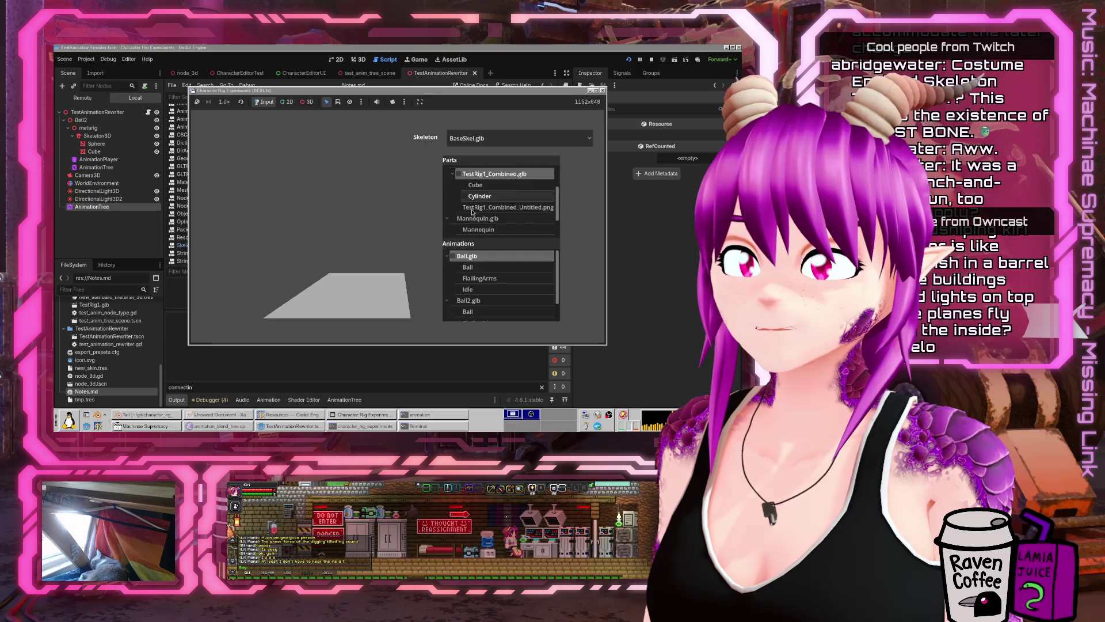
- Switch the skeleton to TestRig1_Skeleton.glb, then back to BaseSkel.glb
left_click(480, 138)
left_click(477, 168)
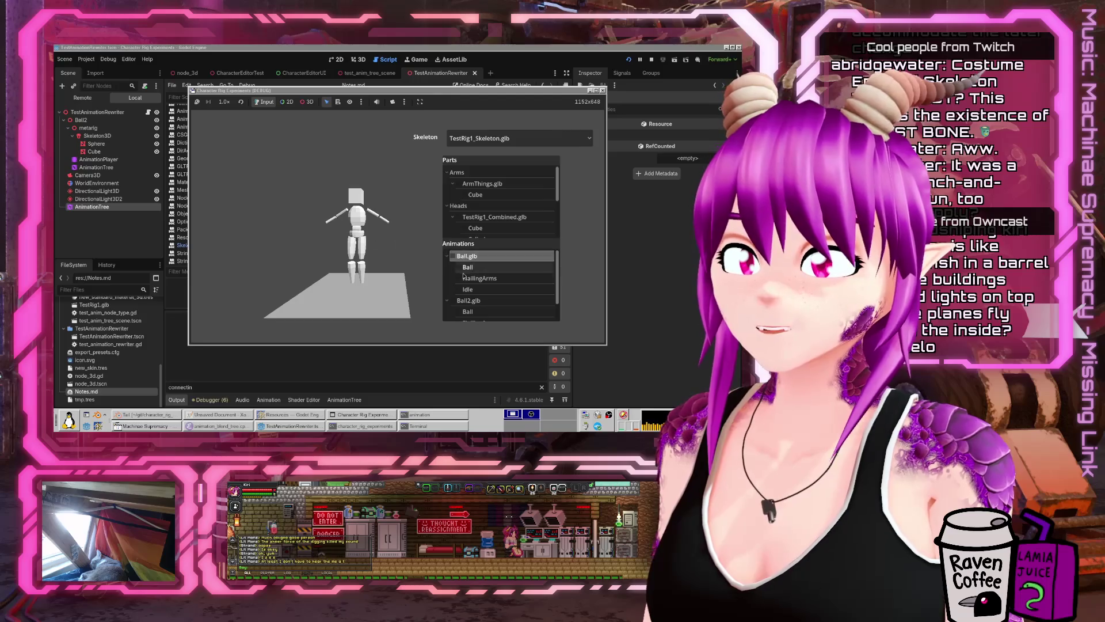
left_click(501, 138)
left_click(495, 152)
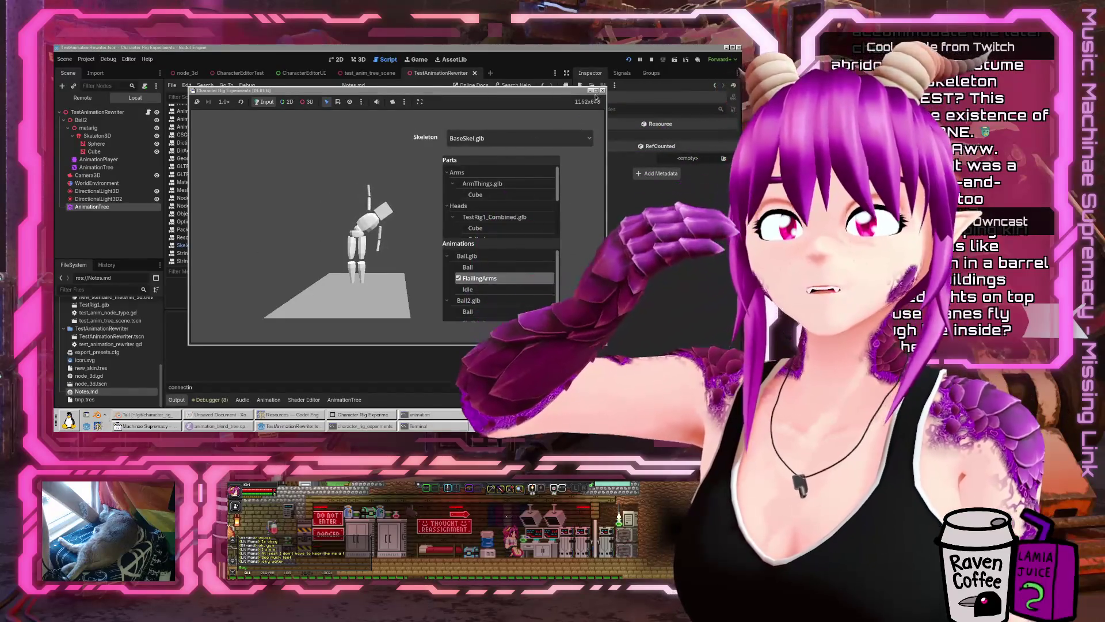
key("F8")
- Return focus to the Notes.md editor, then switch over to Starbound
left_click(430, 219)
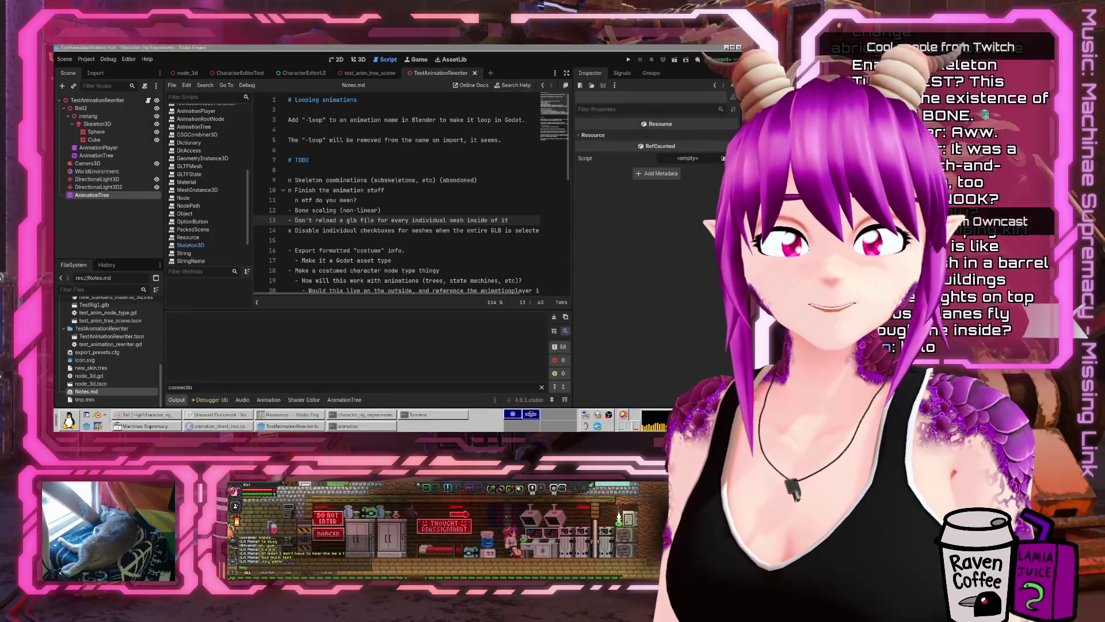
key("alt+Tab")
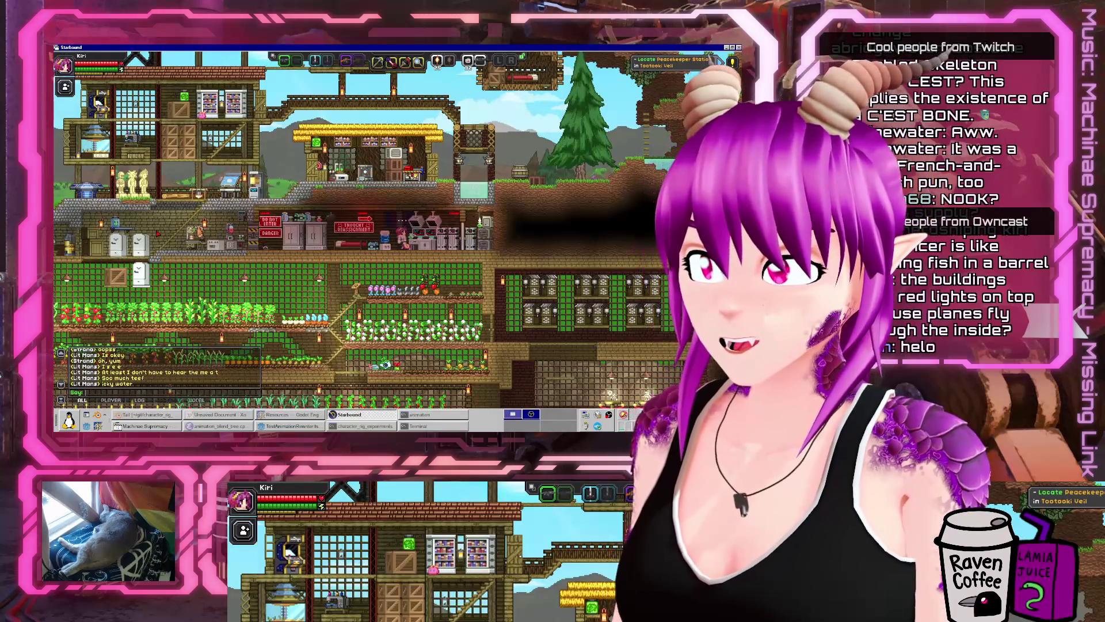
key("alt+Tab")
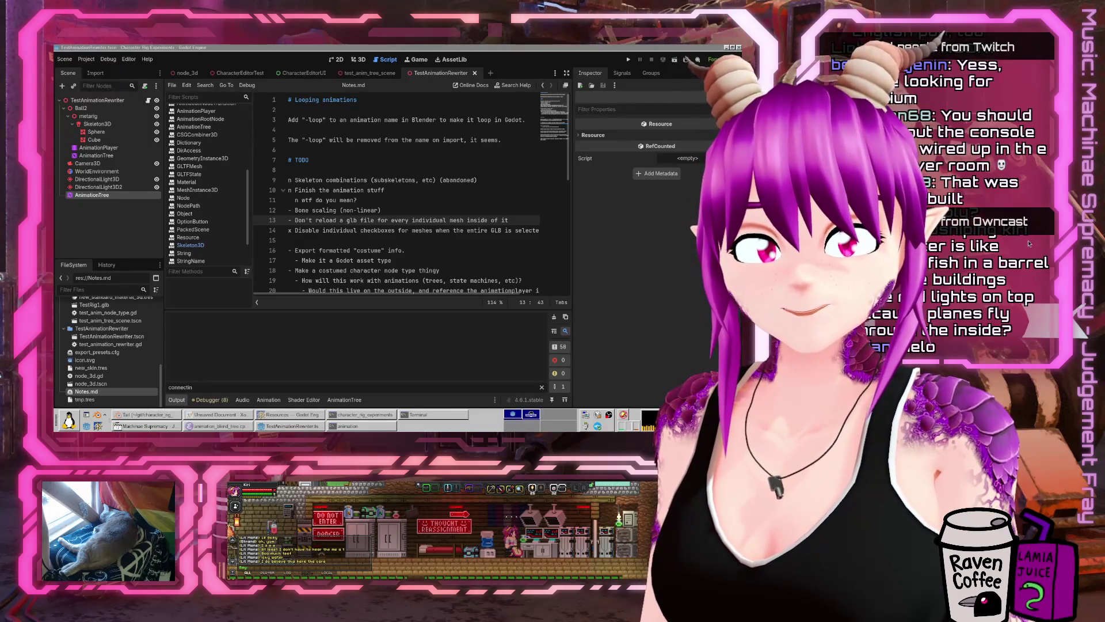
- Switch from the Godot editor to the Starbound window with Alt+Tab
key("alt+Tab")
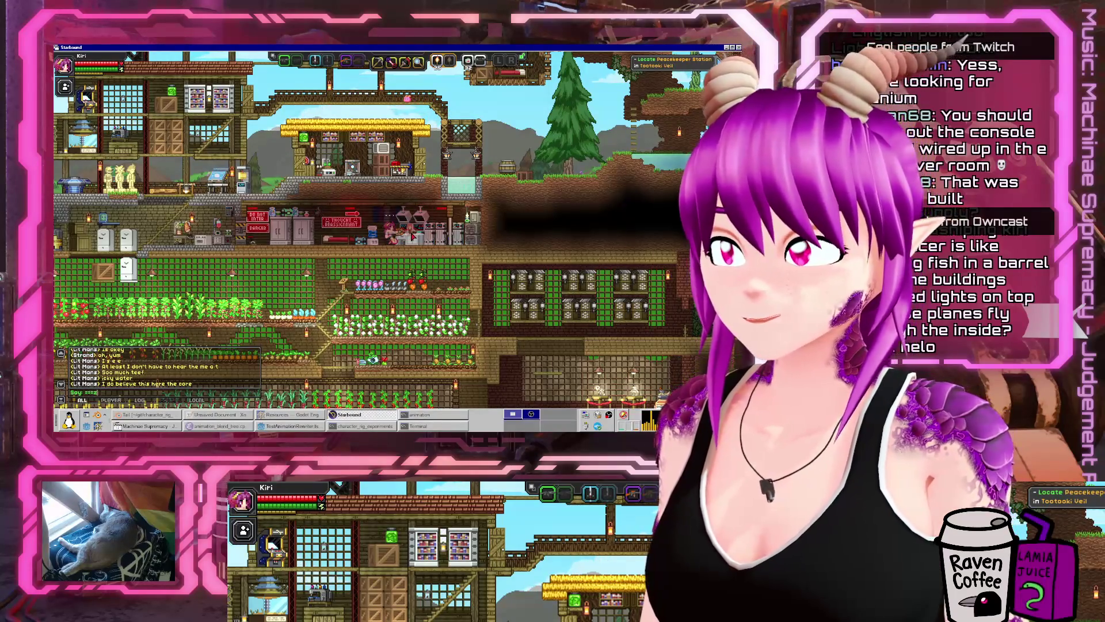
- Zoom in on the character, walk left past the fridges, then zoom out over the base and caves
key("z")
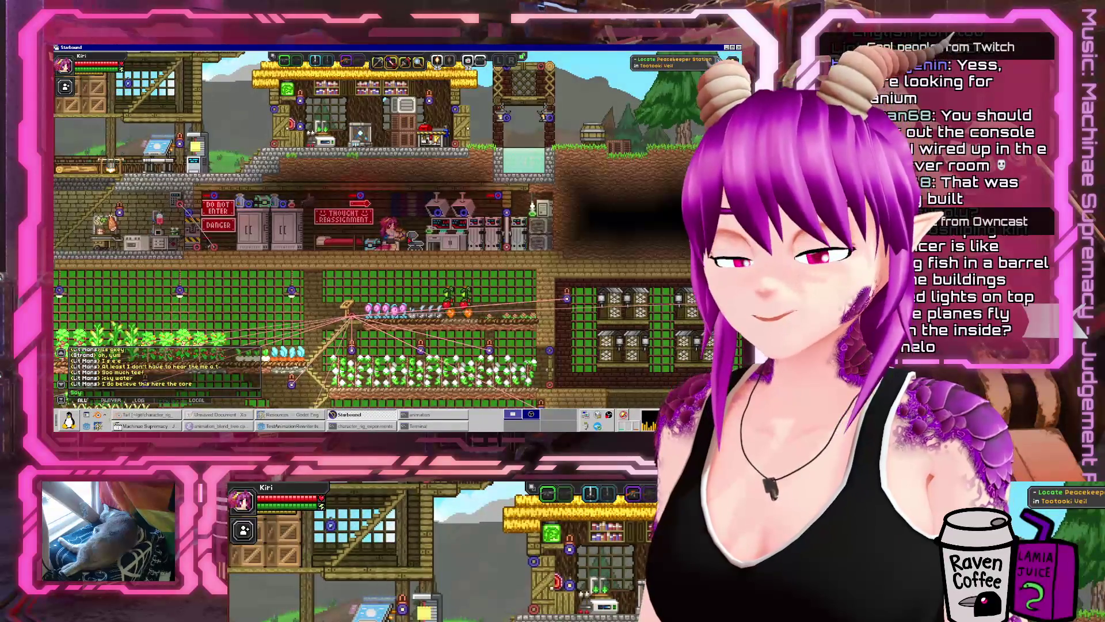
key("x")
key("z")
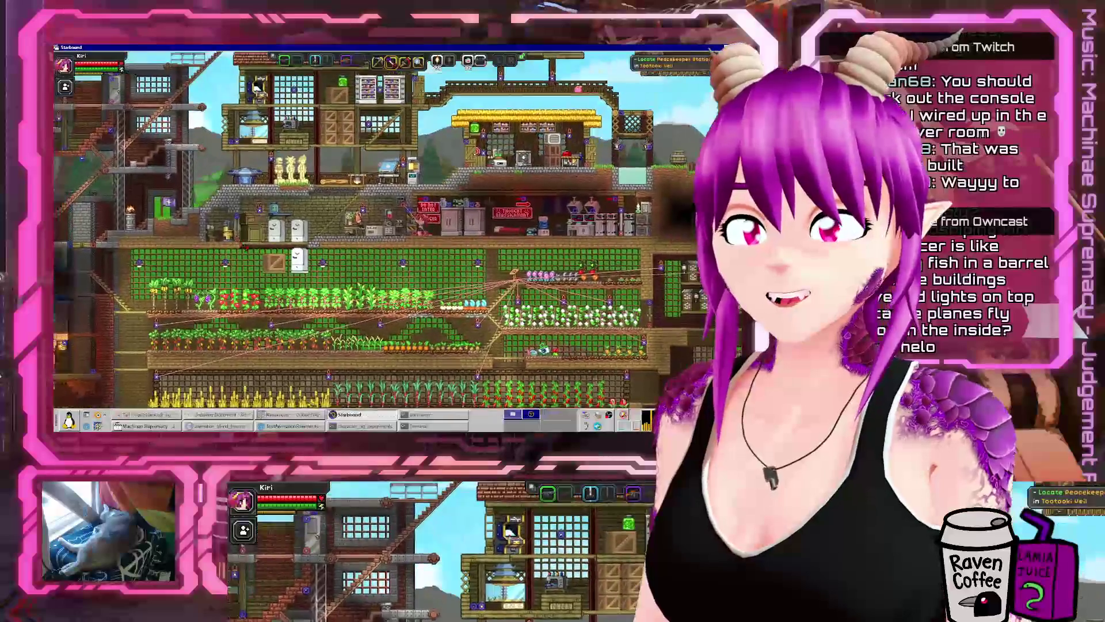
key("z")
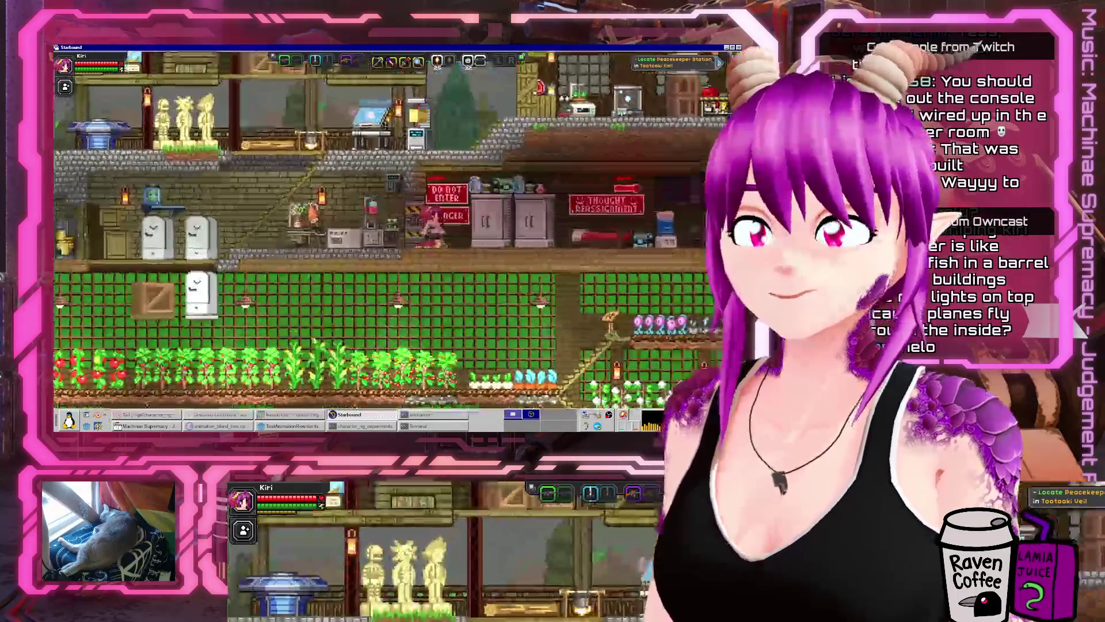
key("a")
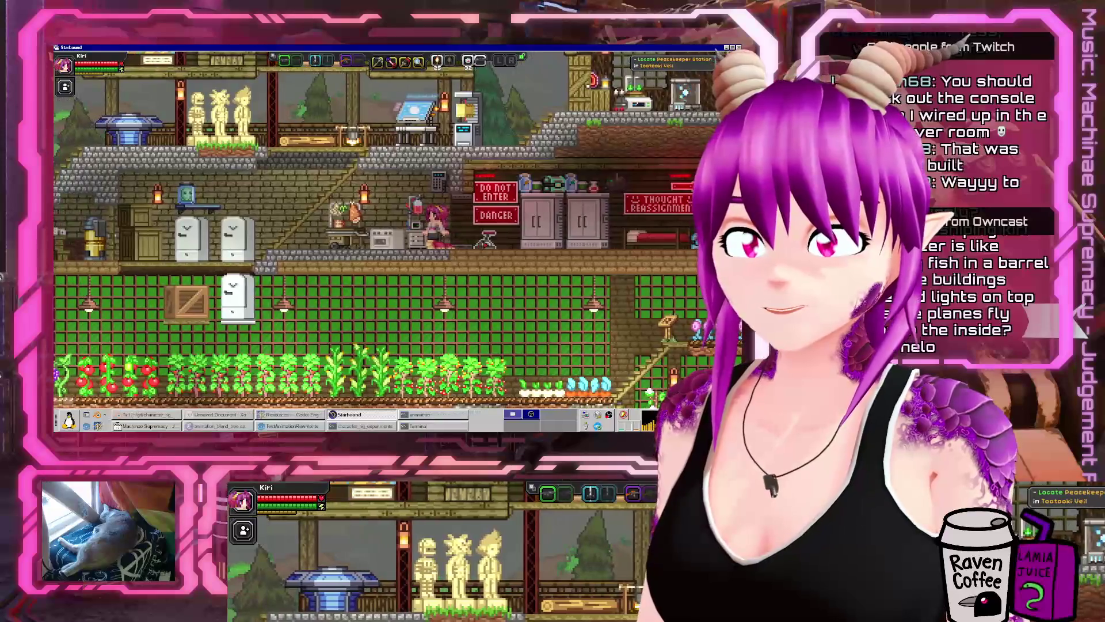
key("a")
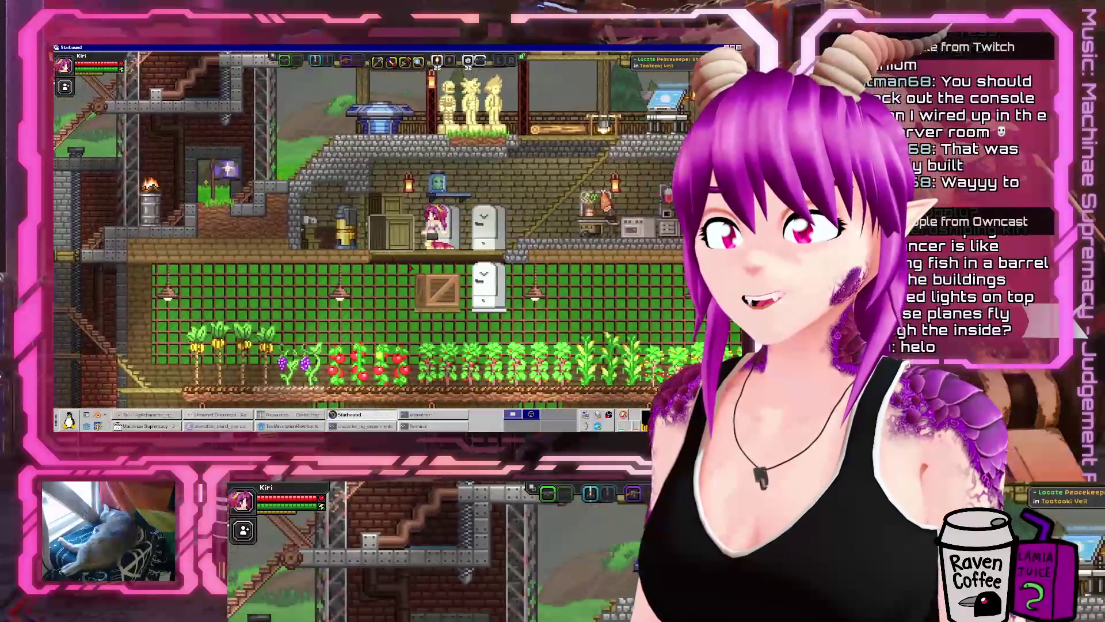
key("x")
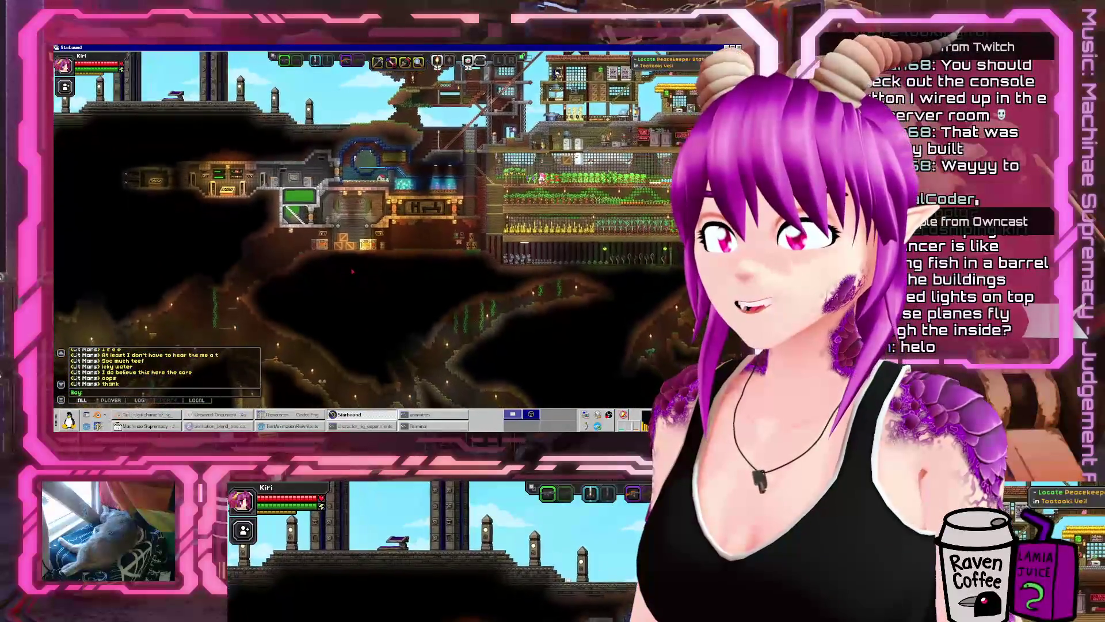
- Walk the character left off the ledge and through the base into the console room
key("z")
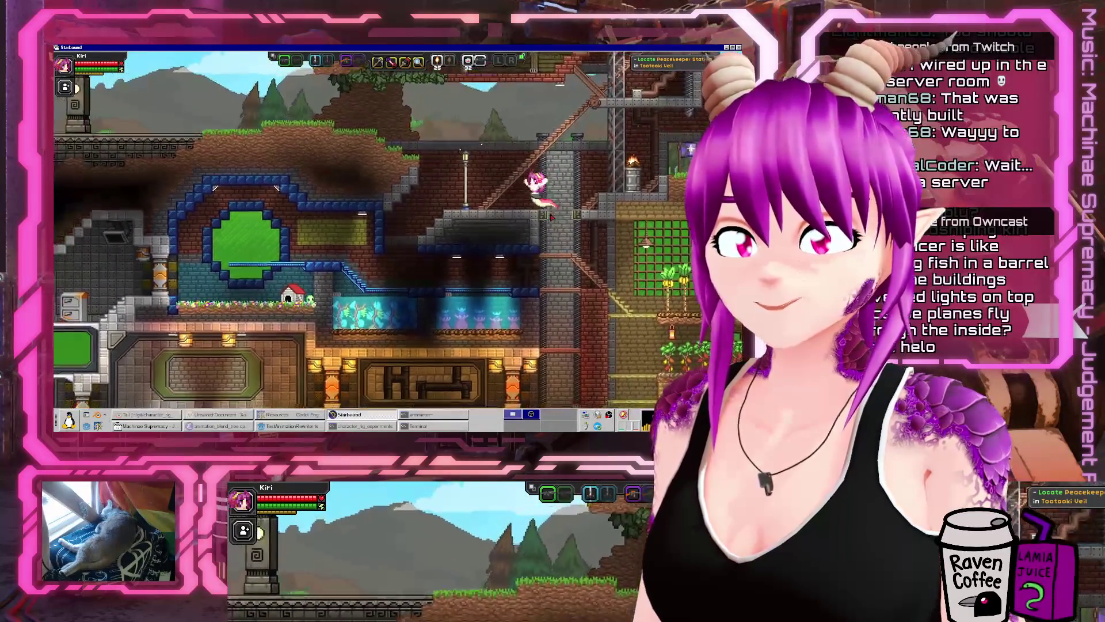
key("a")
key("a")
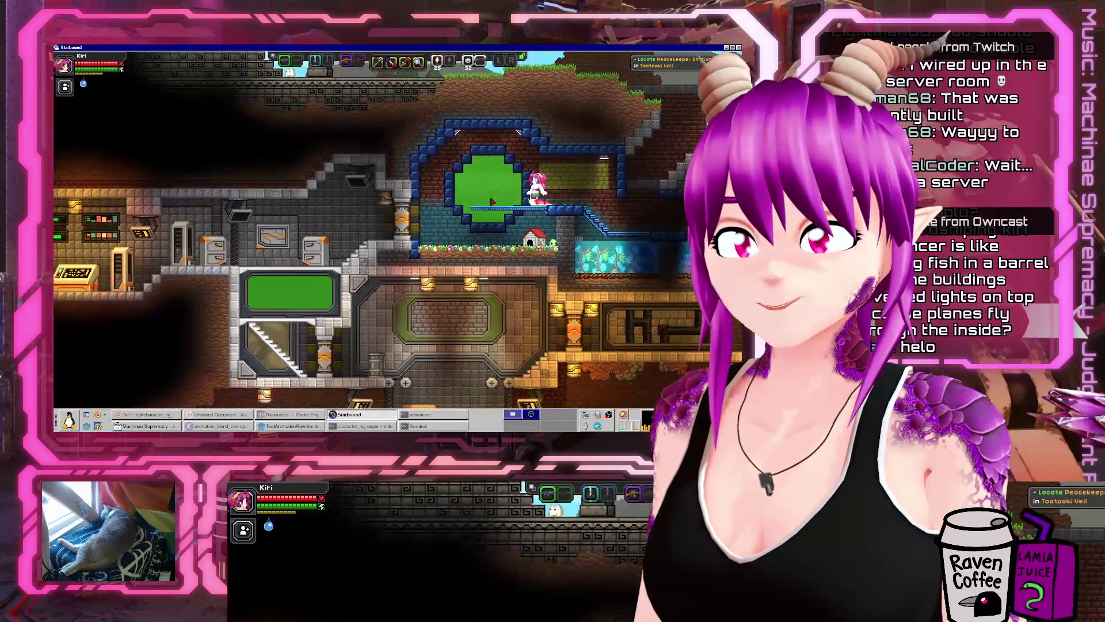
key("a")
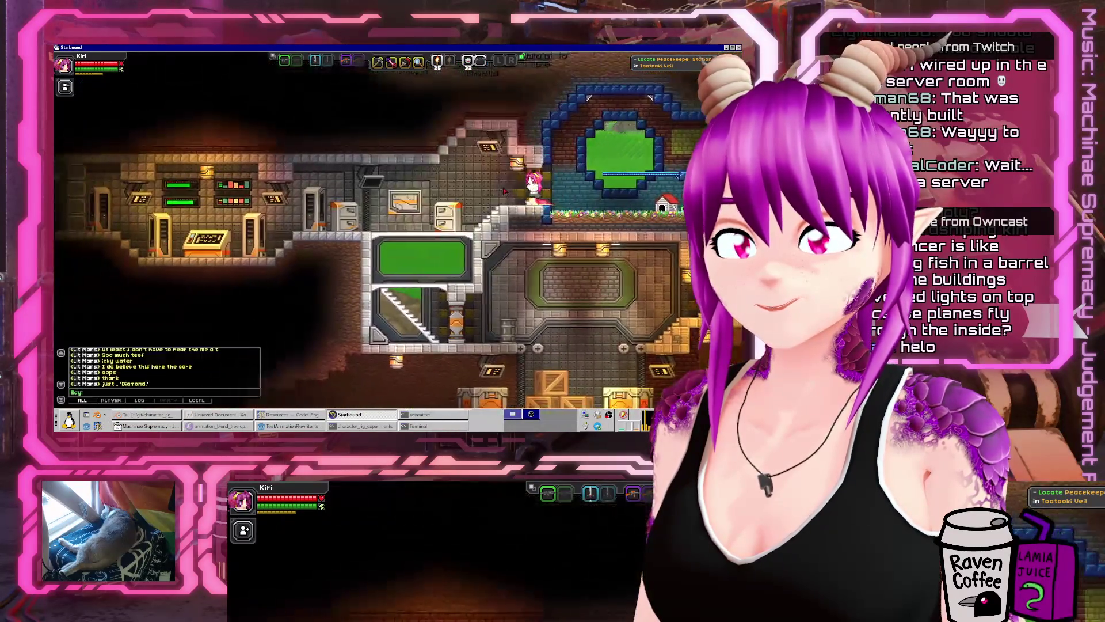
key("a")
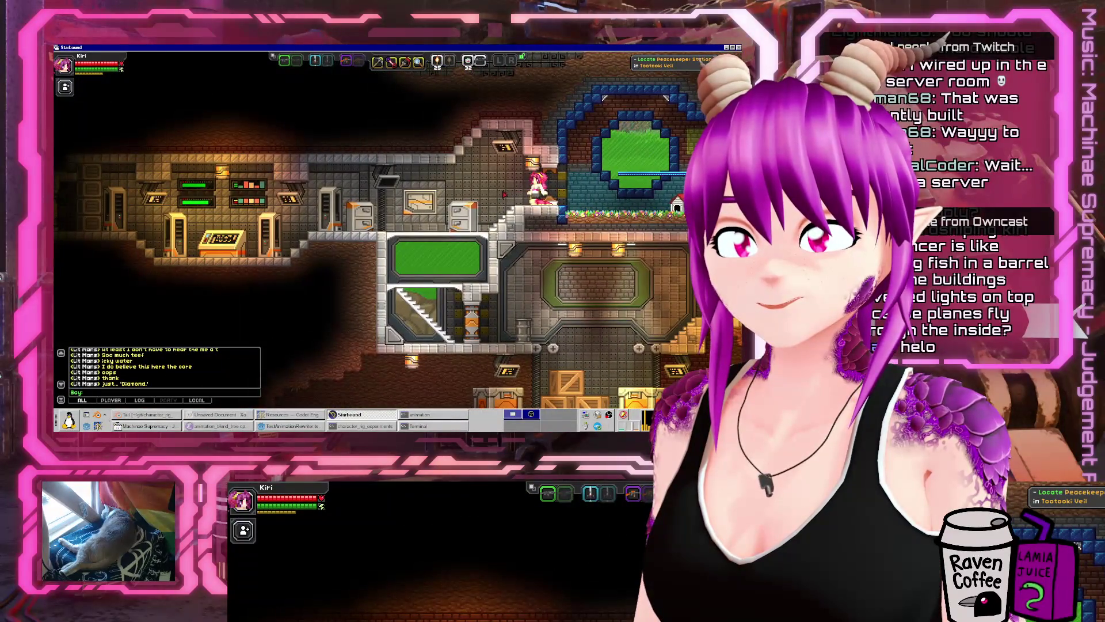
key("a")
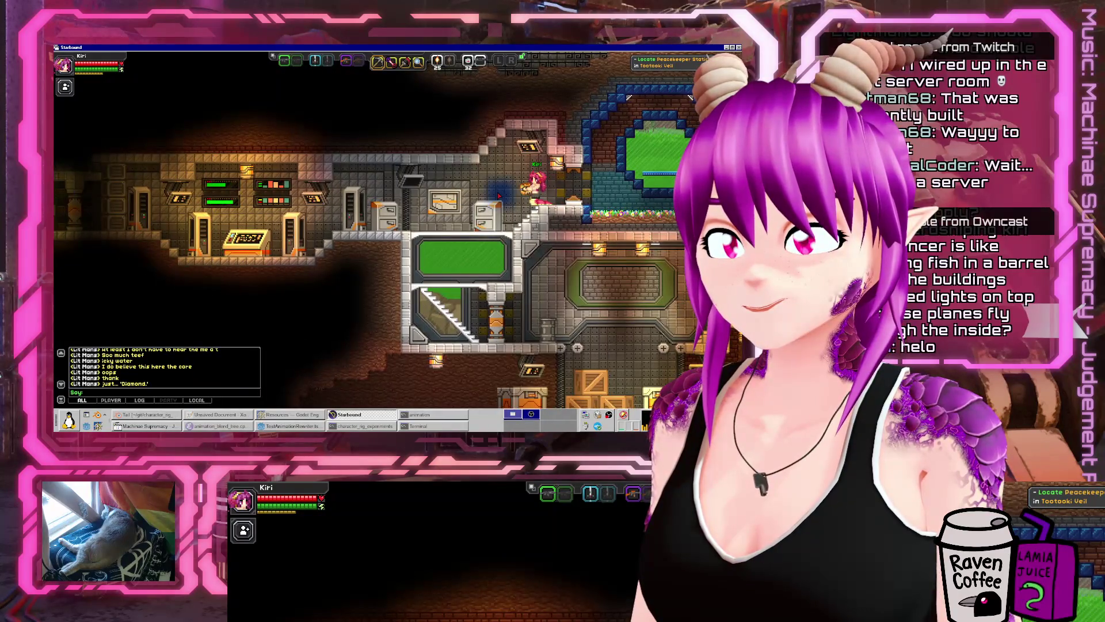
key("a")
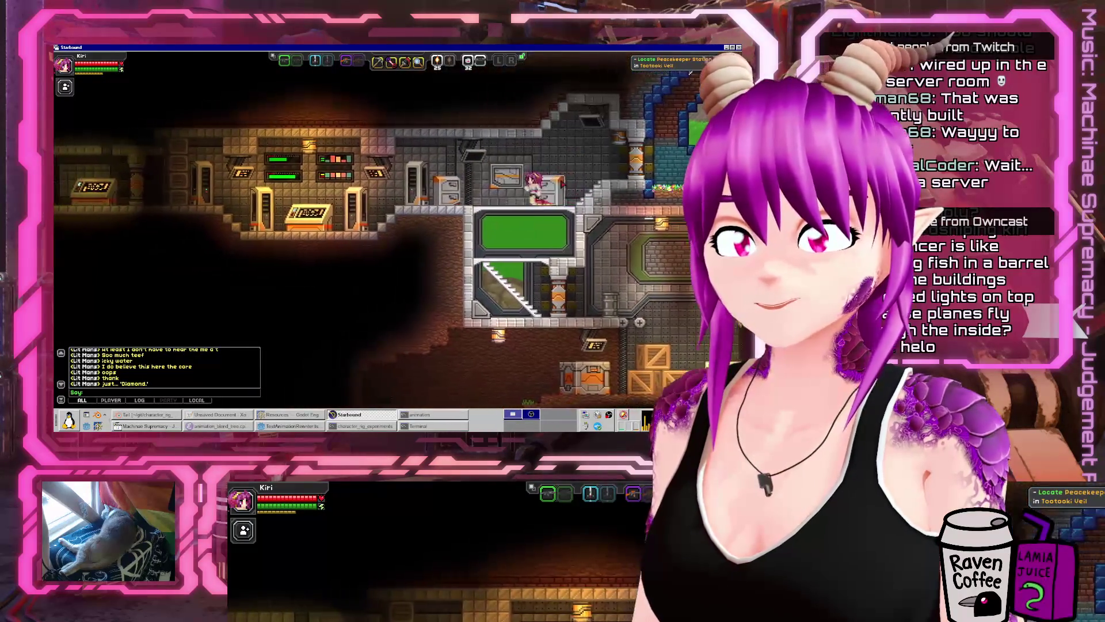
key("a")
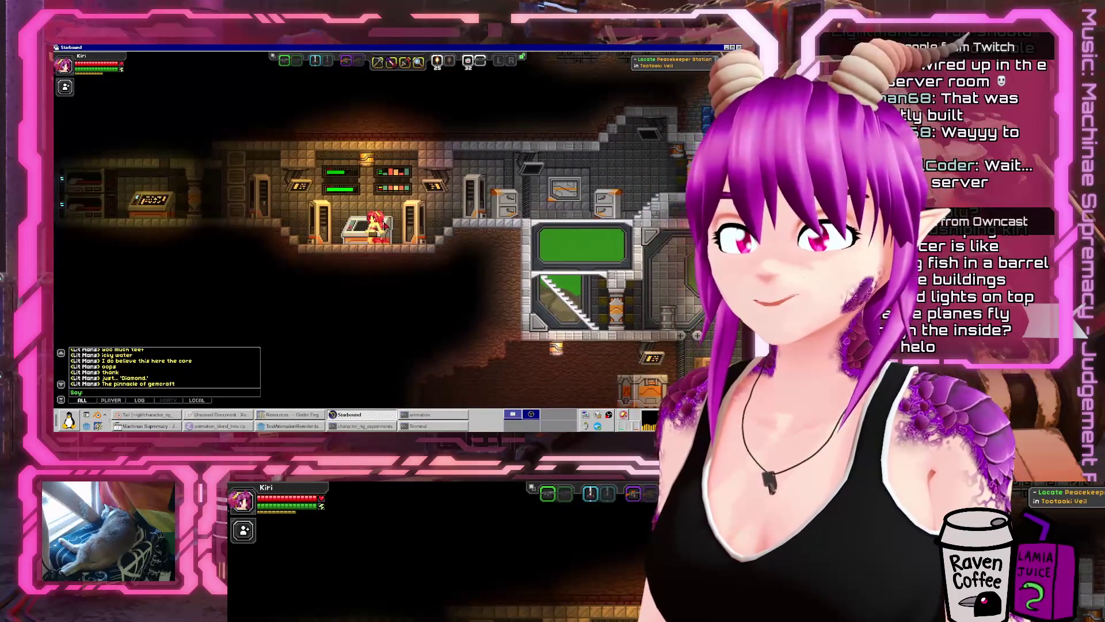
key("a")
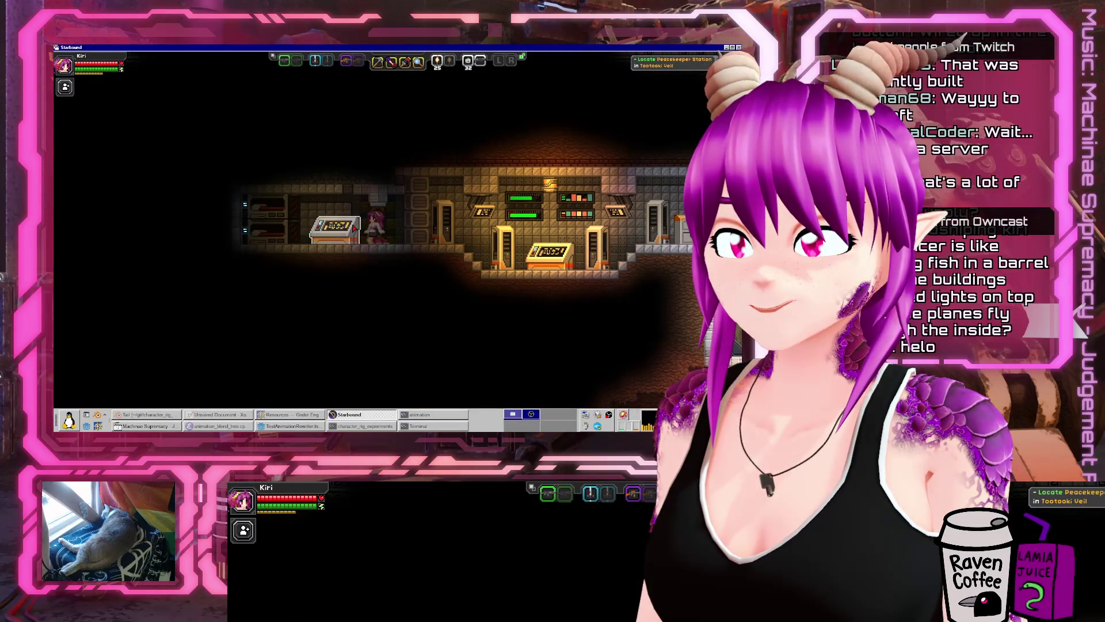
key("a")
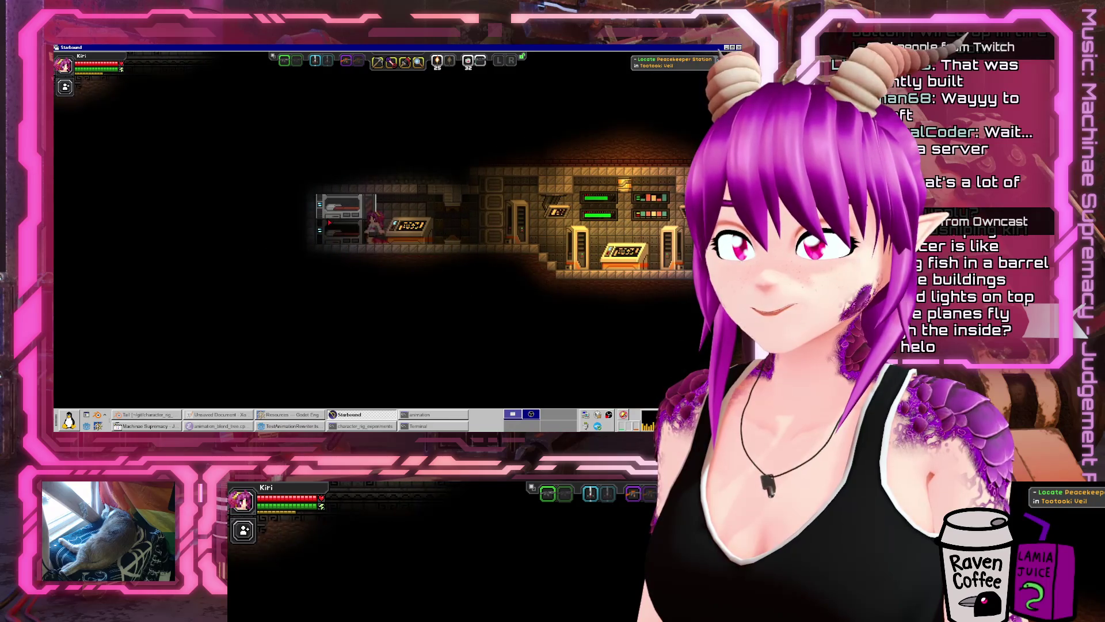
- Walk back right out of the console room and hide the wiring overlay
key("d")
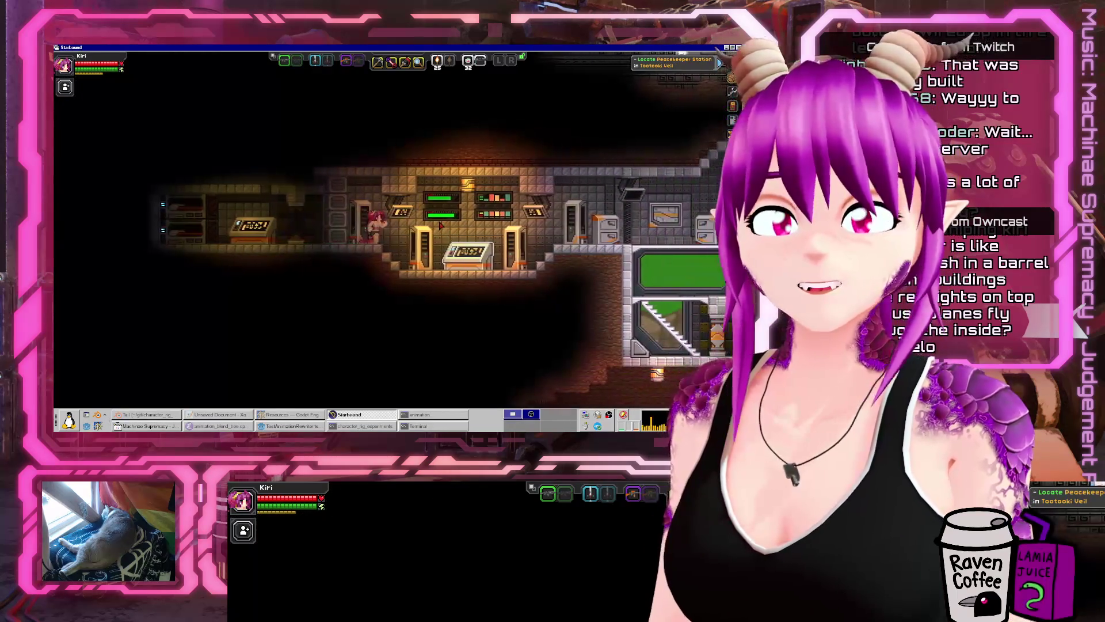
key("d")
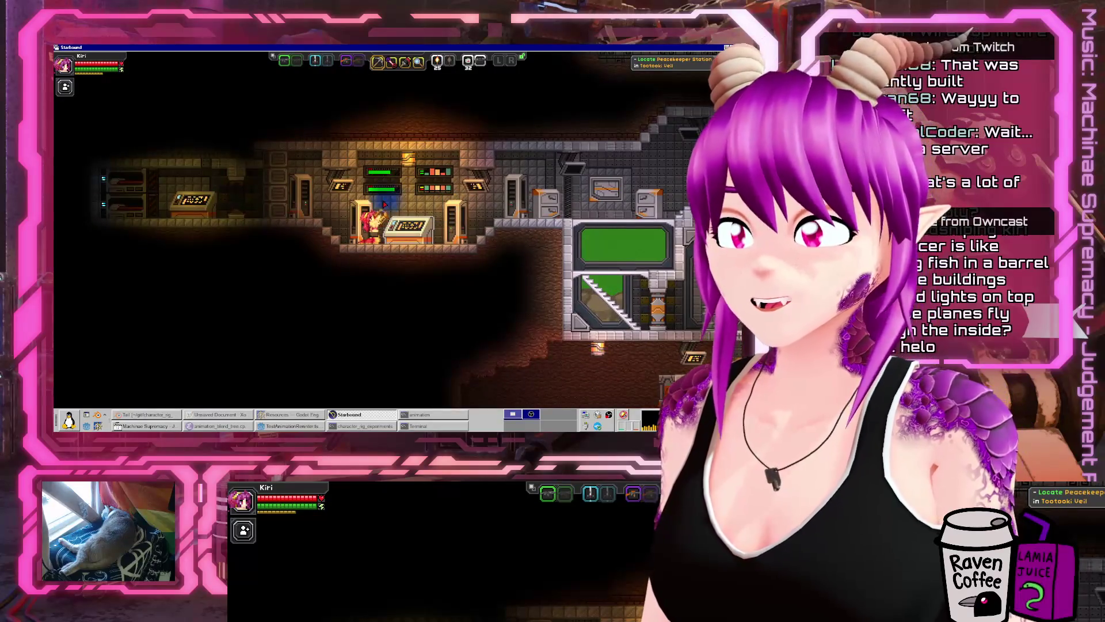
key("d")
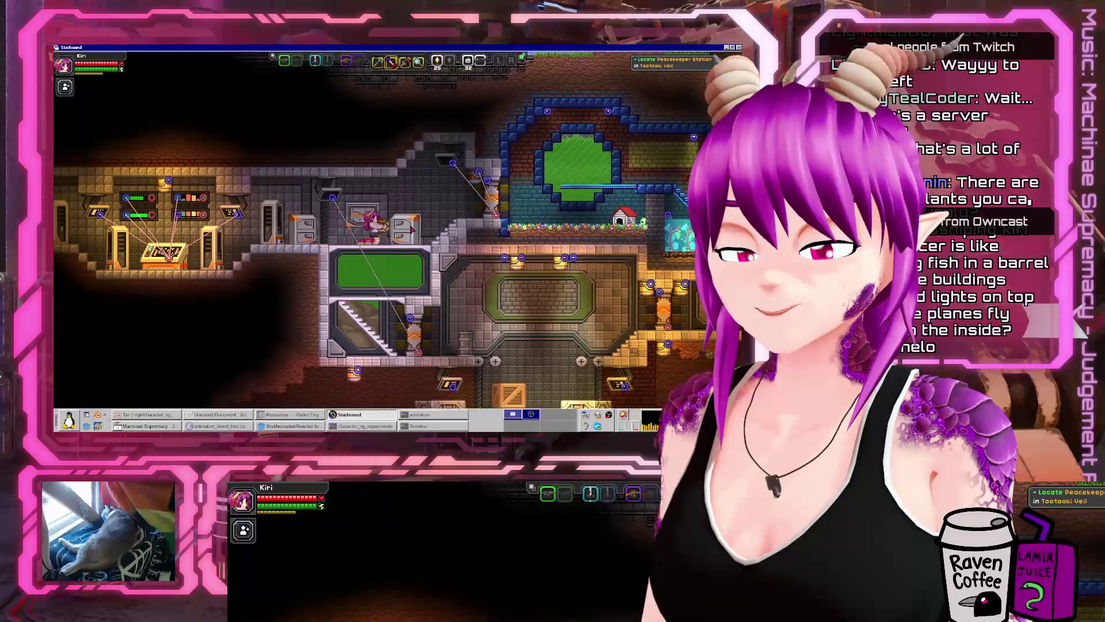
key("minus")
key("equal")
key("equal")
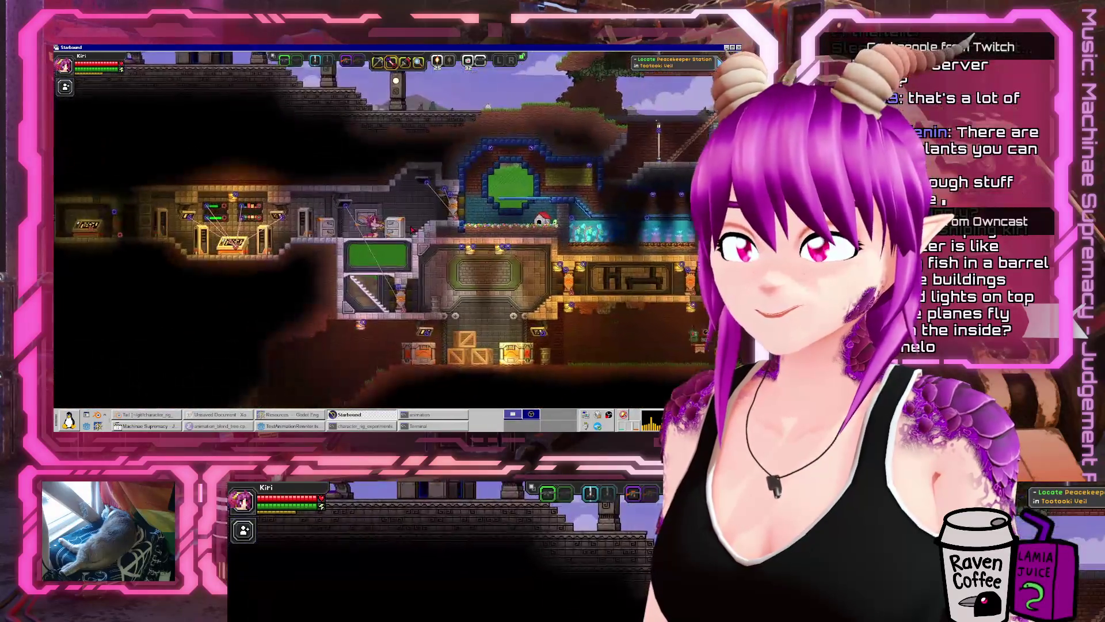
key("y")
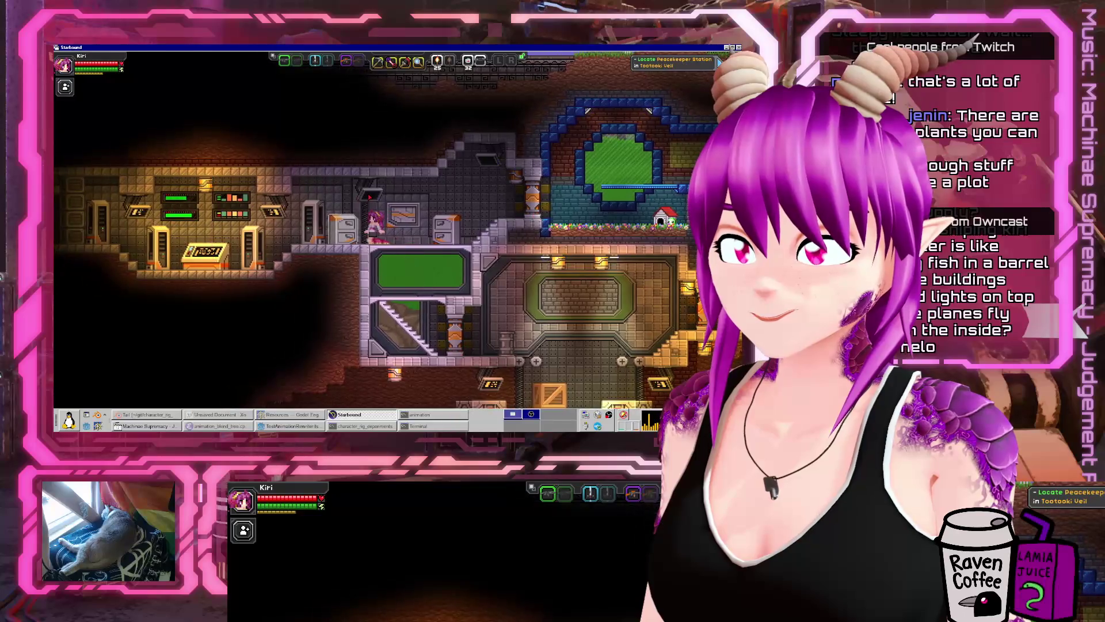
- Walk the character right and up through the base toward the garden
key("d")
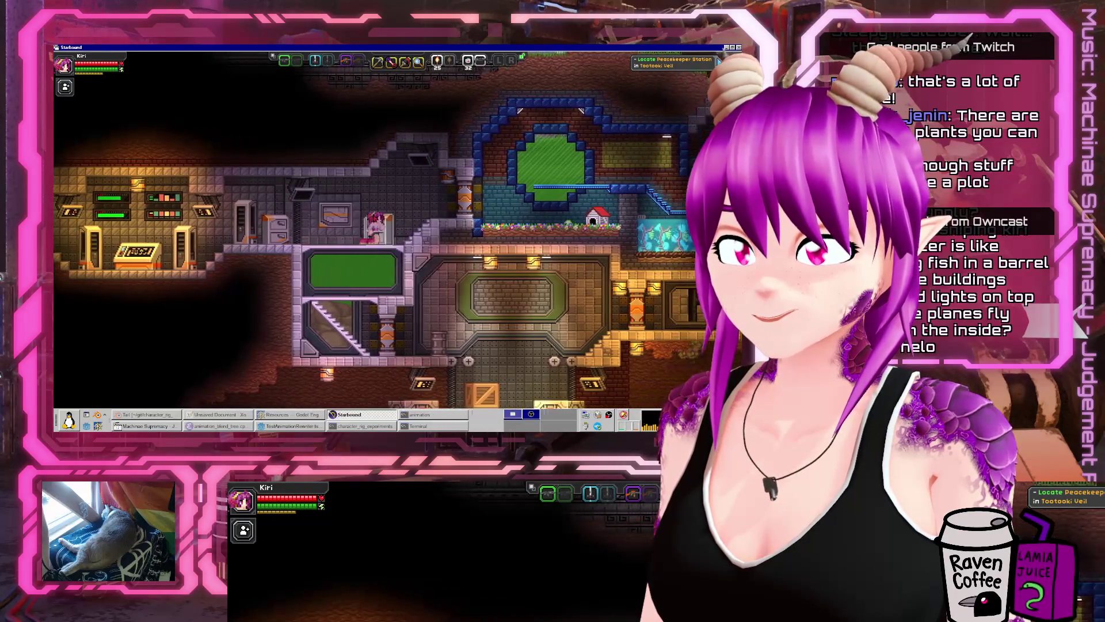
key("a")
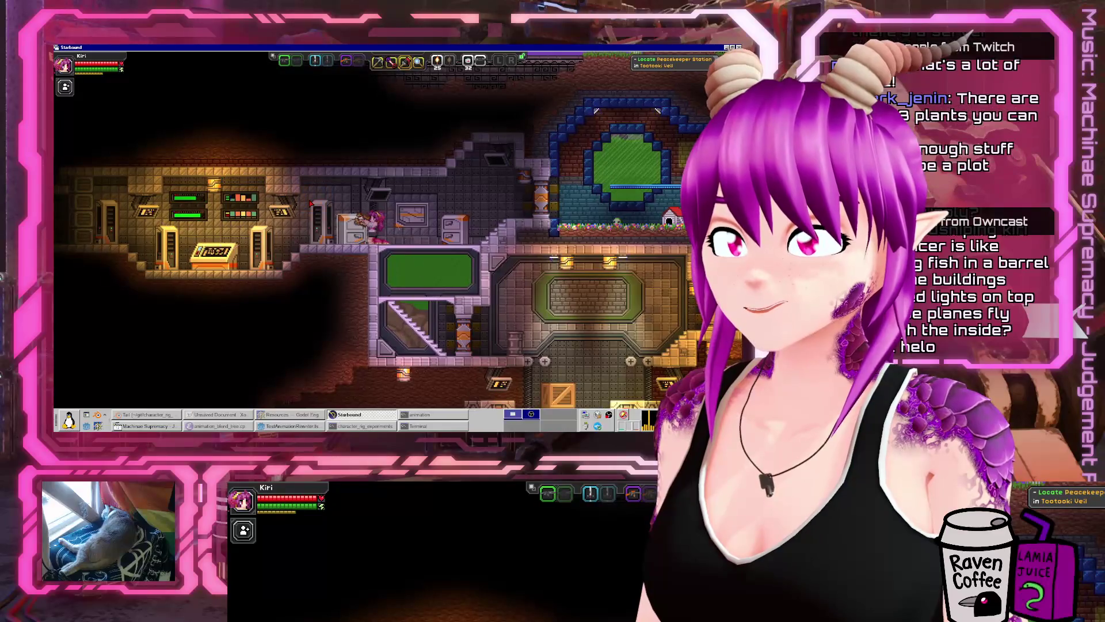
key("a")
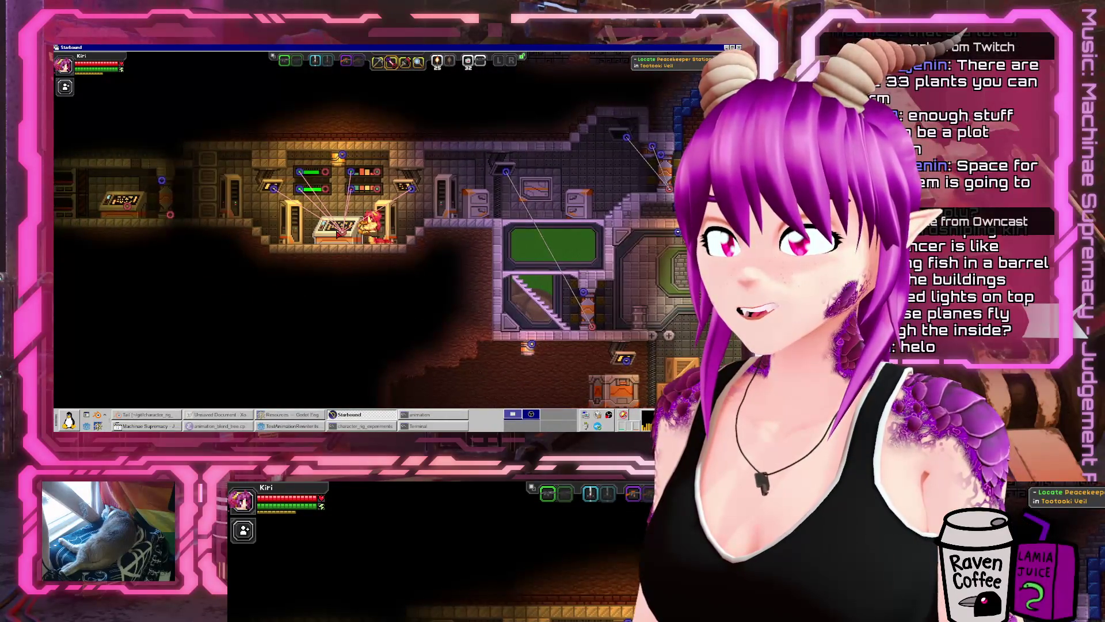
key("d")
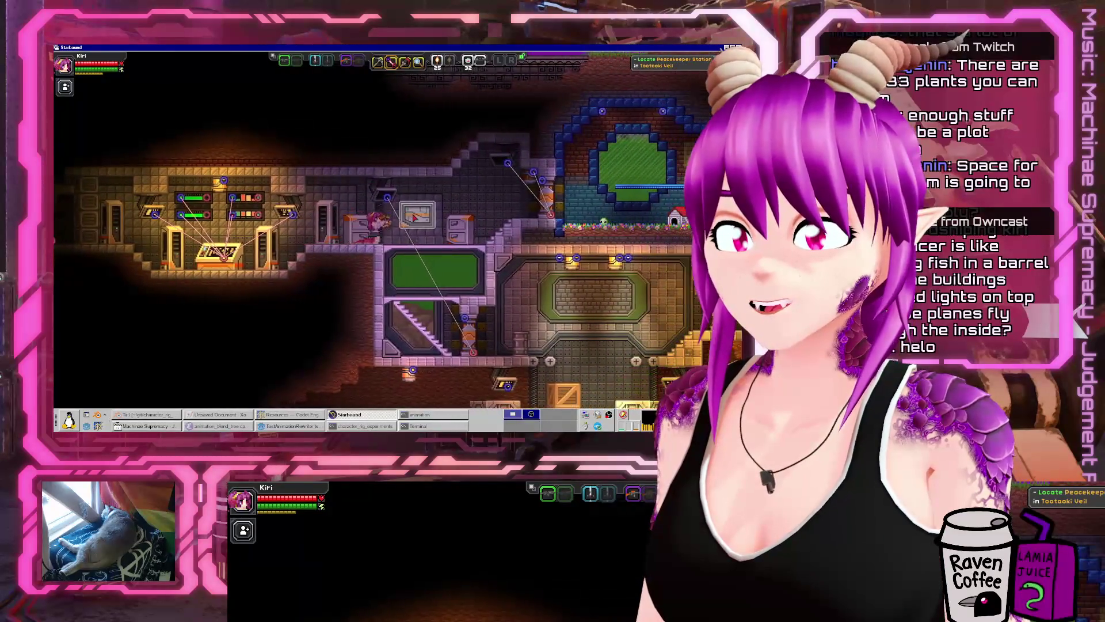
key("d")
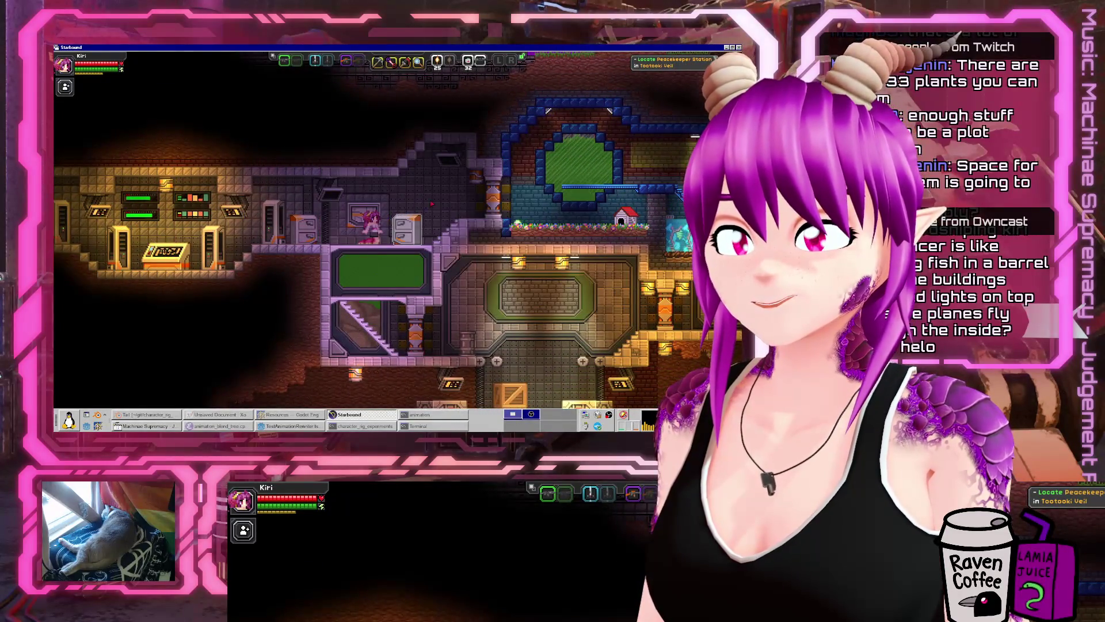
key("d")
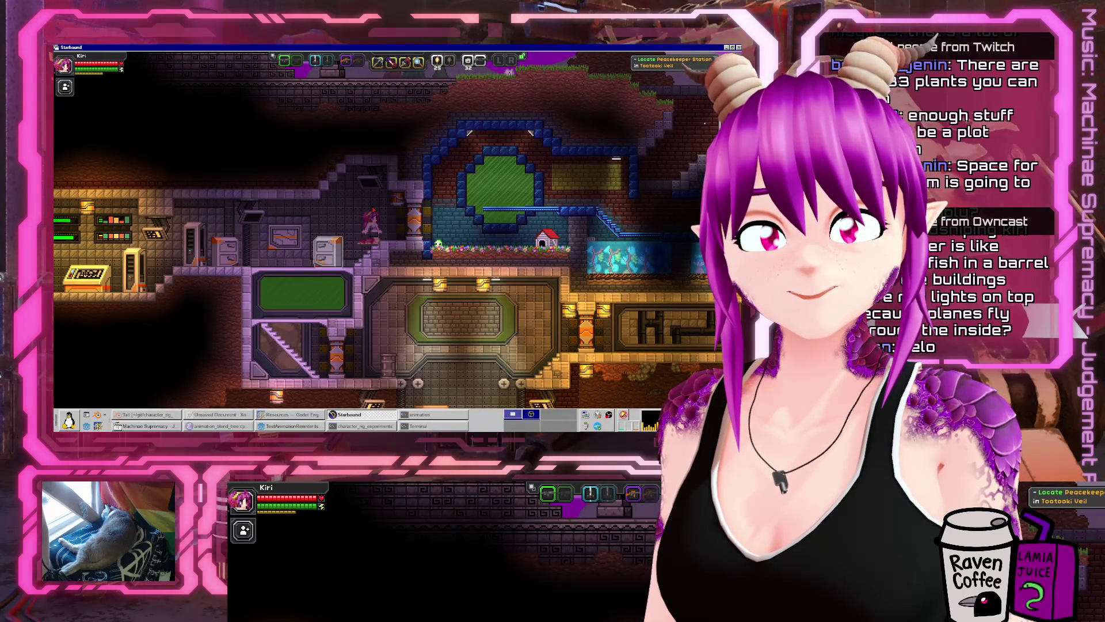
key("a")
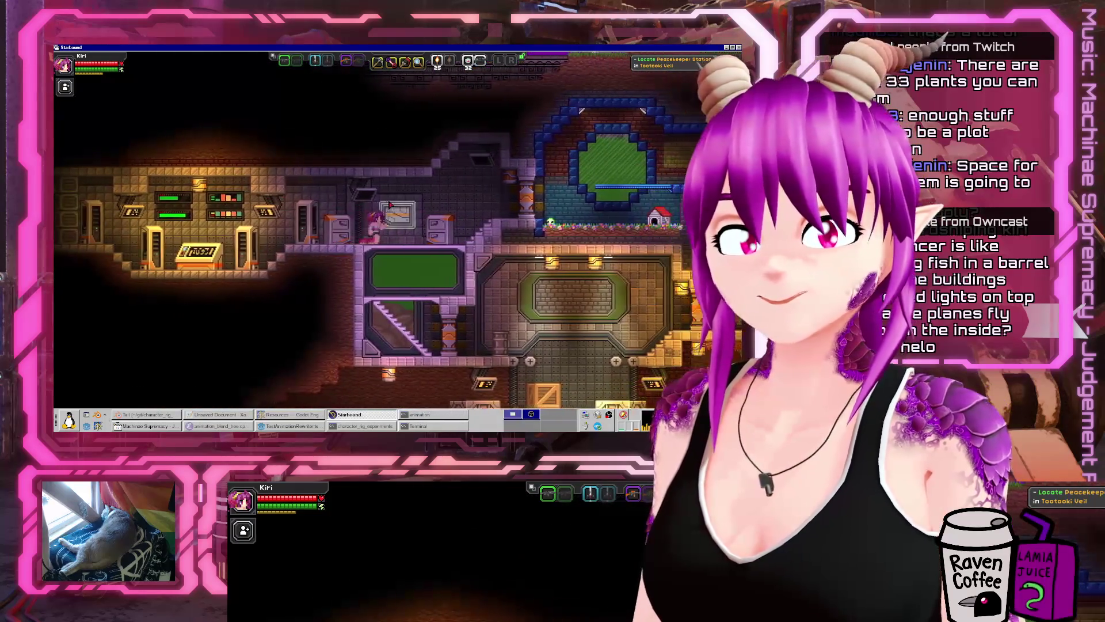
key("d")
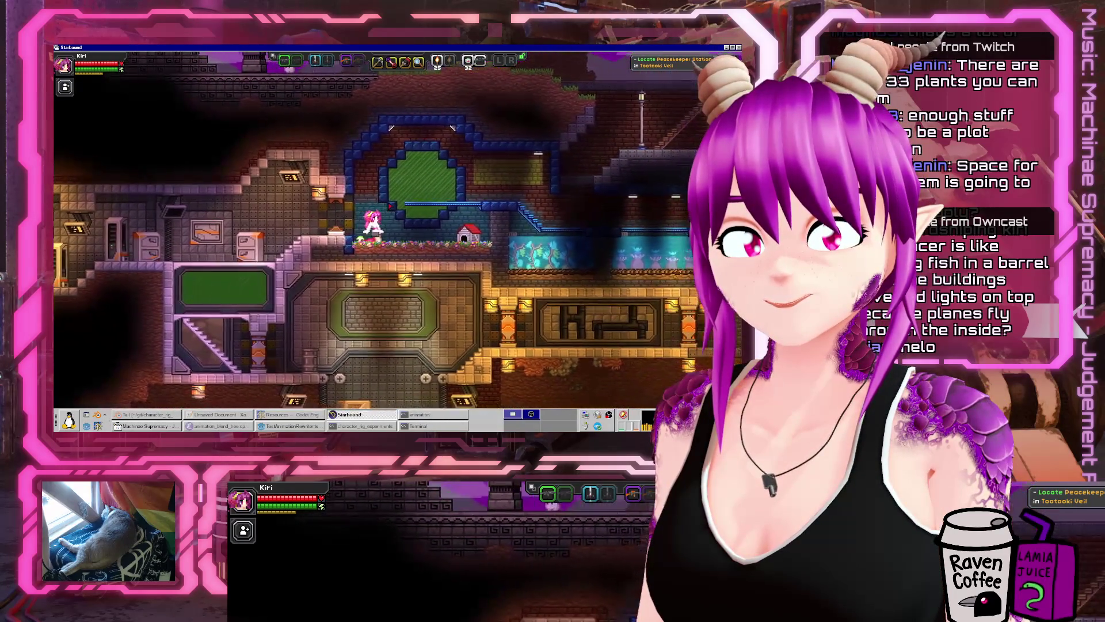
key("d")
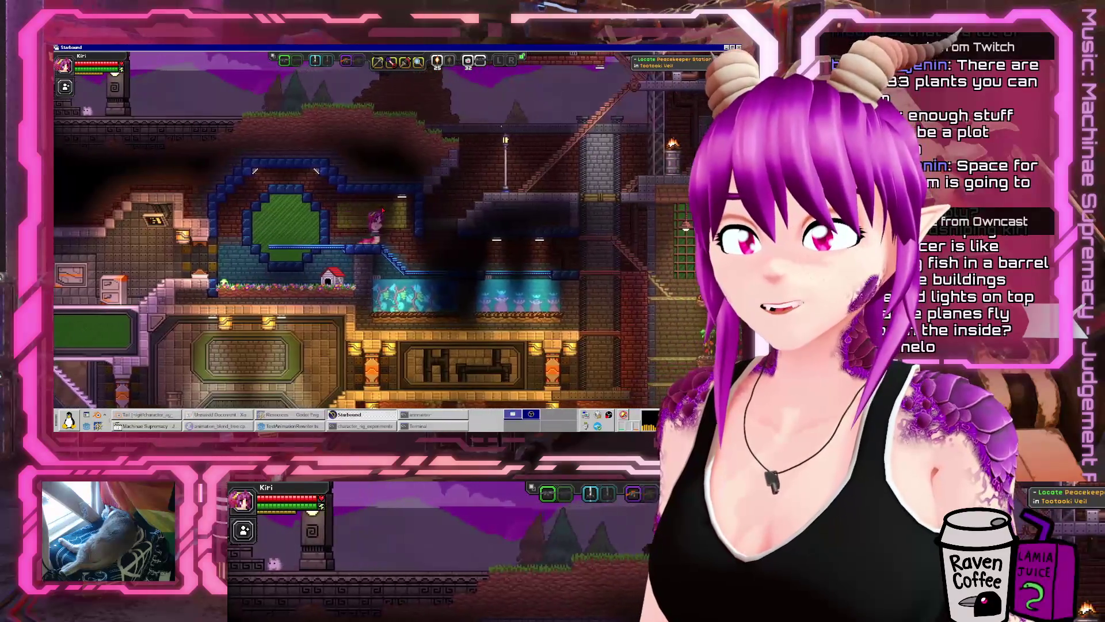
- Walk right through the farm base toward the surface, then return to the Godot editor
key("d")
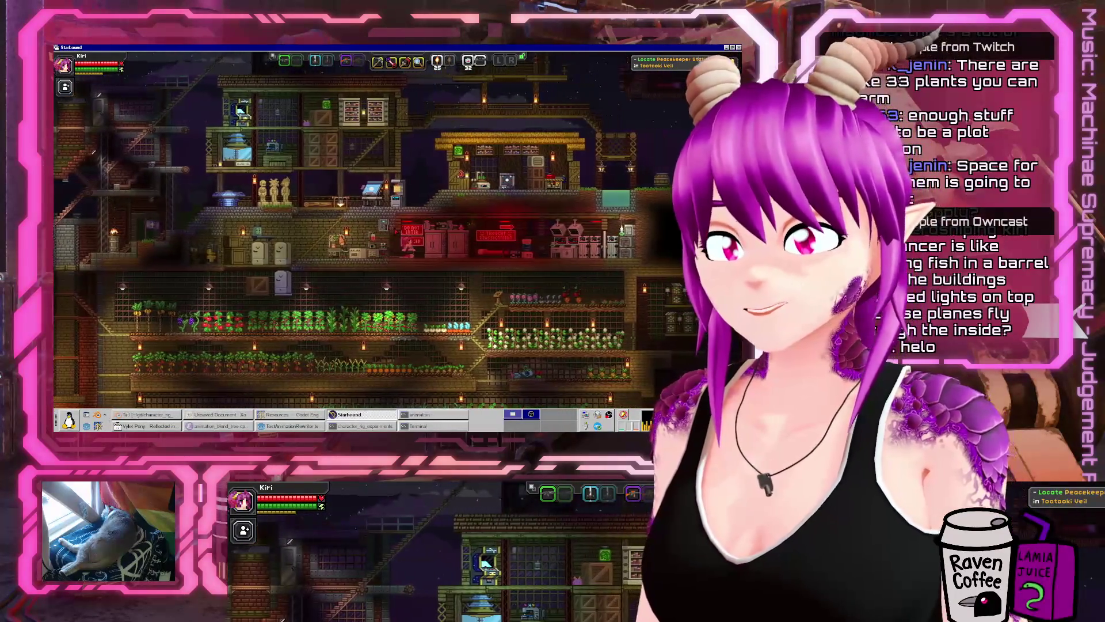
key("d")
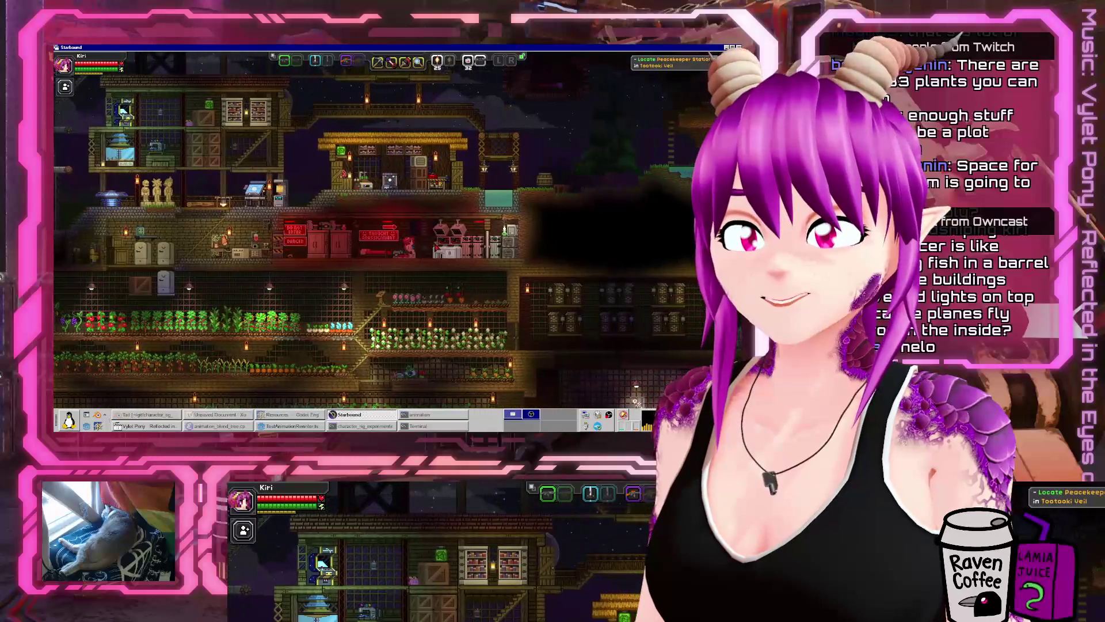
key("alt+Tab")
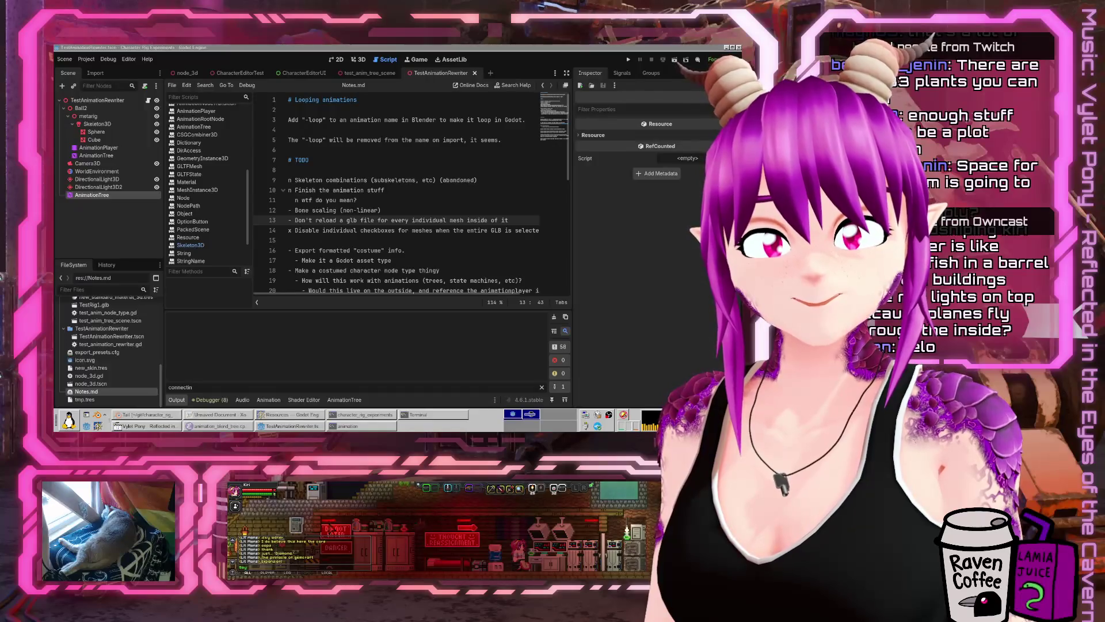
- Widen the Notes.md editor by dragging the script editor/Inspector divider to the right
key("alt+Tab")
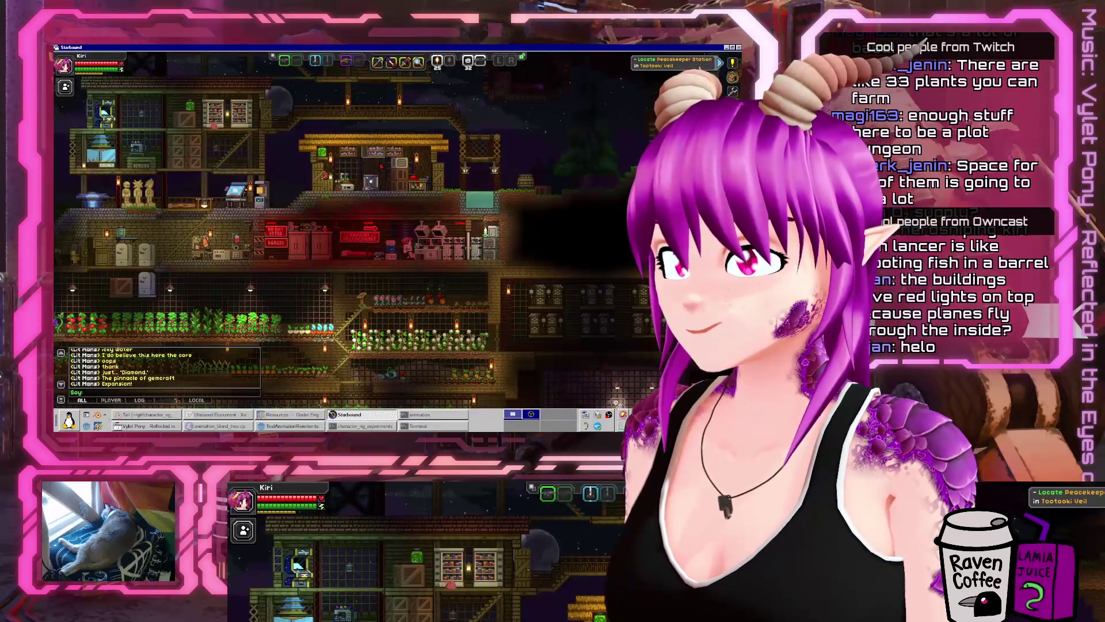
key("alt+Tab")
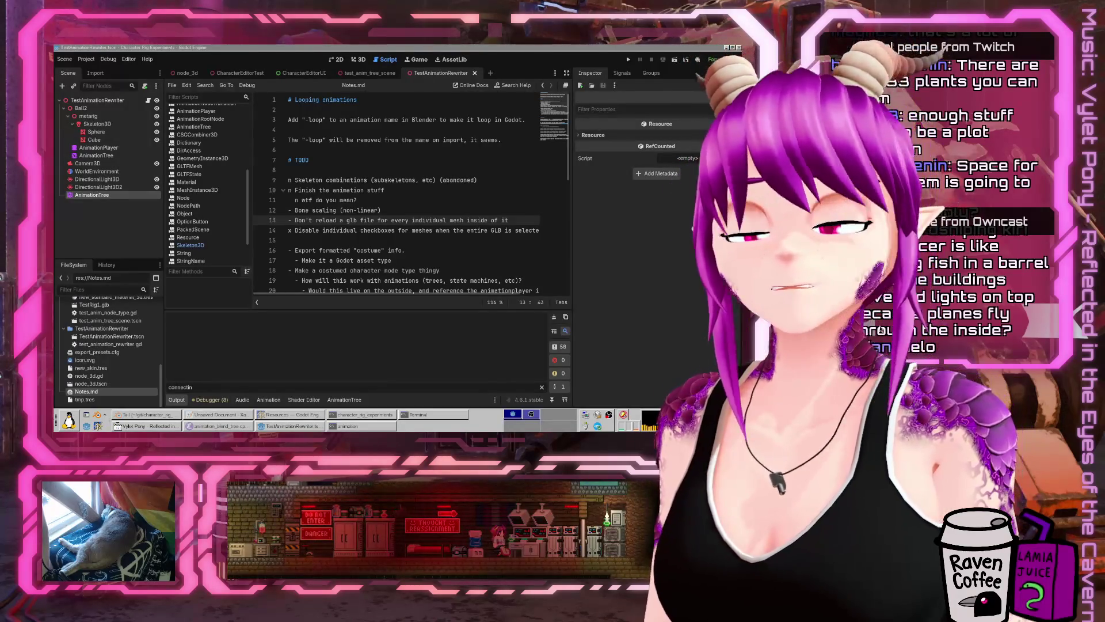
left_click(431, 230)
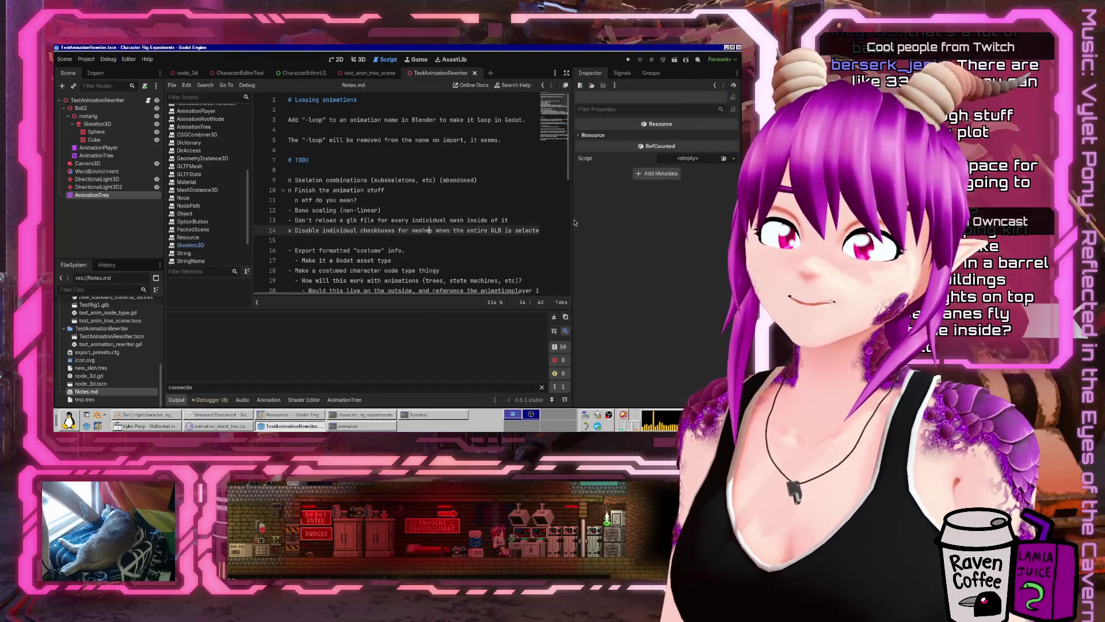
left_click_drag(574, 223, 654, 221)
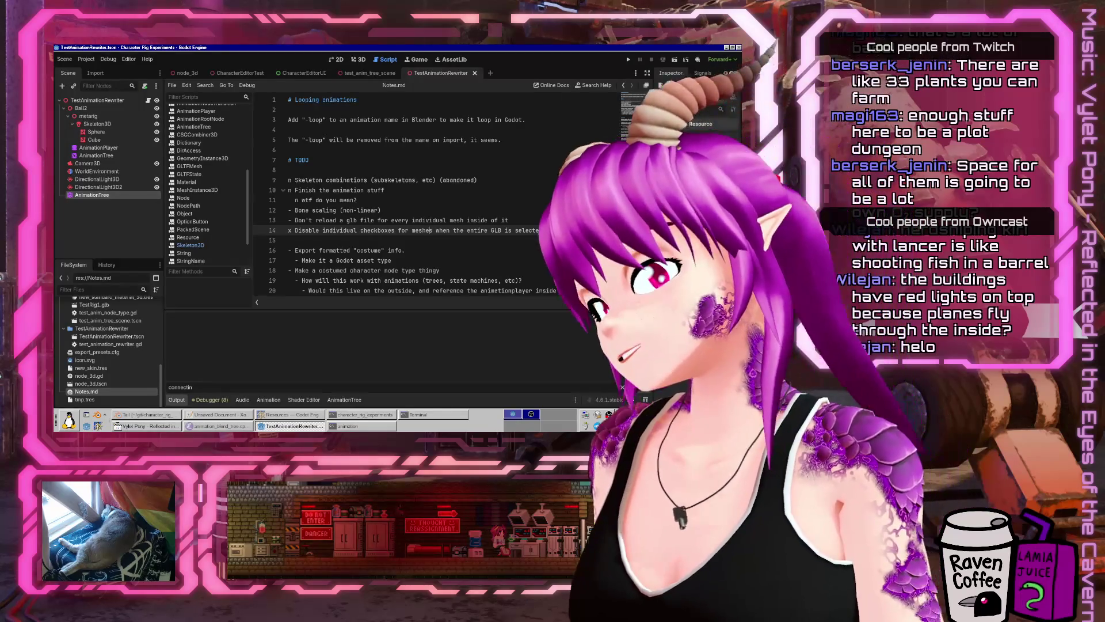
- Move through lines 14, 16 and 11, then scroll down to the Materials notes
left_click(463, 229)
left_click(439, 247)
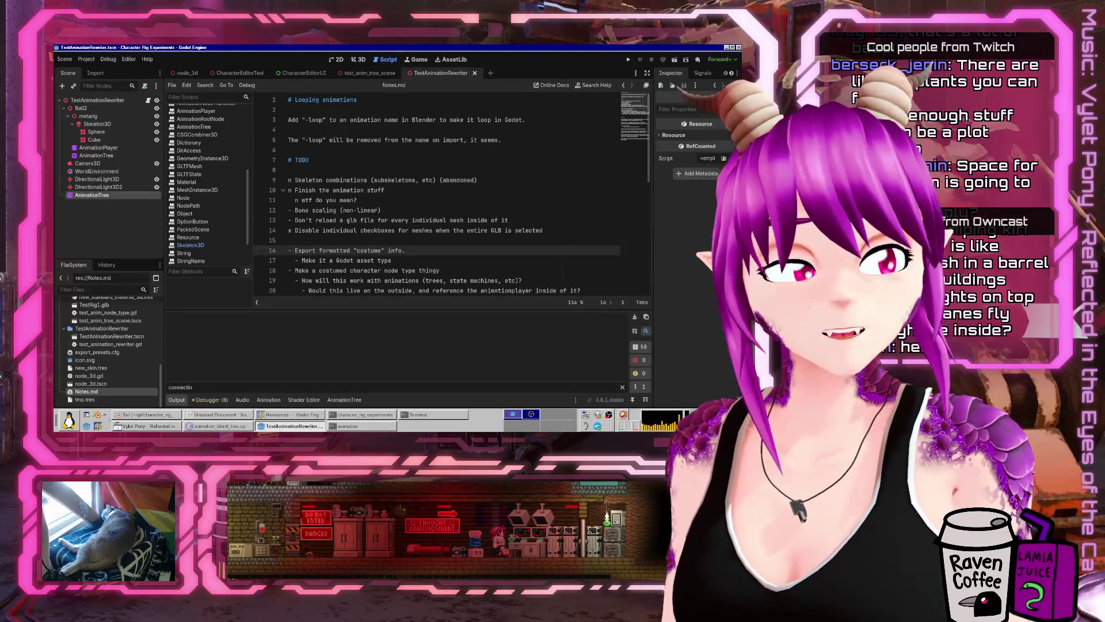
left_click(384, 199)
scroll(383, 198, "down", 3)
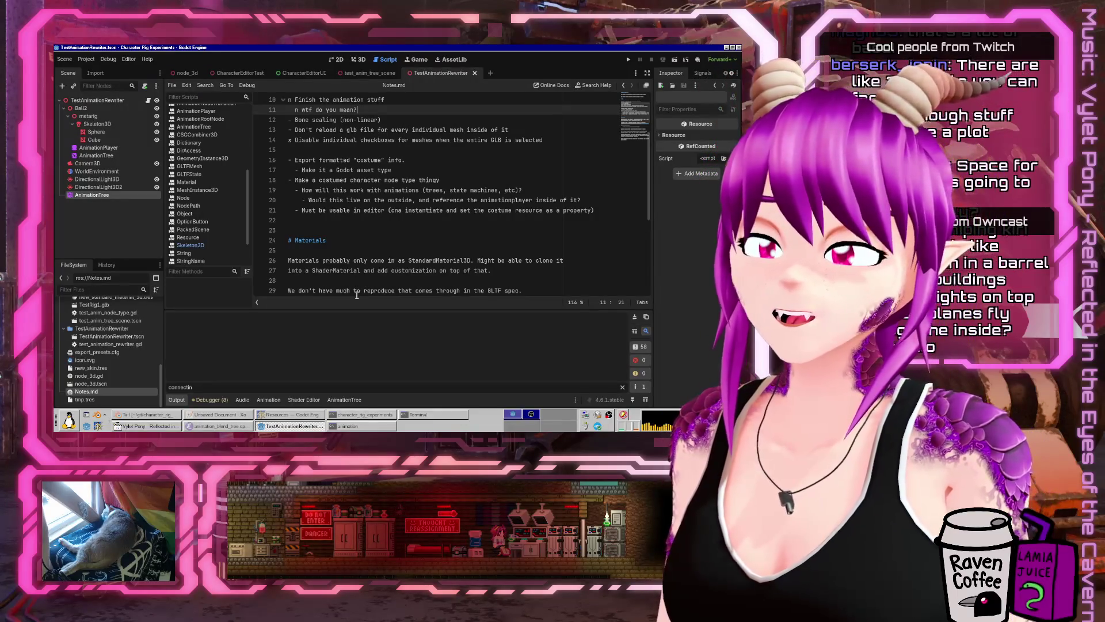
- Select the CharacterEditor folder in FileSystem and open character_editor_ui.gd
scroll(354, 278, "up", 3)
key("Down")
key("Down")
key("Home")
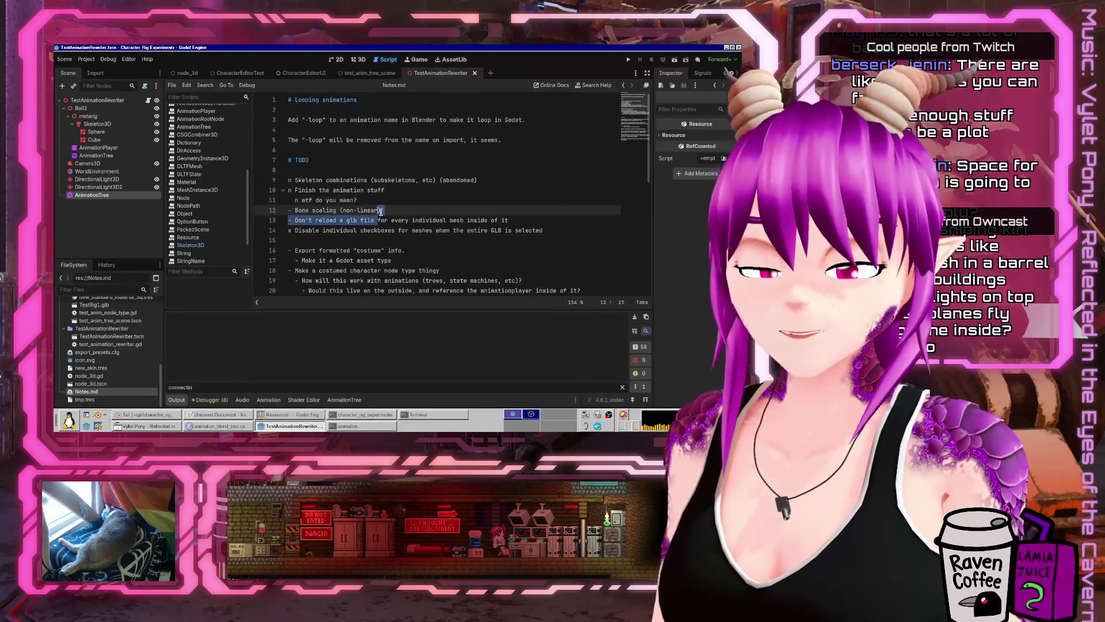
scroll(392, 240, "down", 6)
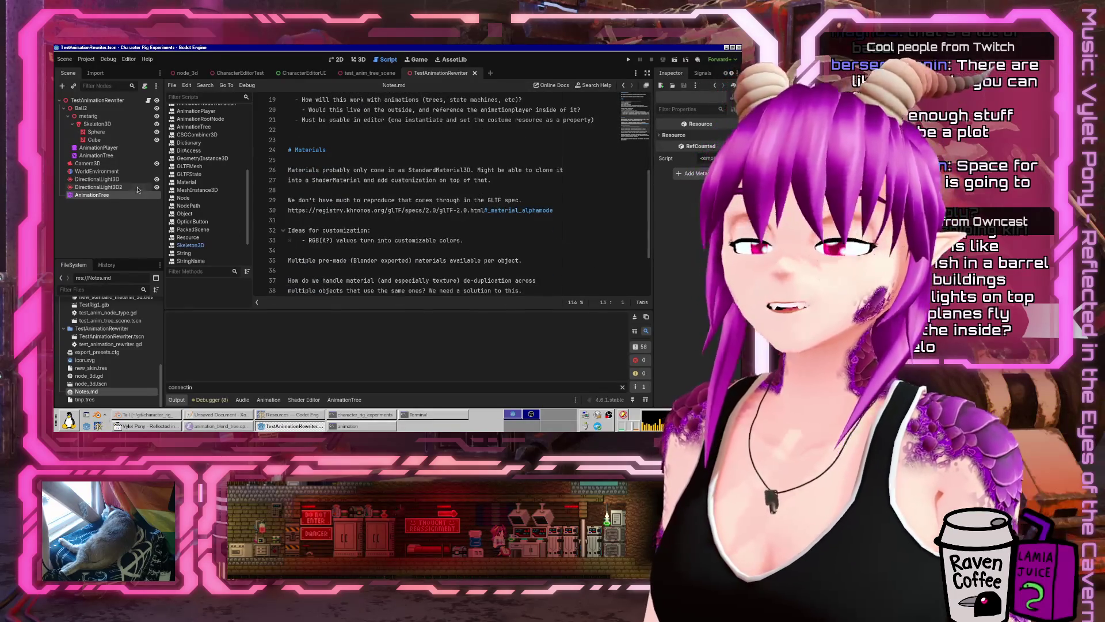
scroll(136, 349, "up", 4)
scroll(137, 349, "up", 4)
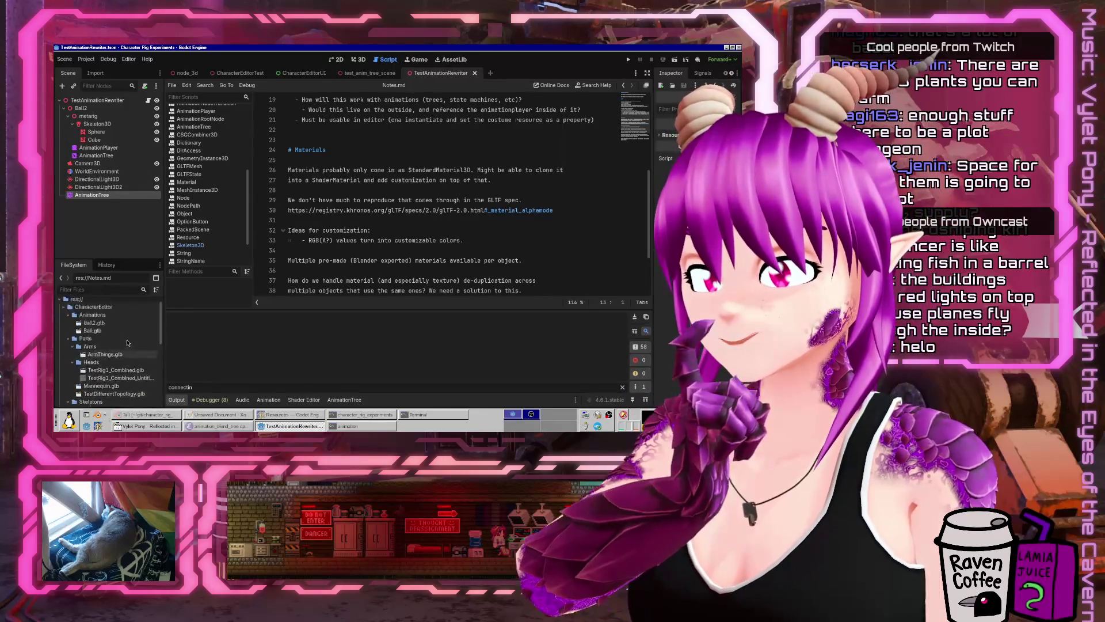
left_click(102, 320)
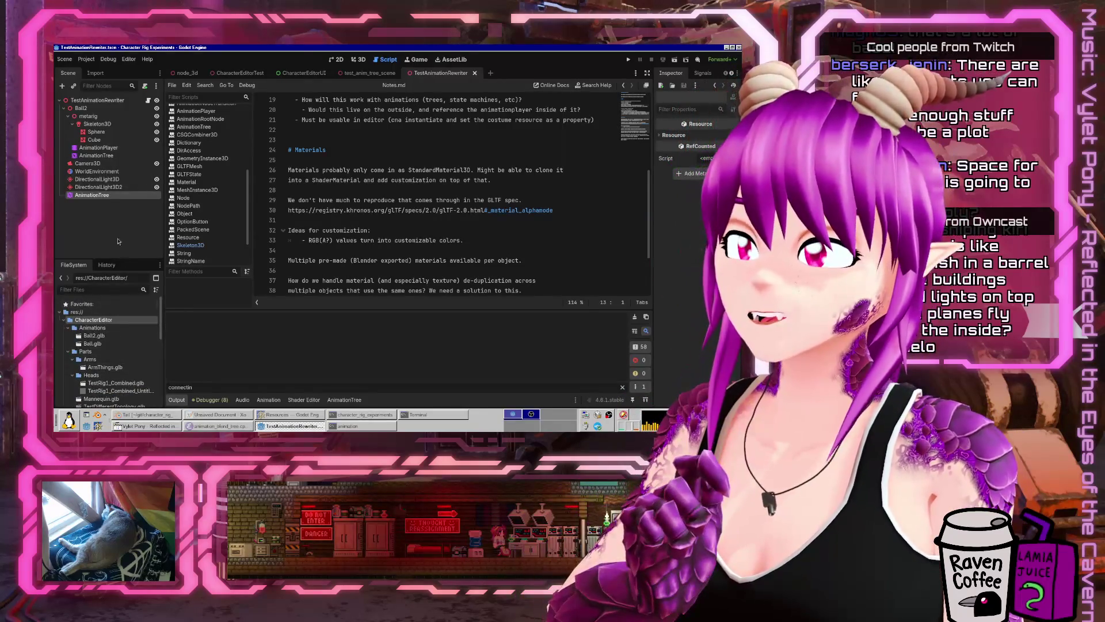
scroll(111, 352, "down", 3)
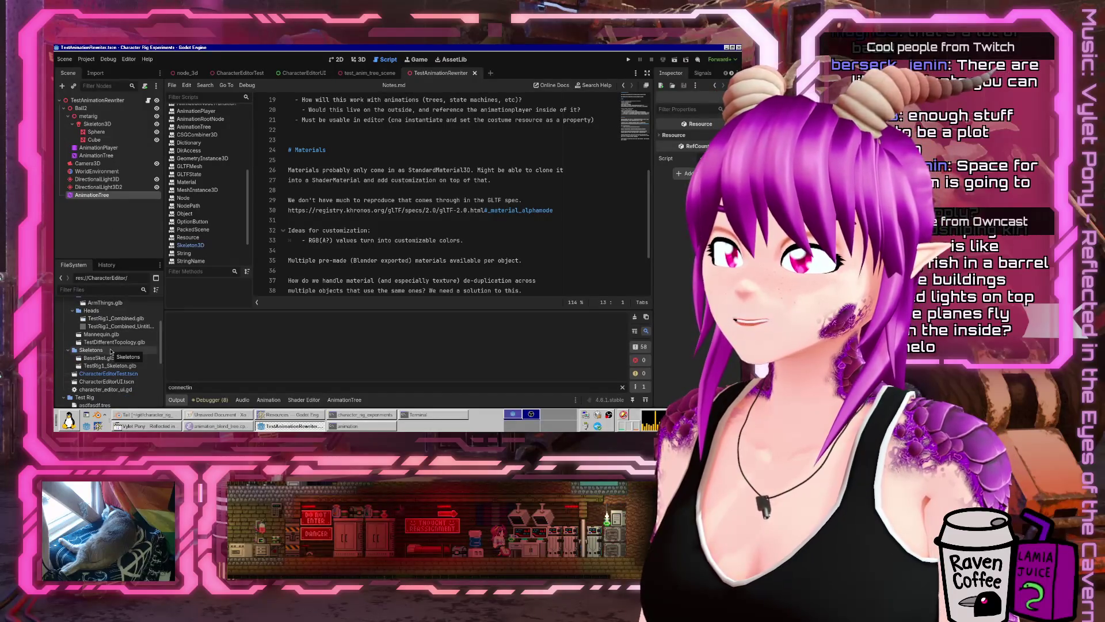
double_click(105, 389)
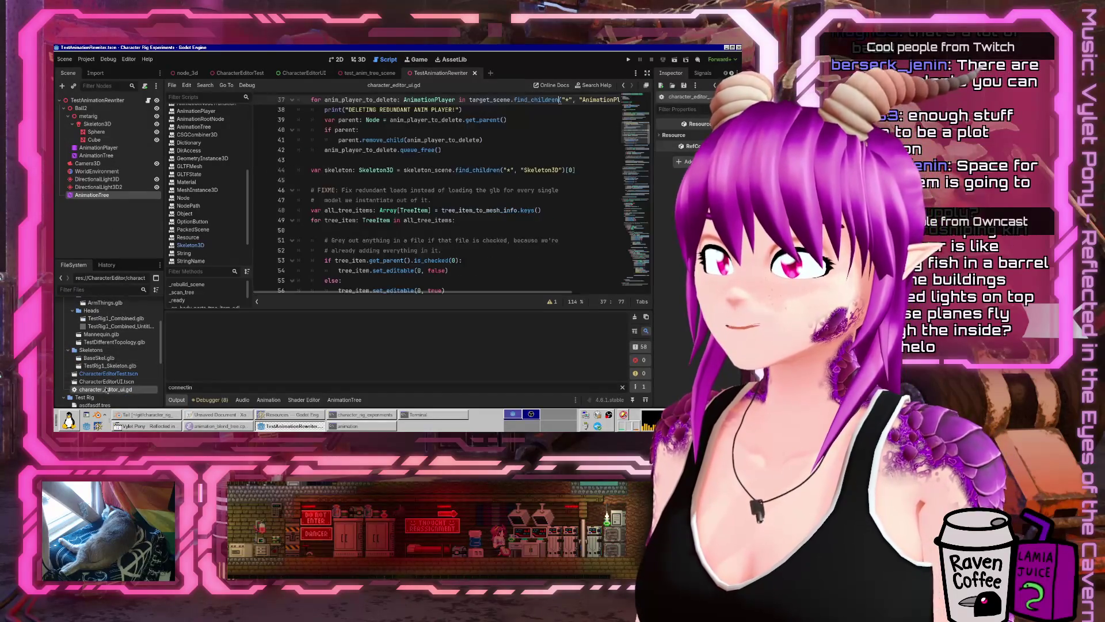
scroll(381, 240, "down", 15)
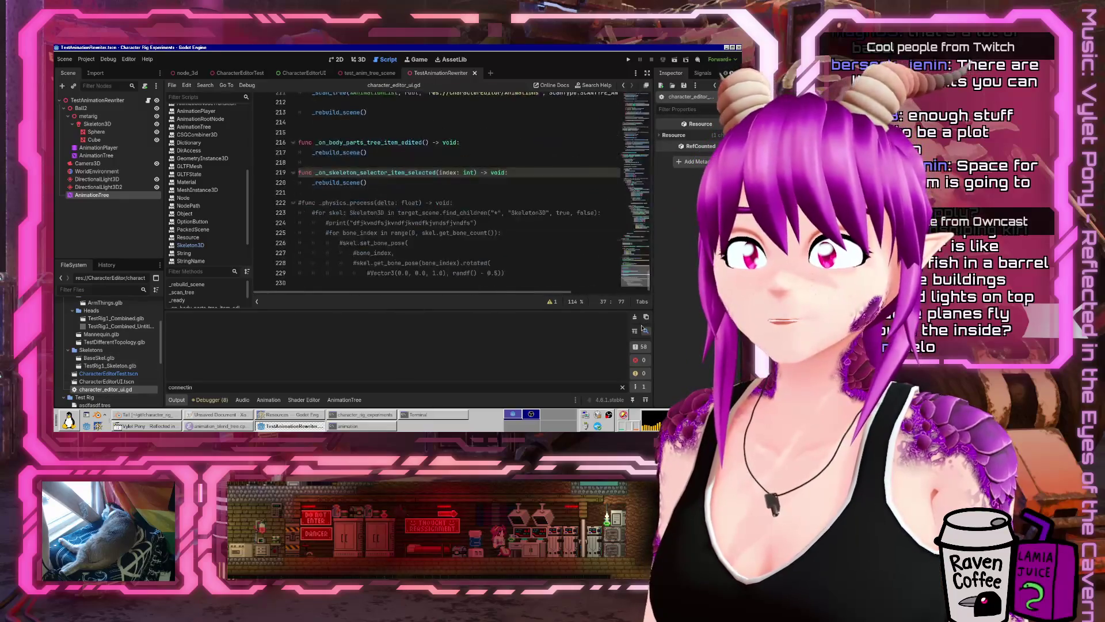
scroll(636, 190, "up", 20)
left_click_drag(201, 309, 201, 380)
scroll(401, 280, "down", 5)
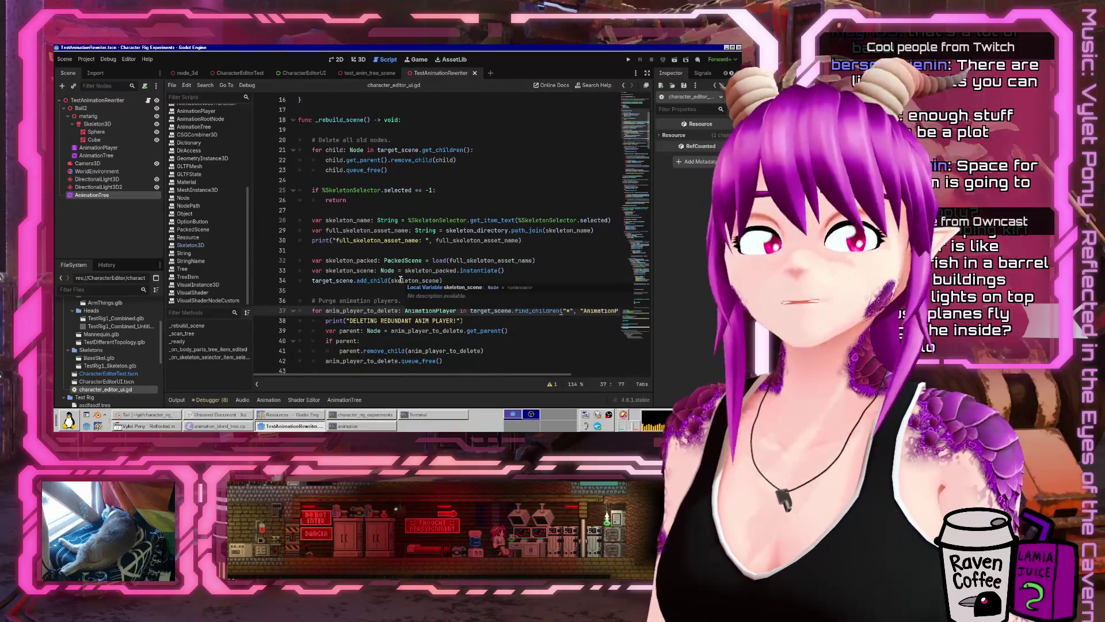
scroll(426, 215, "down", 18)
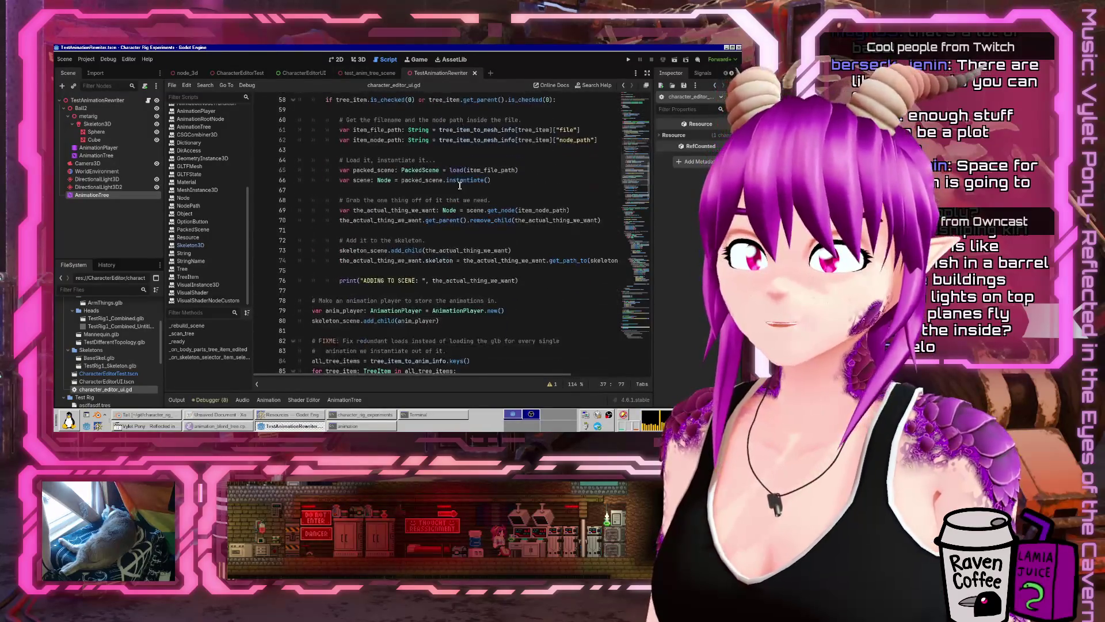
scroll(455, 189, "down", 7)
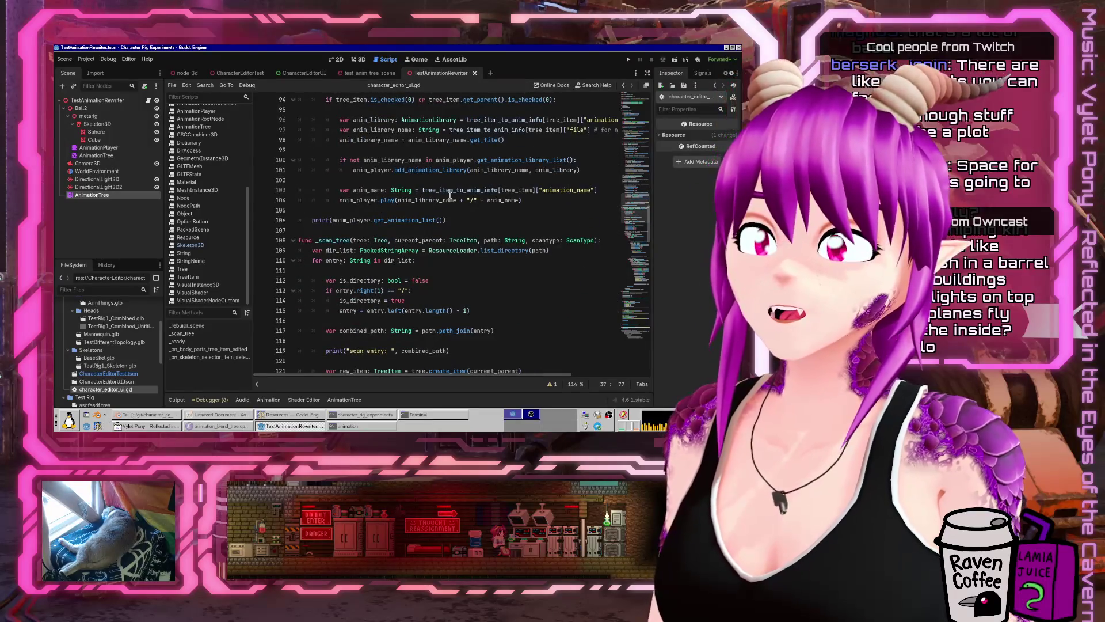
scroll(450, 196, "up", 18)
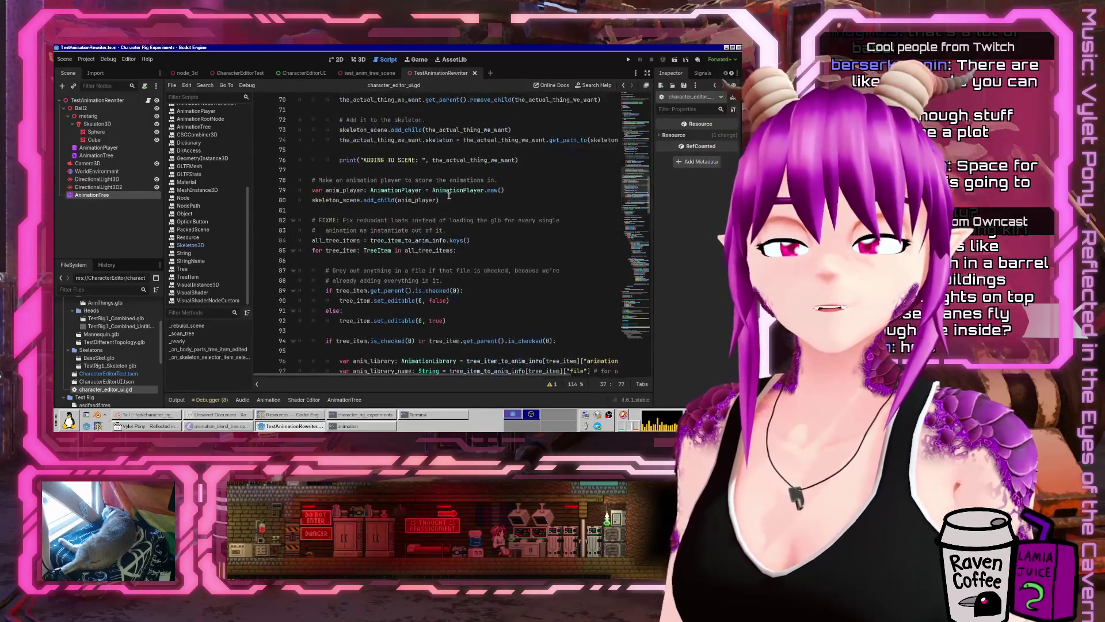
scroll(437, 180, "up", 4)
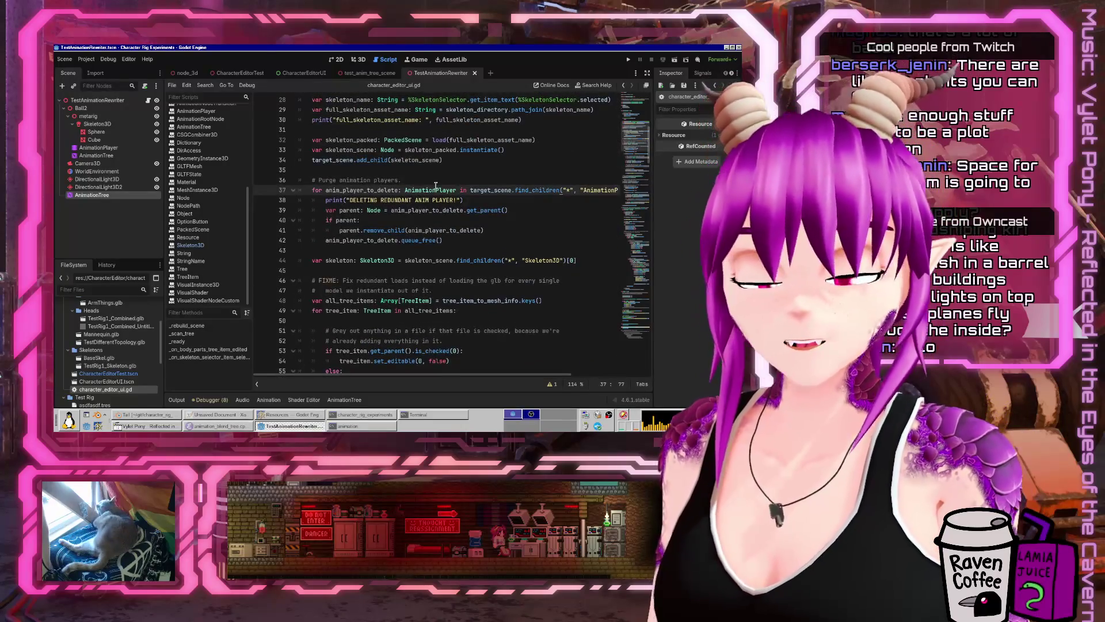
mouse_move(435, 185)
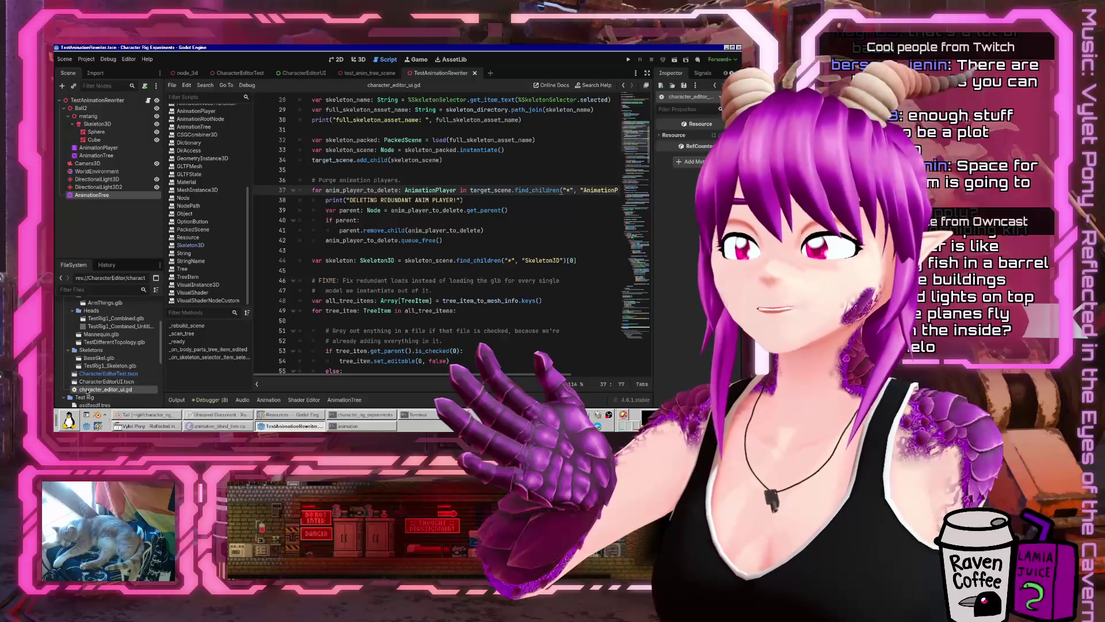
scroll(94, 357, "up", 5)
- Create a Costume.gd script in the CharacterEditor folder with Resource as its base class
left_click(92, 320)
right_click(92, 322)
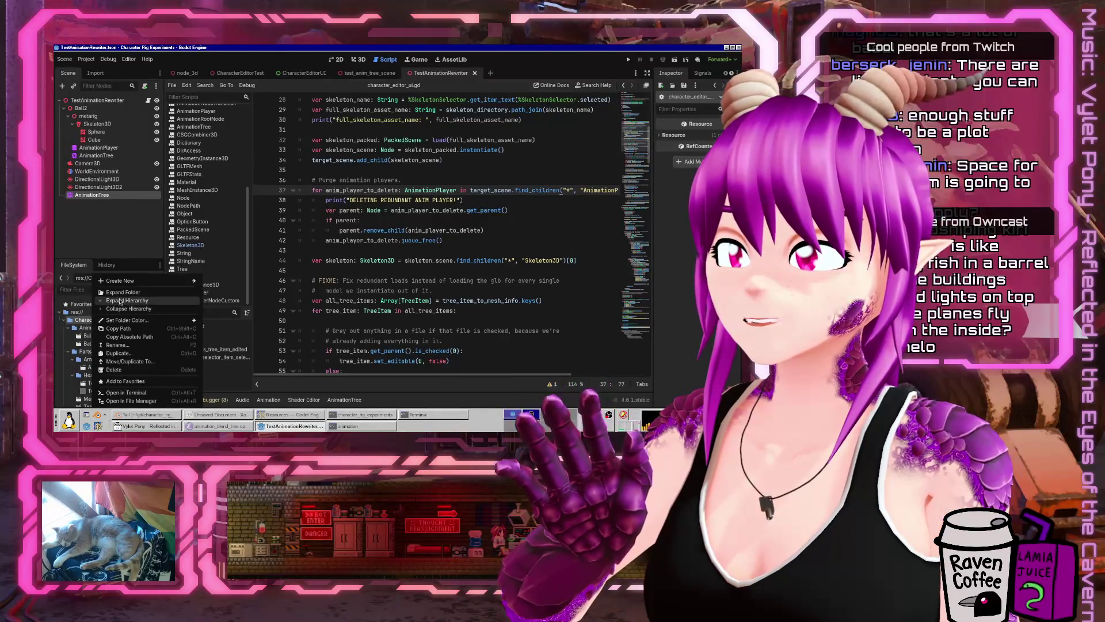
mouse_move(184, 281)
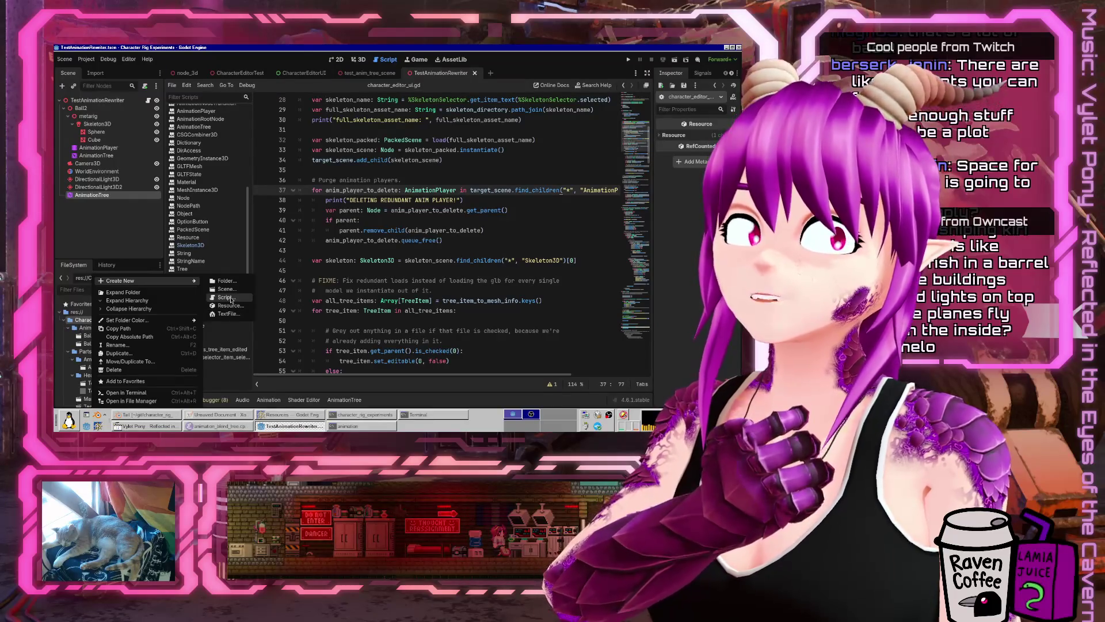
left_click(231, 298)
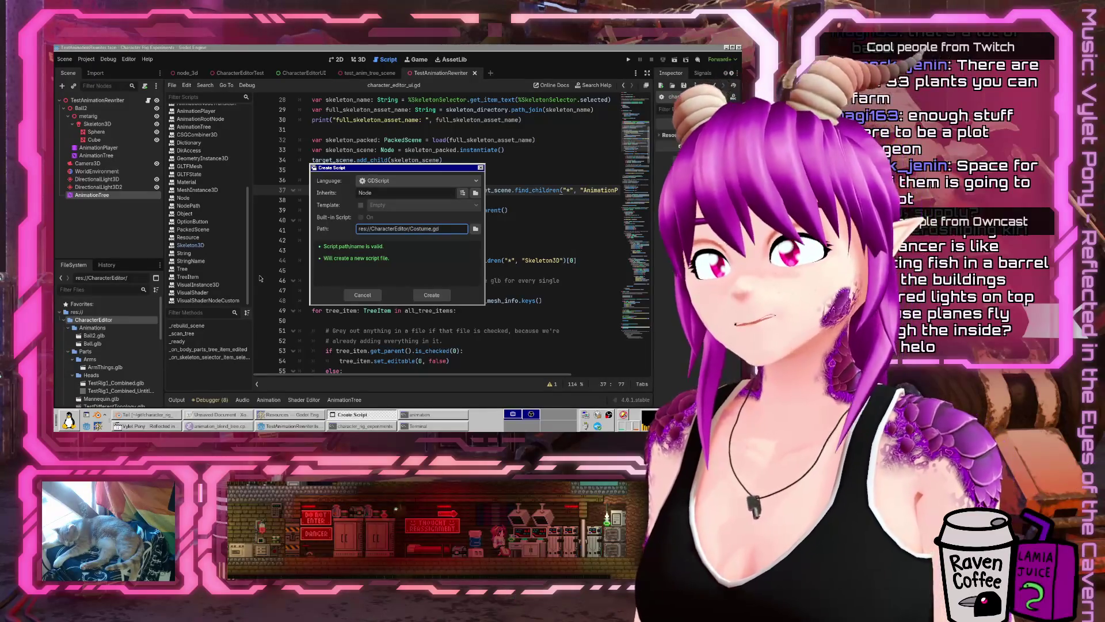
left_click(390, 194)
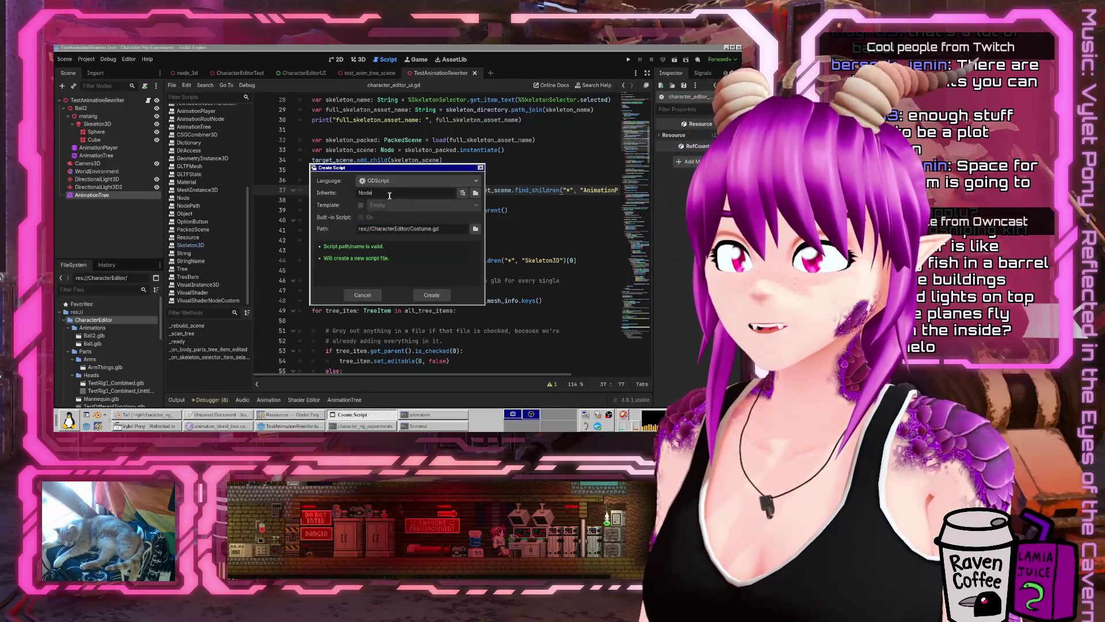
left_click(474, 192)
type("res")
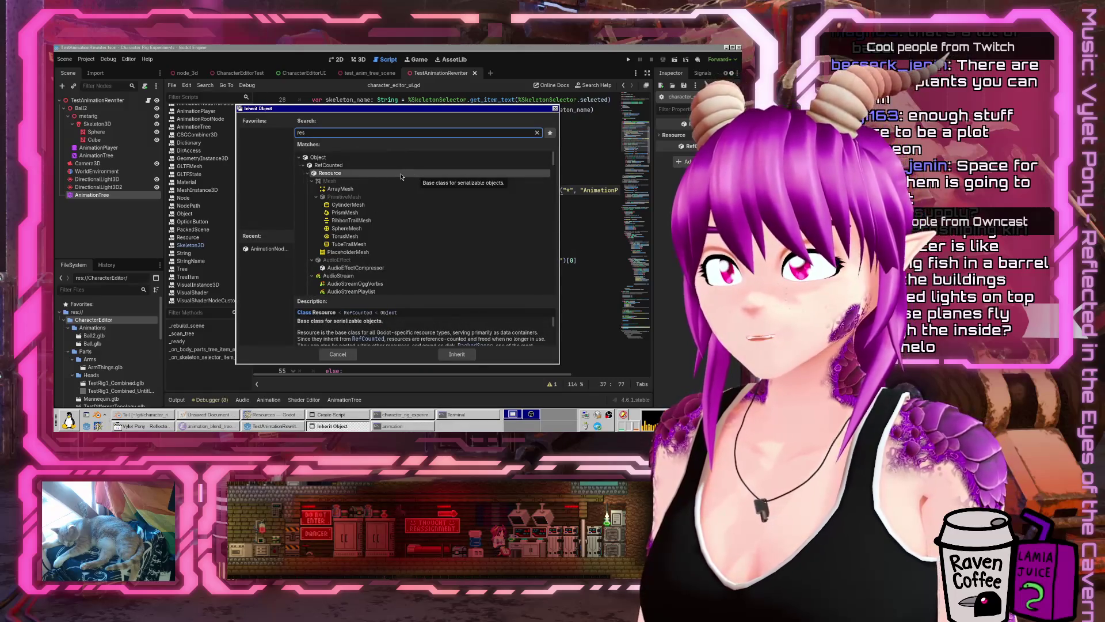
double_click(401, 174)
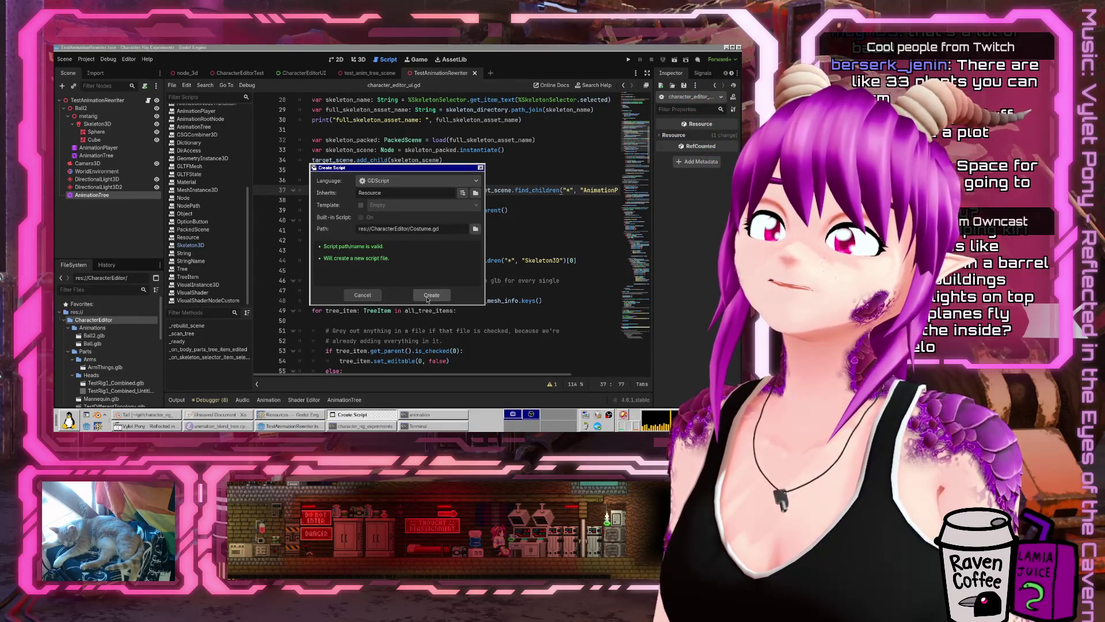
left_click(431, 295)
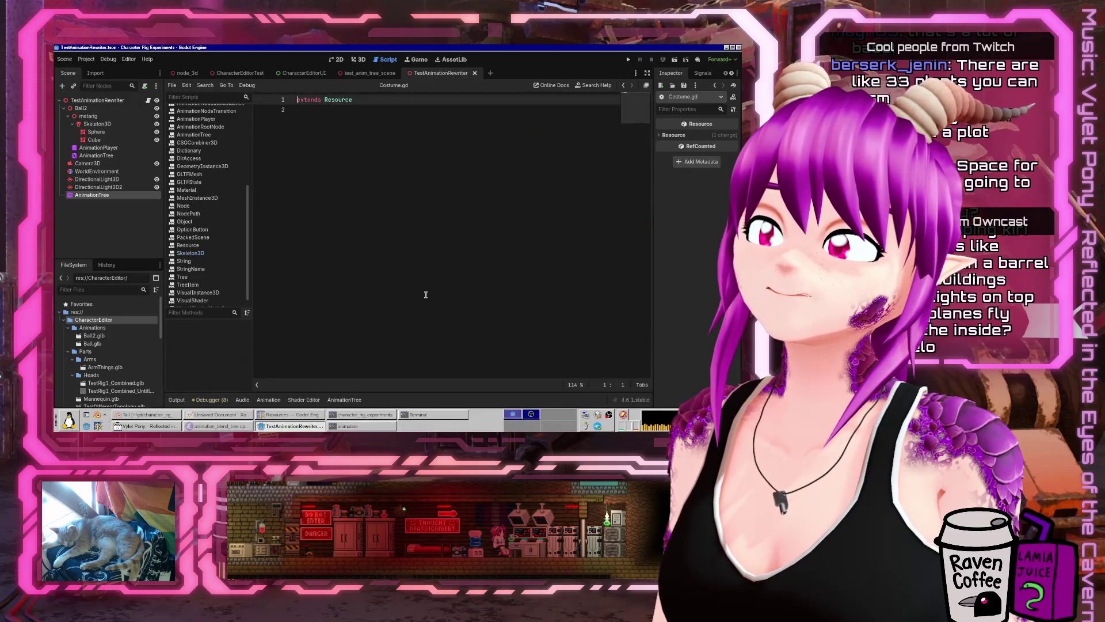
- Add 'class_name Costume' below 'extends Resource' and save the script
key("End")
key("Return")
type("cl")
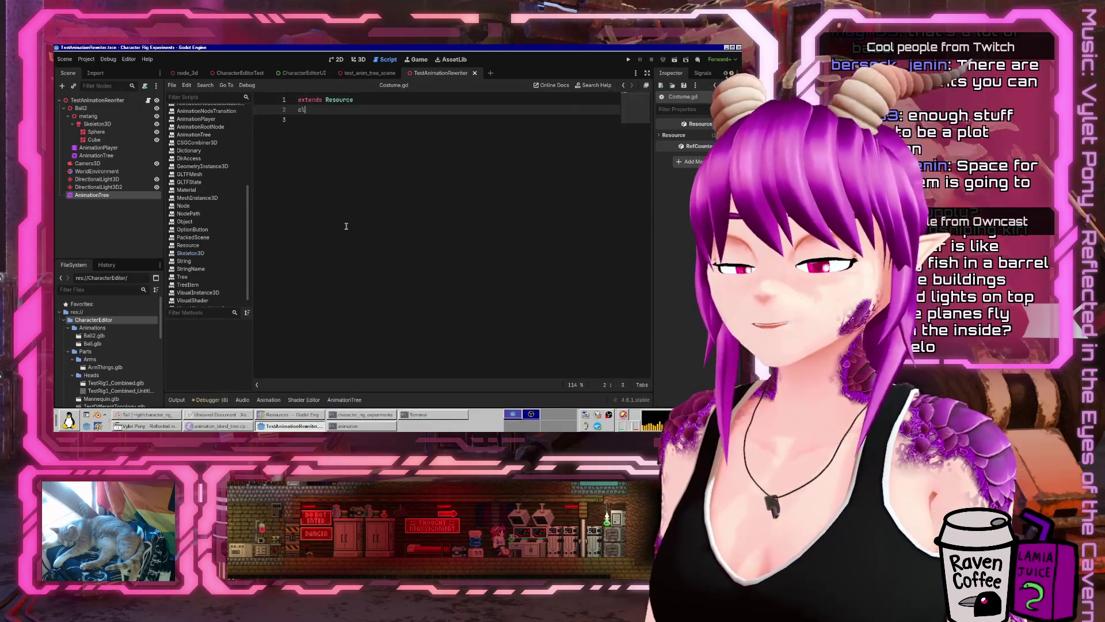
type("me")
key("Return")
key("Return")
key("Return")
key("Up")
key("Up")
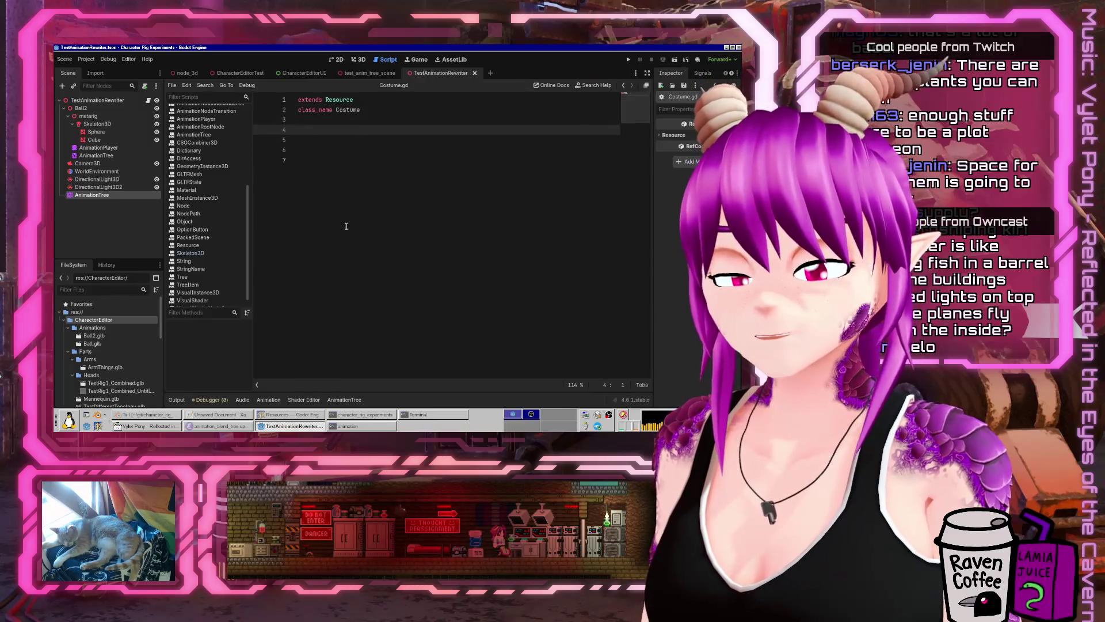
key("ctrl+s")
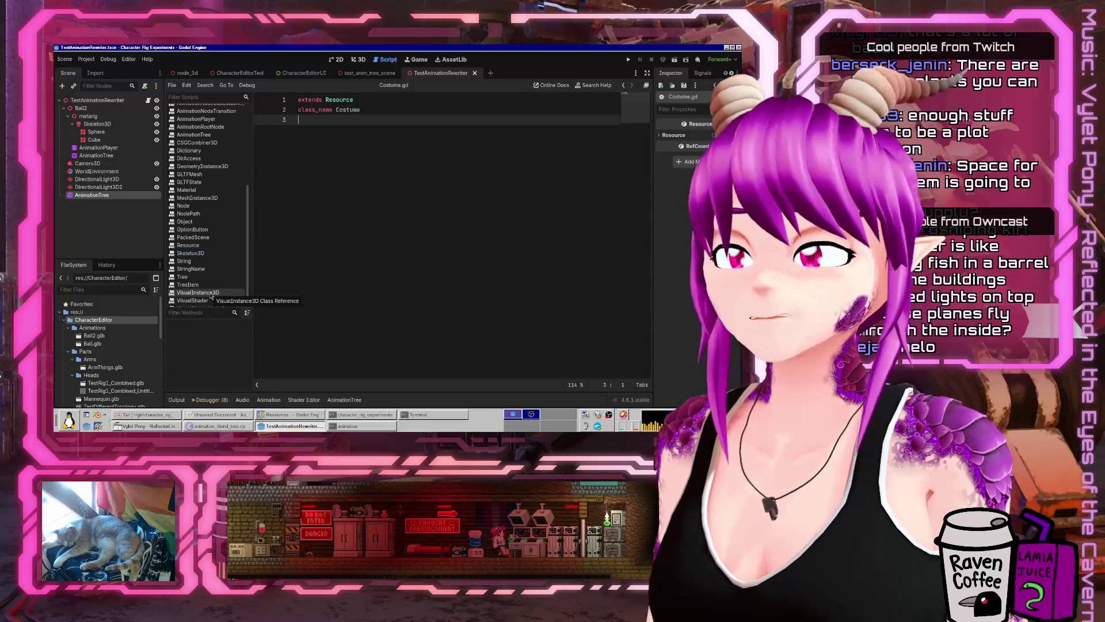
key("Return")
key("Return")
key("Up")
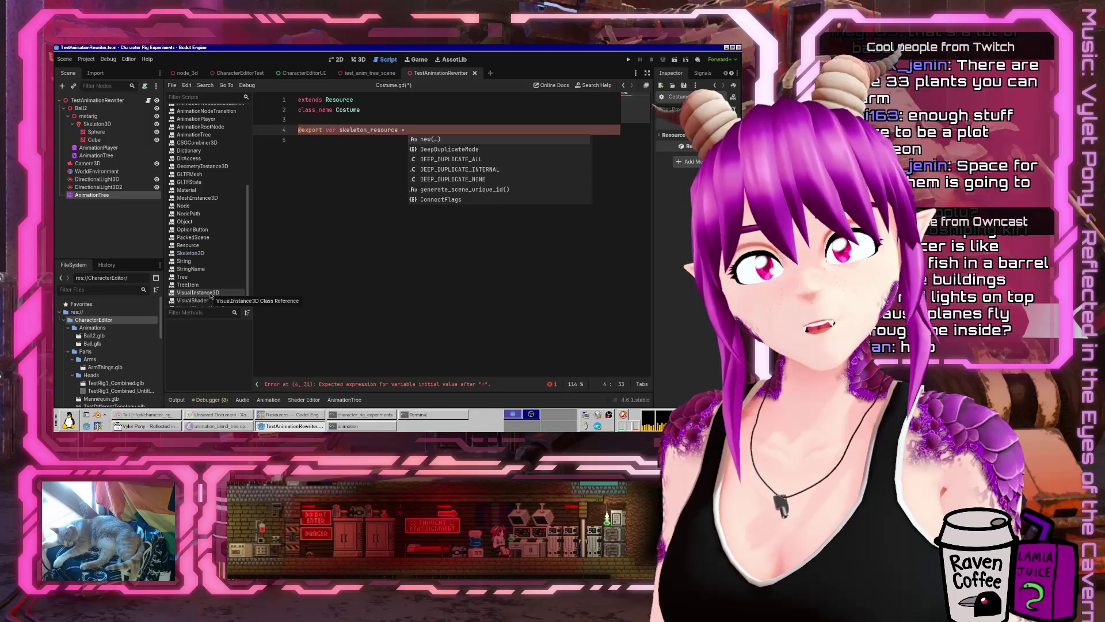
key("BackSpace")
key("BackSpace")
key("BackSpace")
type(": Resource")
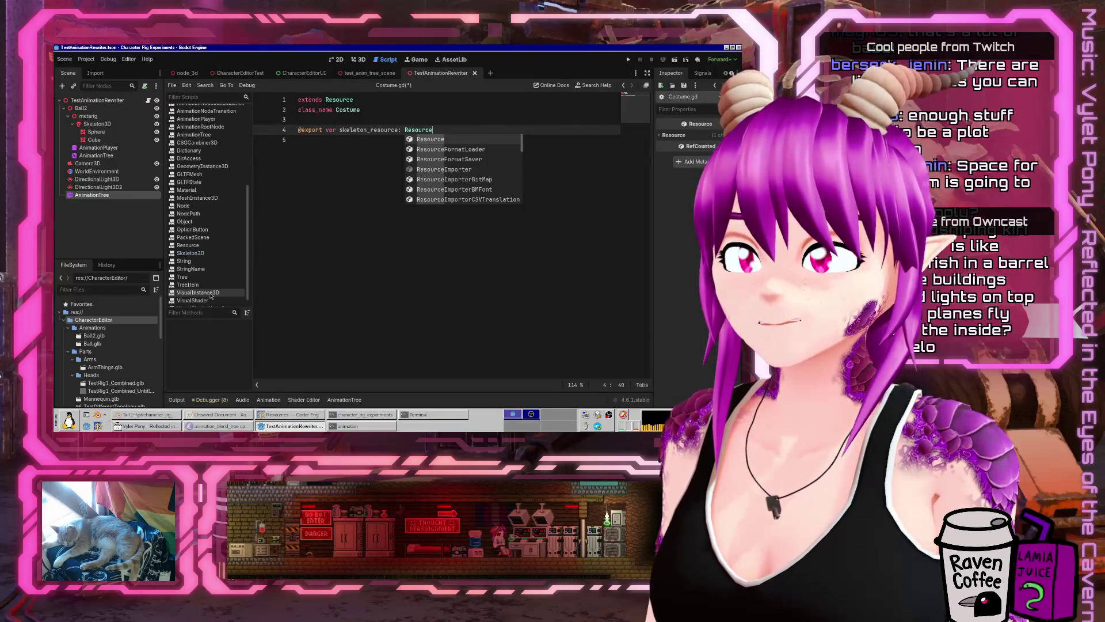
left_click(381, 293)
key("ctrl+s")
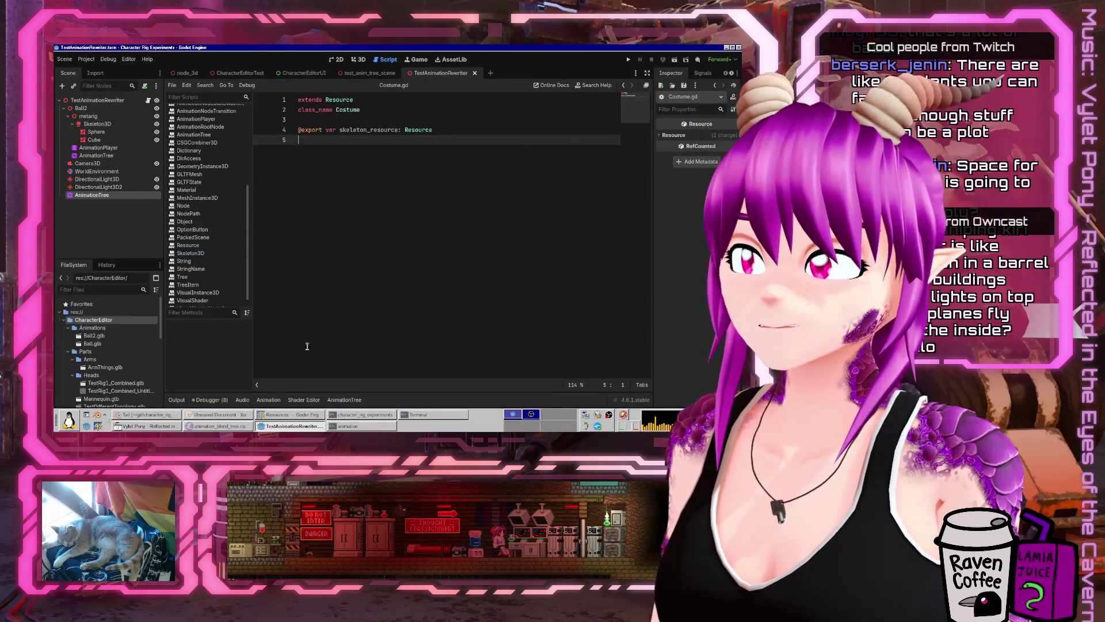
right_click(108, 319)
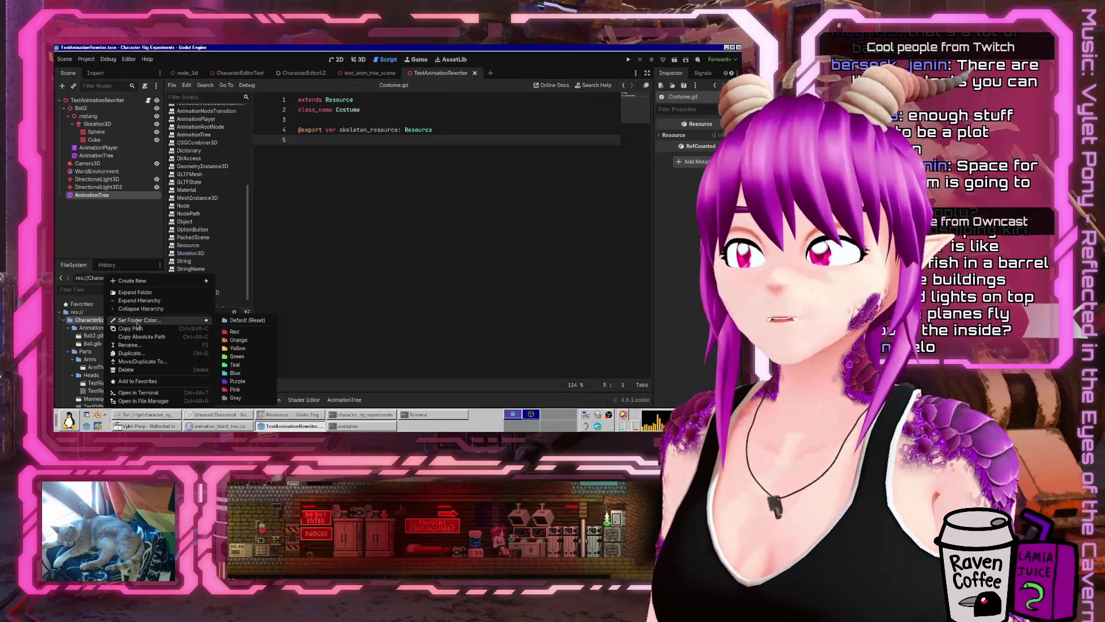
- Create a new Costume-type resource in CharacterEditor and save it as test_costume.tres
mouse_move(173, 280)
left_click(238, 306)
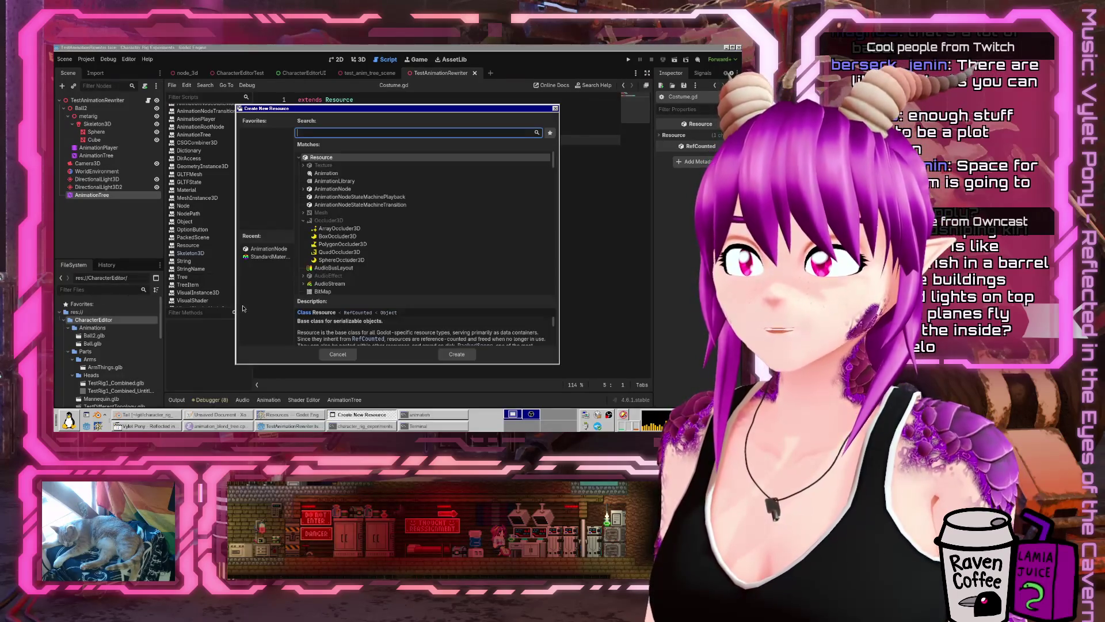
type("costume")
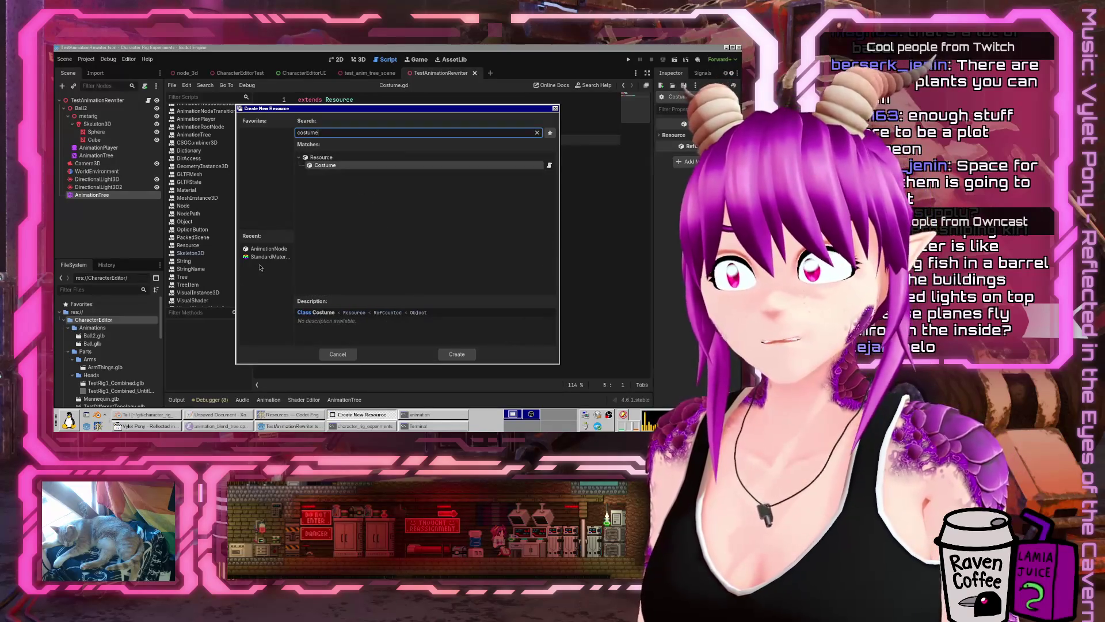
double_click(337, 166)
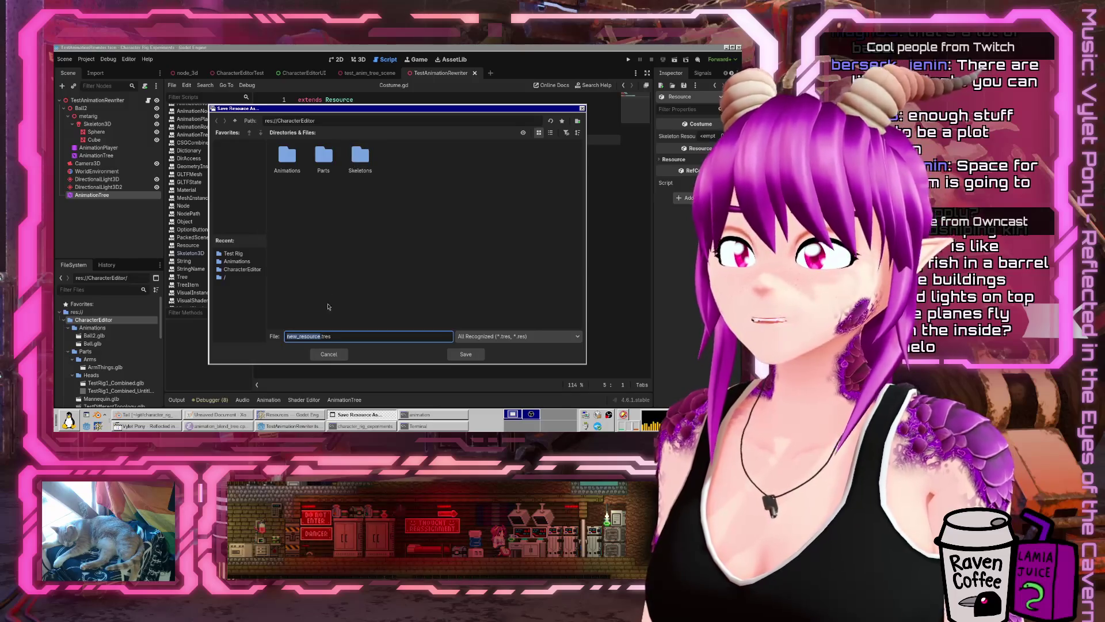
left_click(339, 336)
key("BackSpace")
key("BackSpace")
key("BackSpace")
type("test_costume")
key("Return")
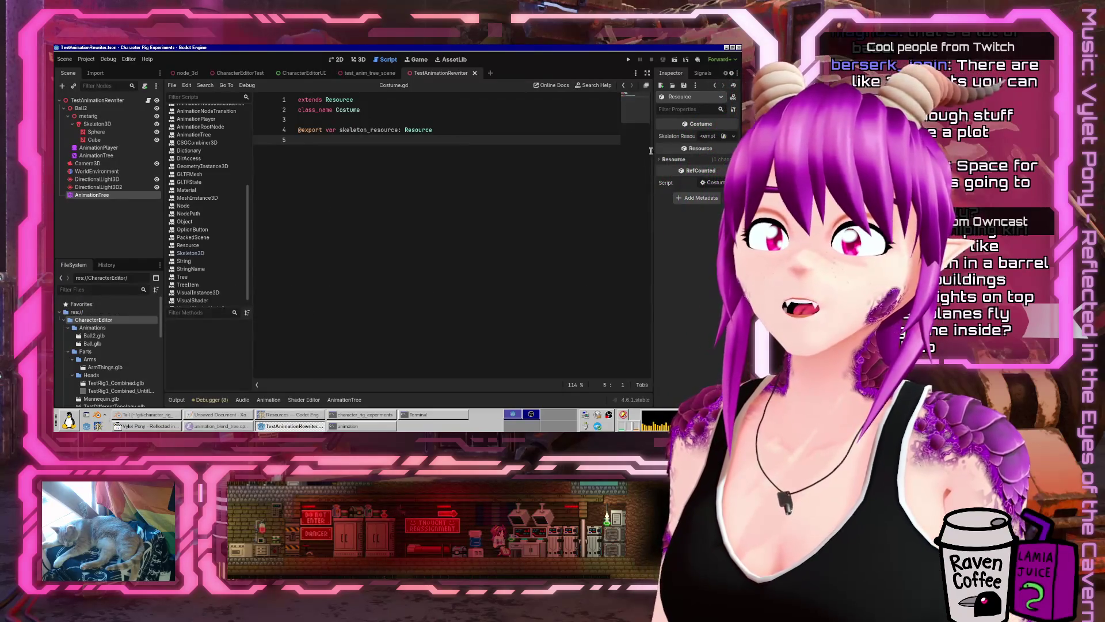
left_click_drag(651, 151, 539, 148)
- Assign TestRig1.glb as Skeleton Resource, then undo so the property is empty again
left_click(674, 137)
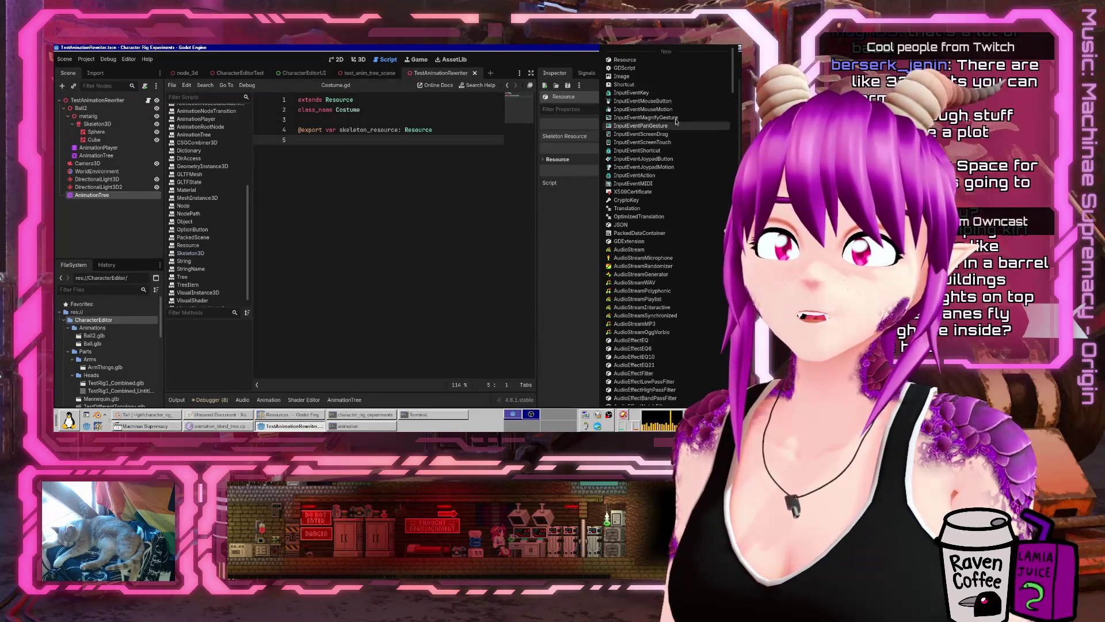
scroll(701, 197, "down", 15)
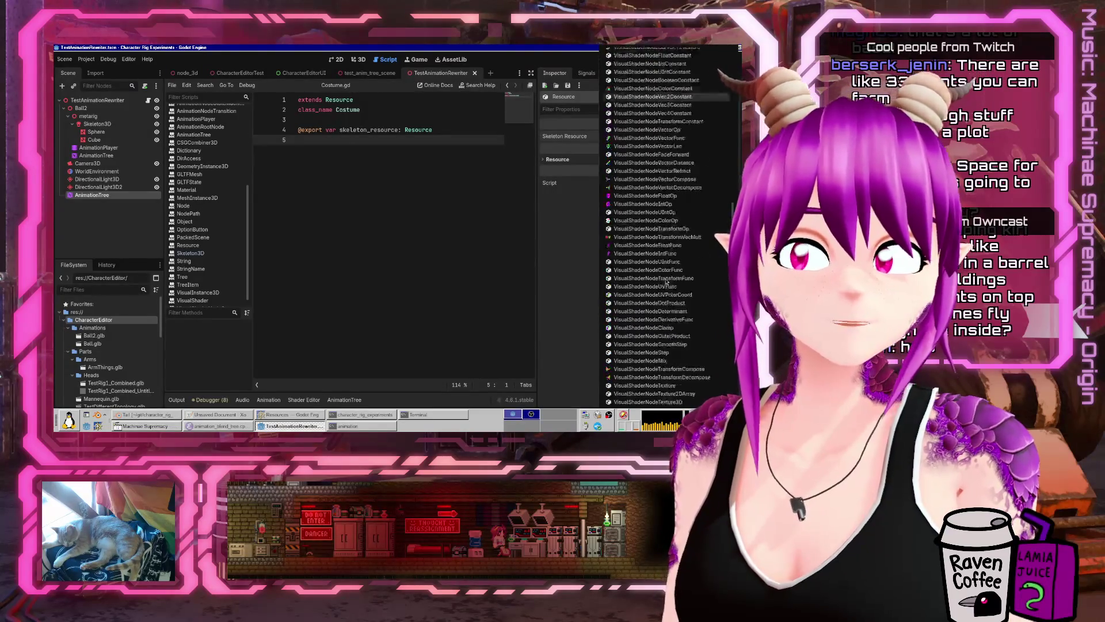
scroll(665, 285, "down", 10)
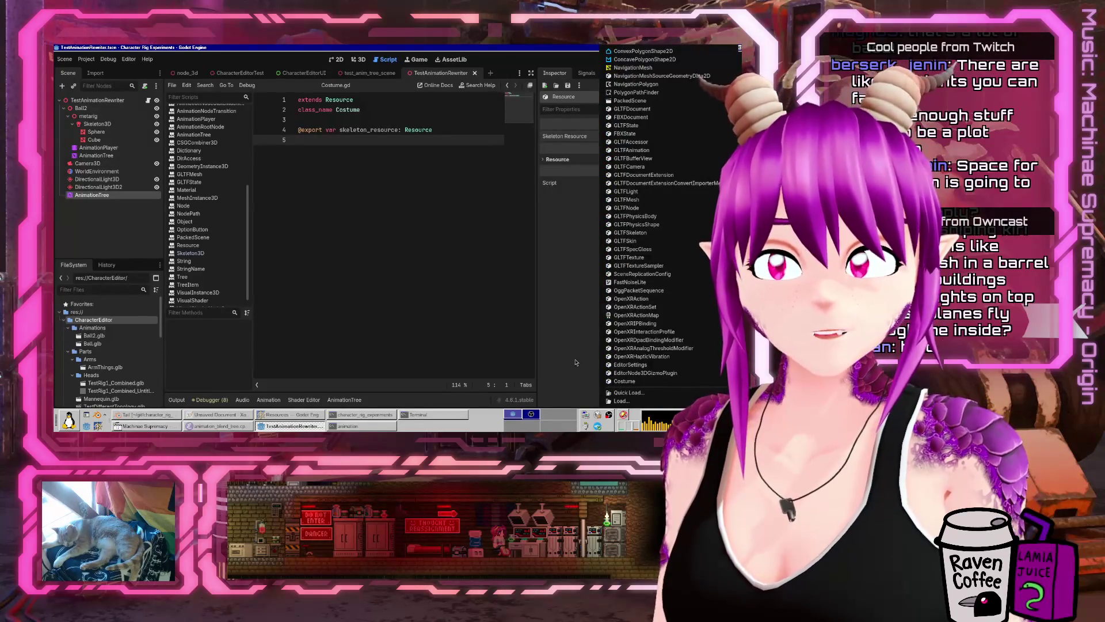
left_click(627, 393)
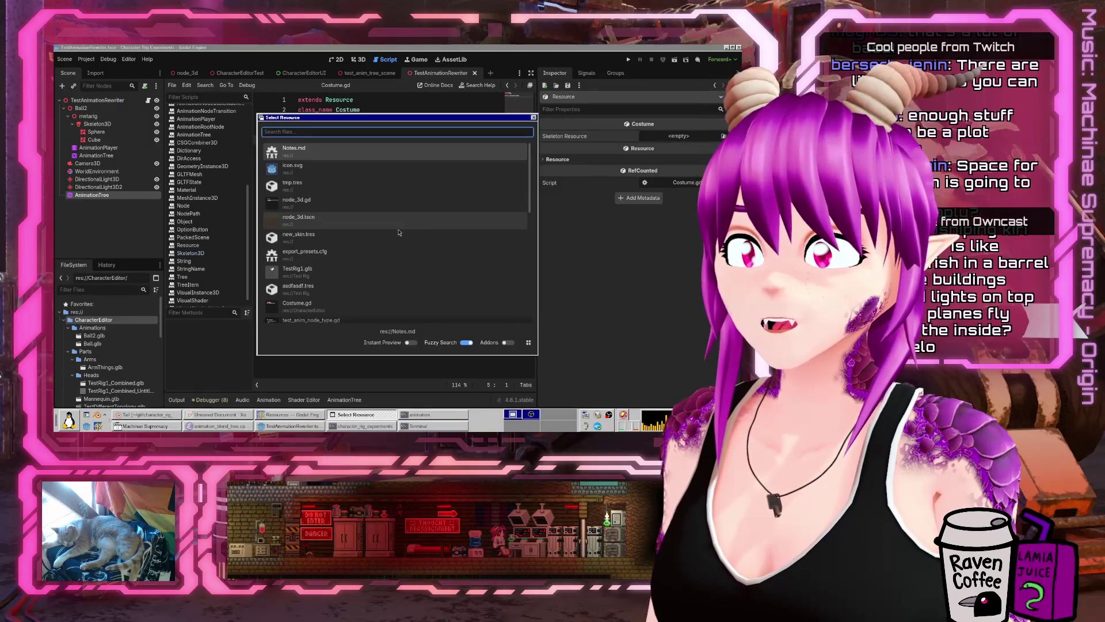
type("testrig")
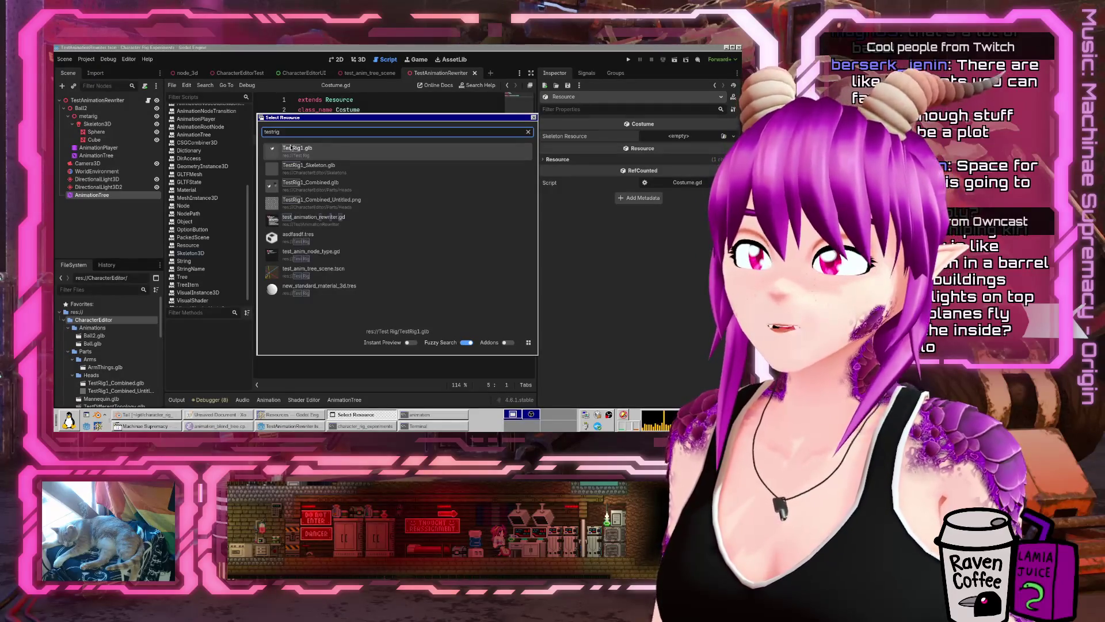
double_click(291, 151)
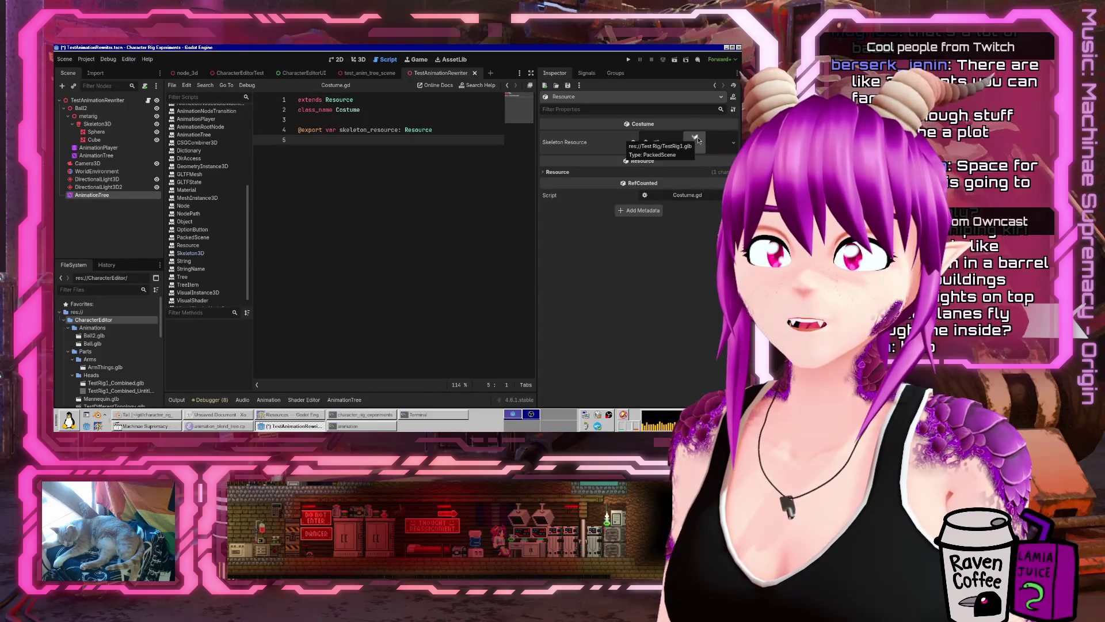
key("ctrl+z")
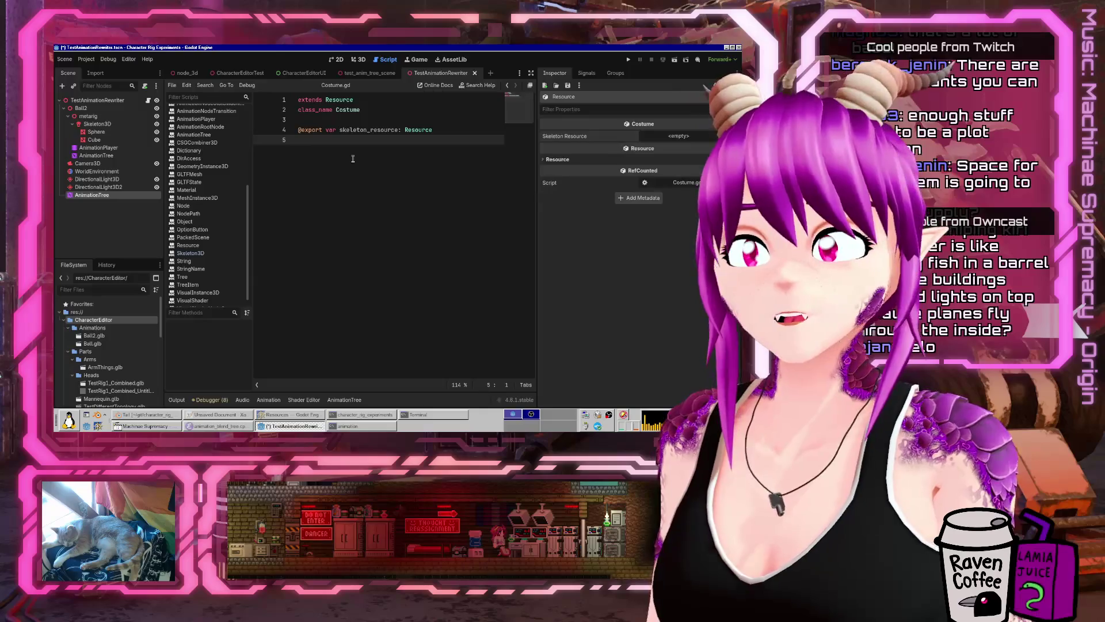
- Change skeleton_resource's type from Resource to PackedScene in Costume.gd and save
left_click(418, 129)
double_click(418, 129)
type("P")
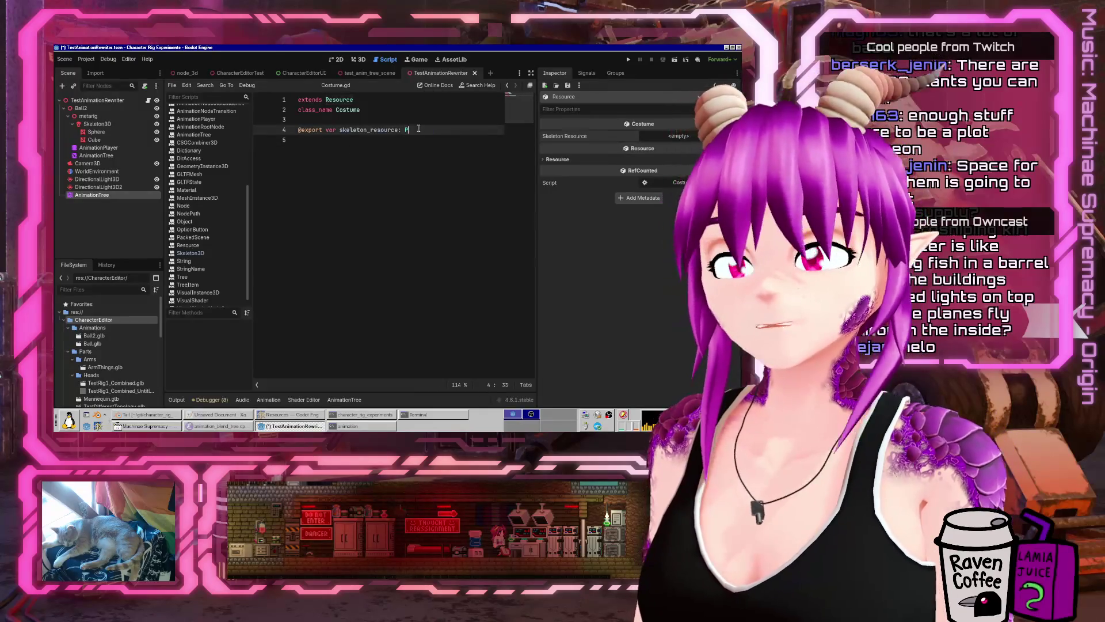
type("ackedScene")
key("ctrl+s")
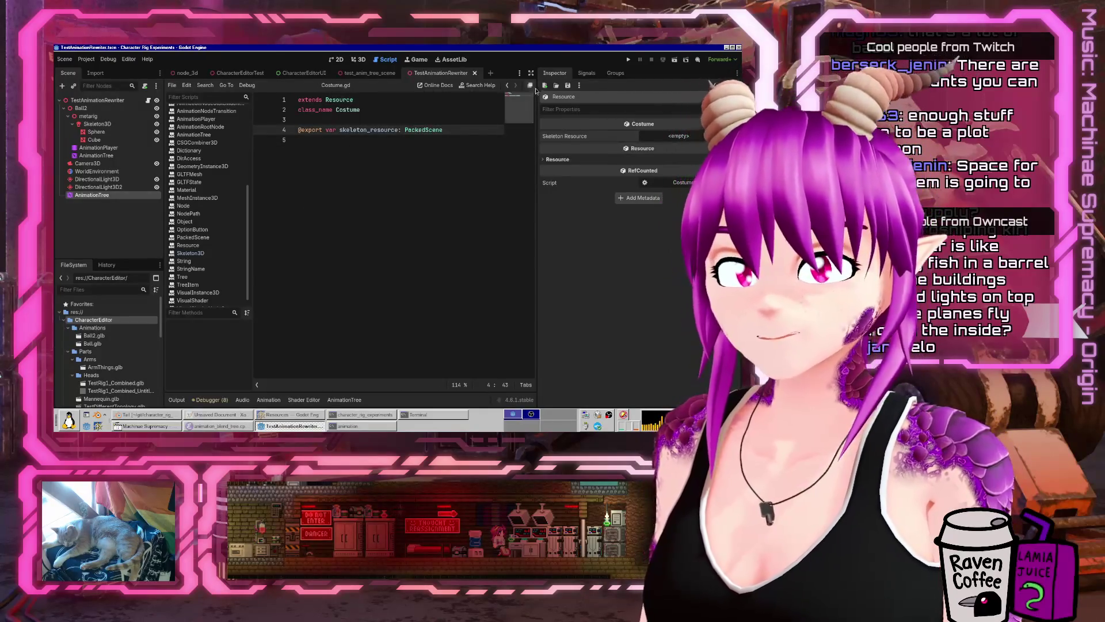
- Quick-load a scene into the Skeleton Resource property and save
left_click(709, 168)
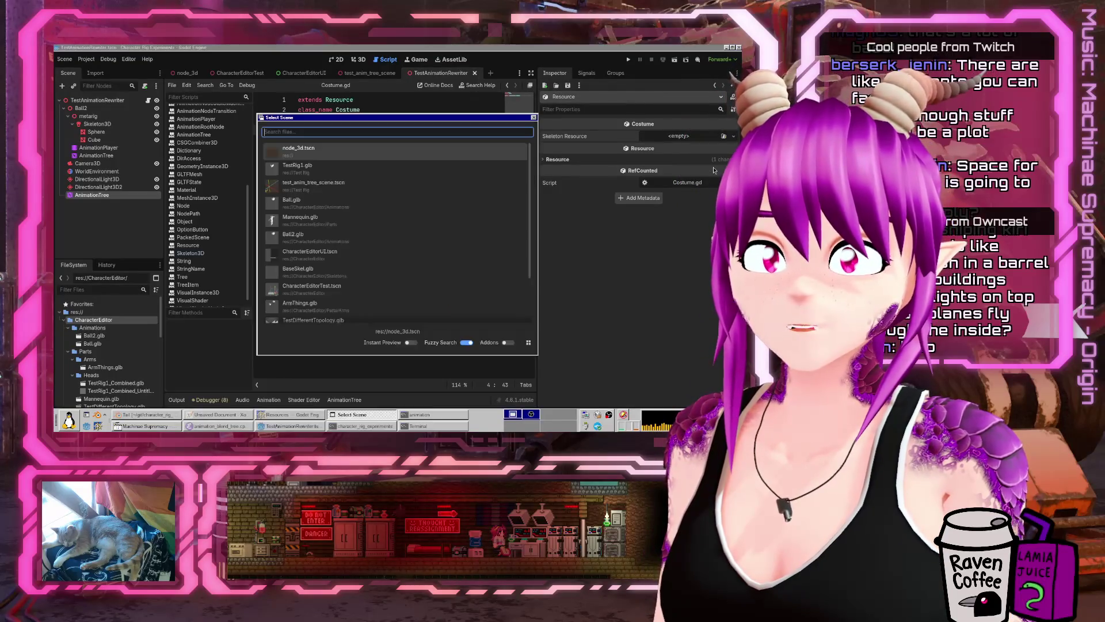
scroll(358, 238, "up", 4)
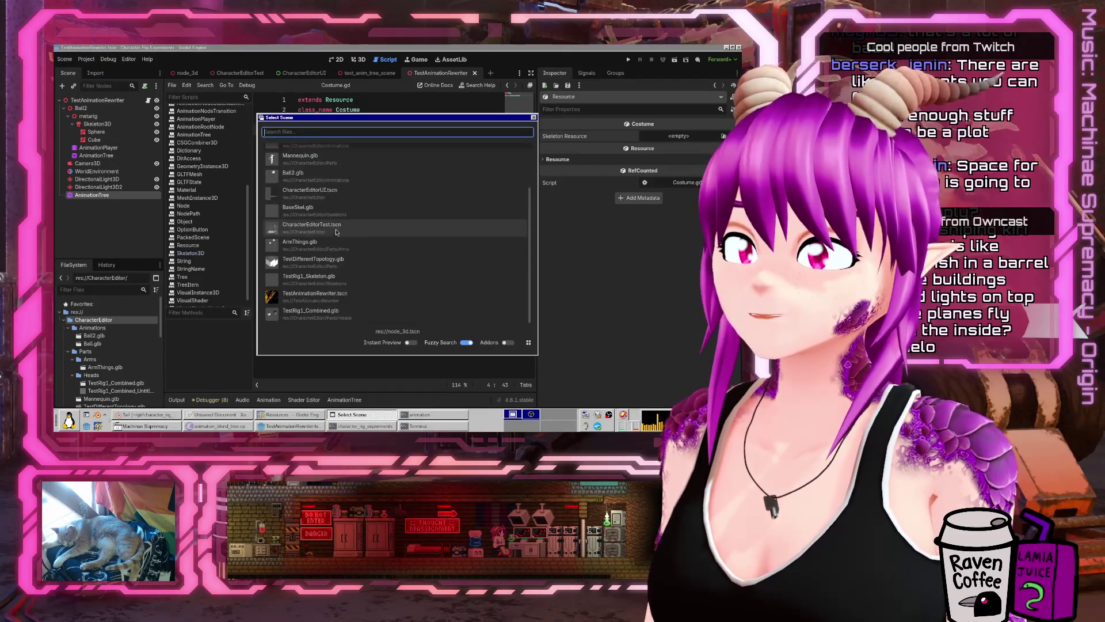
double_click(341, 211)
left_click(342, 211)
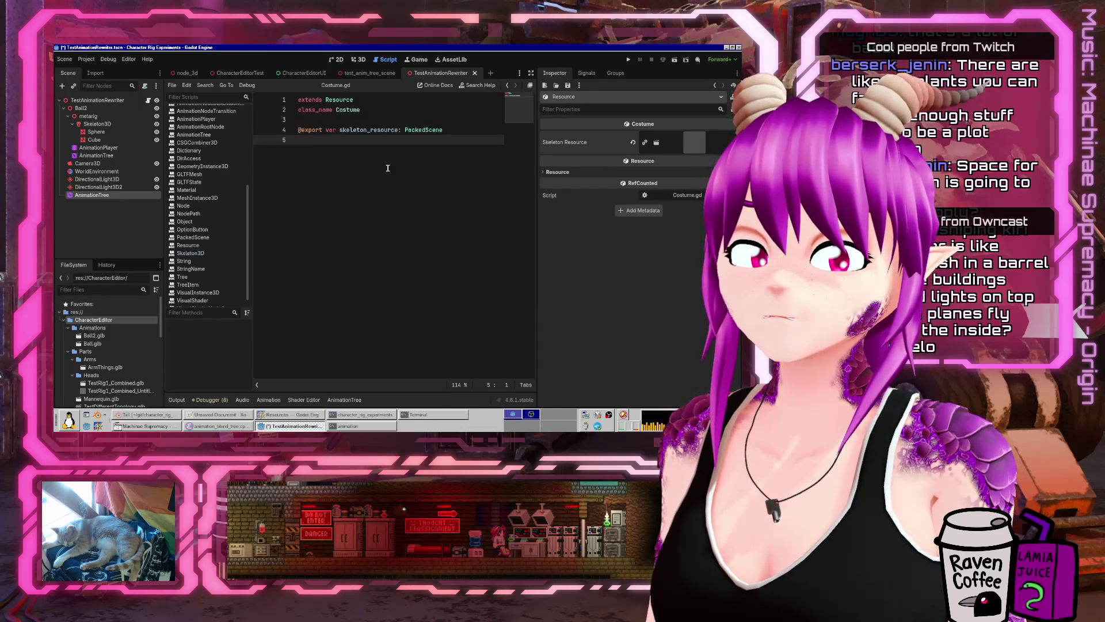
key("ctrl+s")
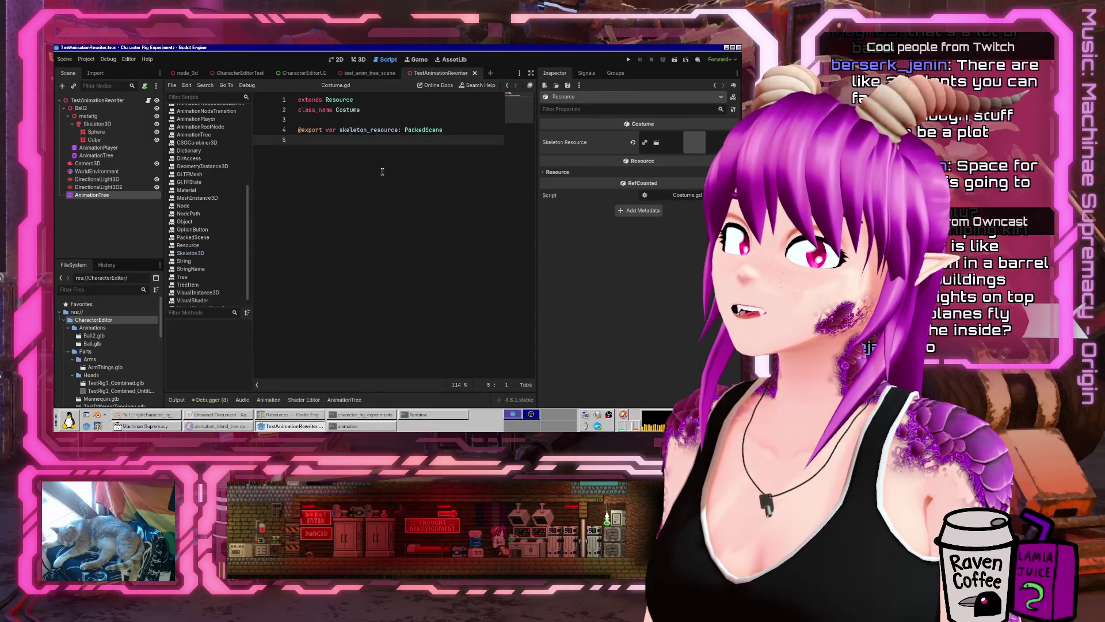
- Show test_costume.tres in the file manager and choose Open With Other Application
scroll(116, 347, "down", 5)
scroll(115, 347, "down", 2)
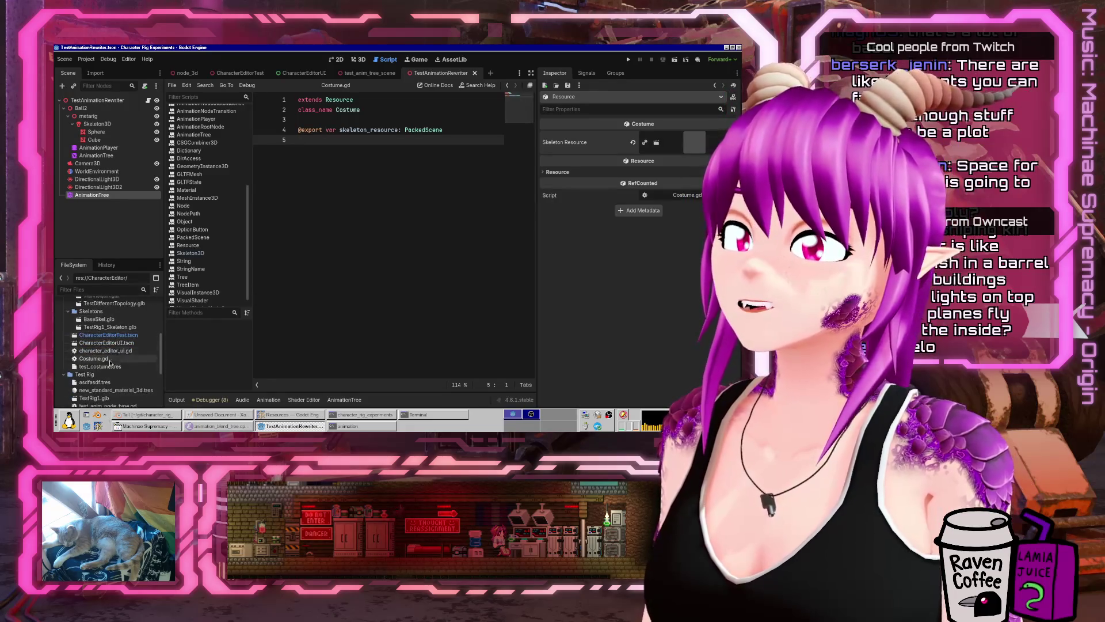
right_click(108, 367)
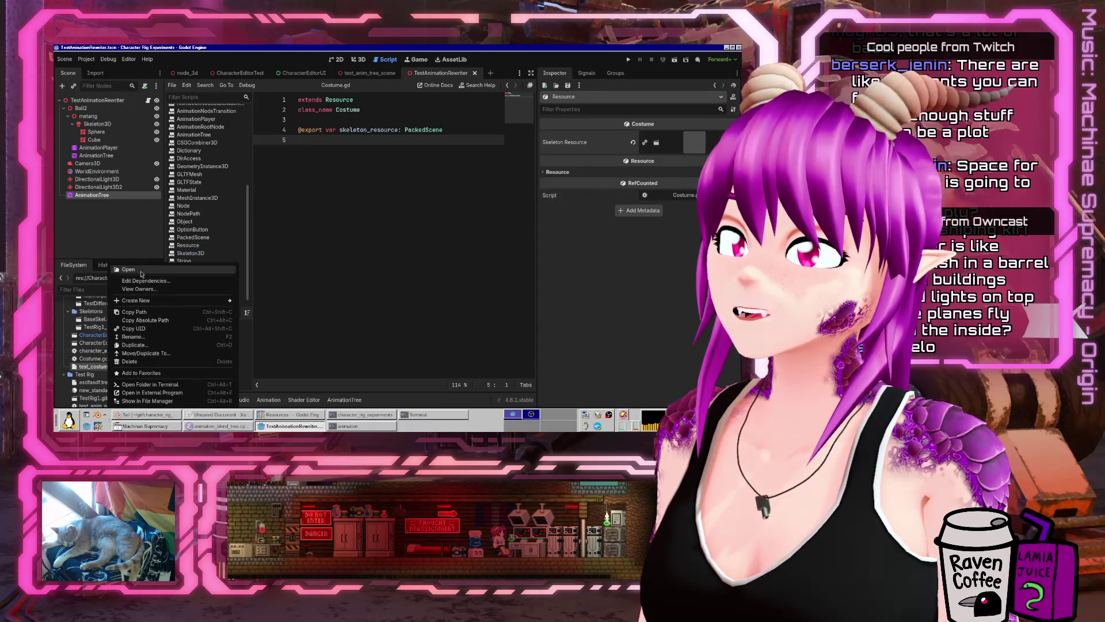
left_click(151, 400)
left_click(594, 99)
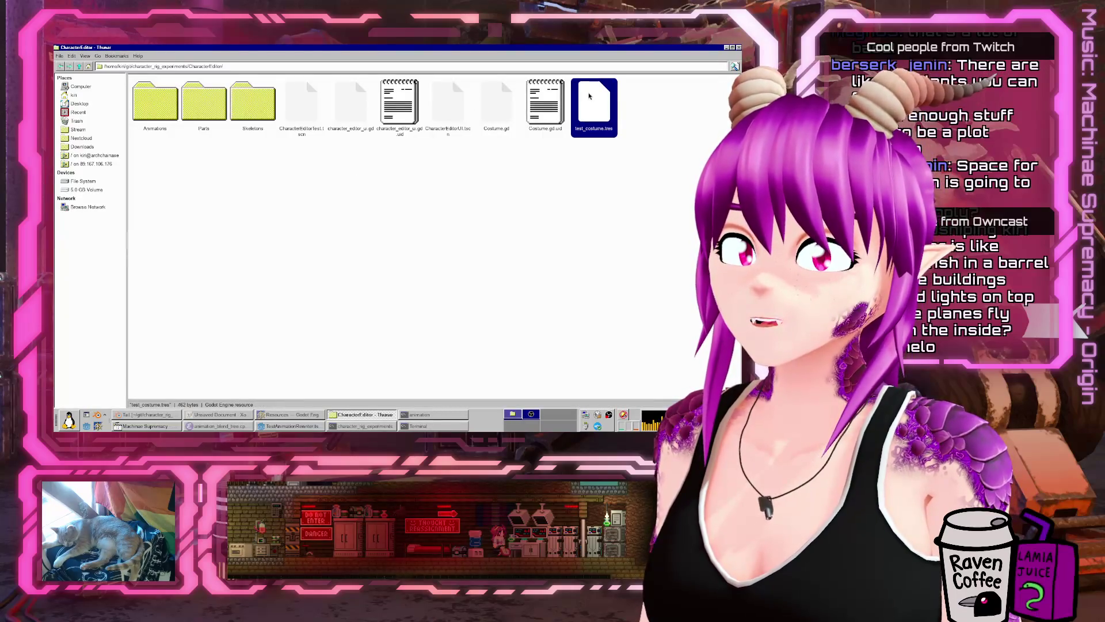
right_click(591, 94)
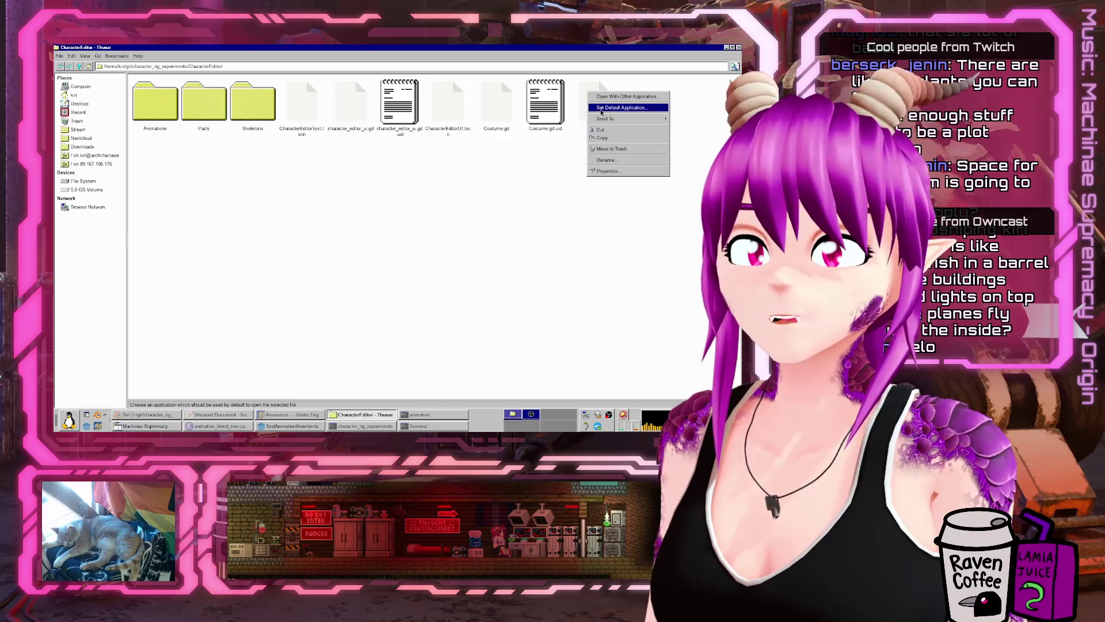
left_click(608, 97)
scroll(395, 247, "down", 5)
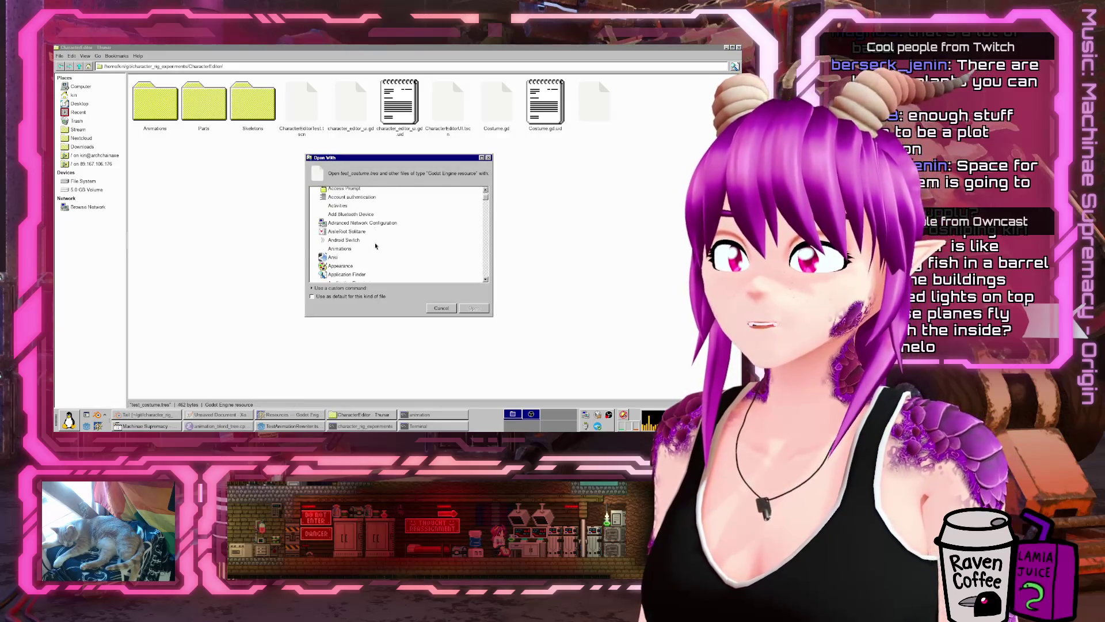
- Browse the Open With application list, passing Nuclear Option and Oddballz
scroll(345, 242, "down", 10)
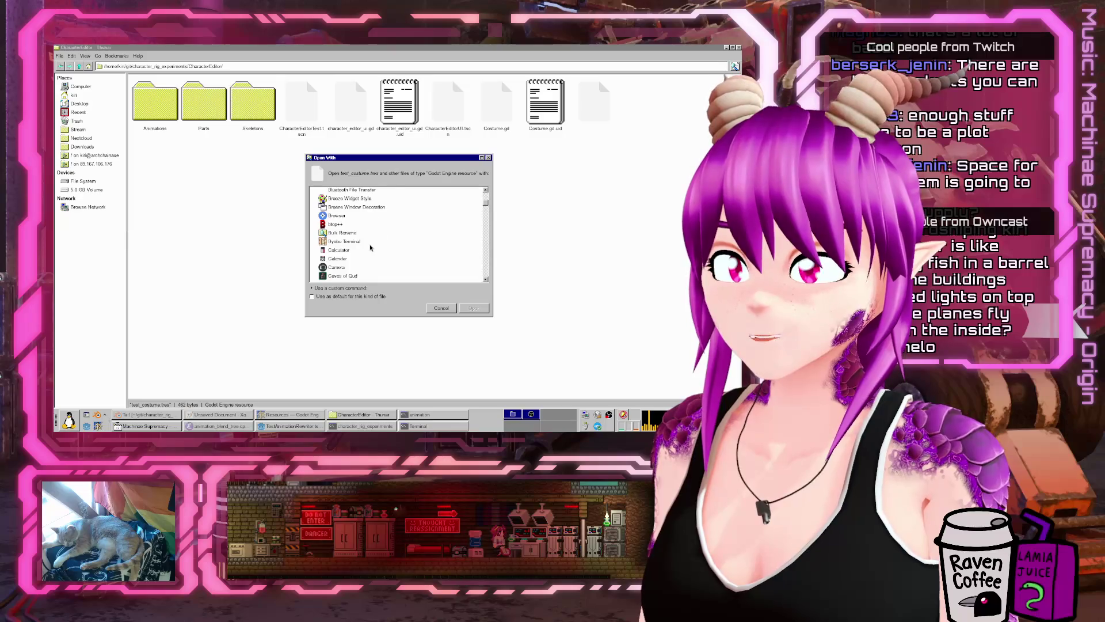
scroll(366, 253, "down", 5)
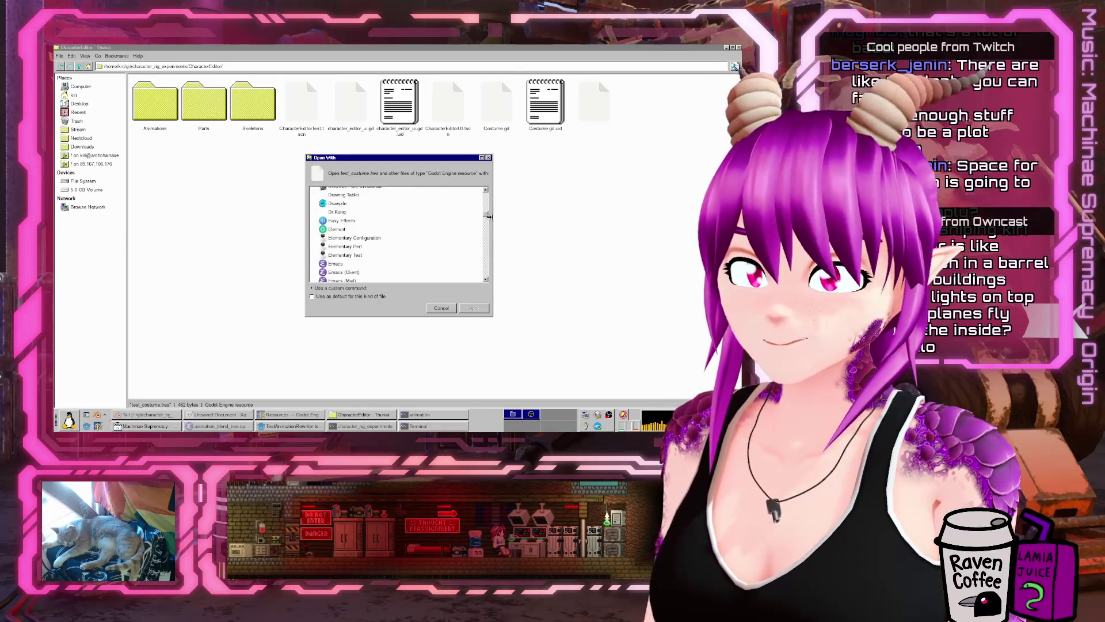
left_click_drag(486, 220, 487, 246)
scroll(486, 245, "down", 5)
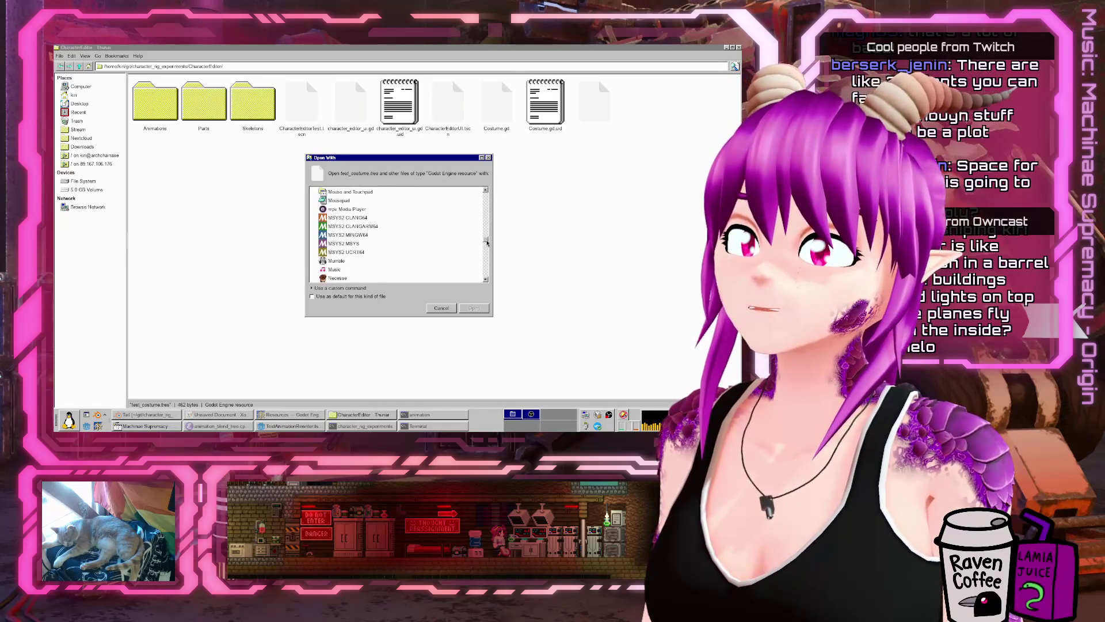
scroll(415, 259, "down", 7)
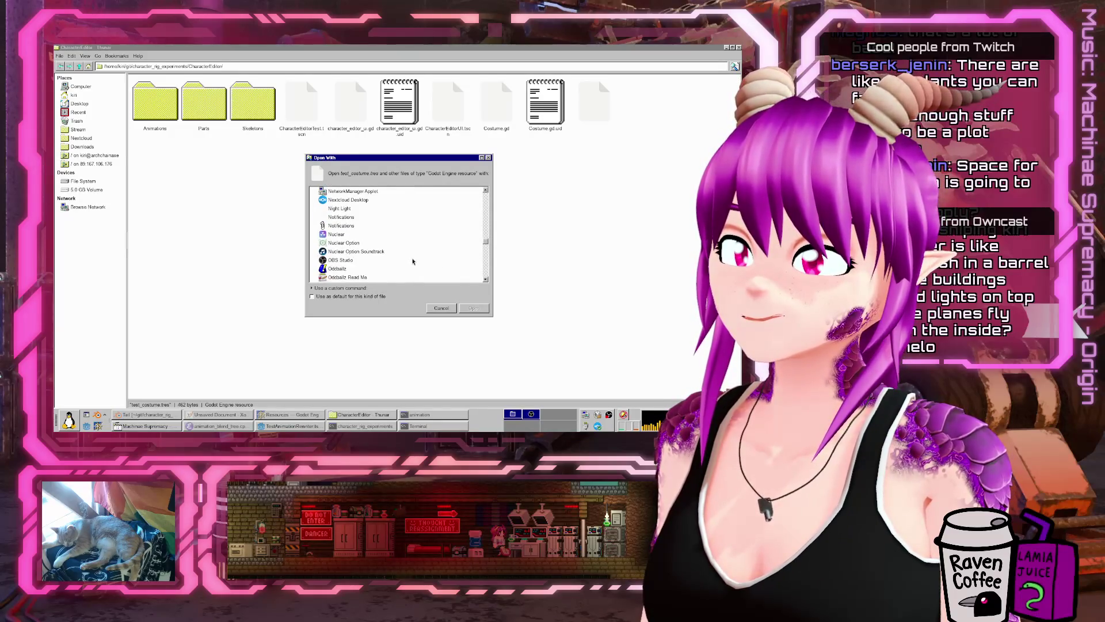
scroll(375, 236, "down", 2)
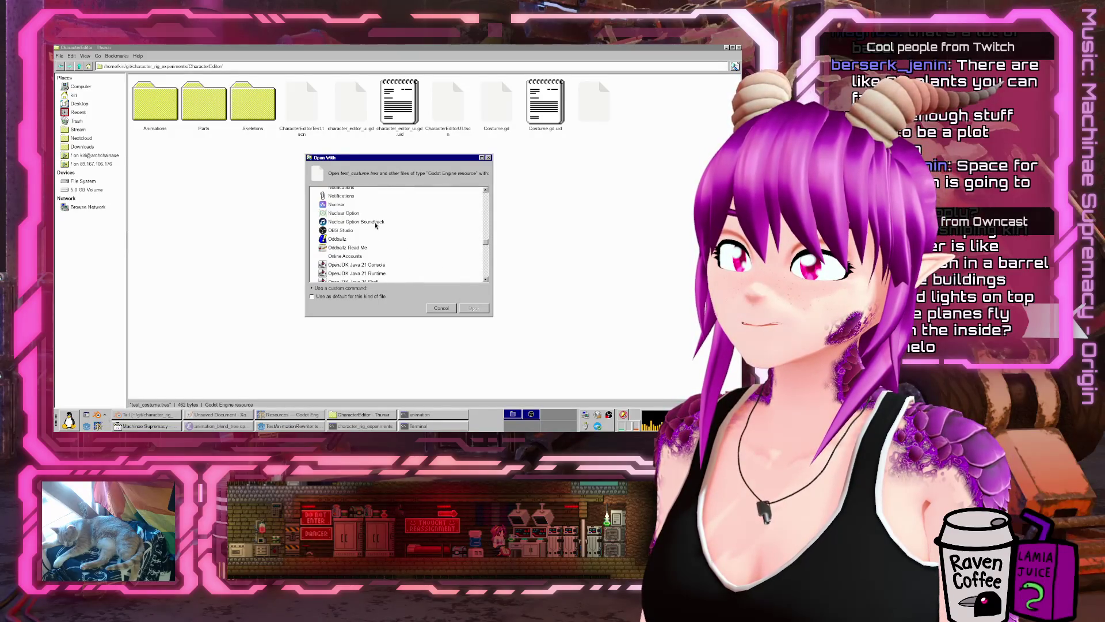
left_click(371, 213)
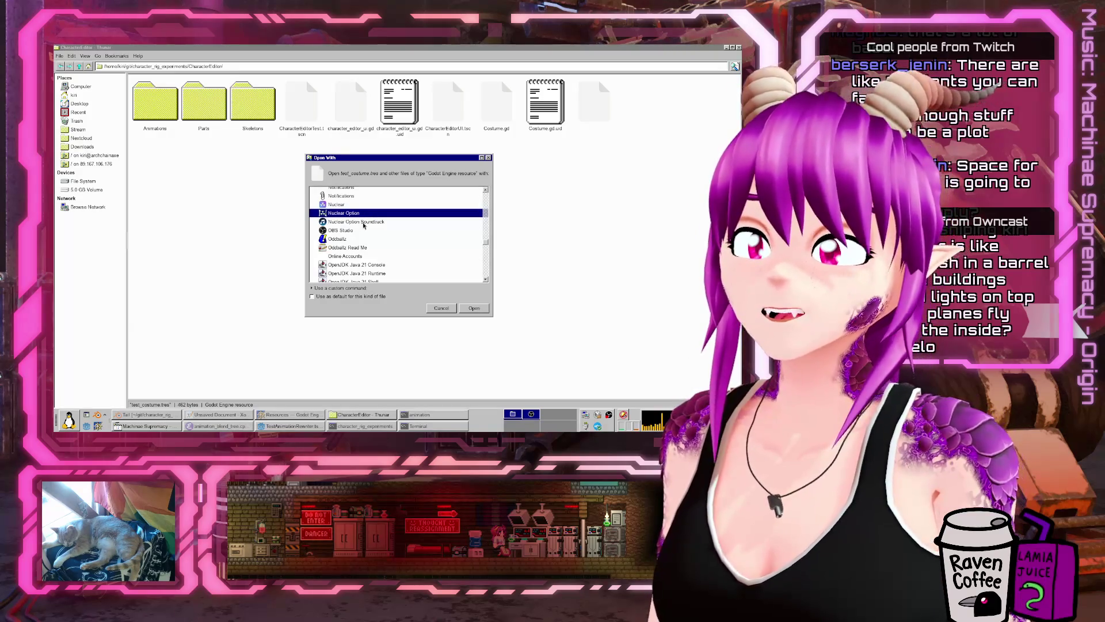
left_click(382, 240)
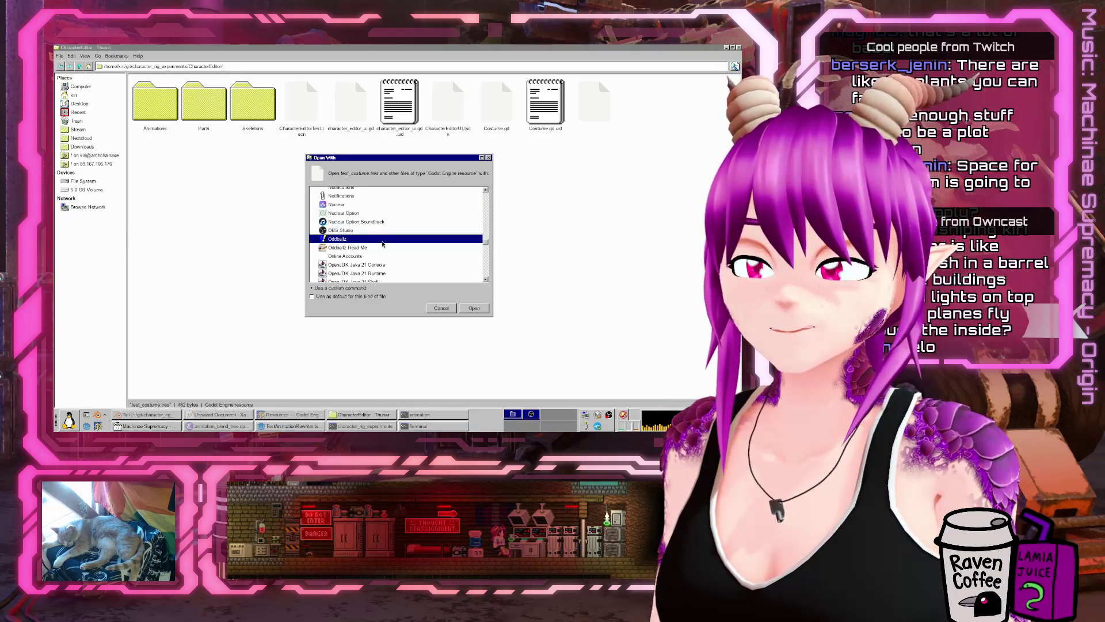
- Select Mousepad in the list and open test_costume.tres with it
scroll(382, 242, "up", 5)
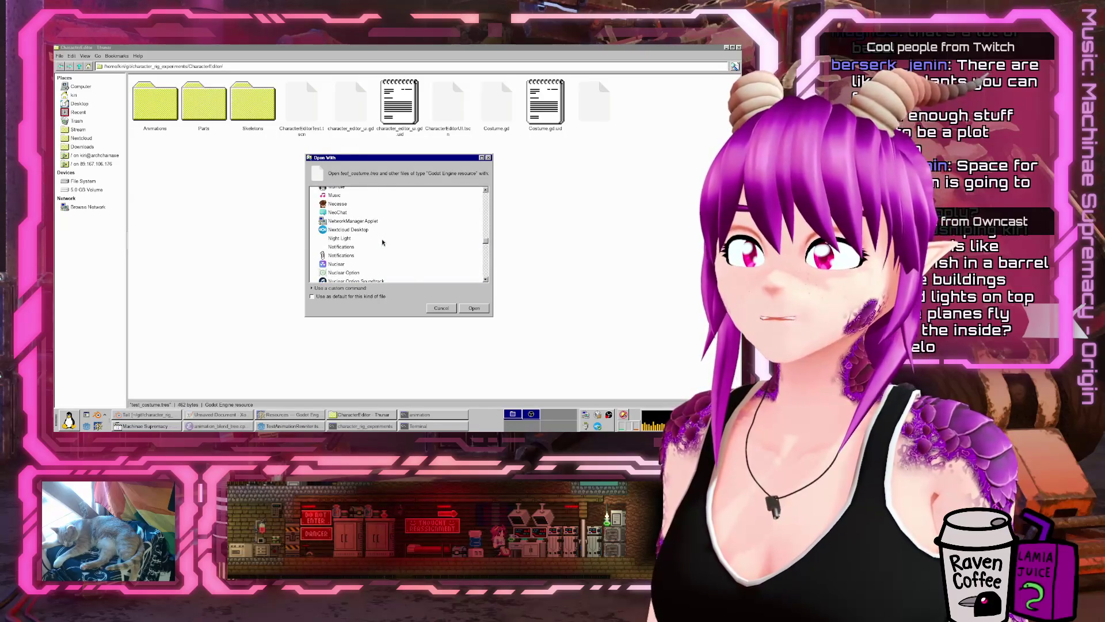
scroll(382, 242, "up", 5)
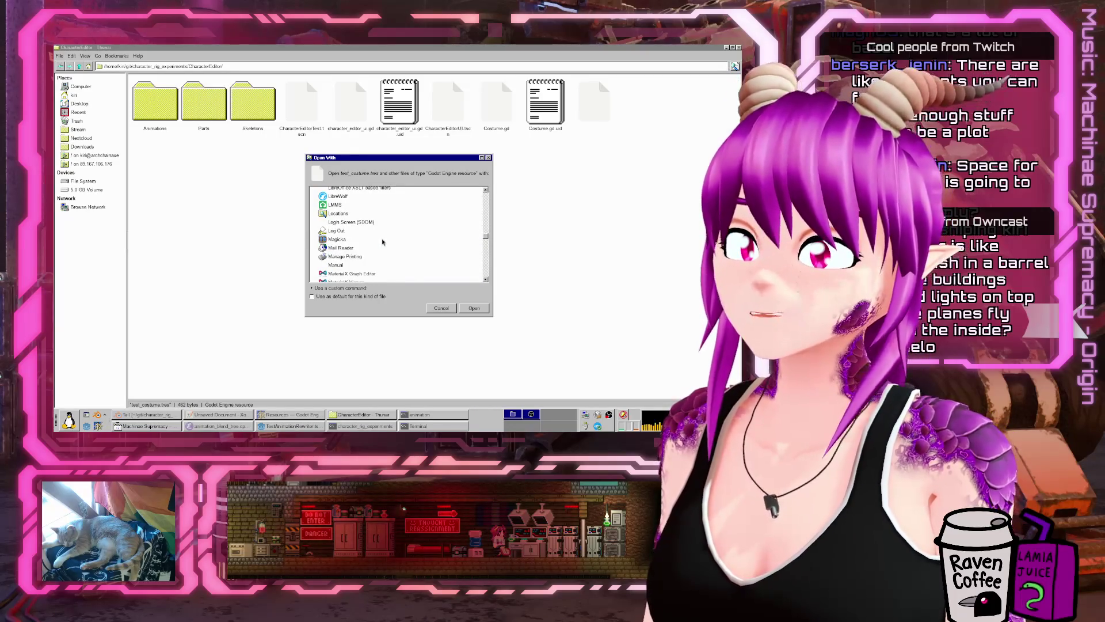
scroll(382, 243, "up", 3)
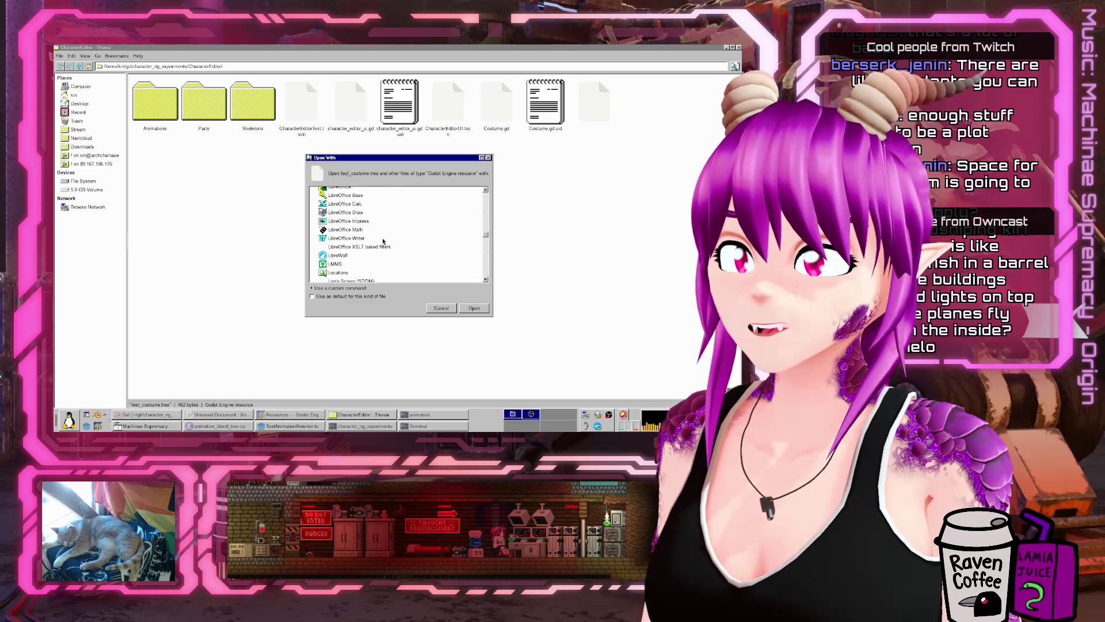
scroll(382, 243, "up", 5)
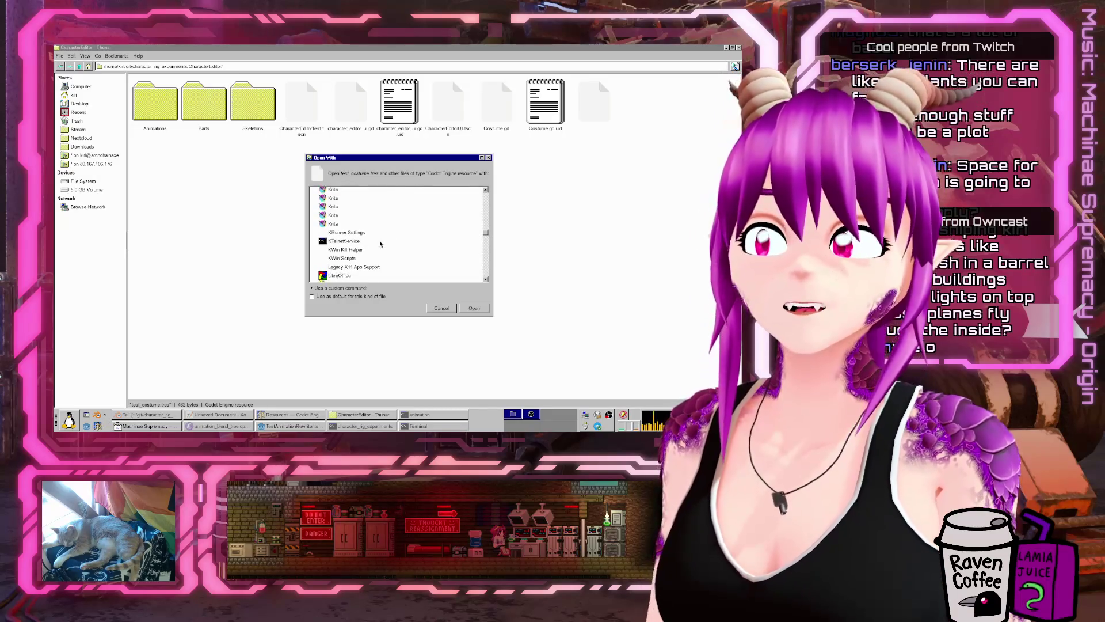
scroll(380, 243, "up", 10)
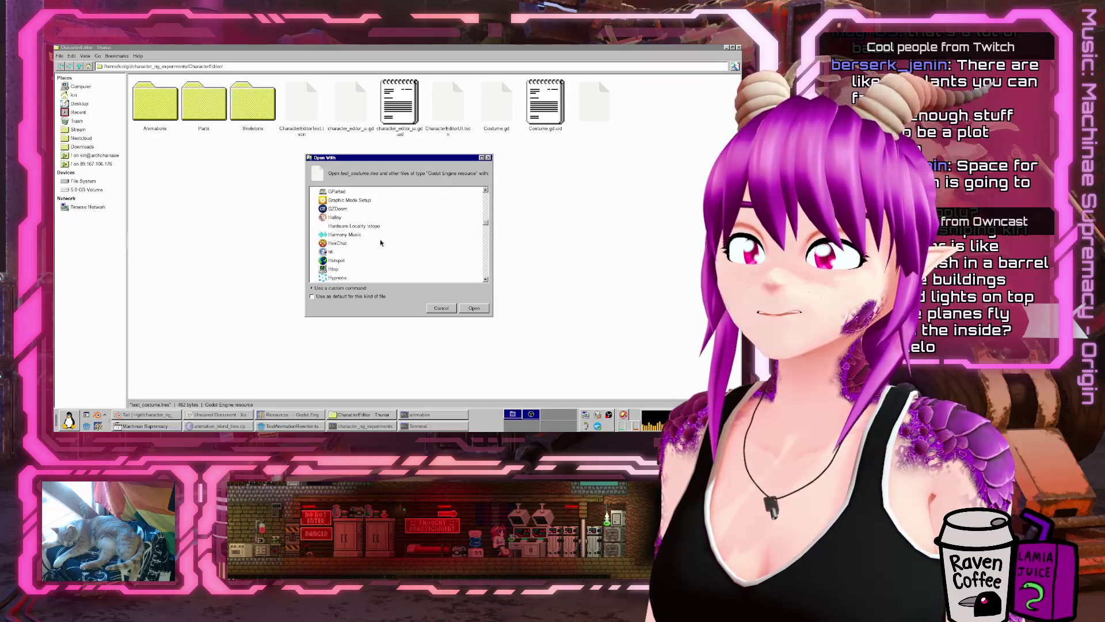
scroll(381, 243, "down", 10)
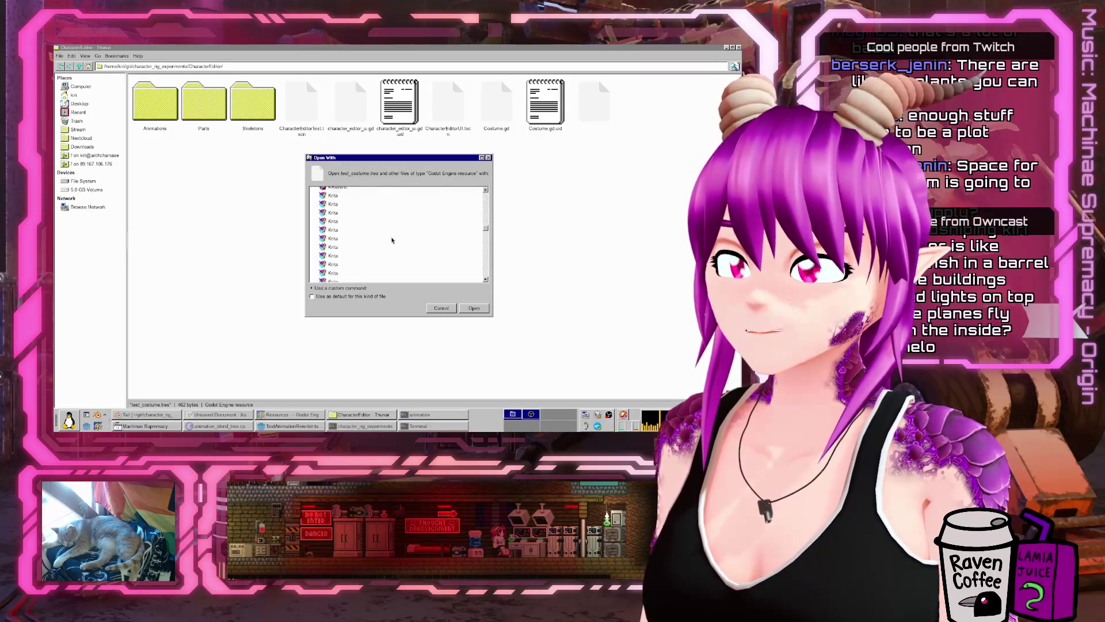
scroll(391, 244, "down", 8)
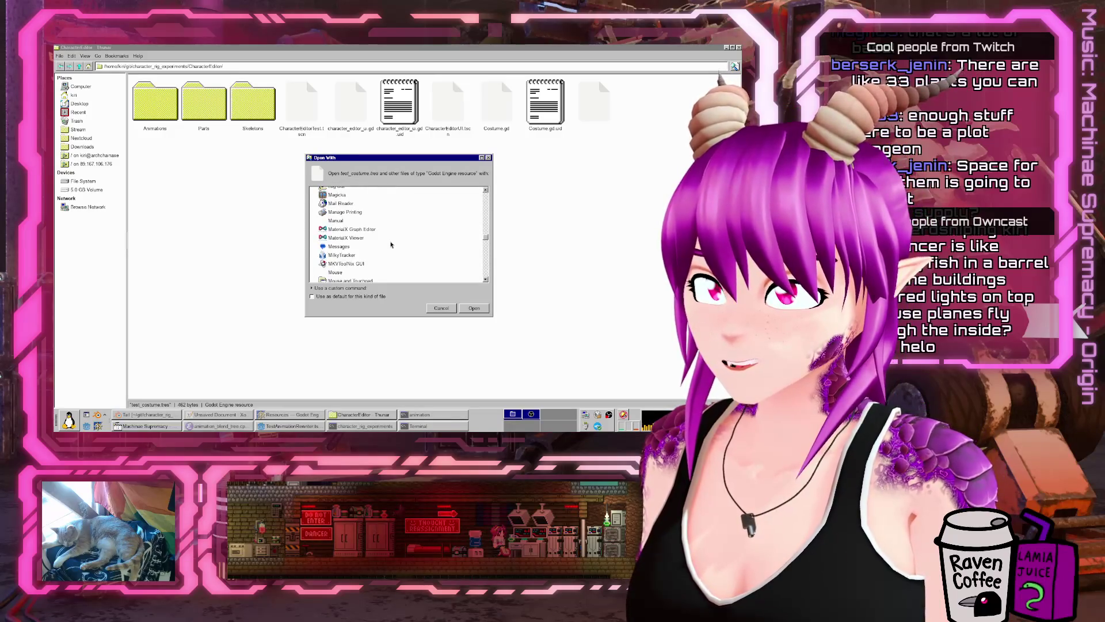
left_click(340, 230)
left_click(473, 308)
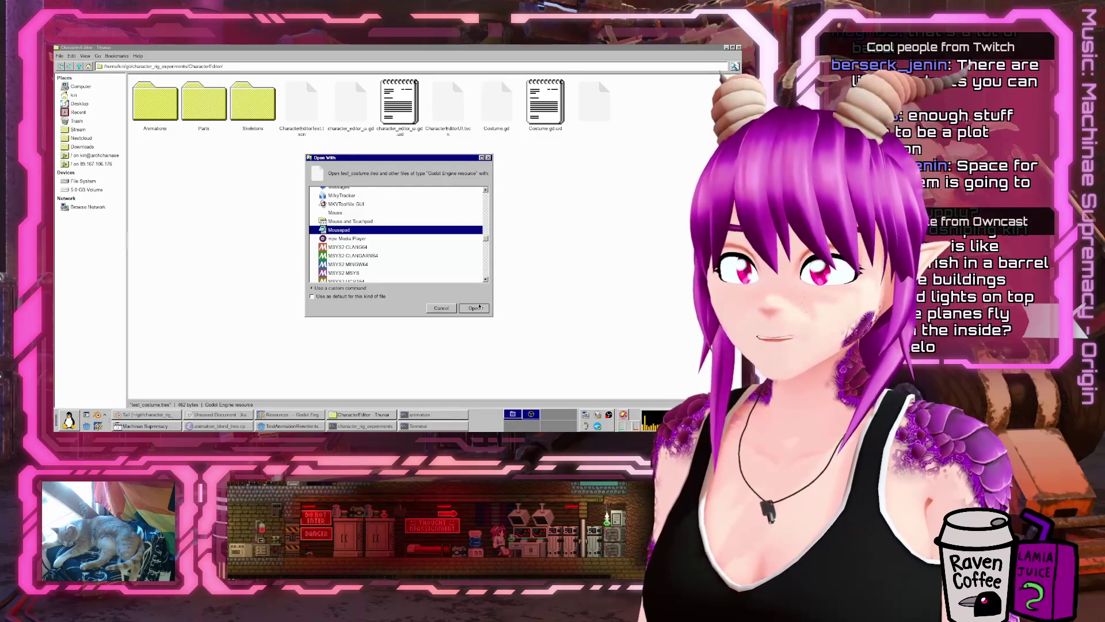
- Select the script uid on line 3 of test_costume.tres, then return to Thunar's CharacterEditor folder
scroll(361, 266, "up", 6, "ctrl")
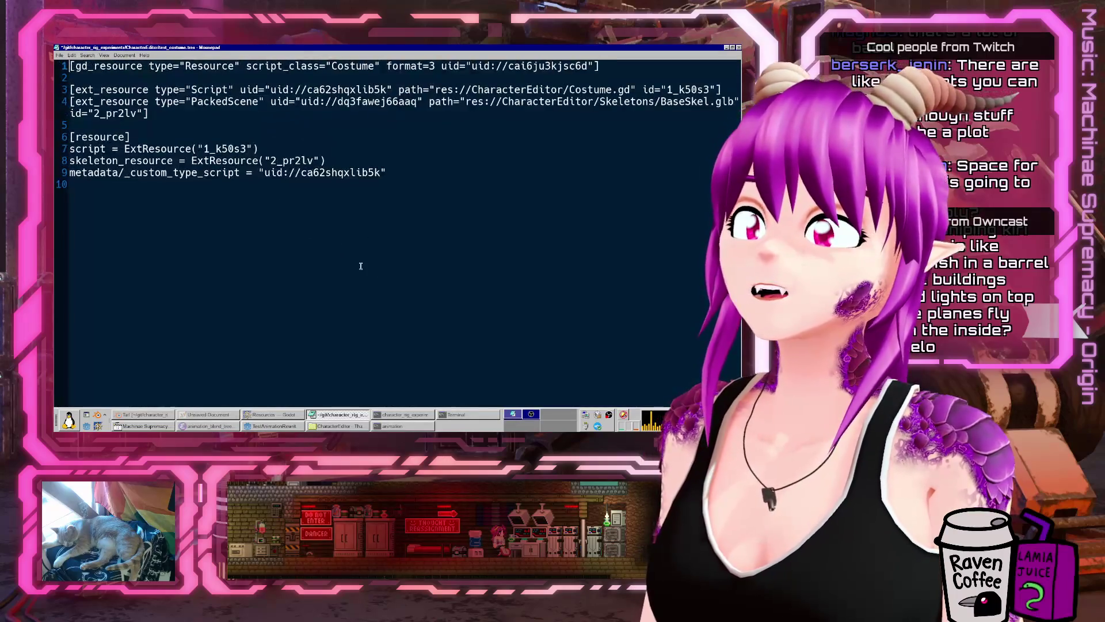
scroll(360, 267, "up", 1, "ctrl")
scroll(360, 266, "down", 1, "ctrl")
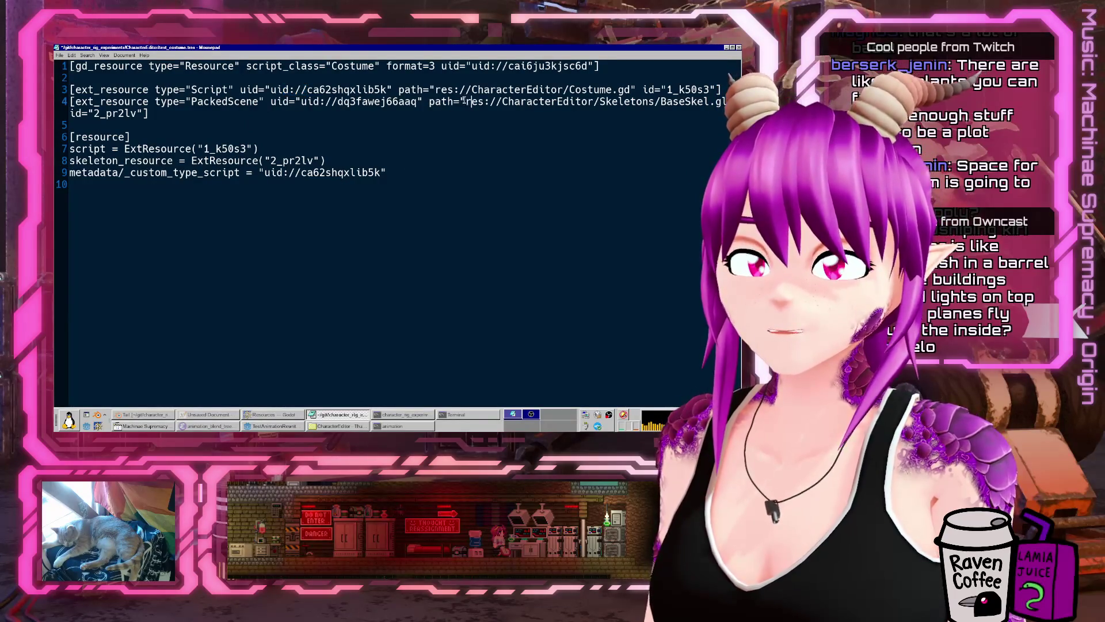
double_click(367, 90)
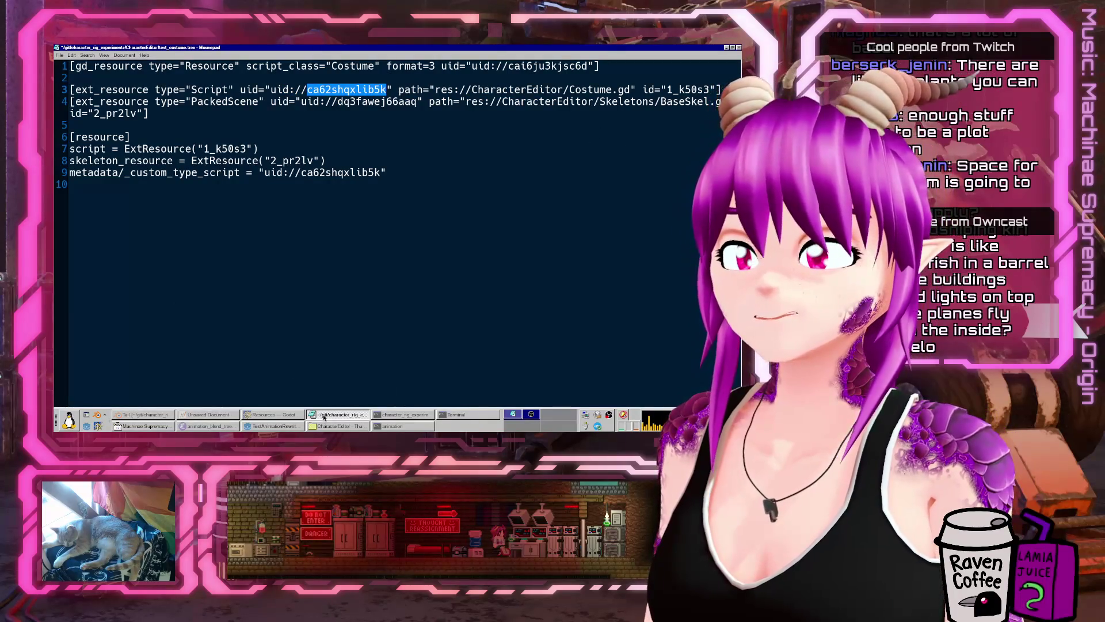
key("alt+Tab")
left_click(244, 367)
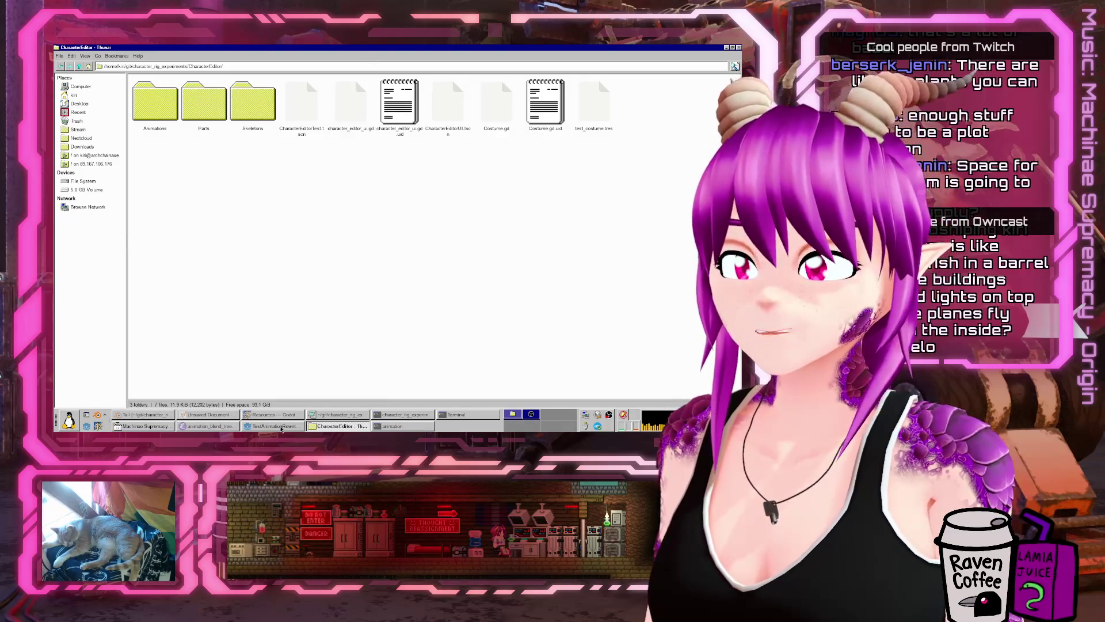
- Raise the Godot editor above Thunar using its taskbar button
left_click(267, 426)
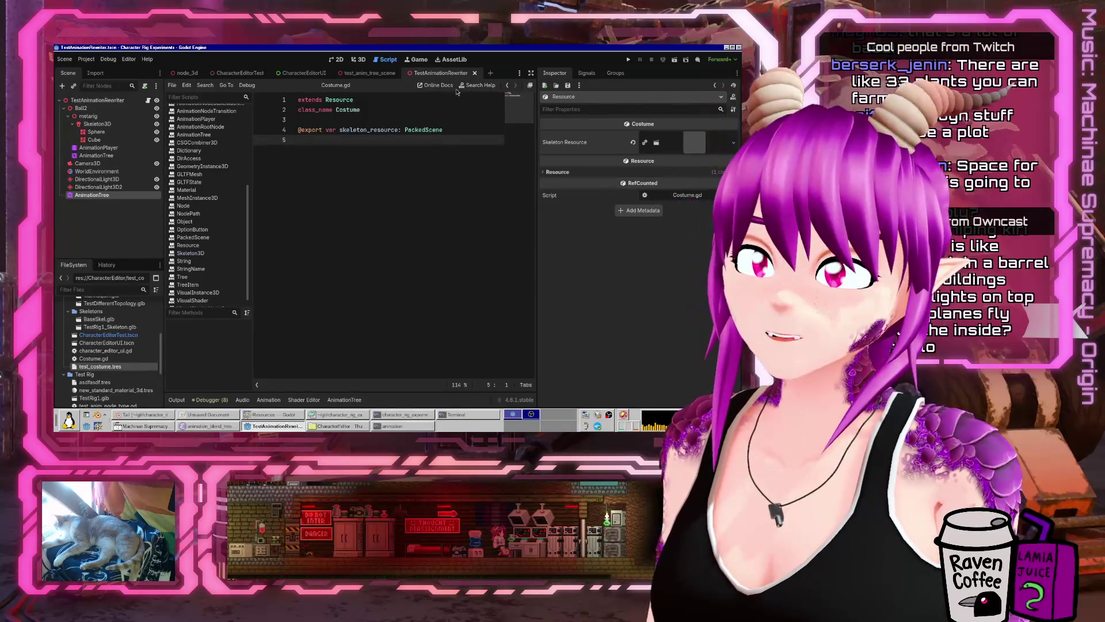
left_click(473, 85)
type("load(")
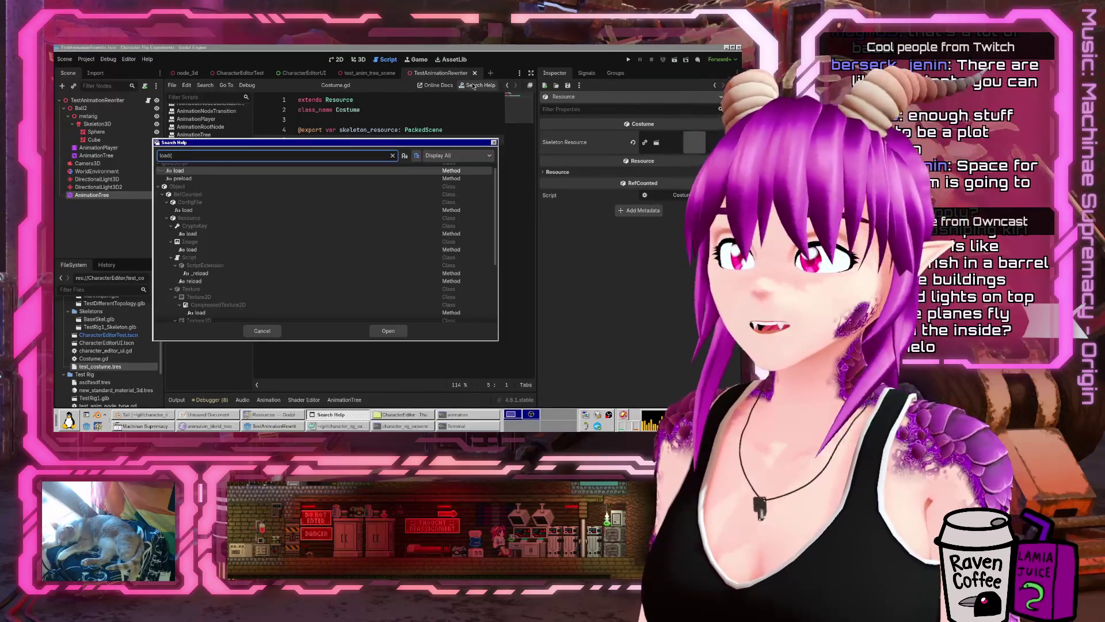
left_click(388, 331)
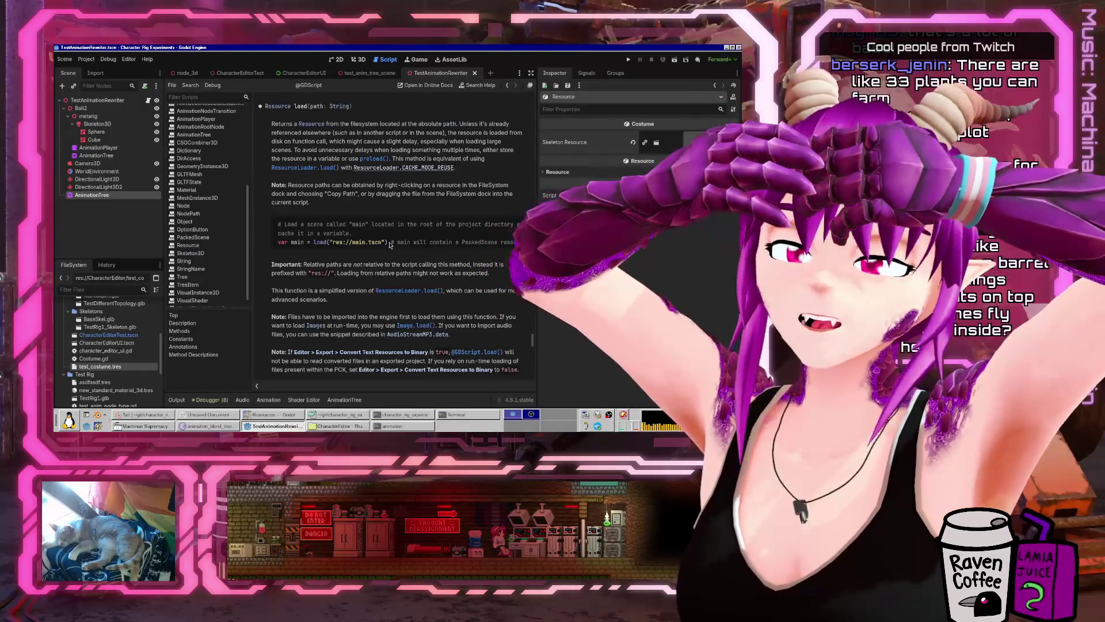
- Open the CharacterEditorTest.tscn scene and the Costume.gd script from the FileSystem dock
left_click(127, 338)
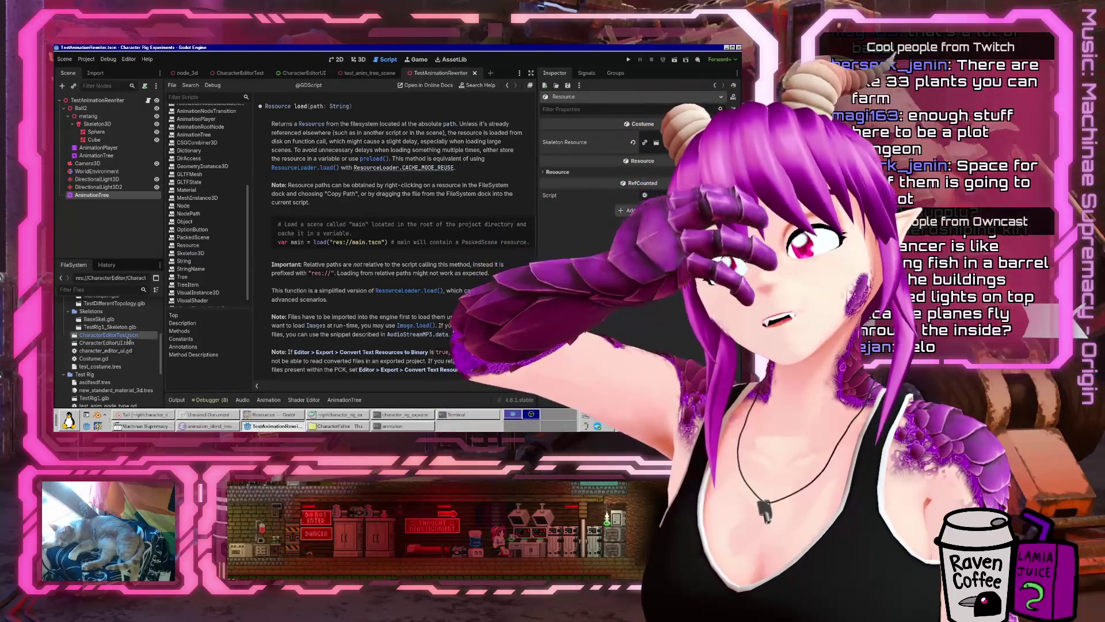
double_click(127, 336)
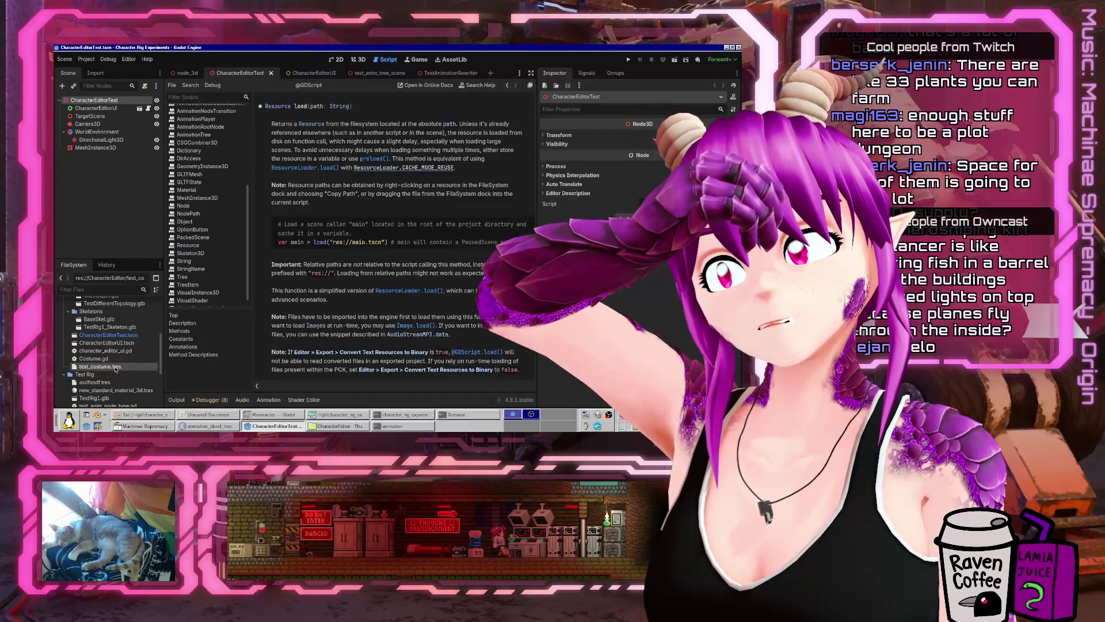
double_click(94, 358)
type("#xport ")
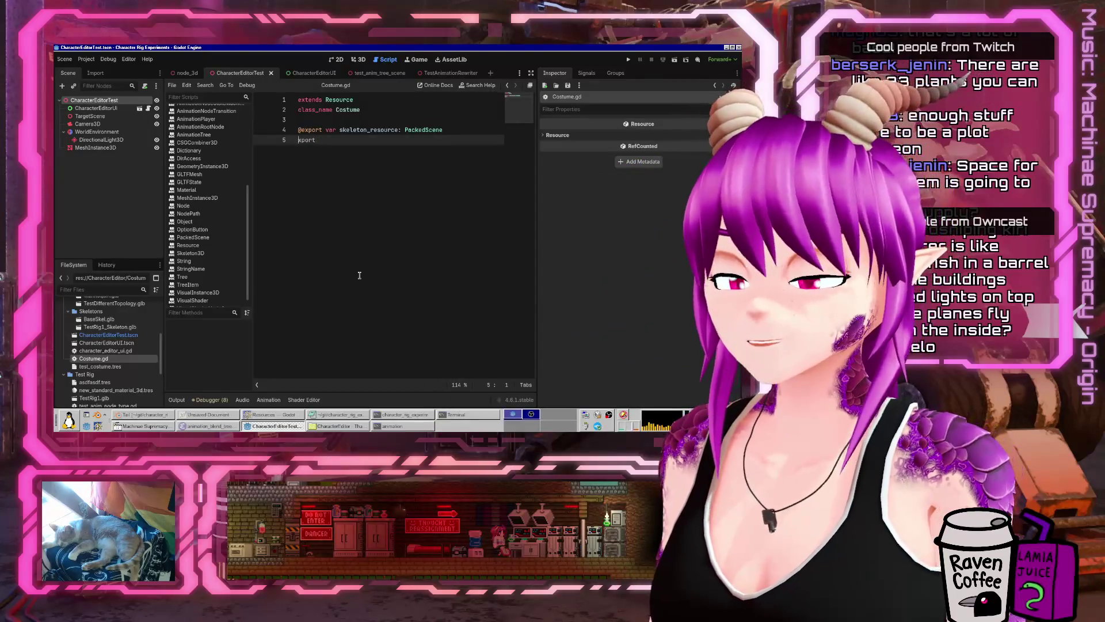
type("@e")
key("Escape")
key("End")
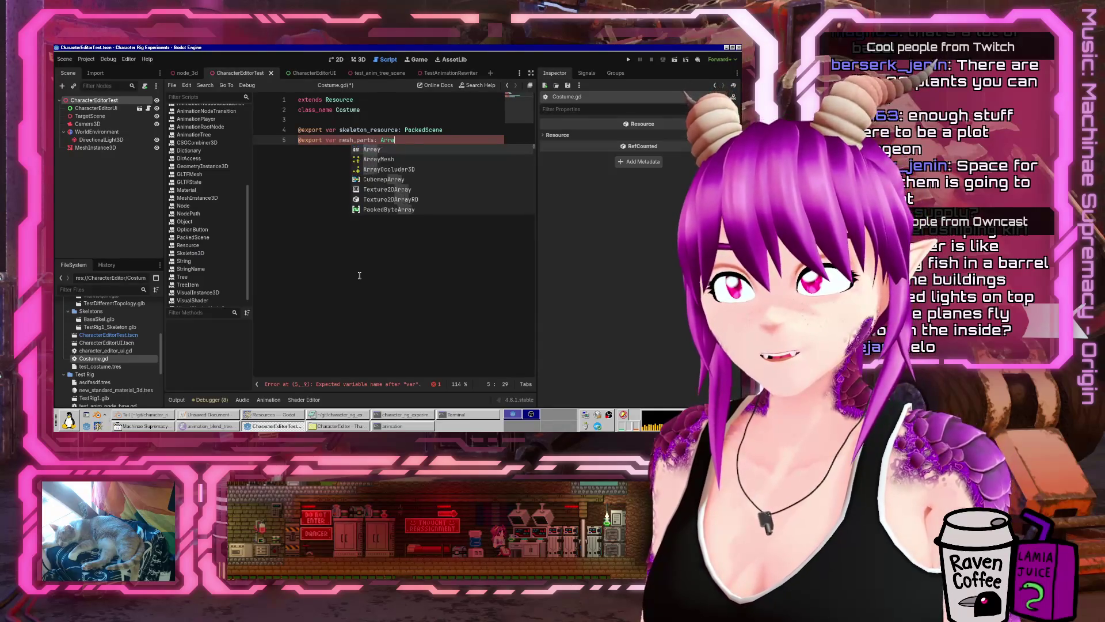
key("Return")
type("[PackedScenes")
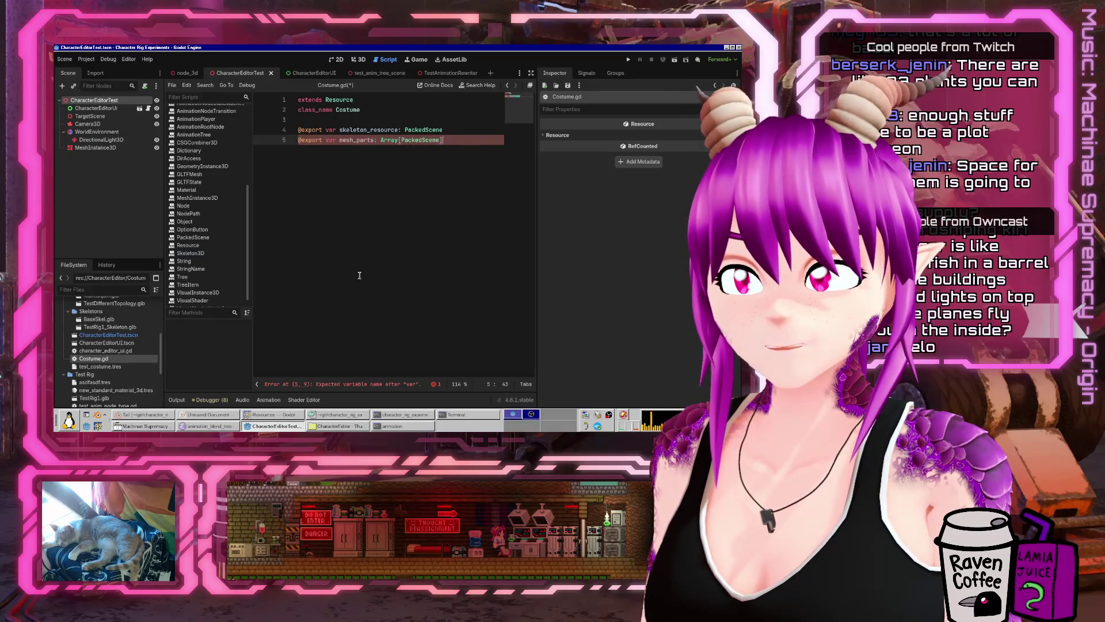
key("Return")
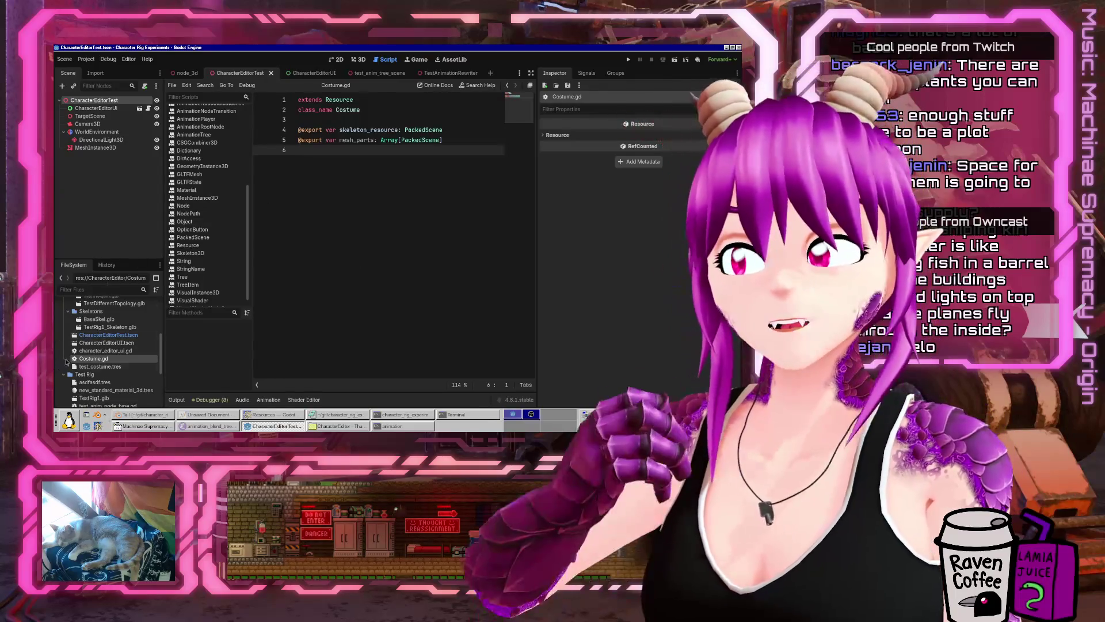
- In test_costume.tres, add a Mesh Parts element and put Mannequin.glb in slot 0
left_click(100, 366)
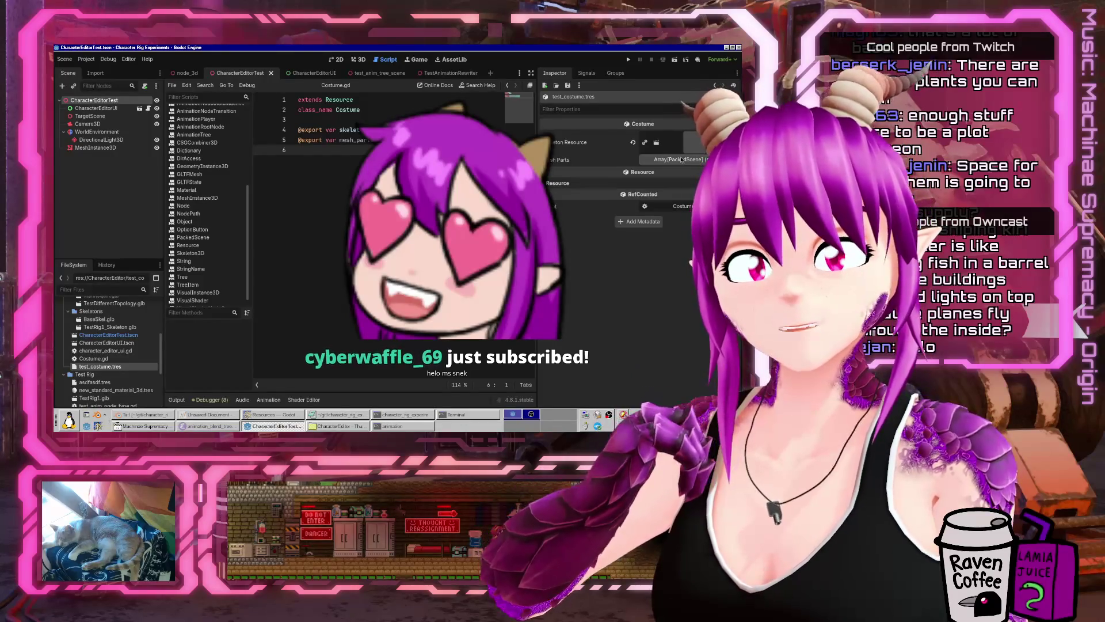
left_click(682, 159)
left_click(639, 183)
left_click(672, 182)
left_click(677, 216)
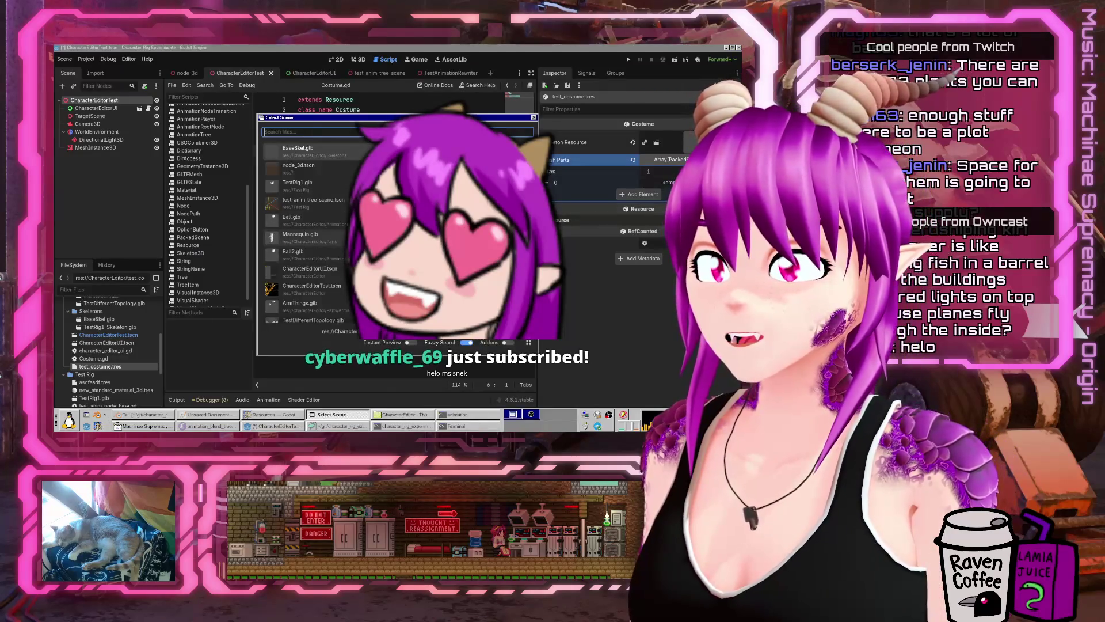
double_click(299, 234)
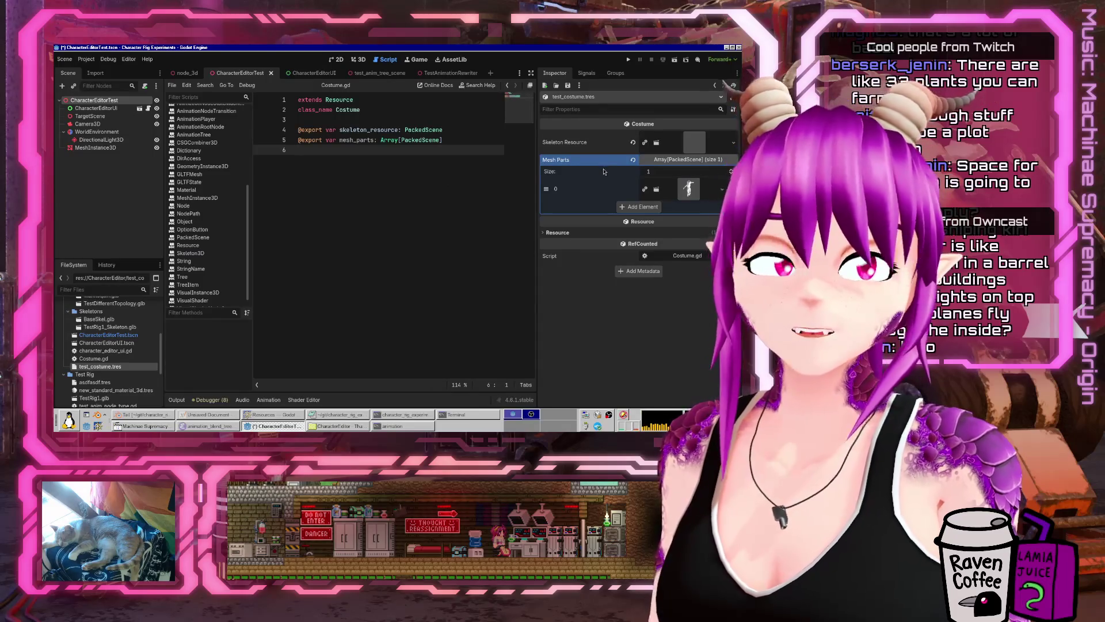
- Add '# TODO: Bone scaling' and '# TODO: Material swaps/recolors' comments below the exports in Costume.gd and save
key("Return")
type("# TODO: Bone scaling")
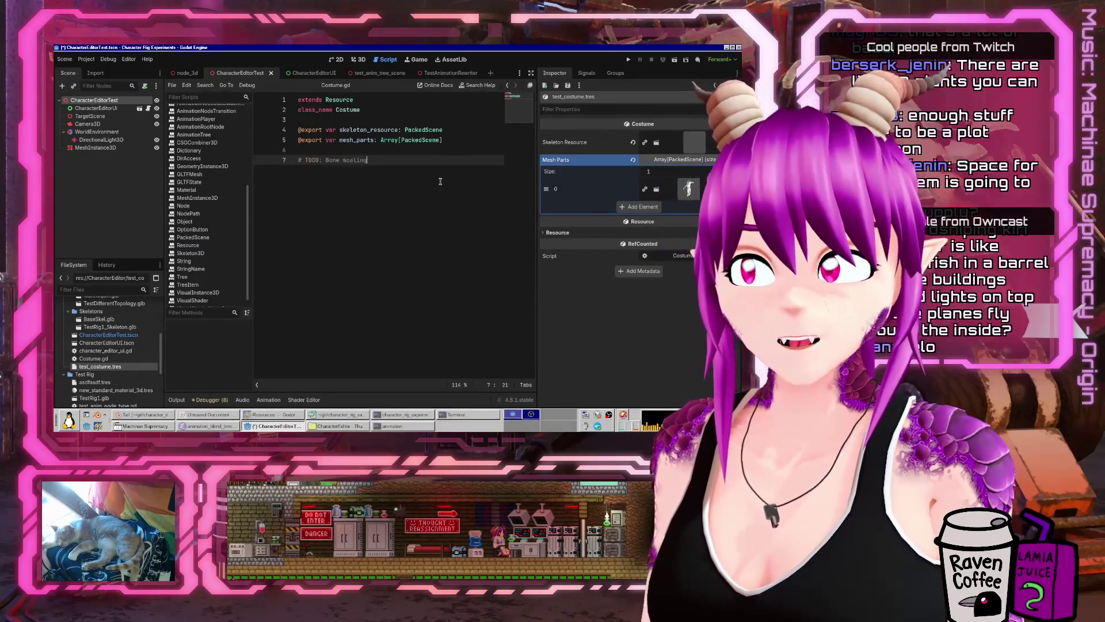
key("Return")
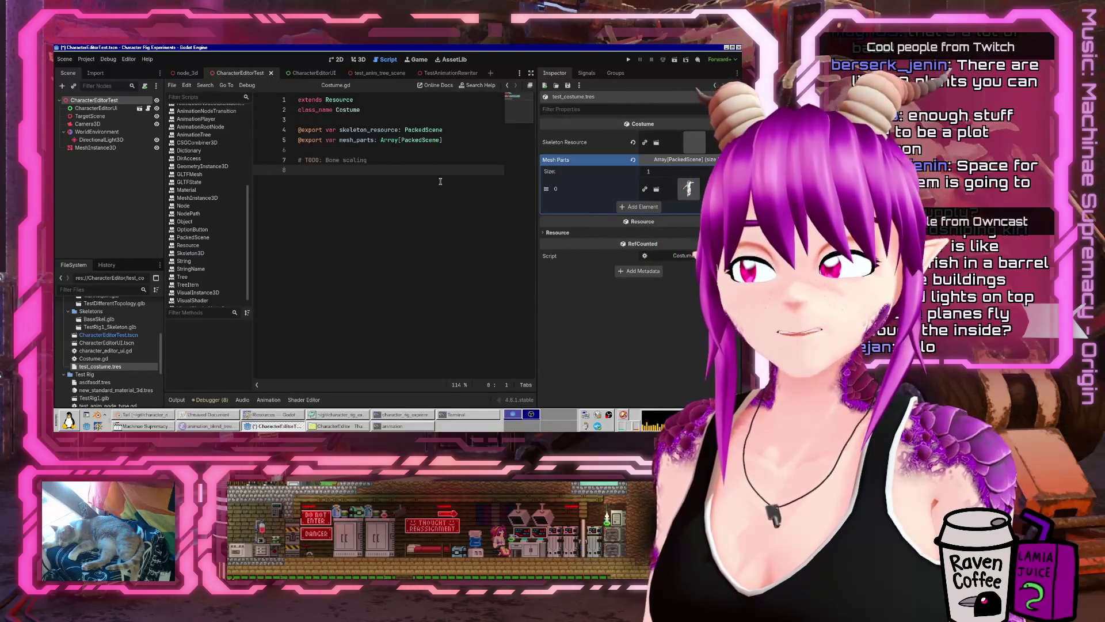
key("ctrl+s")
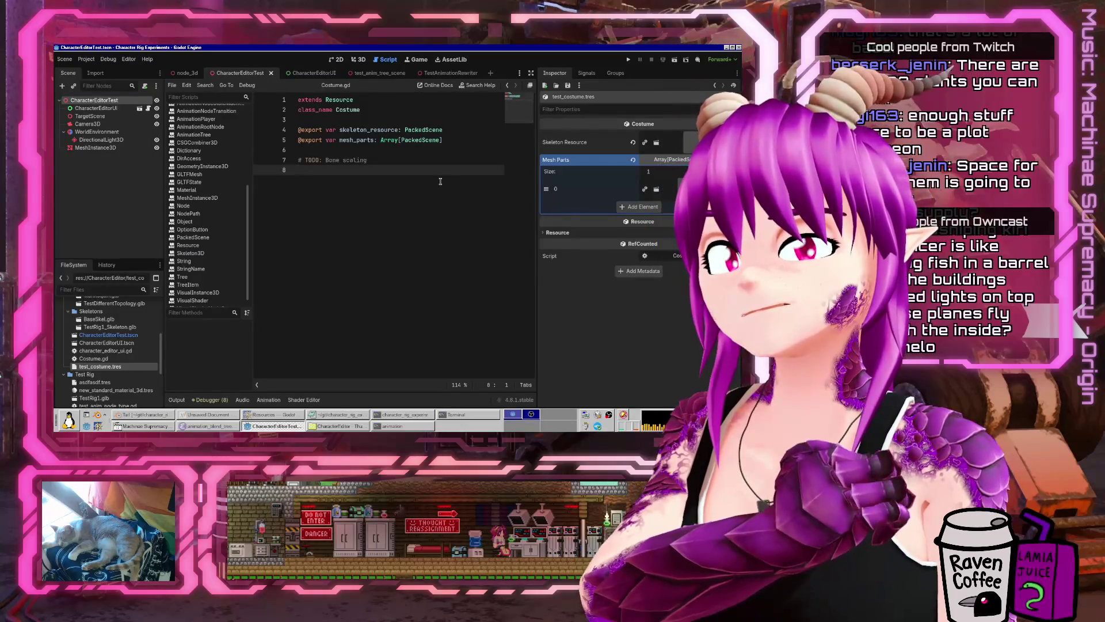
type("# T")
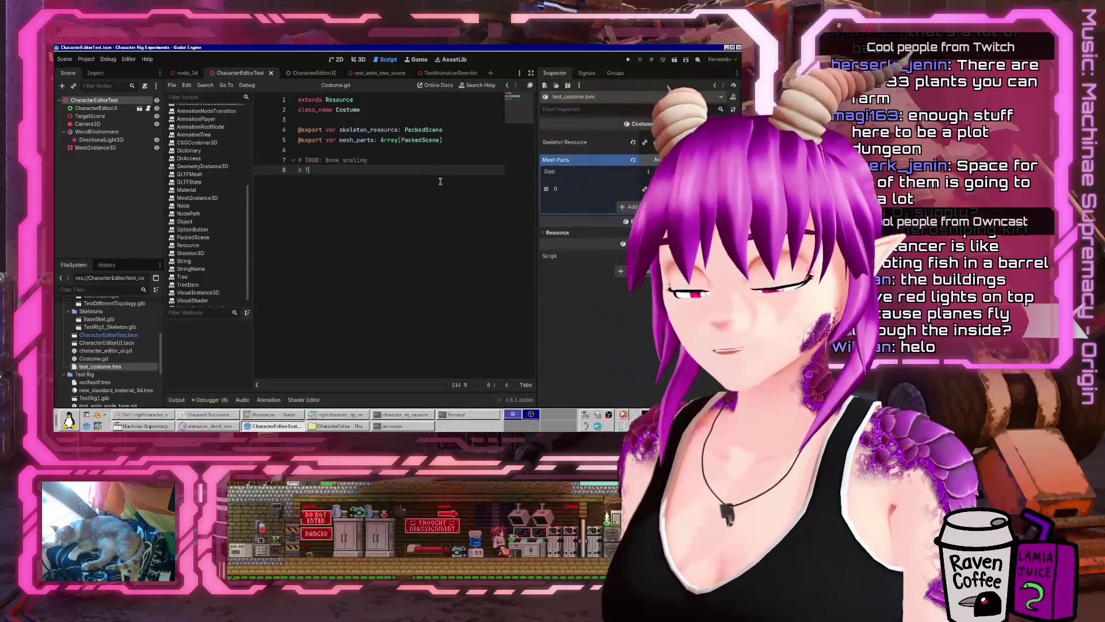
type("ODO: Material swaps/recolors")
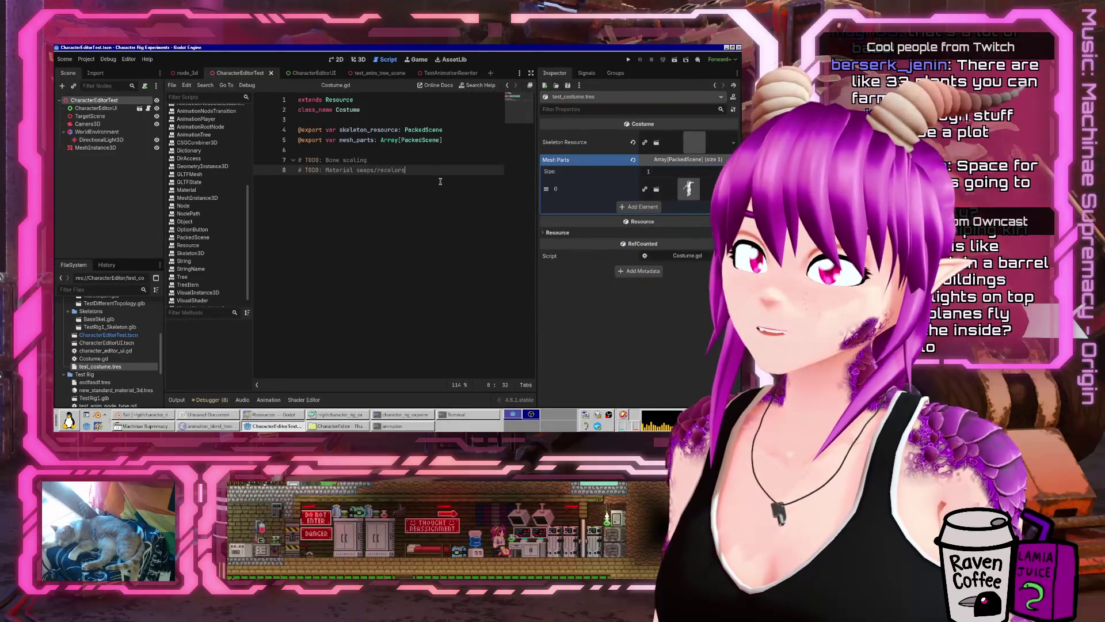
key("Return")
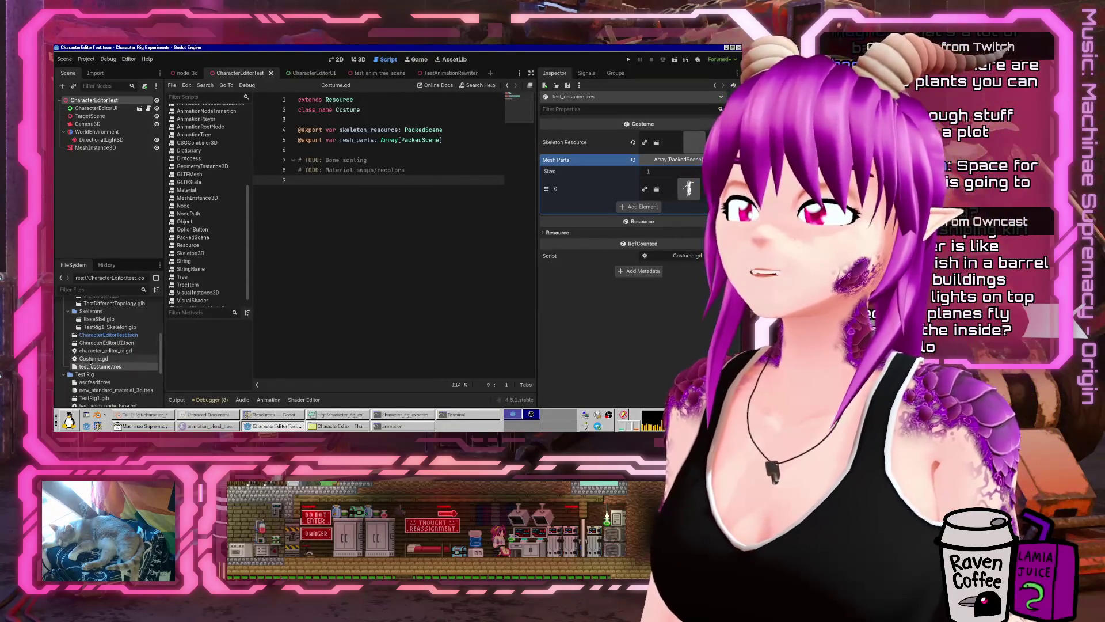
scroll(116, 366, "up", 5)
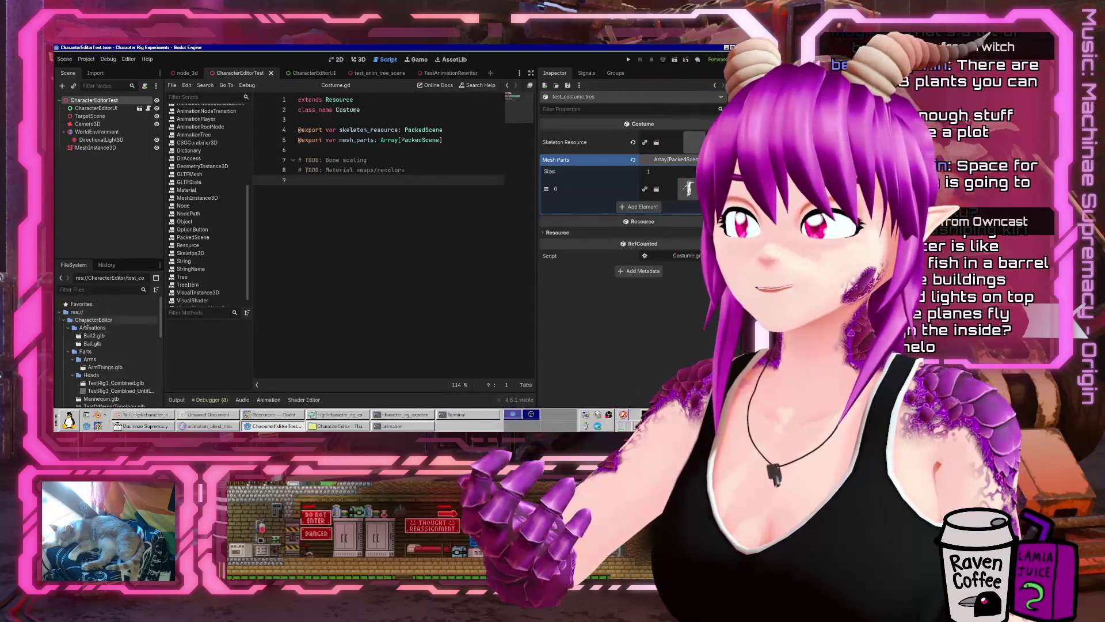
- Create a new scene in the CharacterEditor folder and ready the blank Scene Name field
right_click(84, 322)
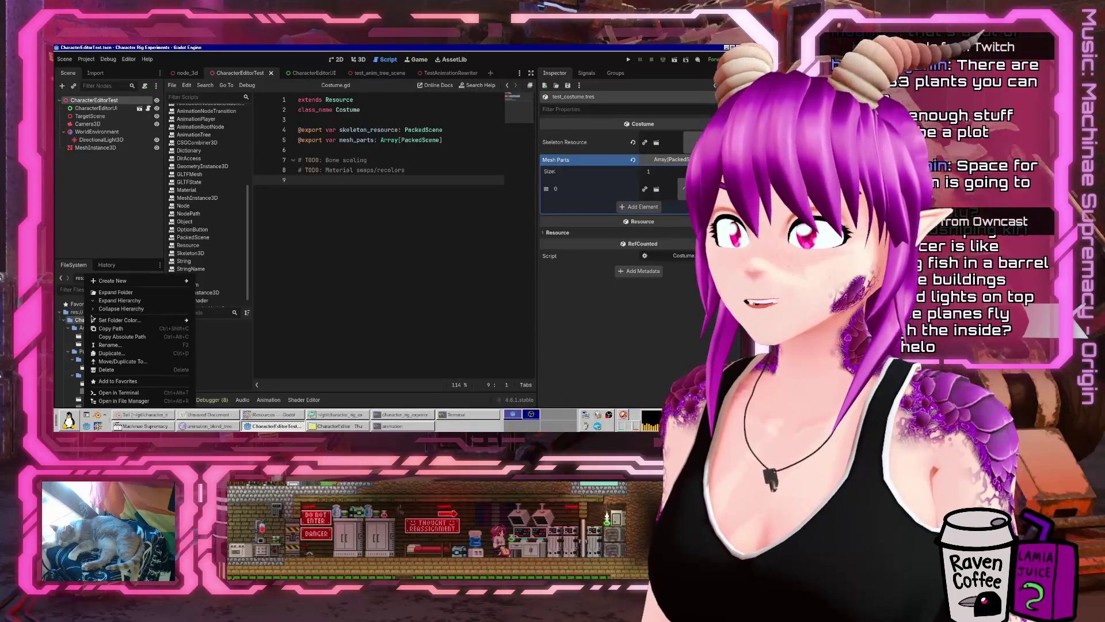
mouse_move(113, 282)
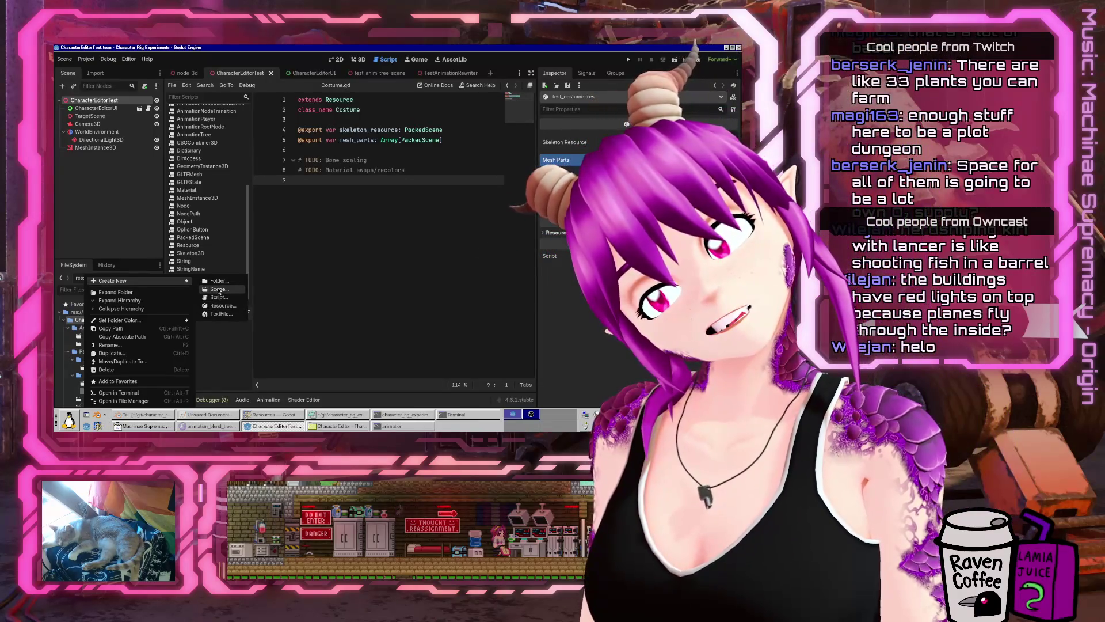
left_click(219, 291)
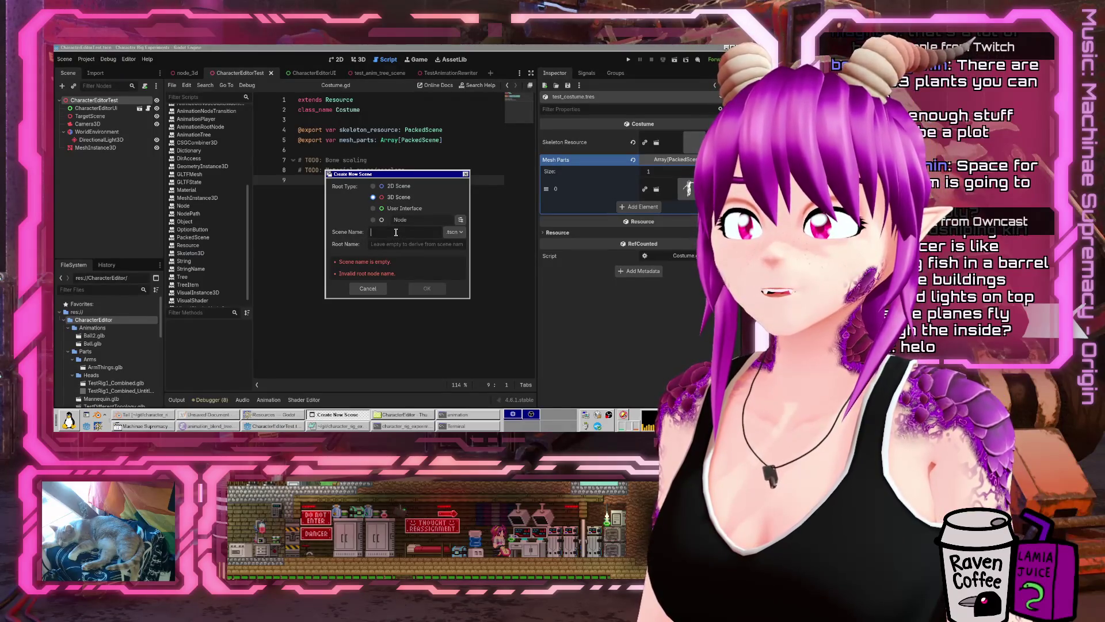
left_click(396, 232)
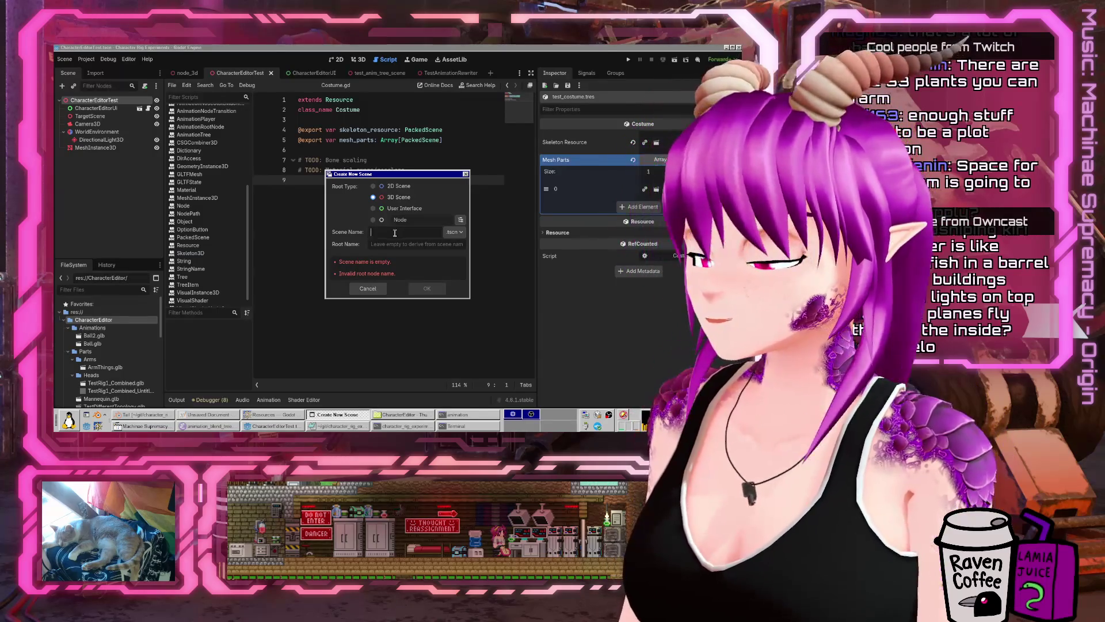
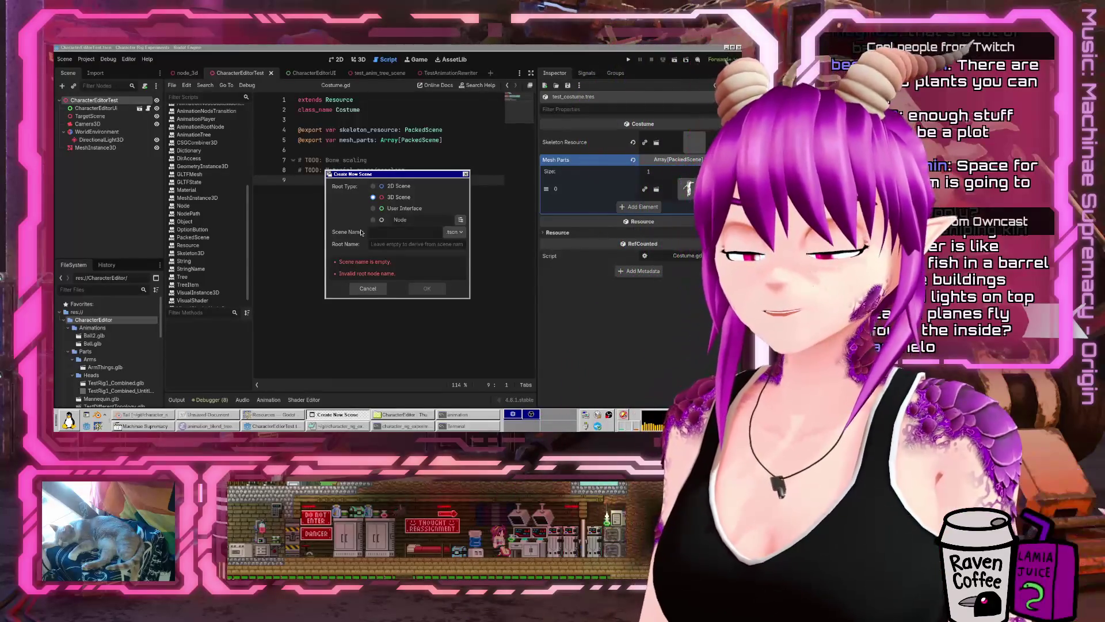
- Create the 3D scene CostumeSkeleton and select CostumeSkeleton.tscn in the file list
type("CostumeSkeleton")
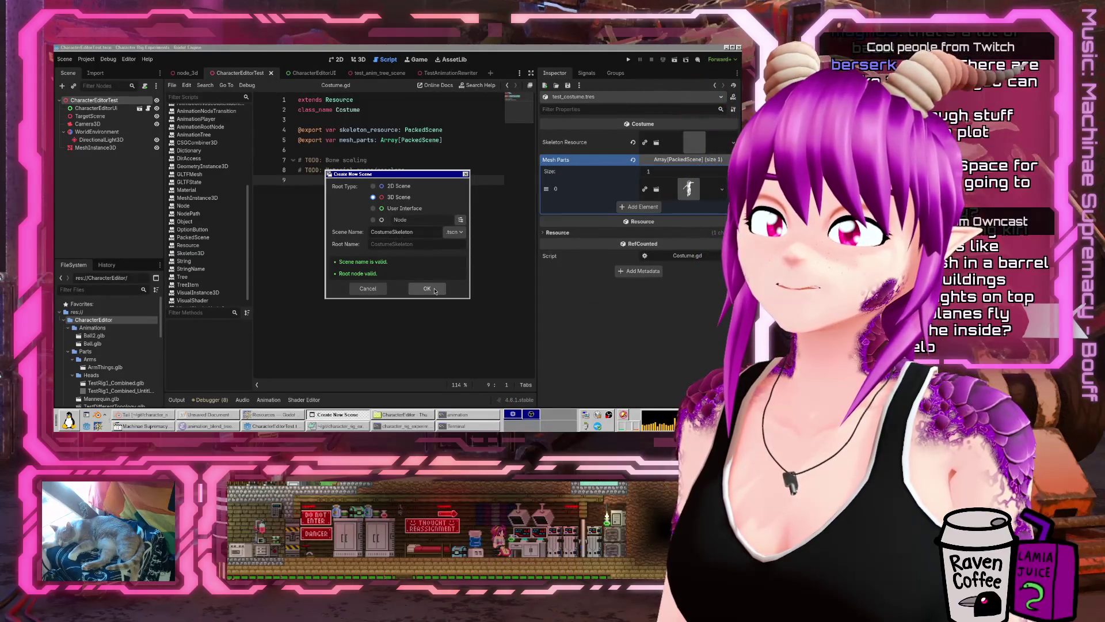
left_click(428, 289)
scroll(115, 351, "down", 5)
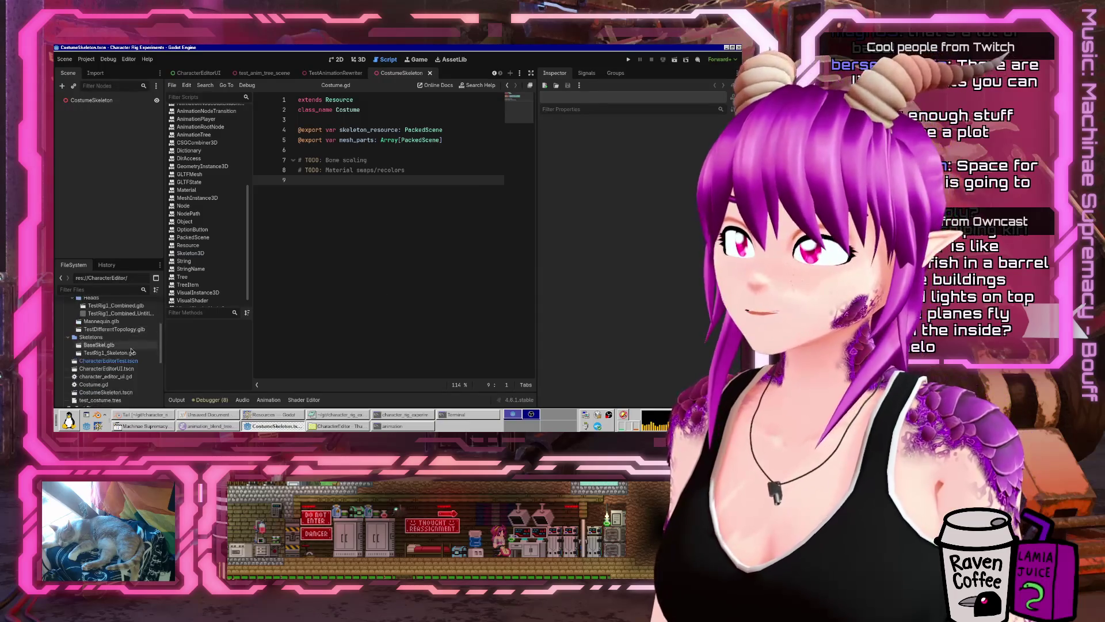
left_click(109, 367)
- In the 3D view, choose Attach Script for the CostumeSkeleton root node
left_click(92, 100)
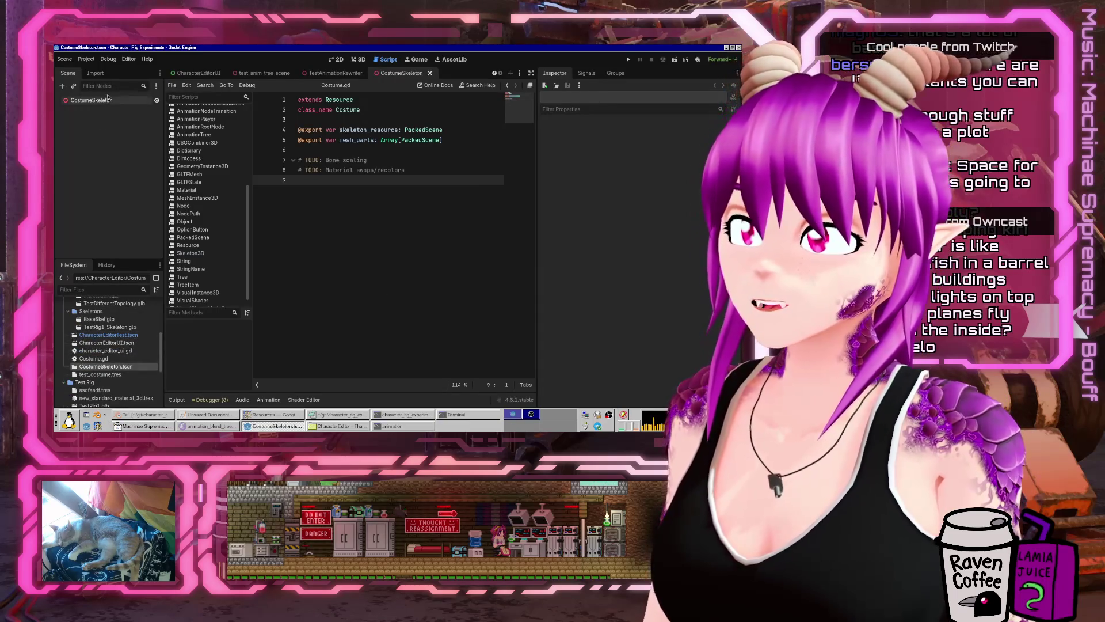
left_click(358, 60)
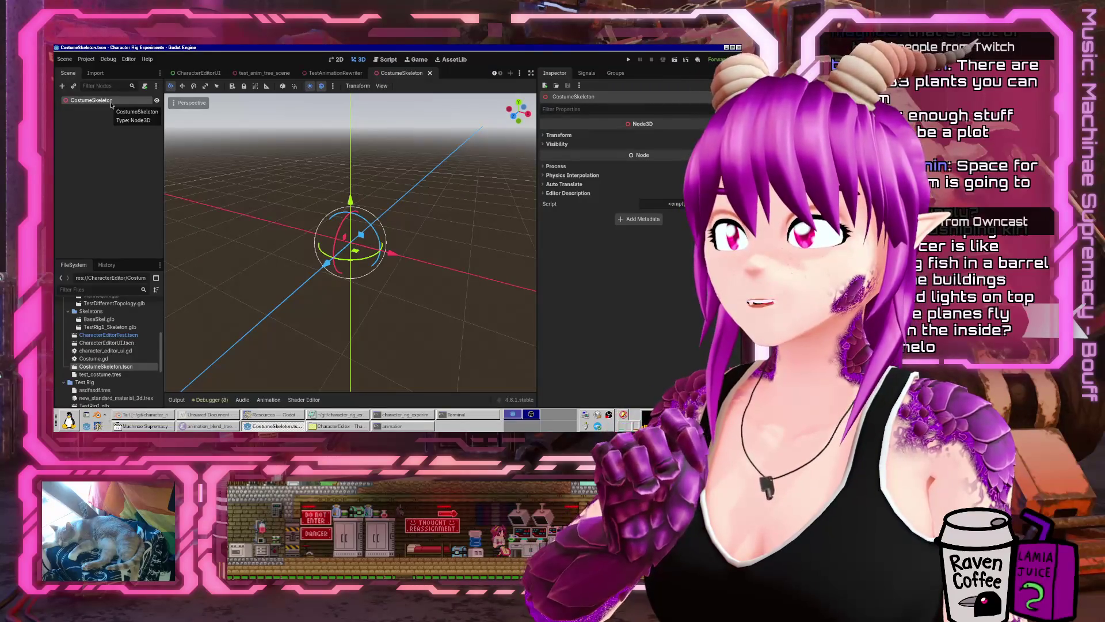
right_click(112, 105)
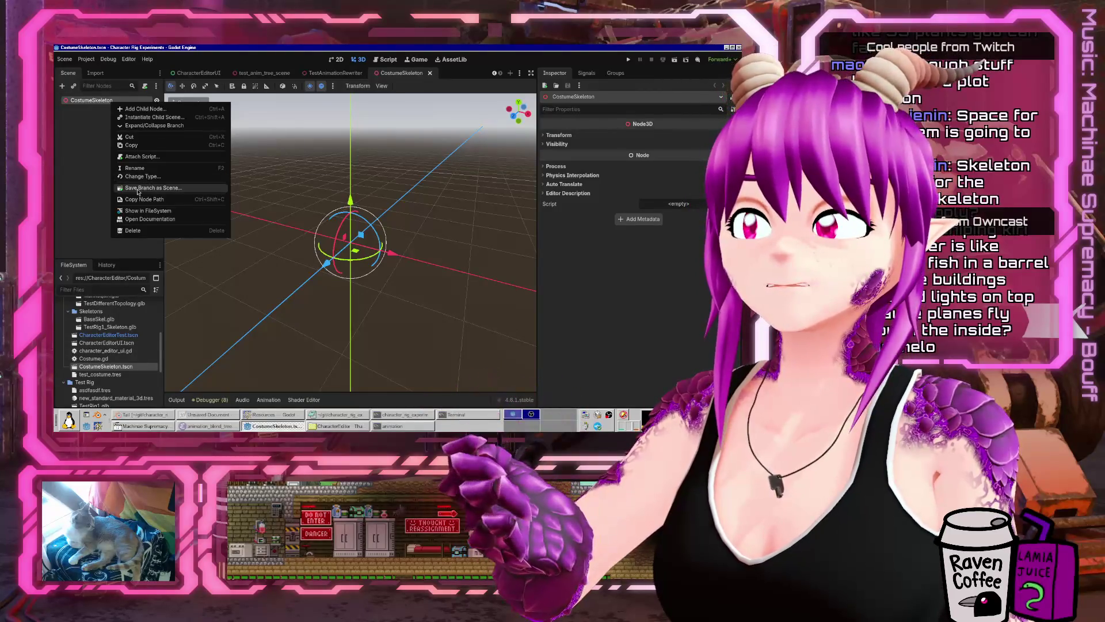
left_click(147, 157)
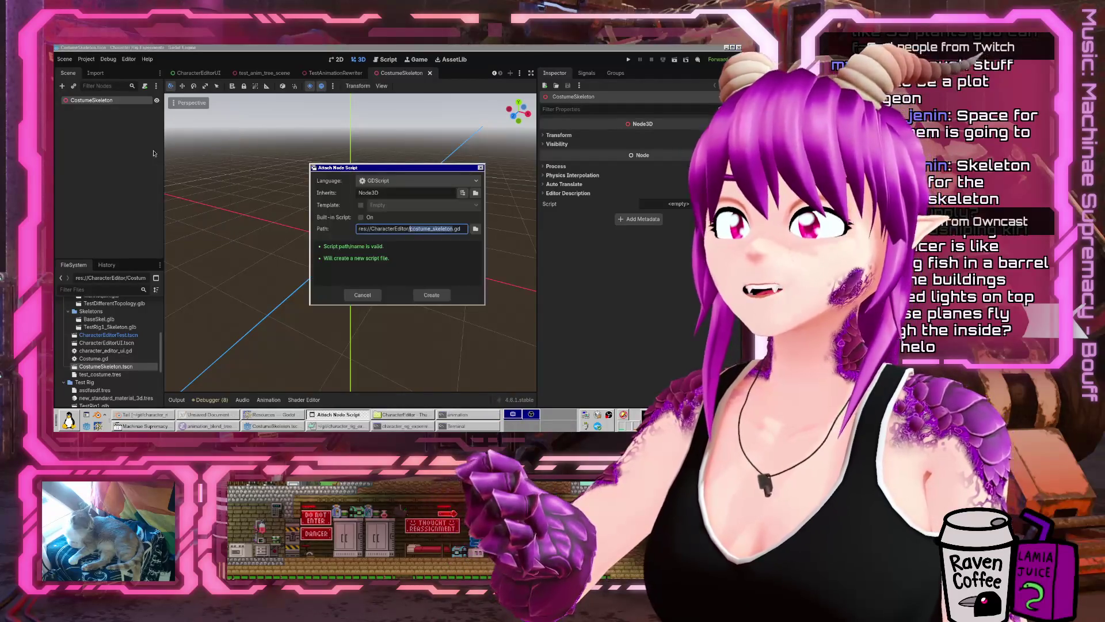
- Create costume_skeleton.gd and declare class_name CostumeSkeleton on line 2
key("Return")
left_click(375, 190)
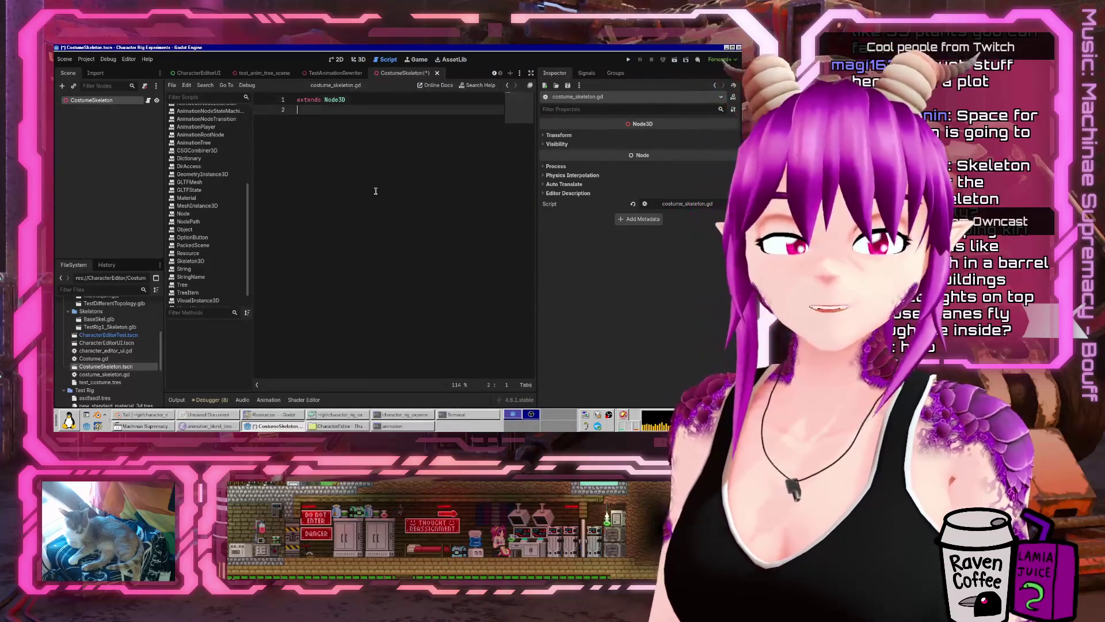
type("class")
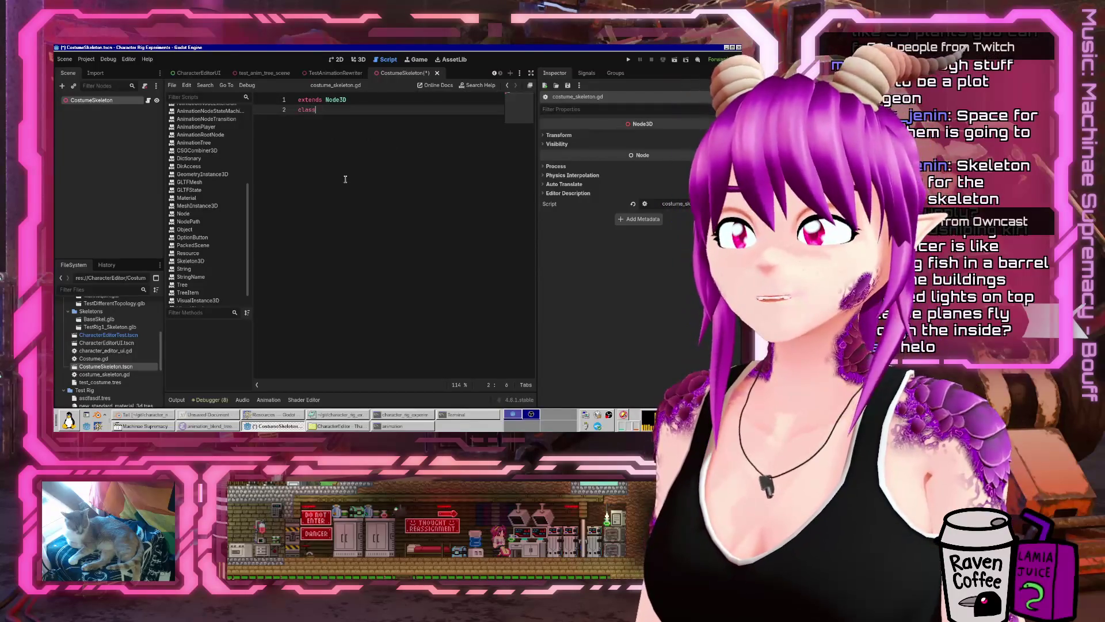
type("_name CostumeS")
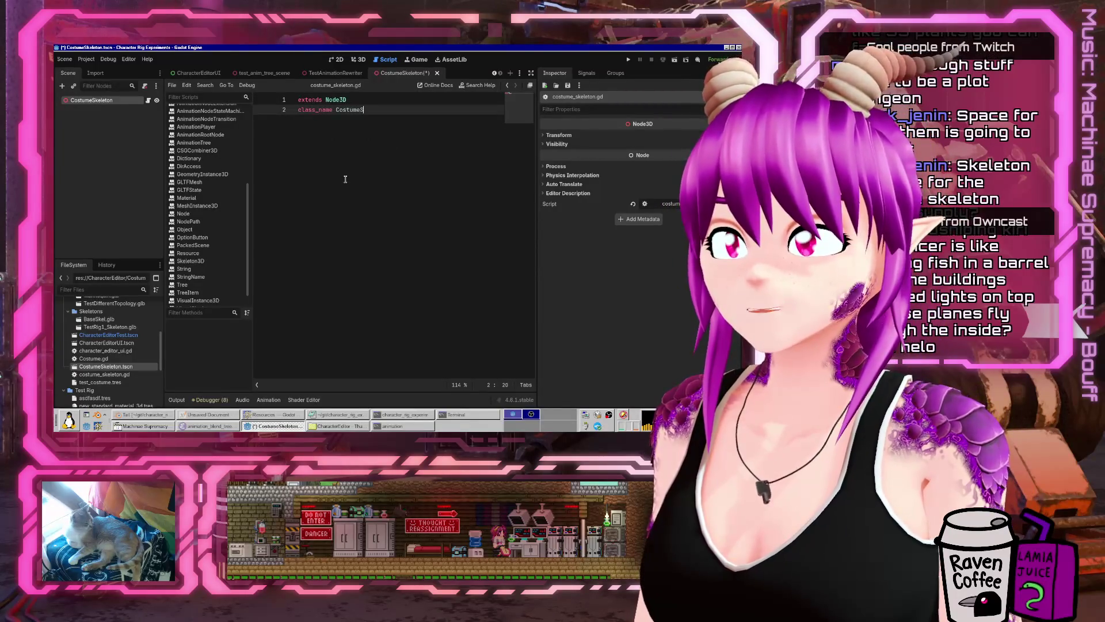
type("keleton")
key("Return")
key("Return")
key("Return")
key("Up")
key("Up")
key("Up")
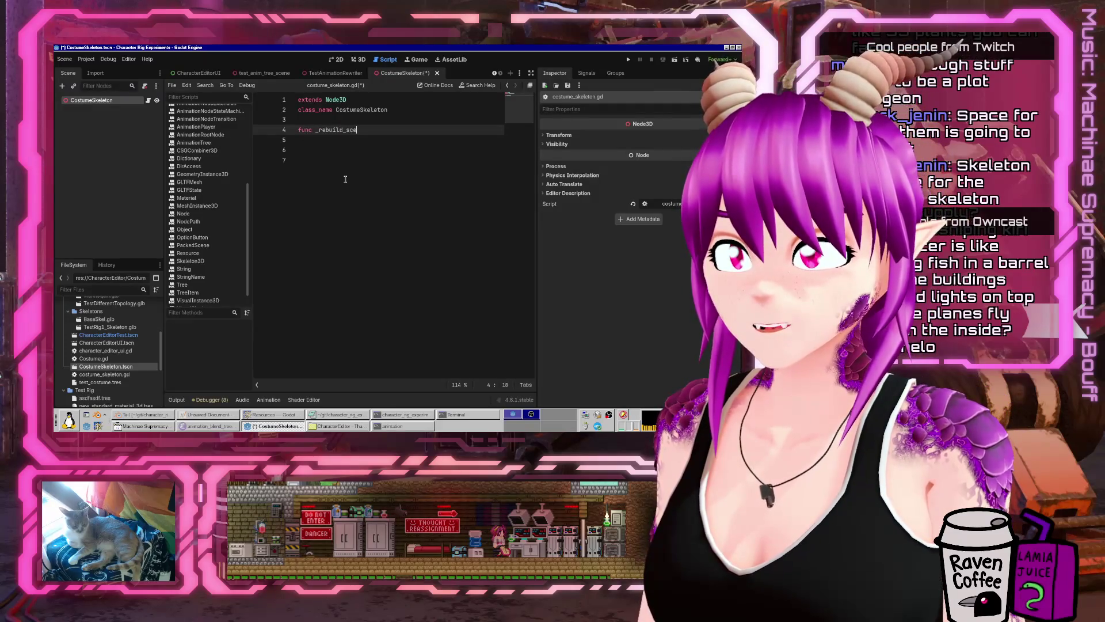
- Define an empty rebuild_scene() -> void function containing only pass
key("ctrl+Left")
key("Delete")
key("End")
type("() ")
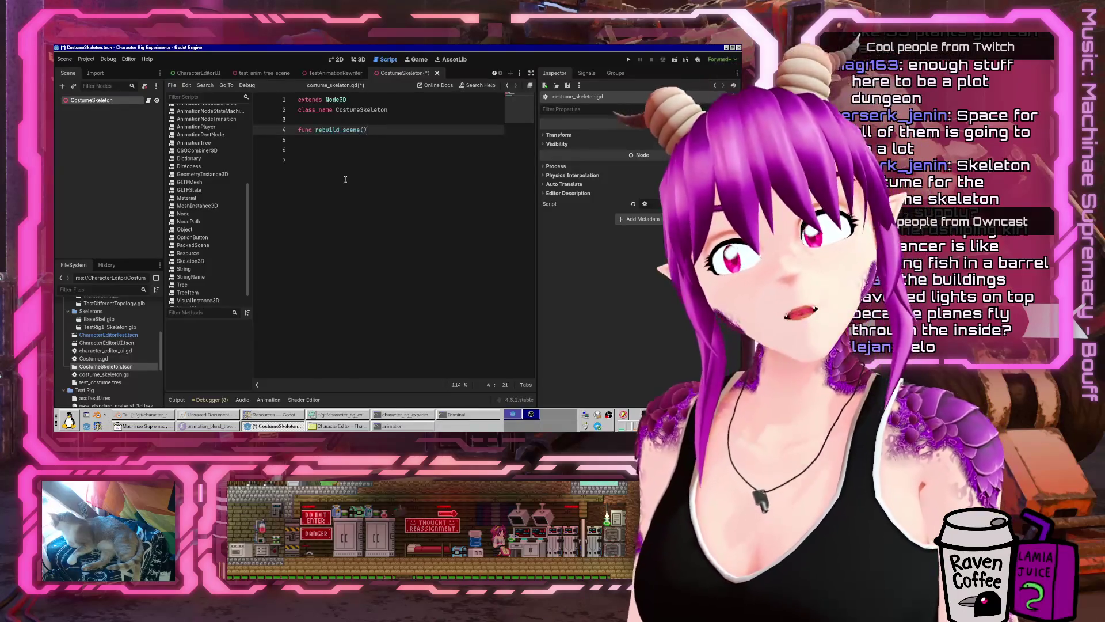
type("->V")
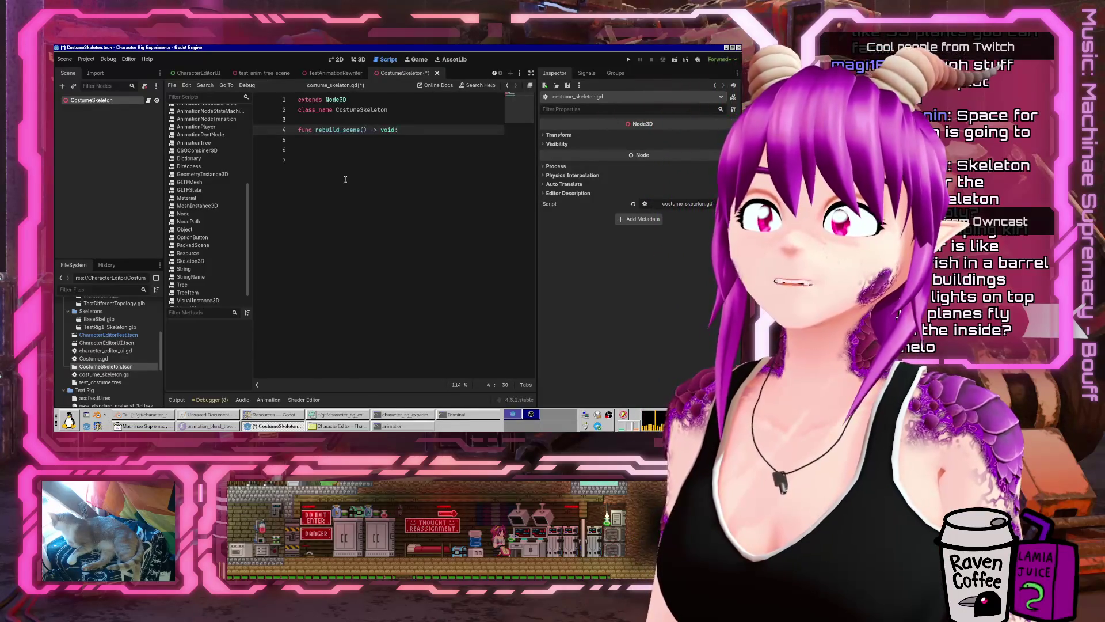
key("Return")
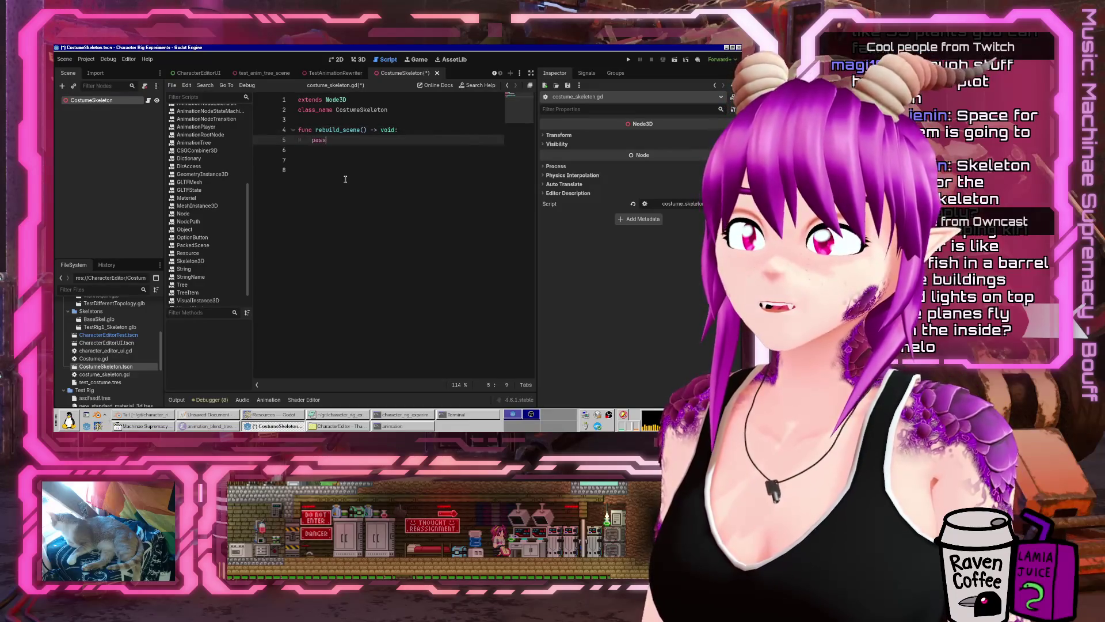
type("s")
key("Up")
- Add an exported costume: Costume property above the function
key("ctrl+shift+Return")
key("ctrl+shift+Return")
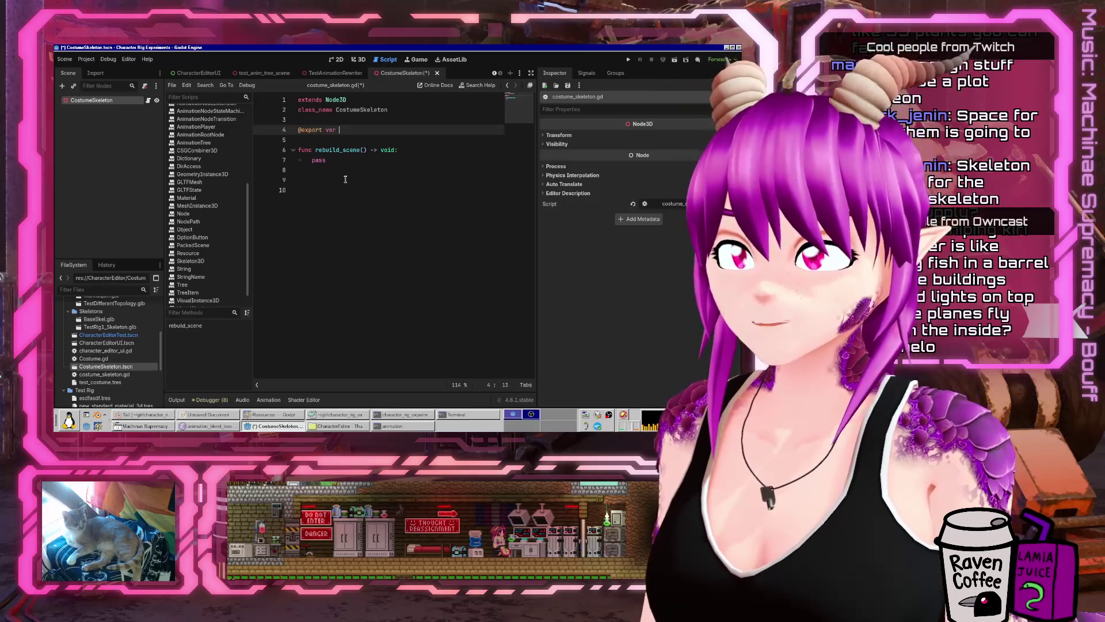
type("Costume")
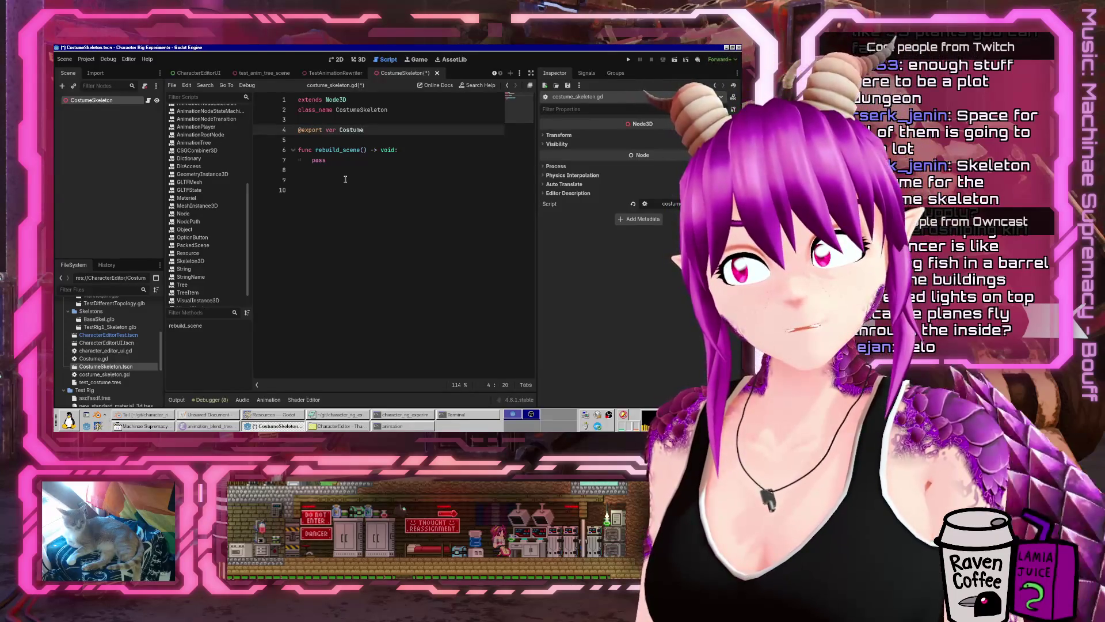
key("ctrl+Left")
type("costume:")
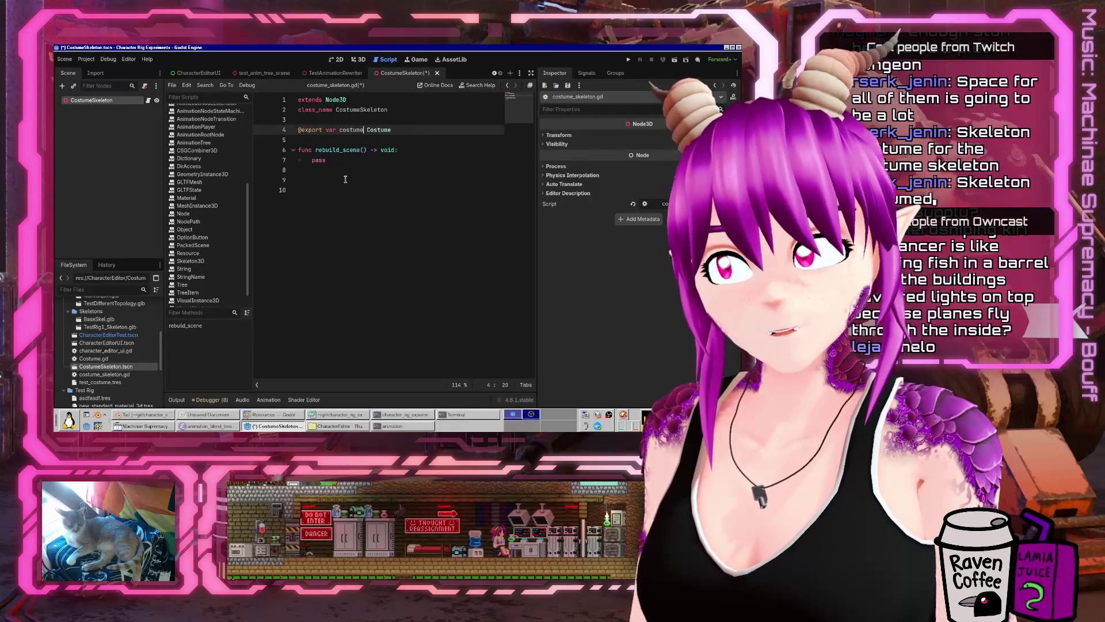
key("End")
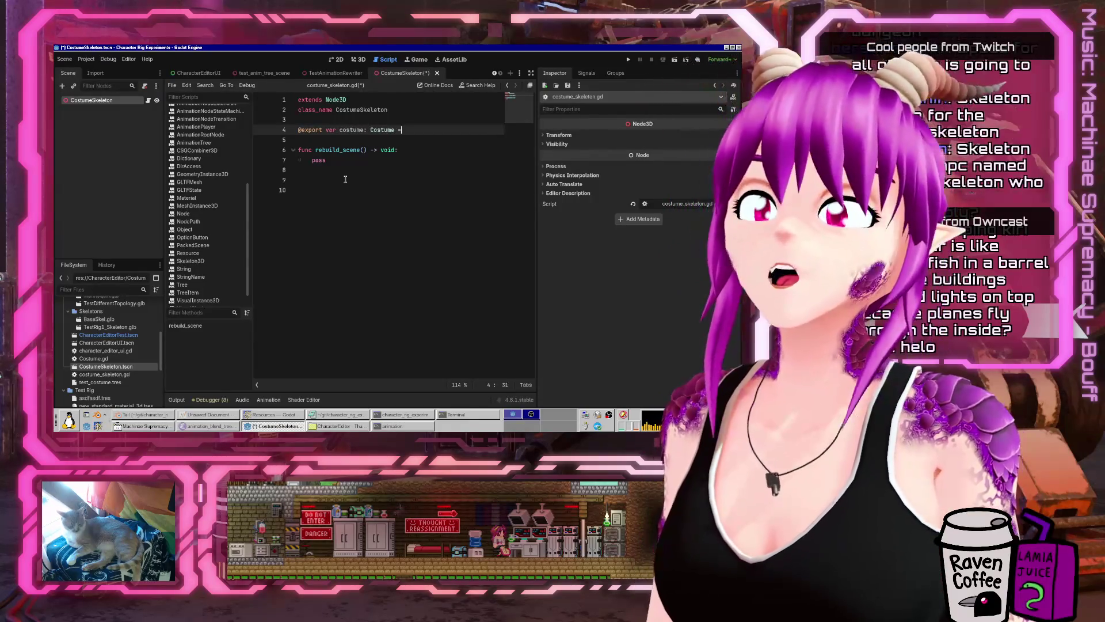
key("ctrl+space")
key("Escape")
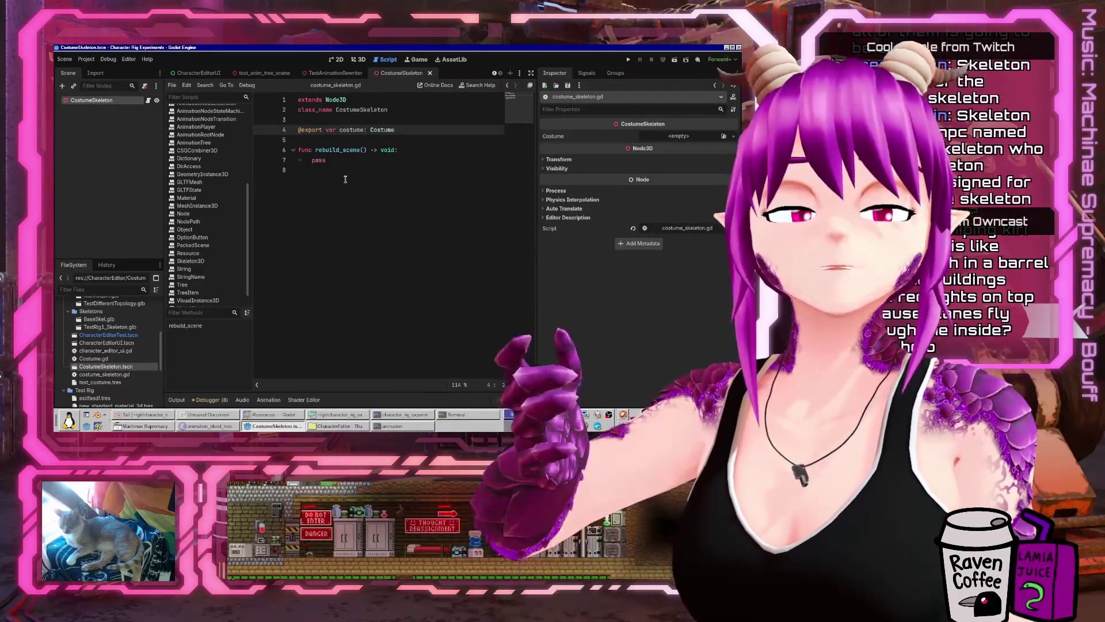
key("Down")
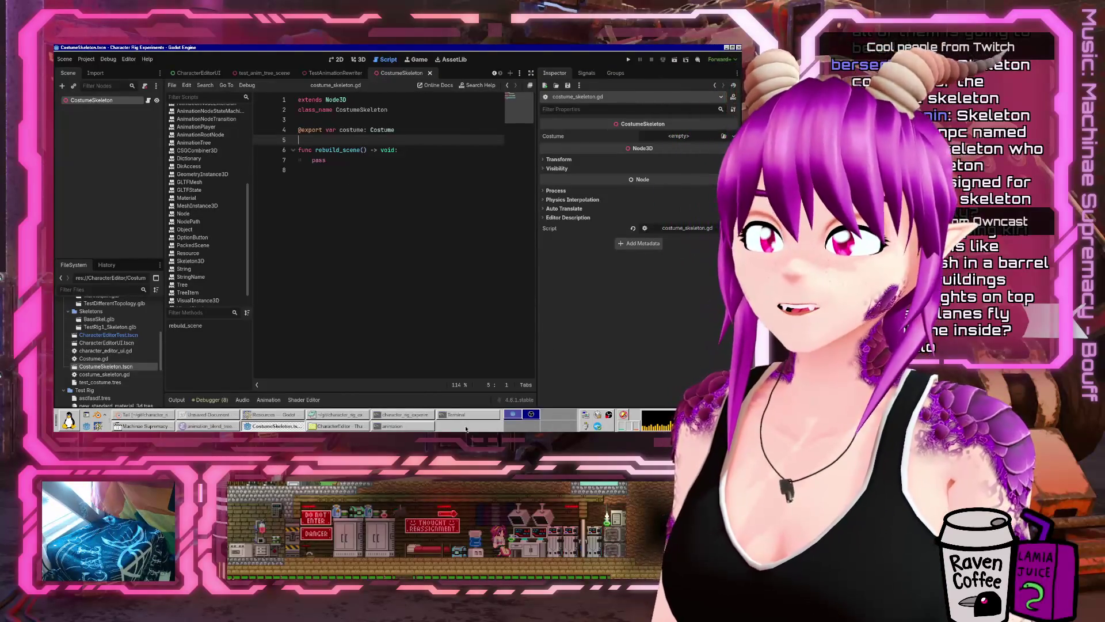
key("Down")
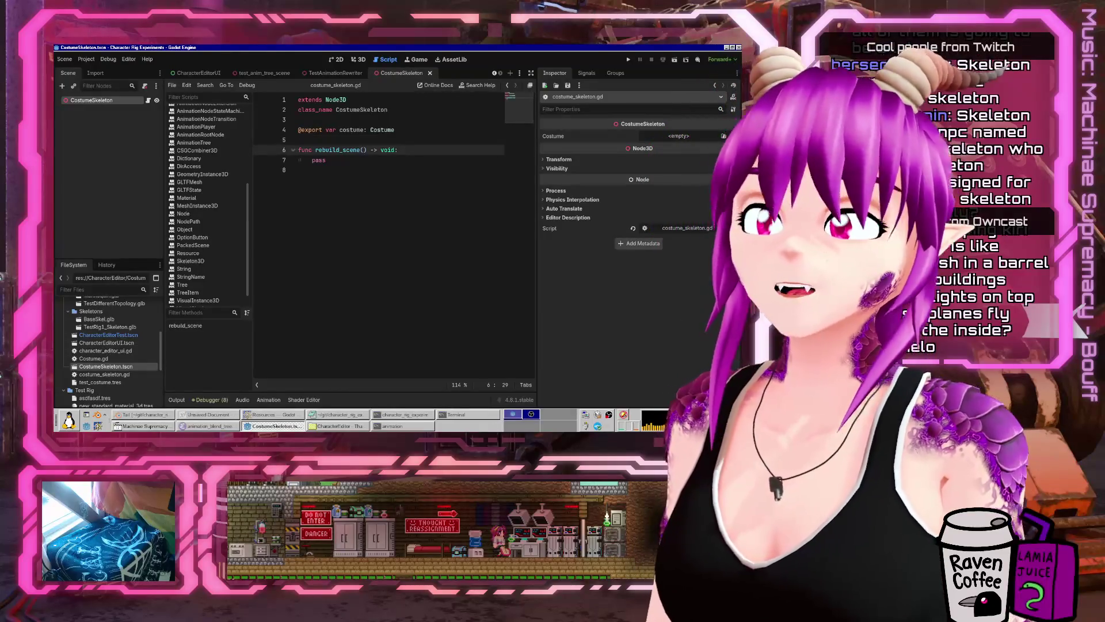
scroll(201, 144, "up", 6)
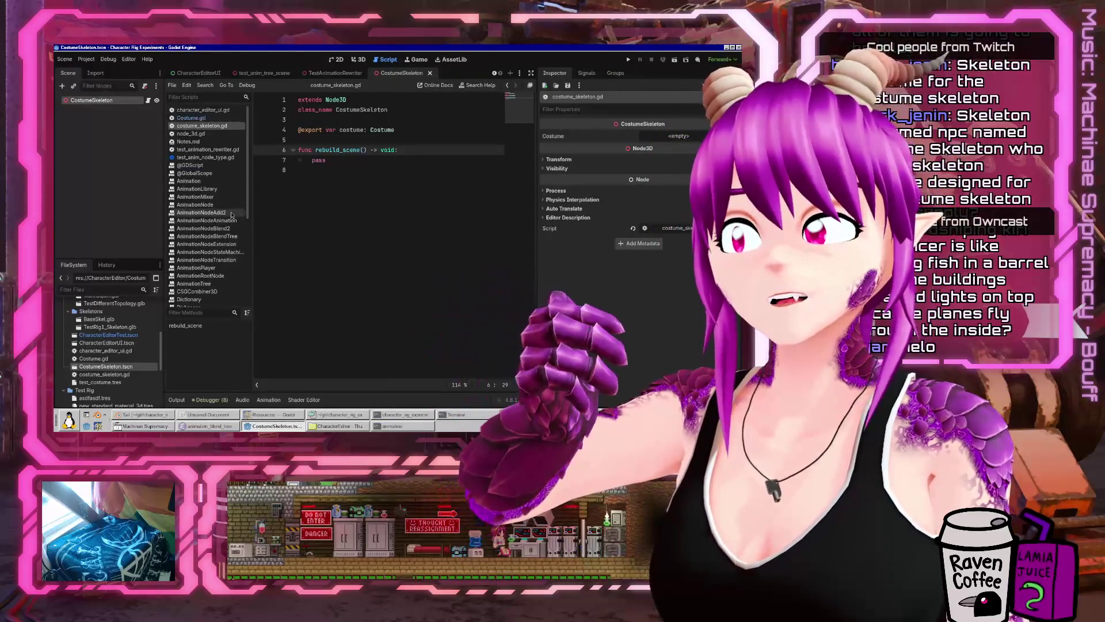
- Open character_editor_ui.gd and widen the code area by narrowing the Inspector
left_click(202, 110)
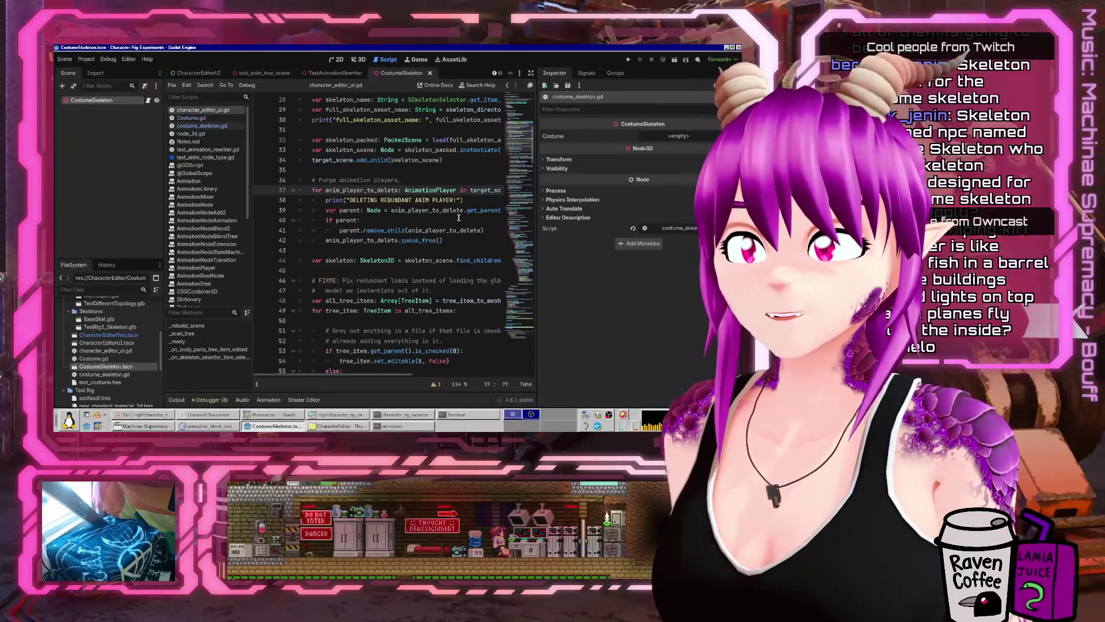
left_click_drag(538, 210, 662, 210)
scroll(543, 208, "down", 2)
scroll(543, 209, "down", 11)
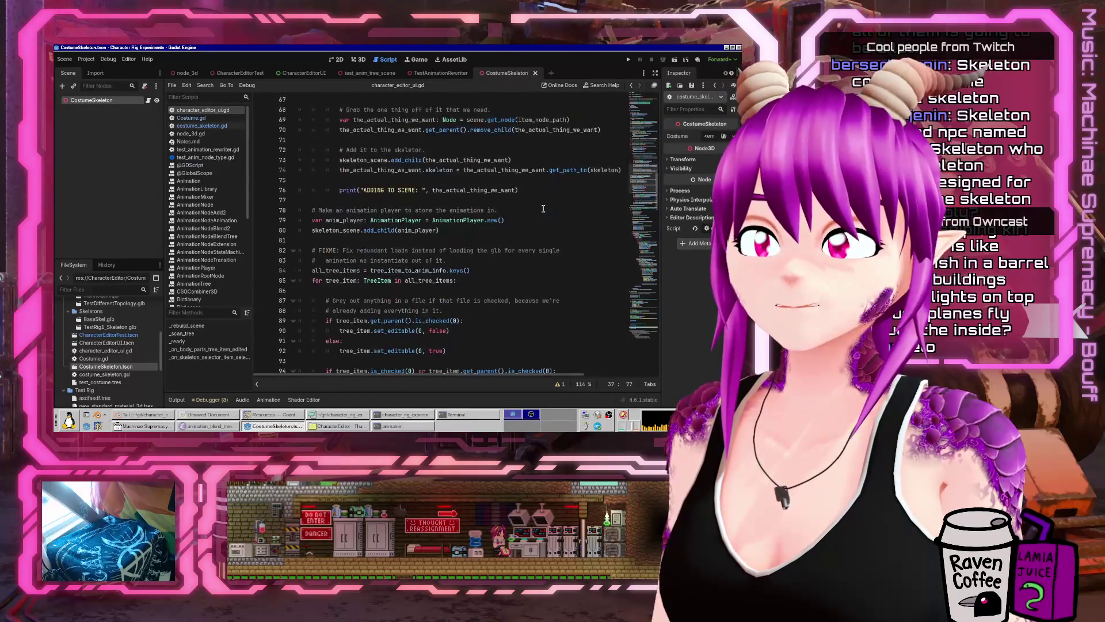
scroll(542, 208, "down", 4)
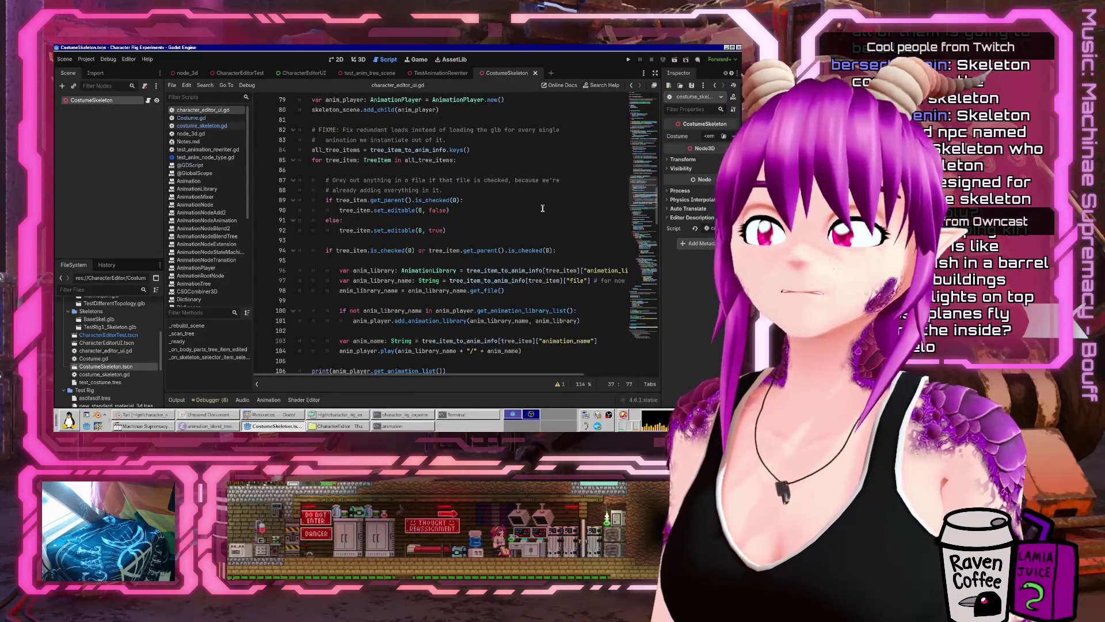
scroll(514, 217, "down", 3)
- Review the skeleton-loading code around skeleton_name on line 28, then return to costume_skeleton.gd
left_click(396, 255)
scroll(397, 236, "up", 20)
scroll(397, 228, "down", 2)
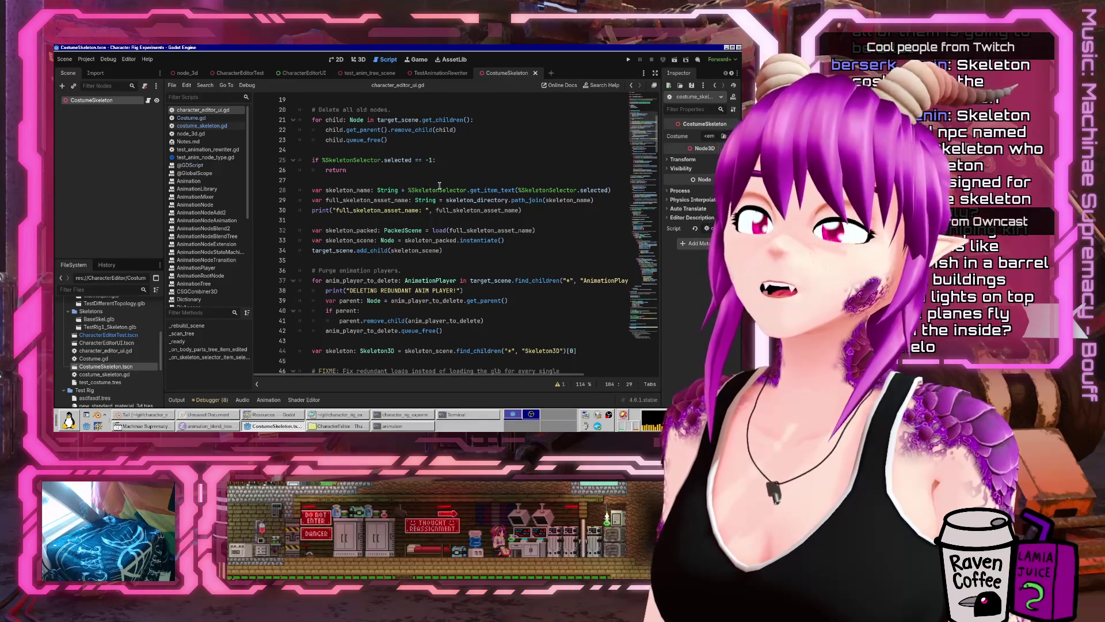
scroll(439, 185, "down", 2)
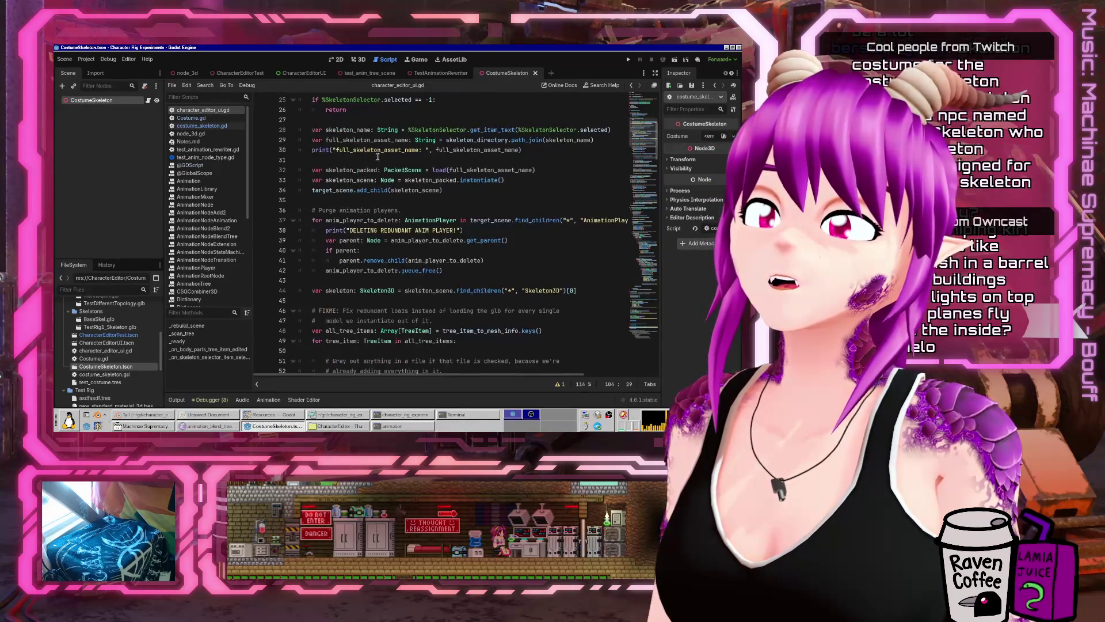
double_click(346, 130)
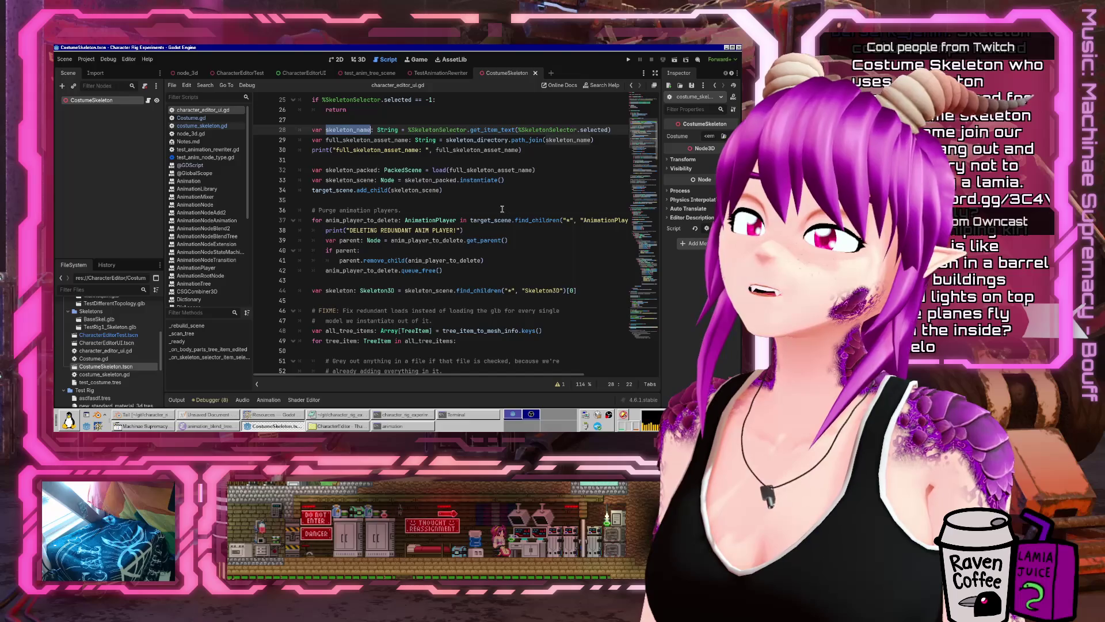
left_click(148, 100)
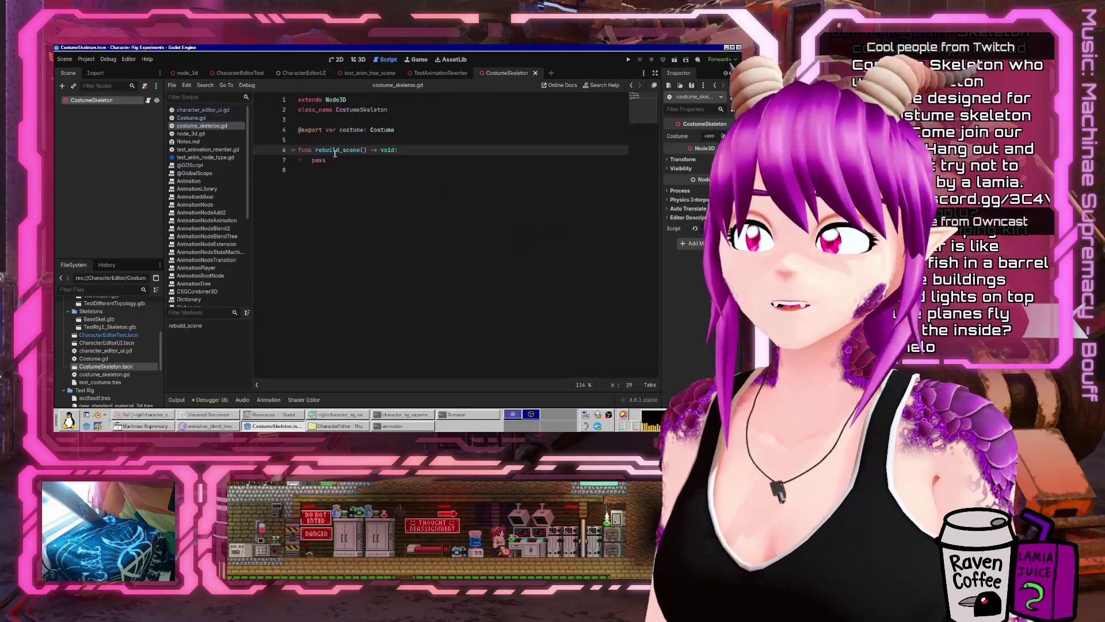
- Remove the pass placeholder and leftover indentation from rebuild_scene
key("Up")
key("shift+Home")
key("BackSpace")
key("Down")
key("Up")
key("BackSpace")
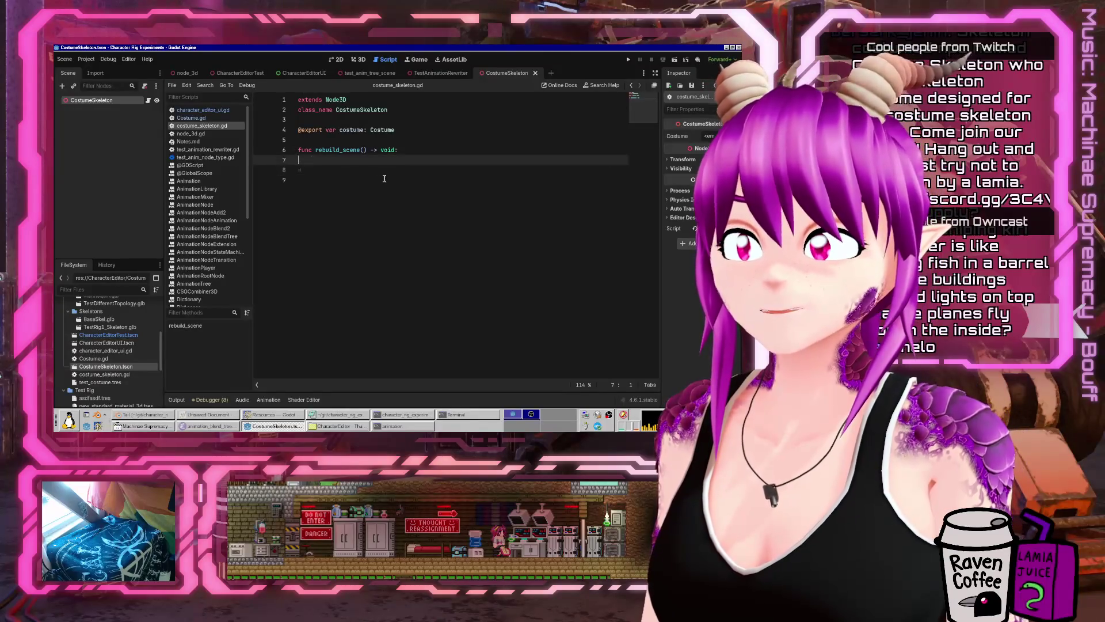
key("Down")
key("Delete")
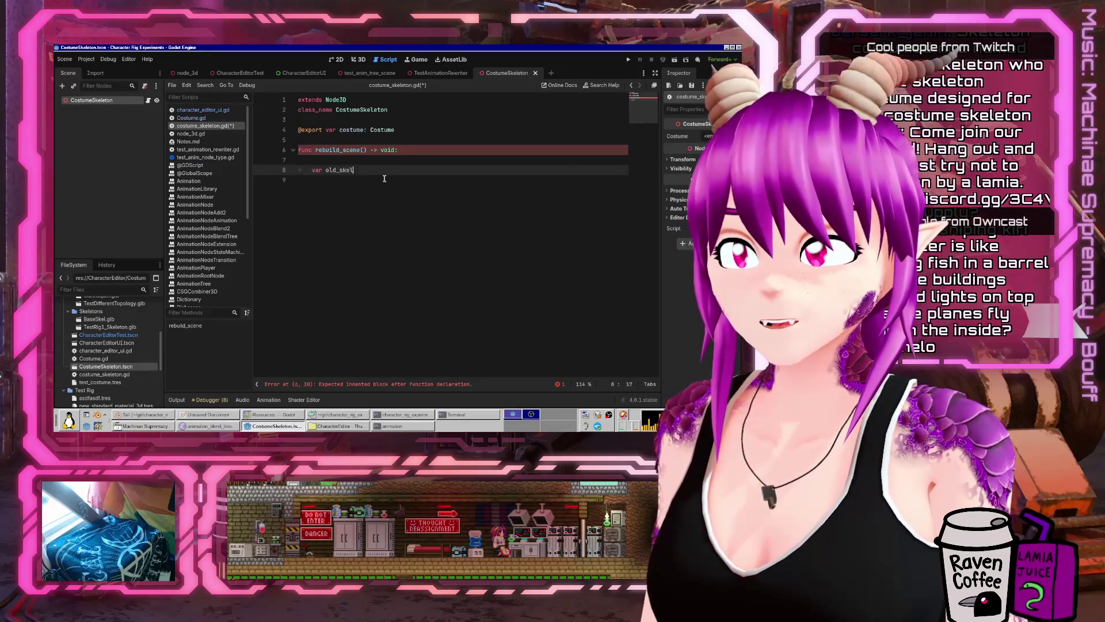
- Look up the old skeleton as a Skeleton3D with get_node_or_null("Scene")
type("eton: Skeleton3D = ")
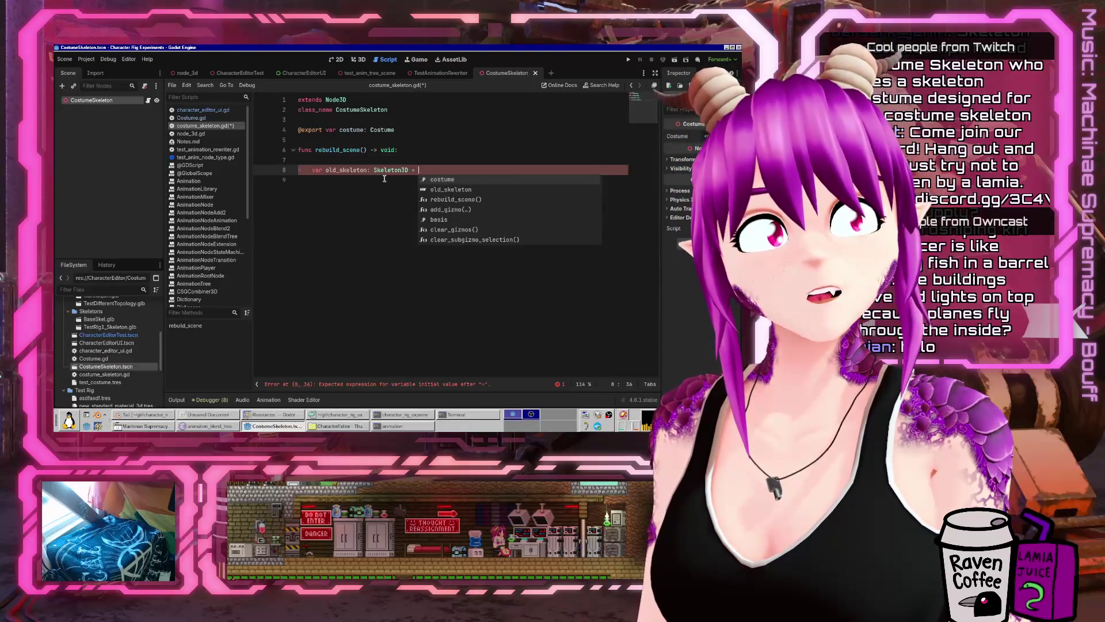
type("get_node")
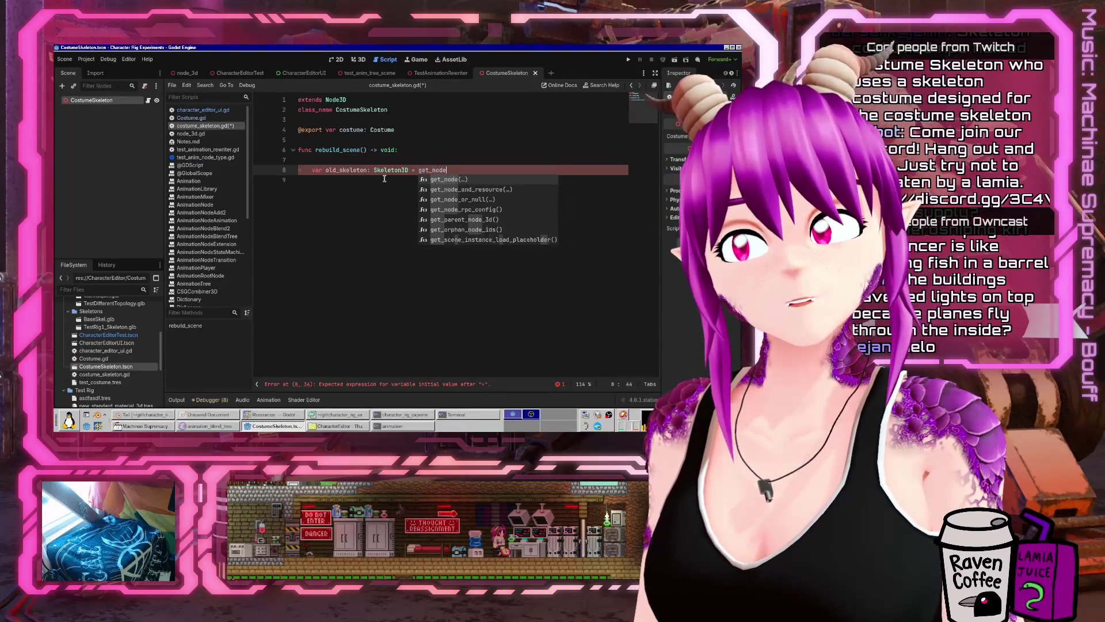
type("_or_null(\"Skele")
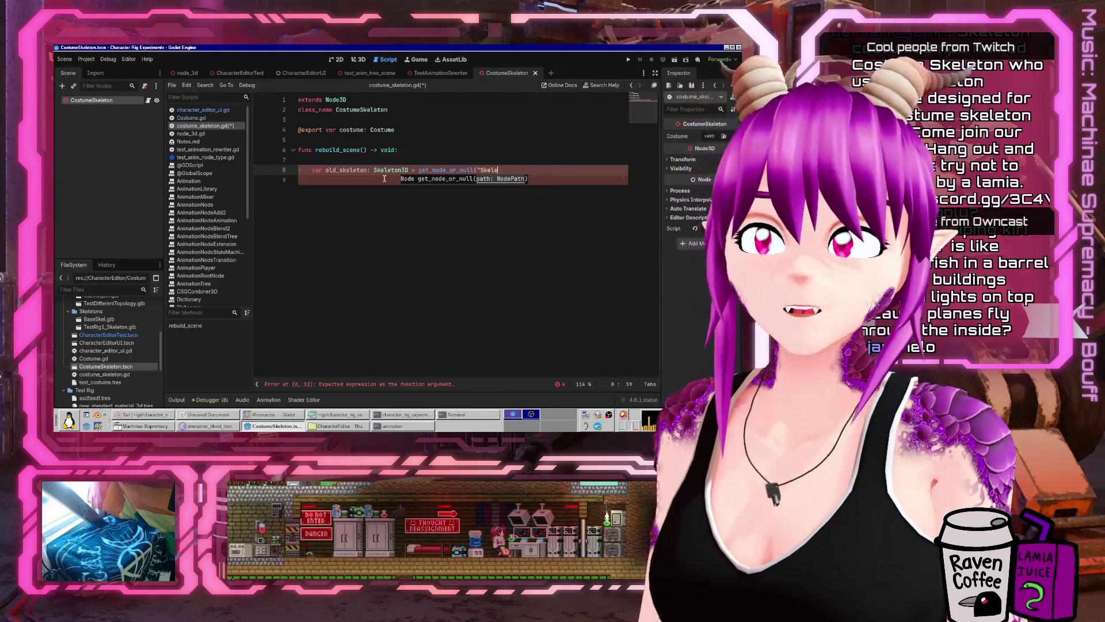
type("ton\")")
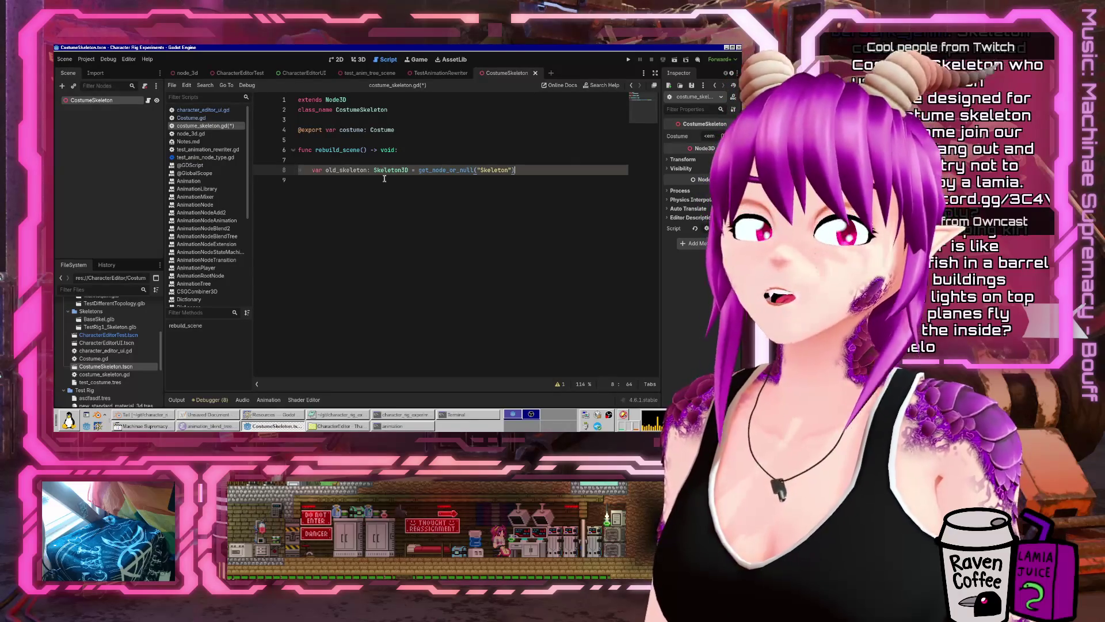
key("Left")
key("Left")
key("ctrl+shift+Left")
key("BackSpace")
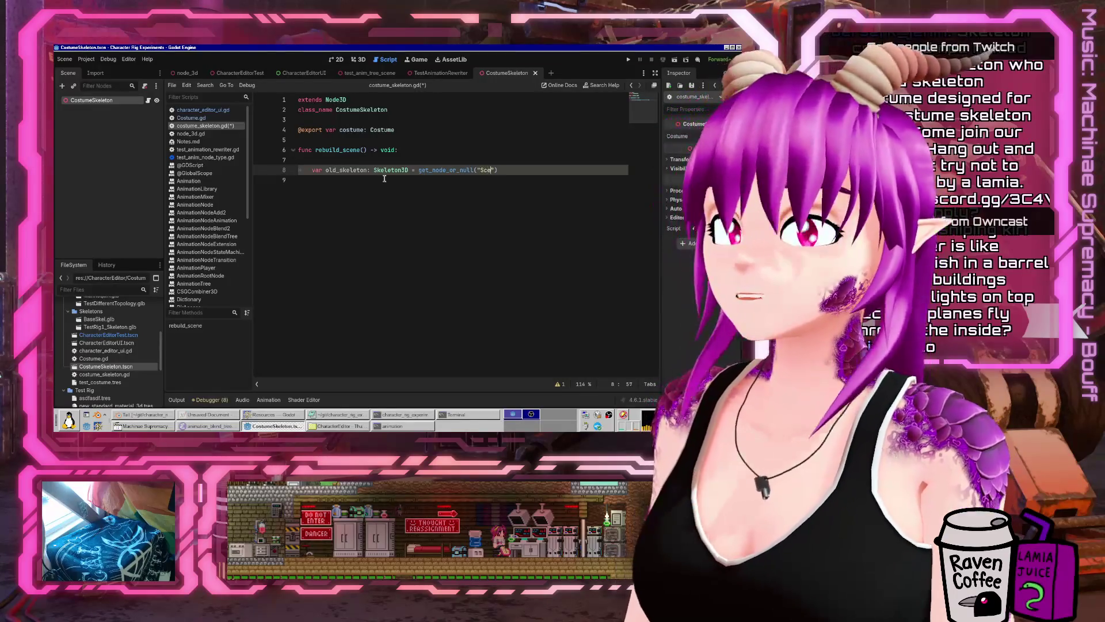
type("Scene")
- Add const scene_name: String = "Scene" and use it in the node lookup
key("Up")
key("Up")
key("Up")
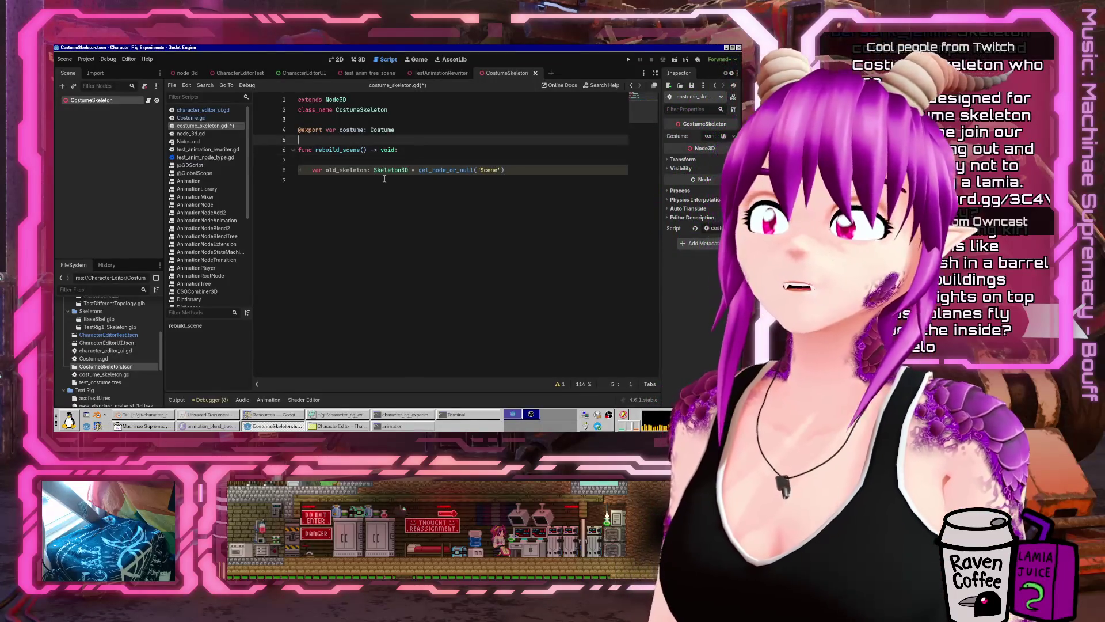
key("Return")
key("Return")
key("Up")
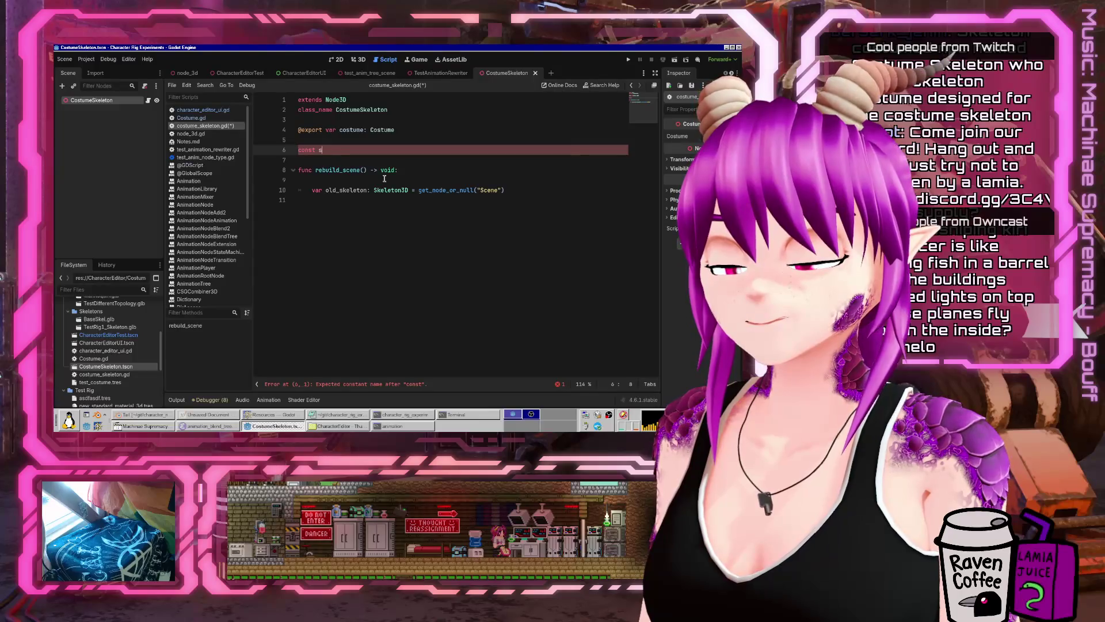
type("cene_name = \"Scene\"")
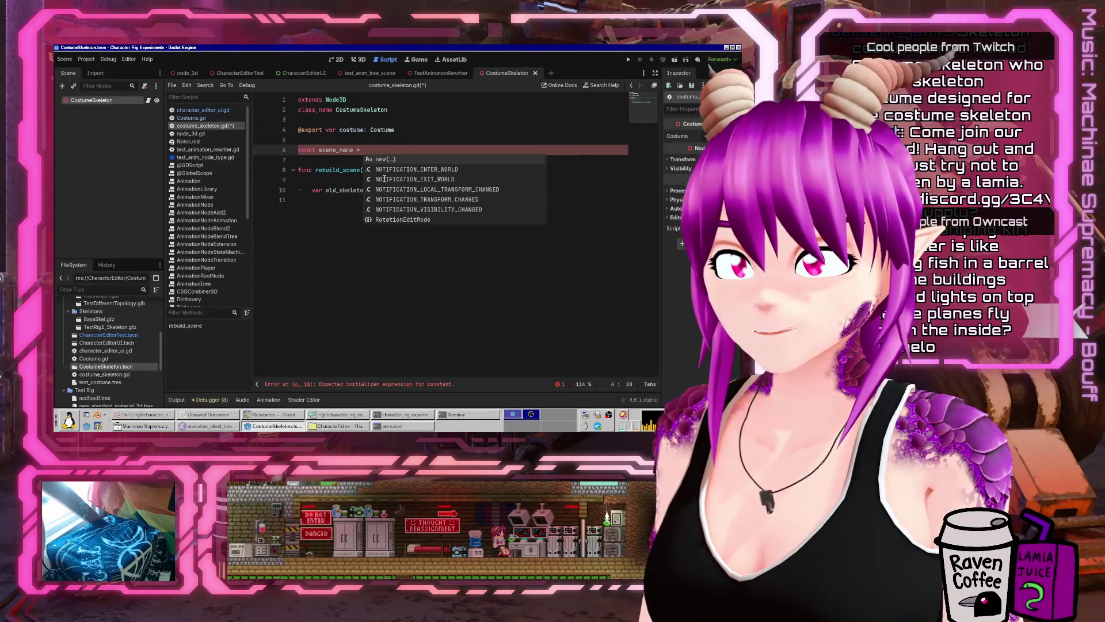
key("Down")
key("Down")
key("Down")
key("Down")
key("ctrl+Right")
key("ctrl+Right")
key("ctrl+Right")
key("ctrl+shift+Right")
key("BackSpace")
key("BackSpace")
type("scene_n")
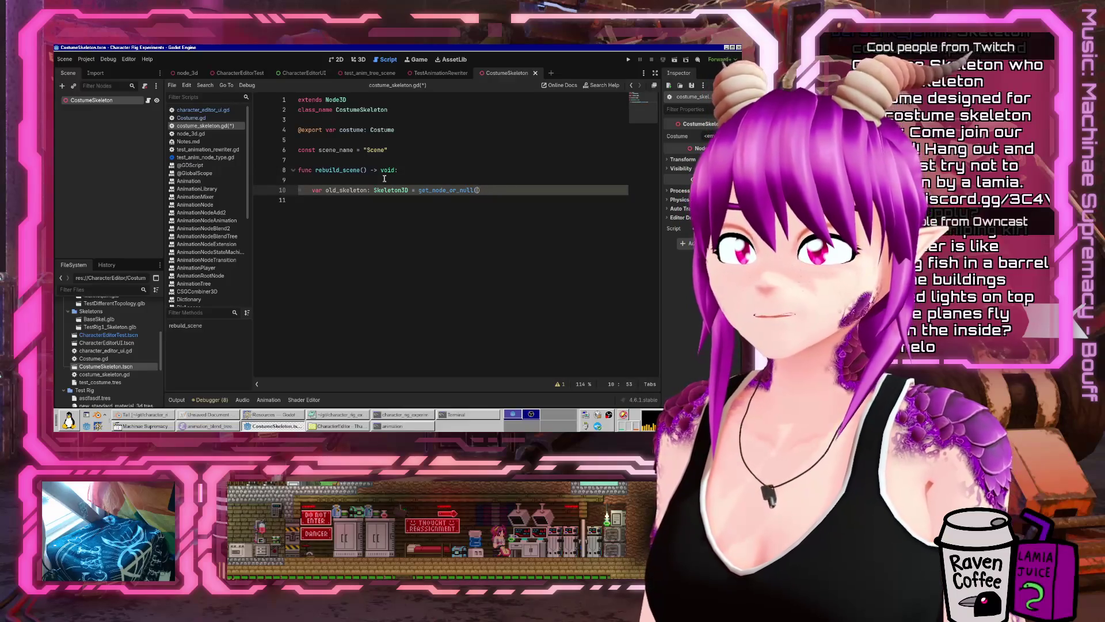
type("ame")
key("Up")
key("Up")
key("Up")
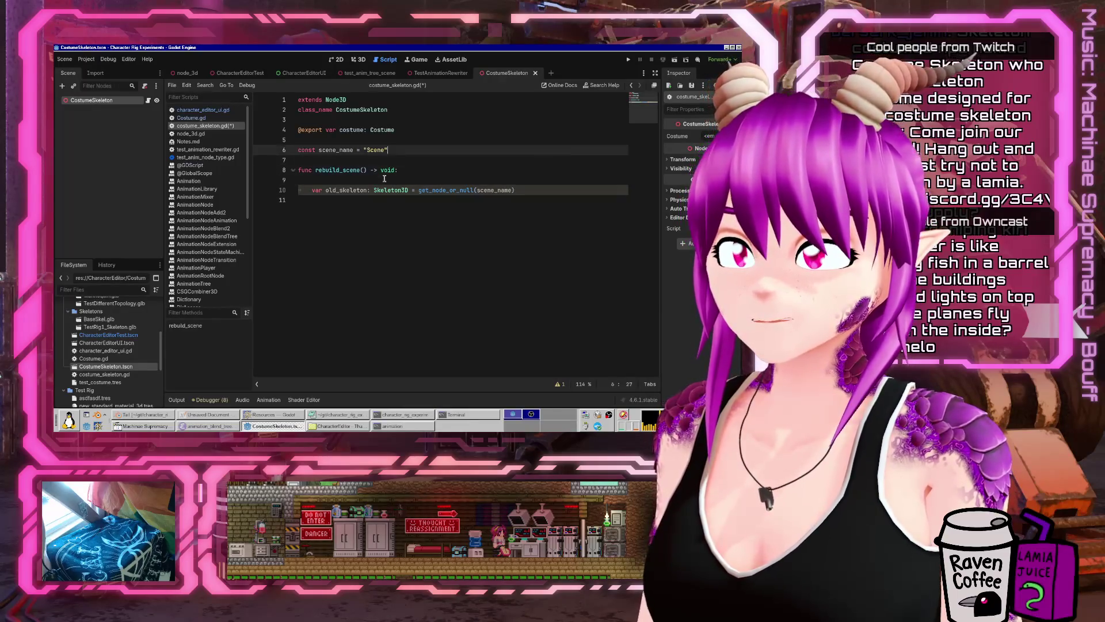
type(": String")
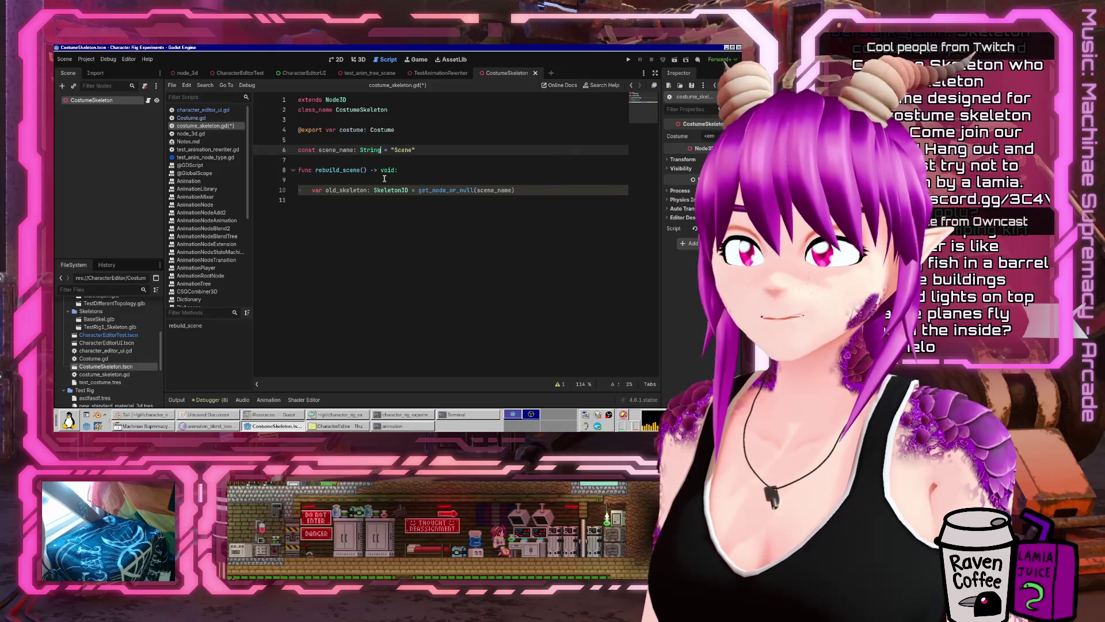
key("Down")
key("Down")
key("Down")
key("Down")
key("Down")
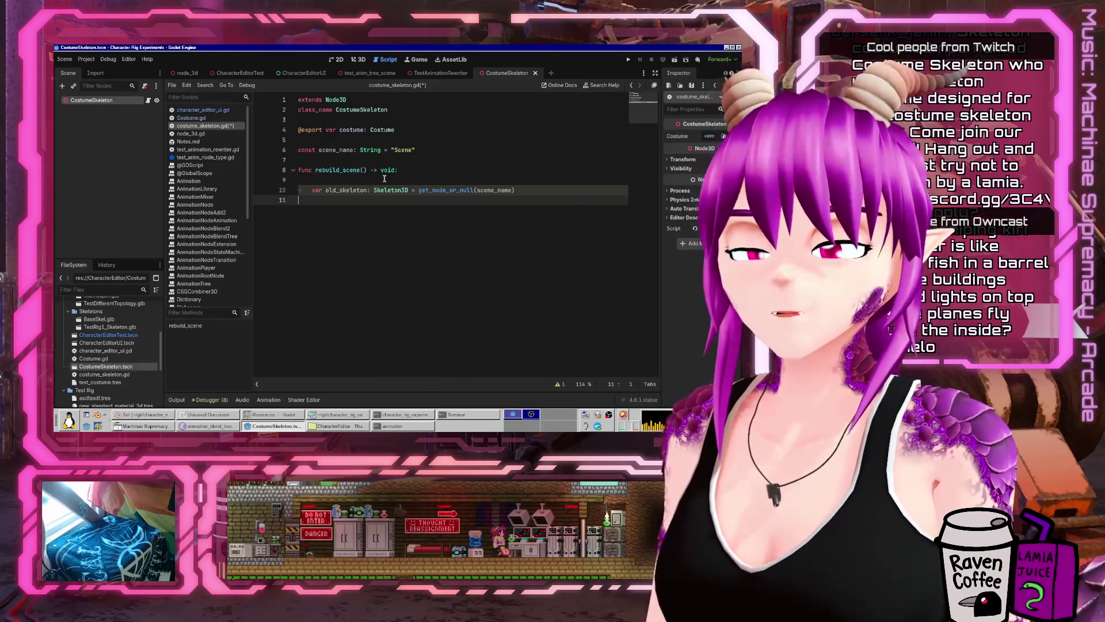
- Add an if old_skeleton: block that calls old_skeleton.queue_free()
key("Left")
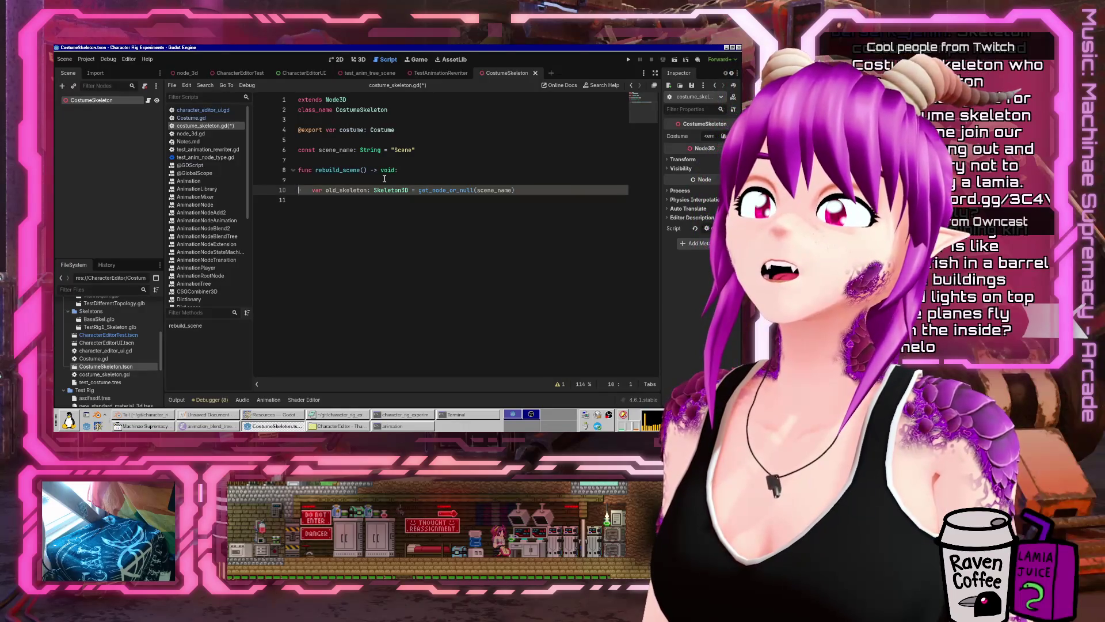
key("Return")
type("if old_")
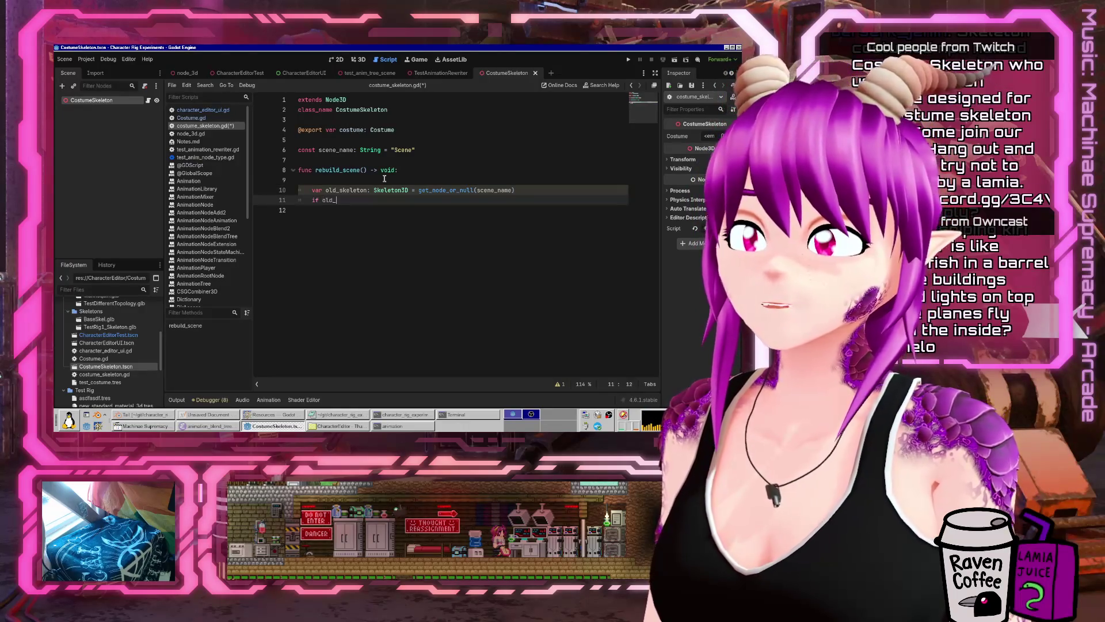
type("skelet")
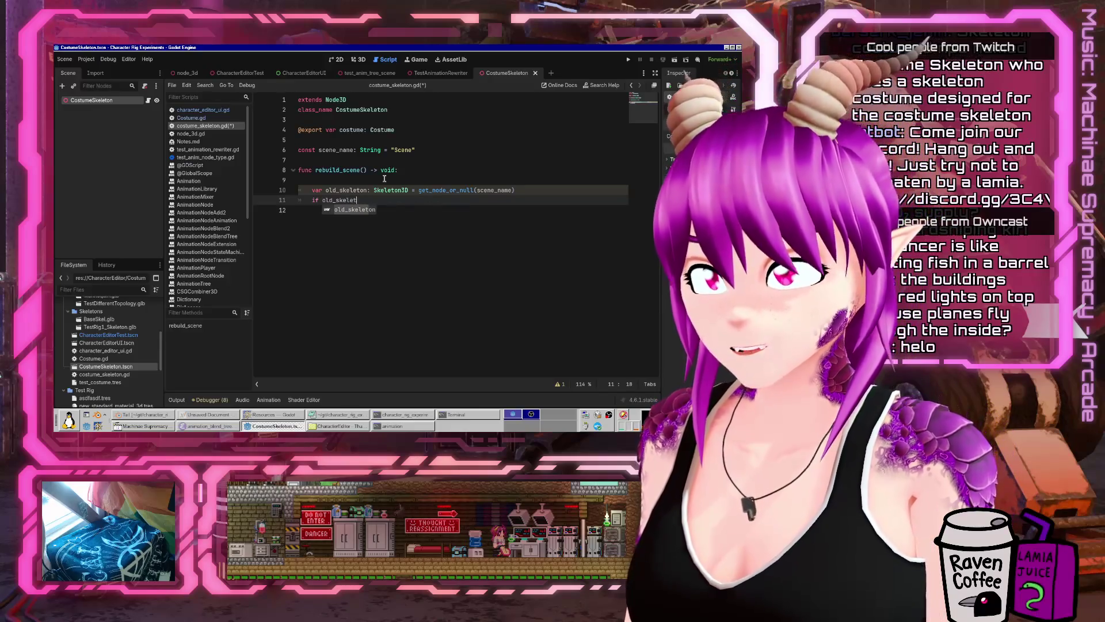
key("Return")
type(":")
key("Return")
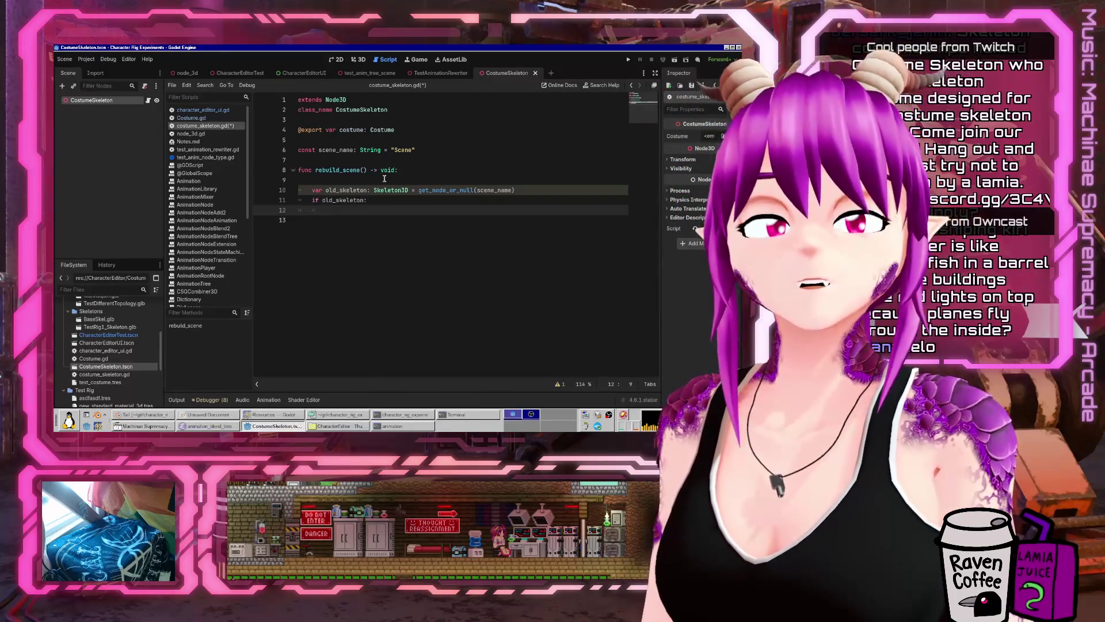
type("old_")
key("Return")
type(".queue_free")
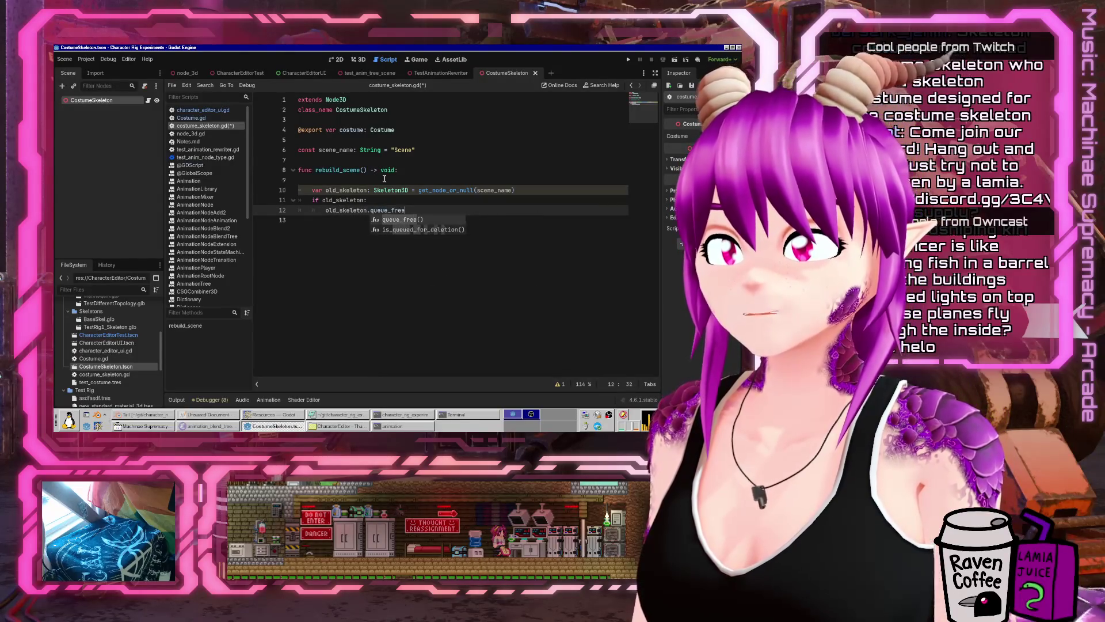
key("Return")
key("Return")
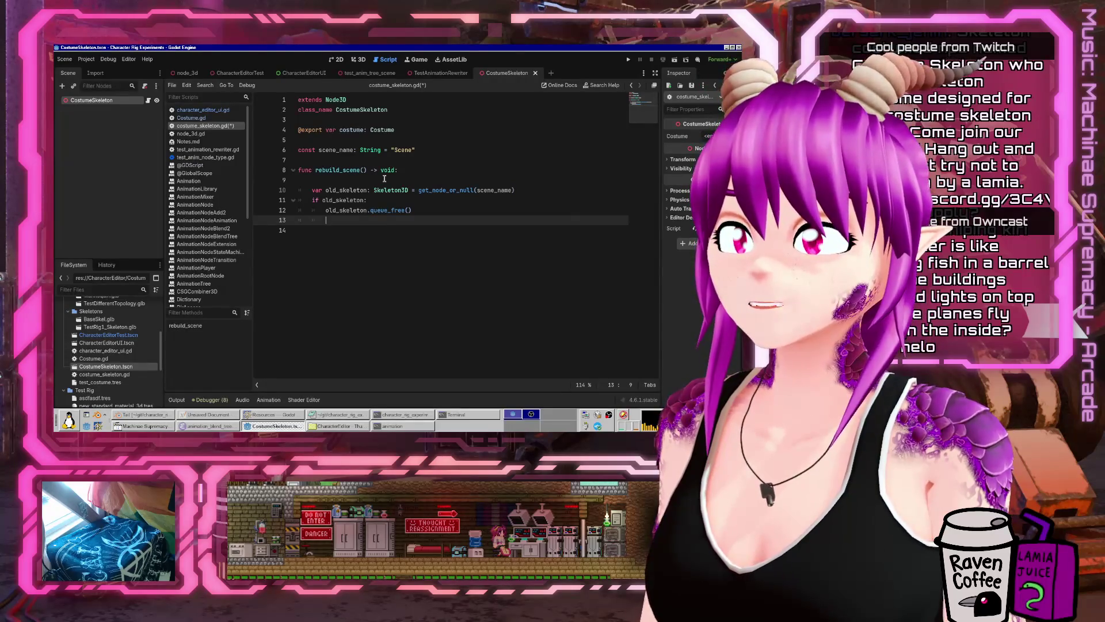
- Call remove_child(old_skeleton) before queue_free in the block
type("remove_childold")
key("Return")
key("ctrl+x")
key("Up")
key("ctrl+v")
- Add the '# Purge old skeleton.' comment above the lookup and save the script
key("Up")
key("Up")
key("Up")
key("ctrl+shift+Return")
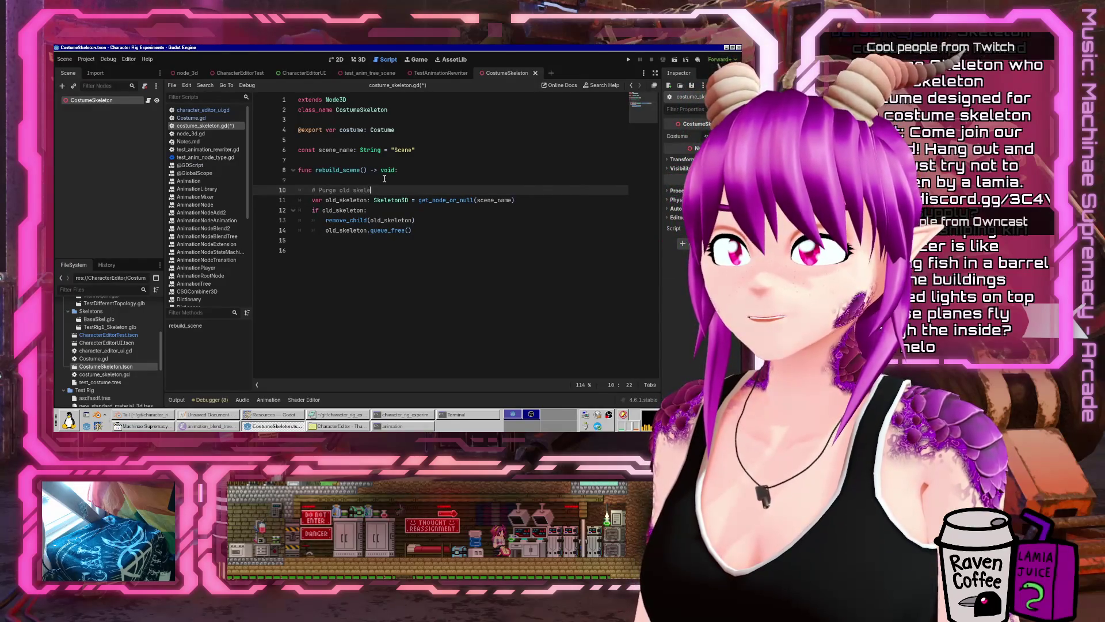
key("ctrl+s")
key("Down")
key("Down")
key("Down")
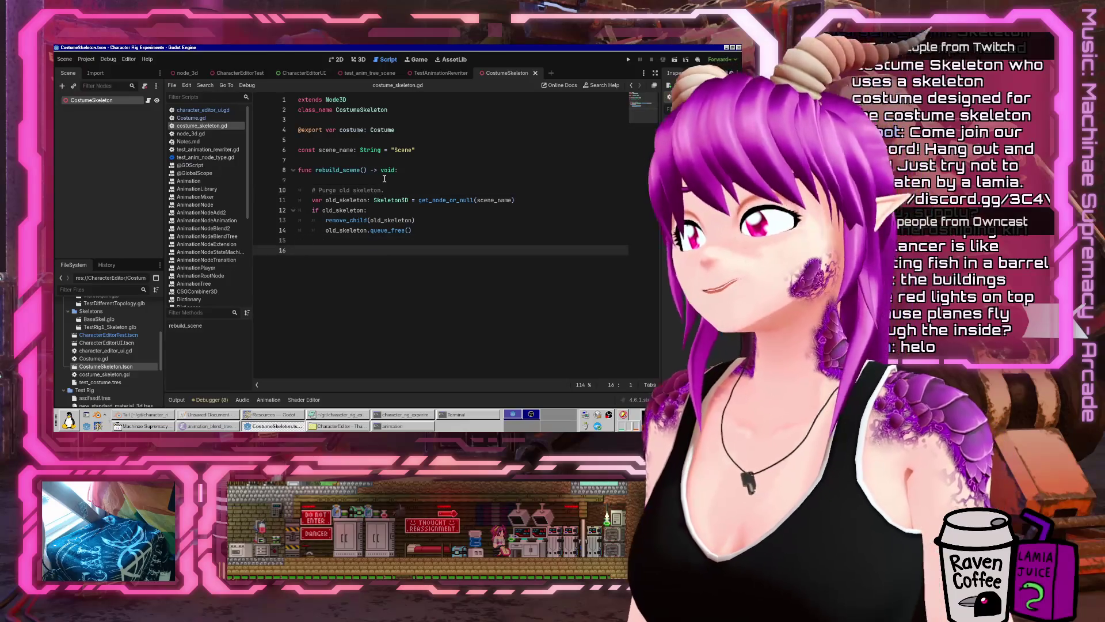
key("Return")
key("BackSpace")
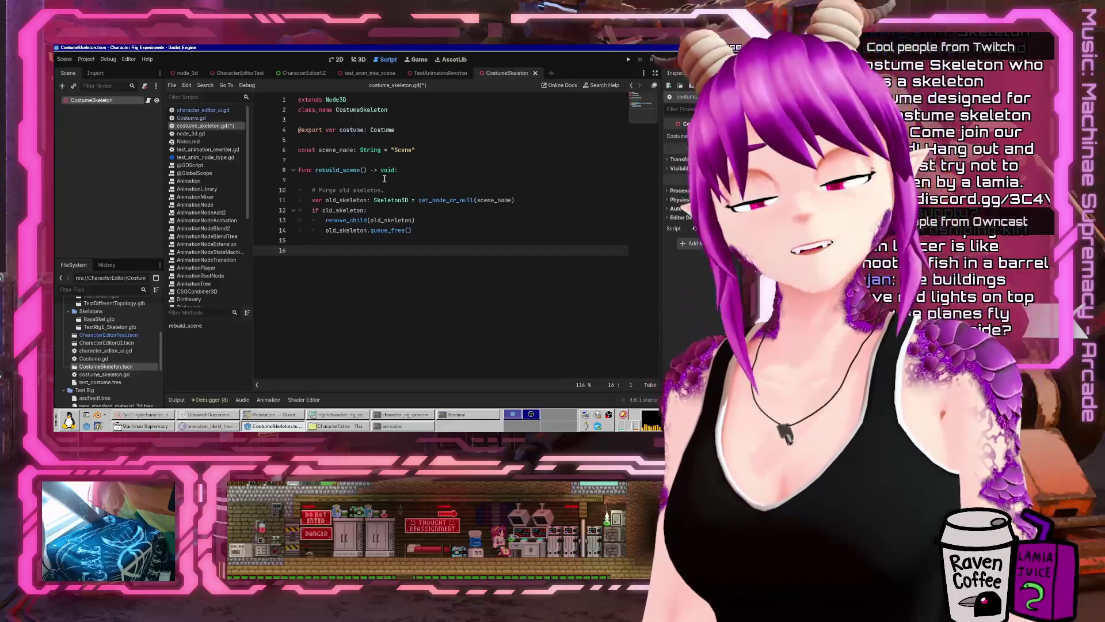
key("Return")
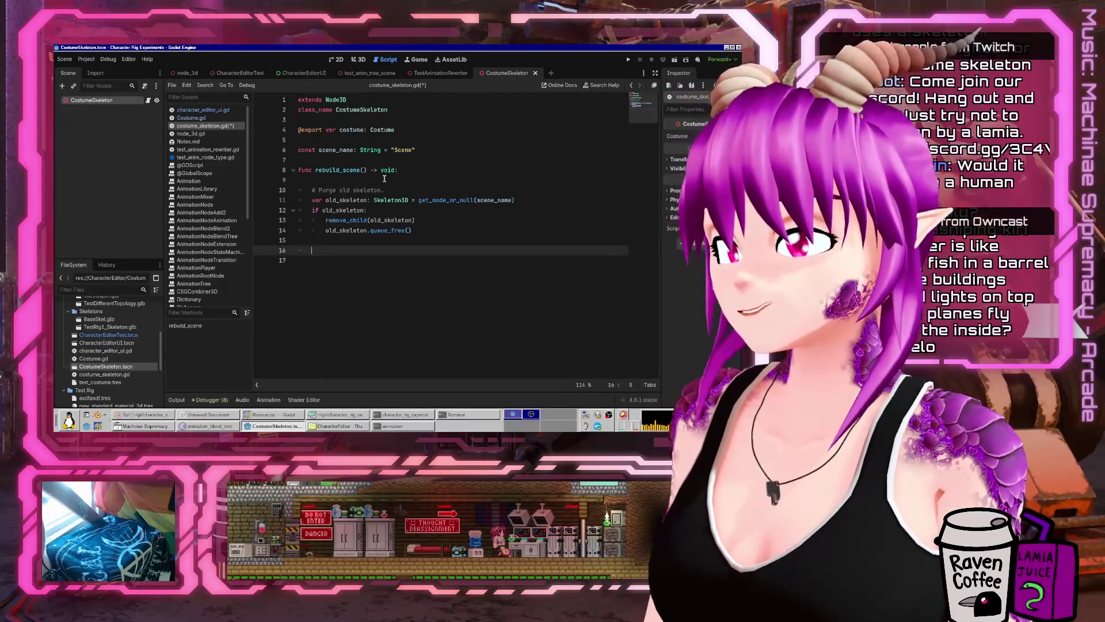
type("# Inst")
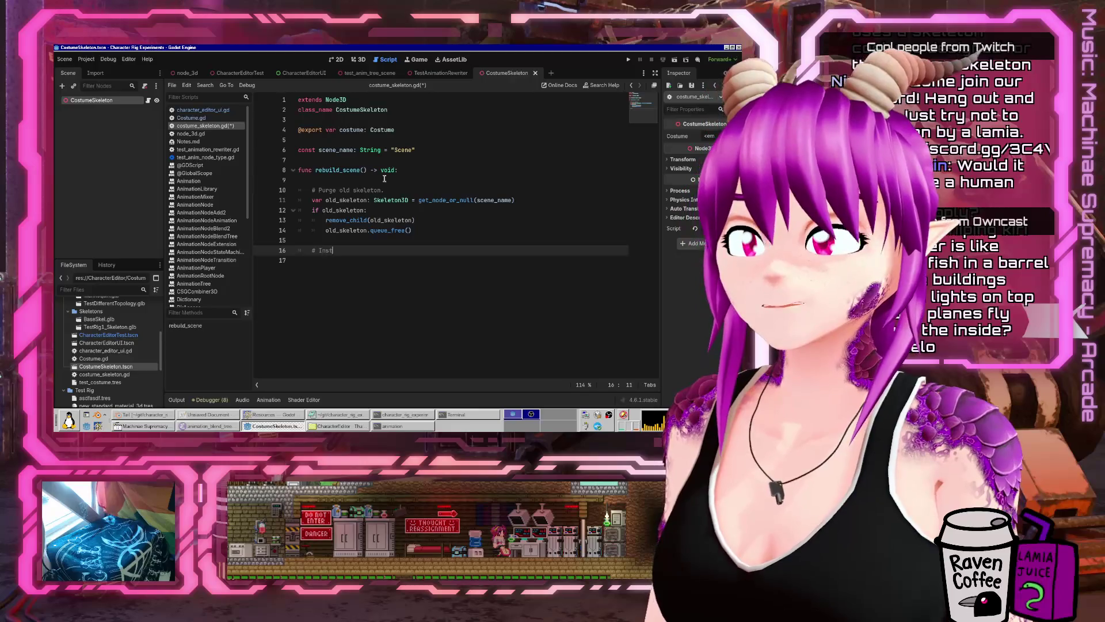
type("antiate new skeleton.")
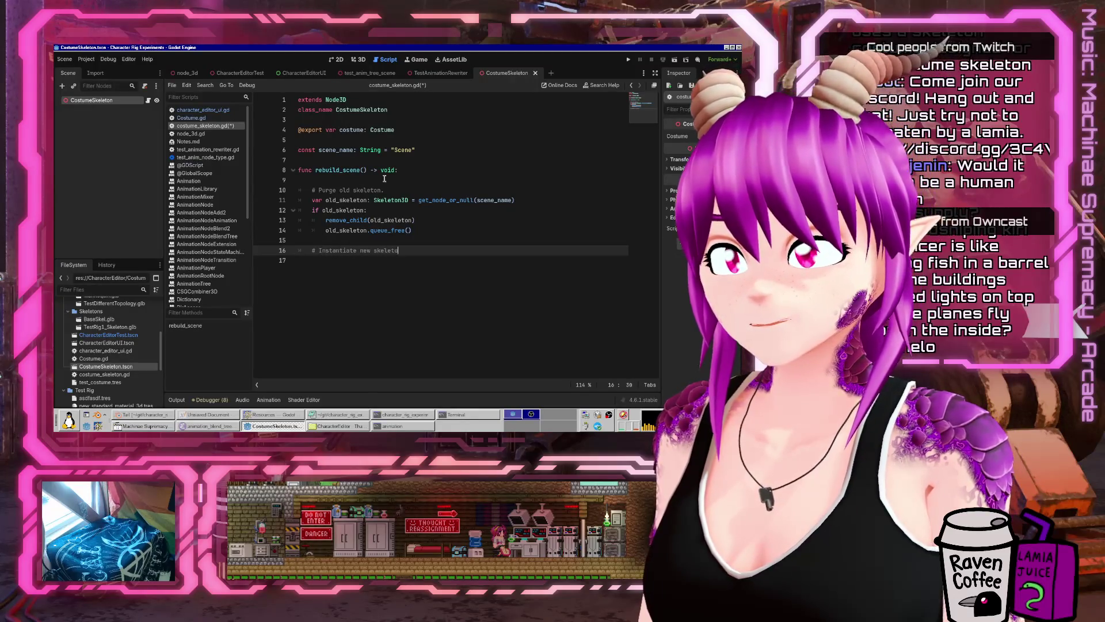
- Add a guard that returns early when costume is null
key("Return")
type("if (")
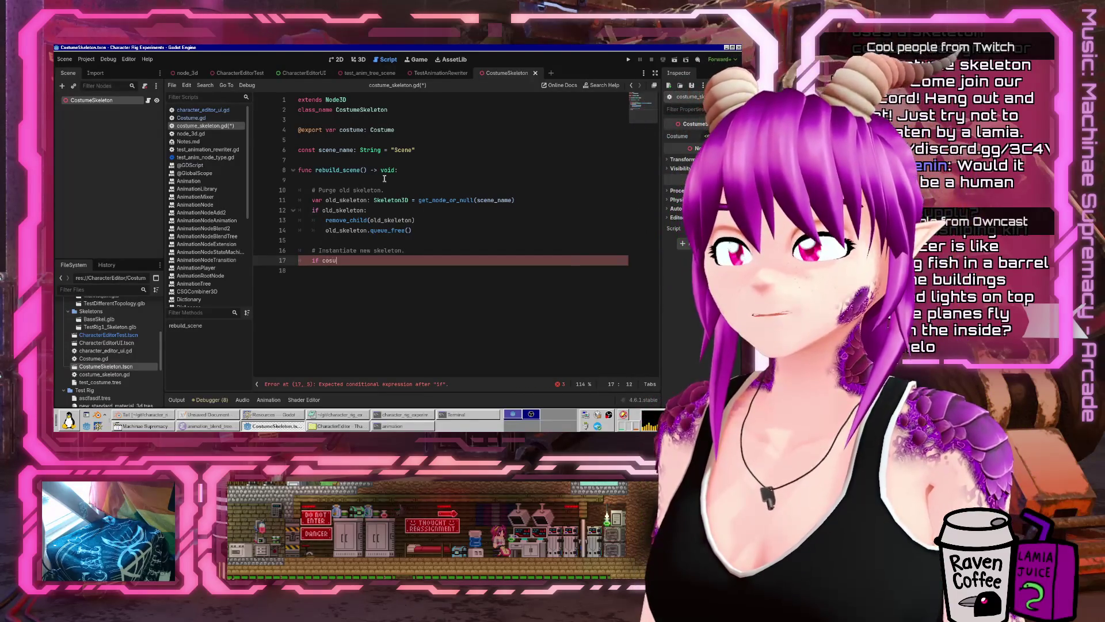
type("null:")
key("Return")
type("return")
key("ctrl+z")
key("ctrl+z")
key("ctrl+z")
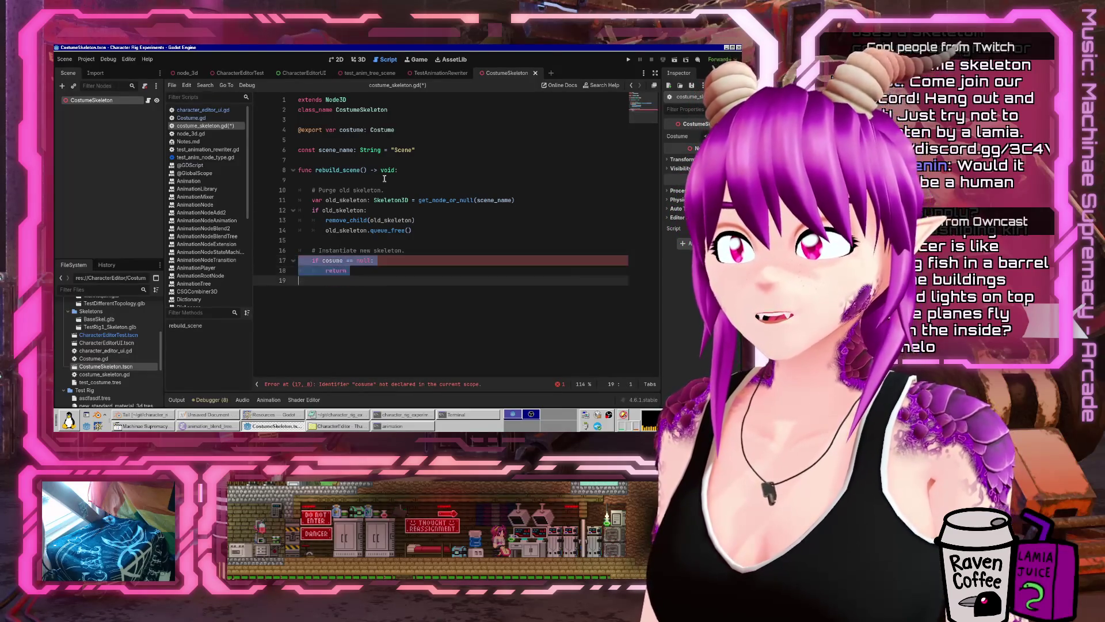
key("ctrl+shift+z")
key("ctrl+shift+z")
key("ctrl+shift+z")
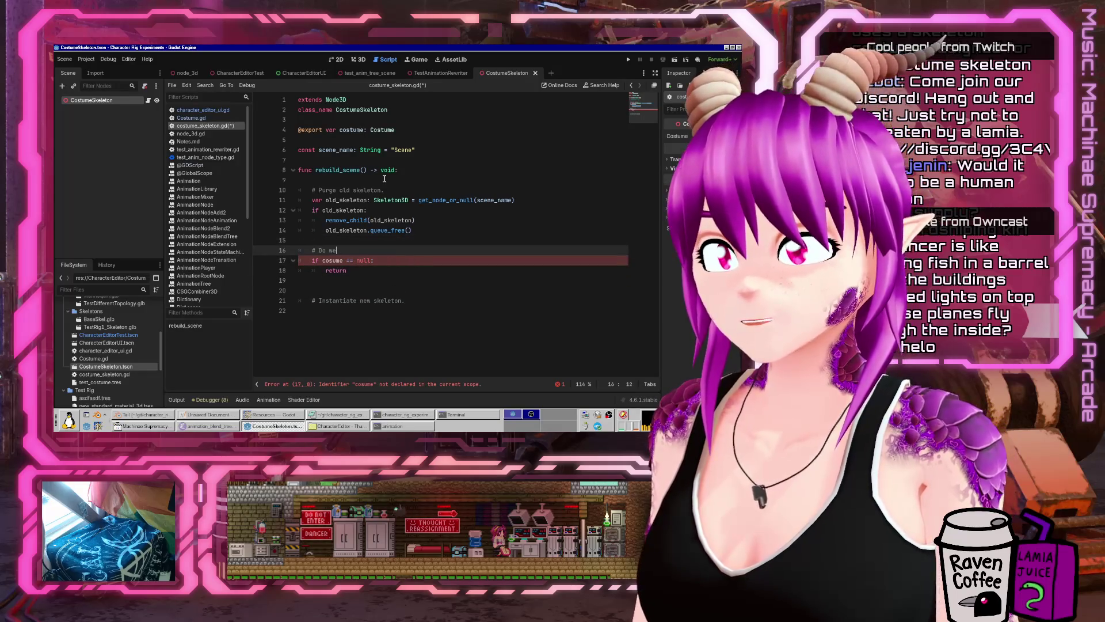
- Finish the guard comment with a question mark and open a line for another check
key("Down")
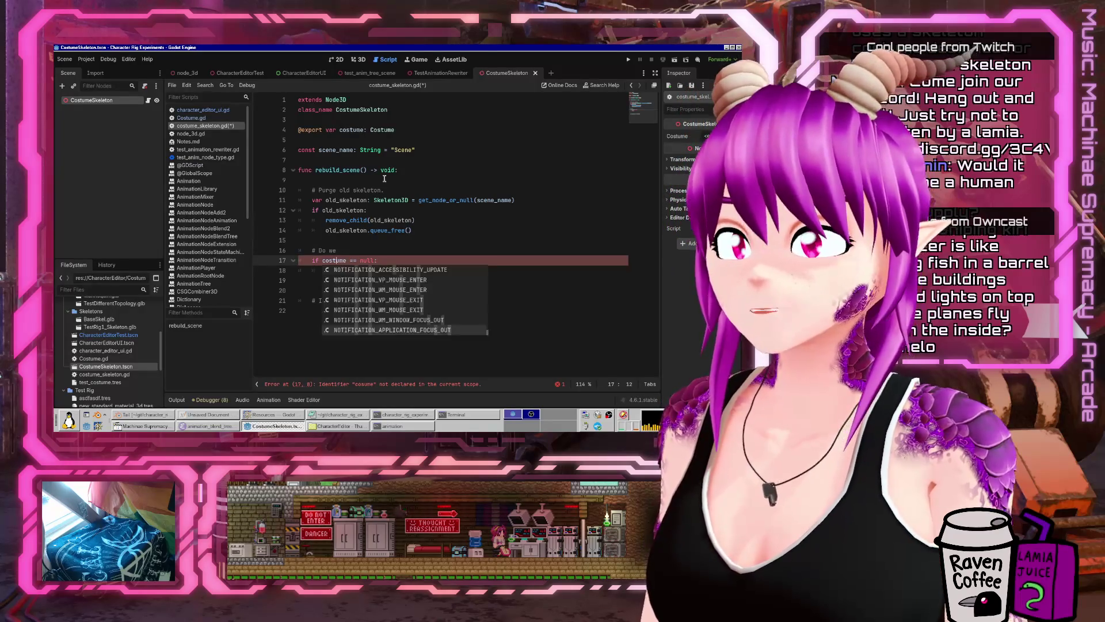
key("Escape")
key("Up")
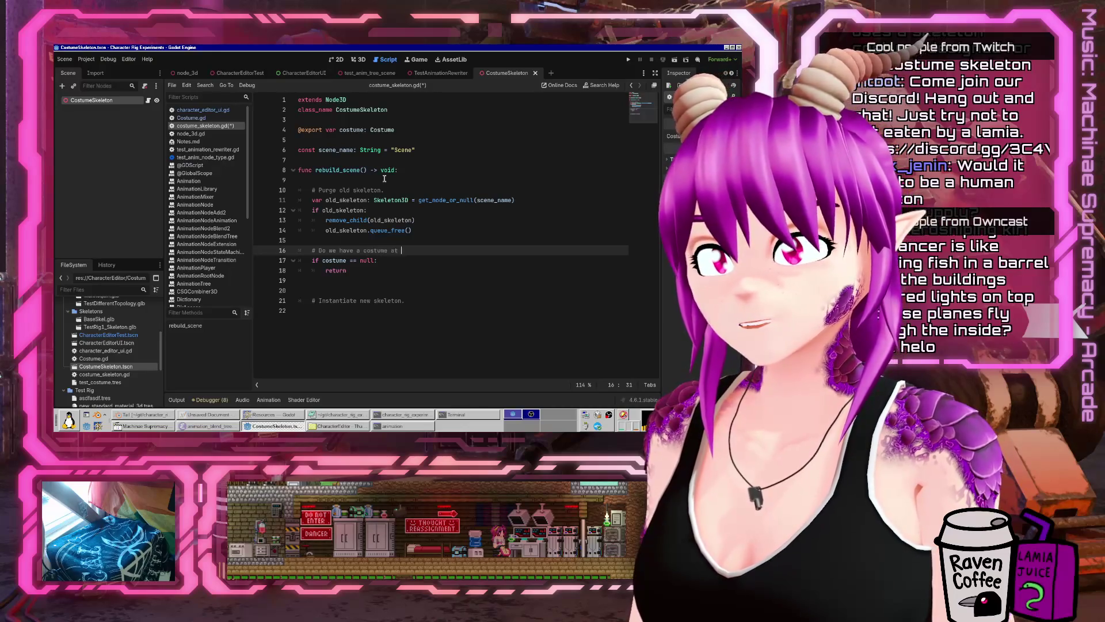
type("?")
key("Down")
key("Down")
key("Down")
key("Return")
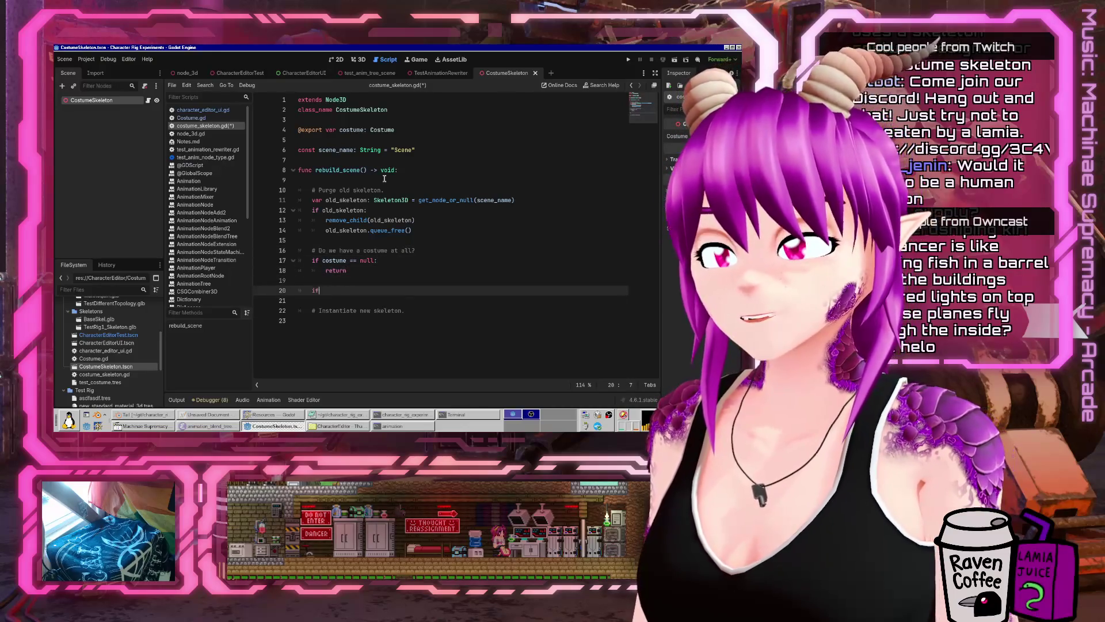
- Add 'if costume.skeleton_resource == null: return' and begin an indented line below the instantiate comment
key("BackSpace")
key("BackSpace")
key("BackSpace")
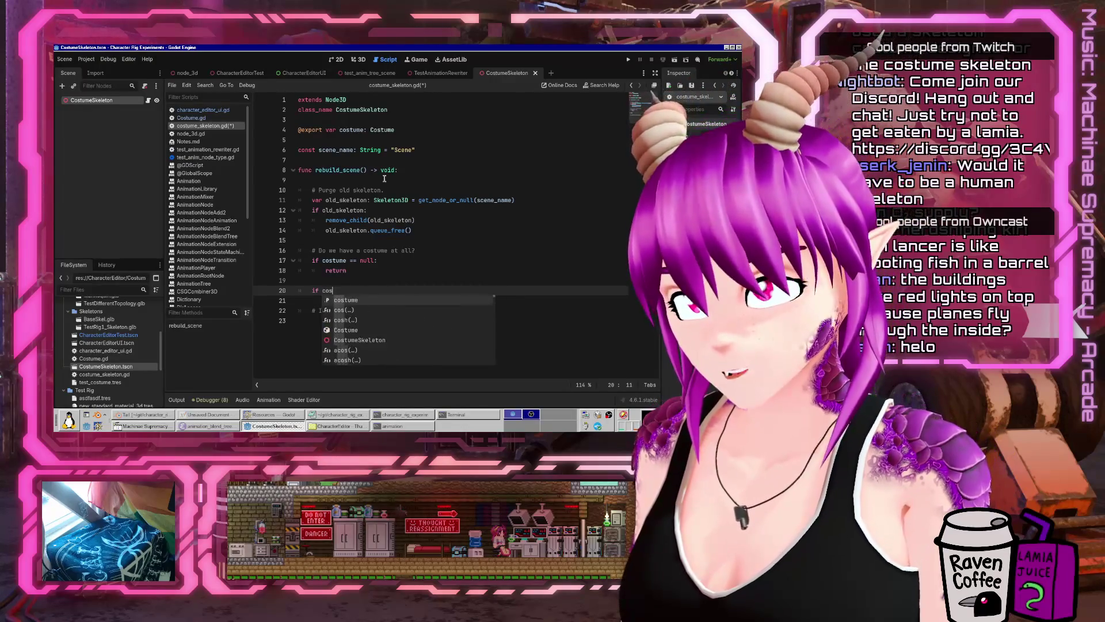
type("ostume.skeleton_resource == null:")
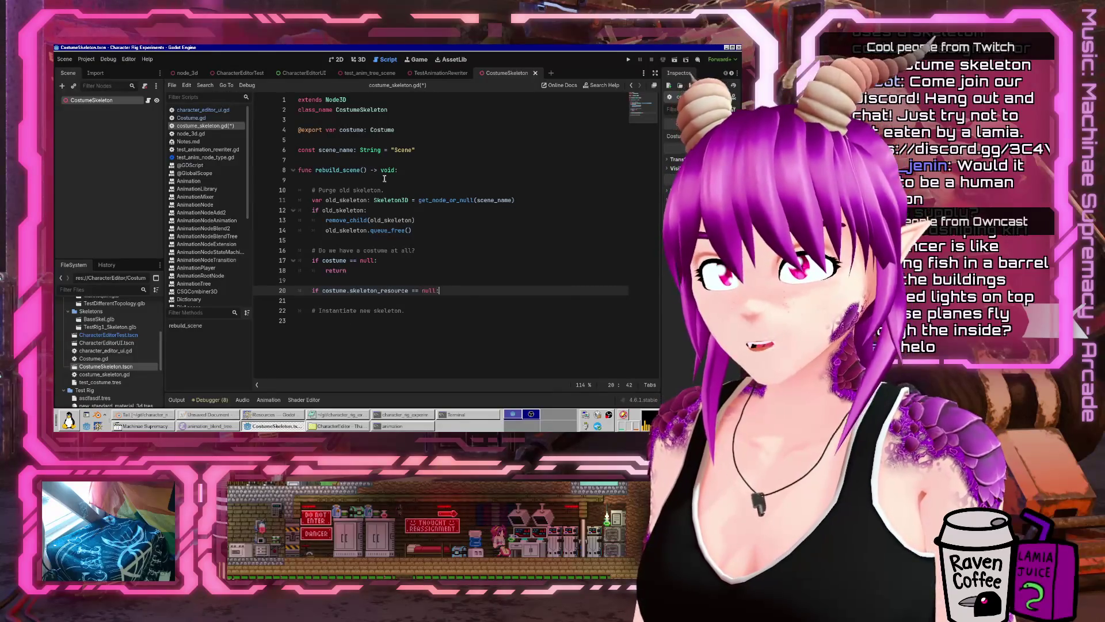
key("Return")
type("ret")
key("Up")
key("Up")
key("BackSpace")
key("Down")
key("Down")
key("Down")
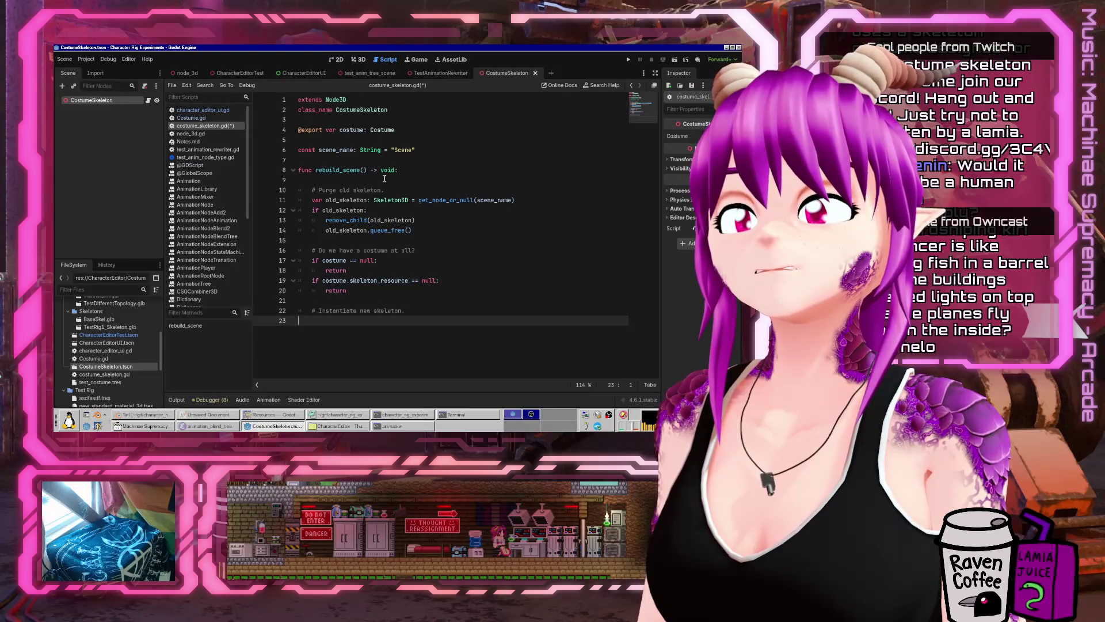
key("Tab")
type("c")
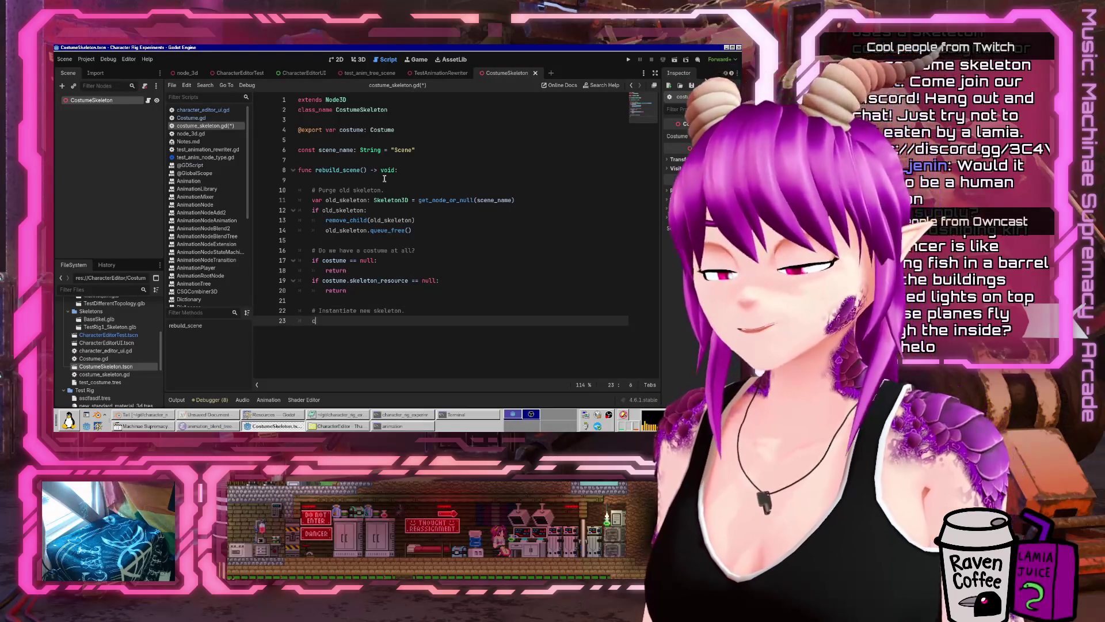
type("ostume.skeleton.insta")
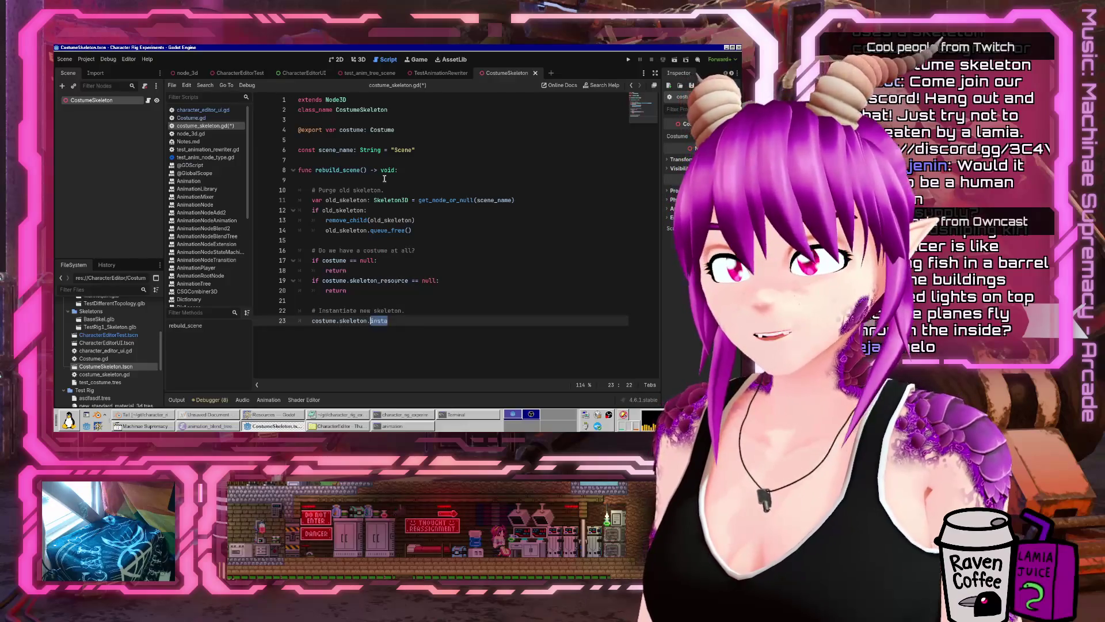
- Write var new_scene: Node3D = costume.skeleton_resource.instantiate()
key("BackSpace")
type("_resource.")
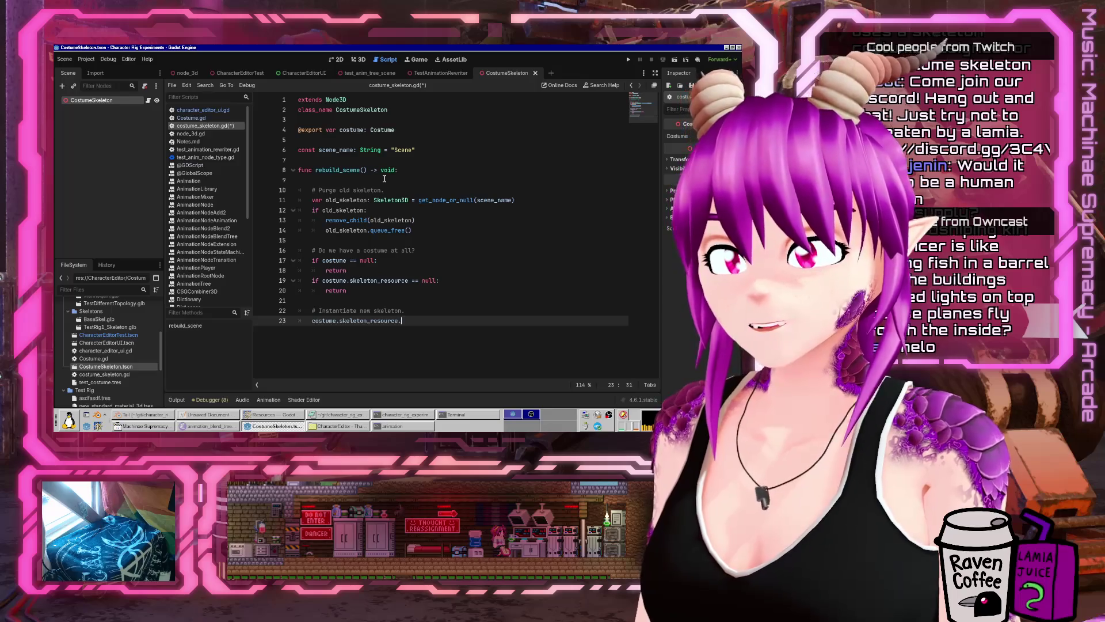
type("inst")
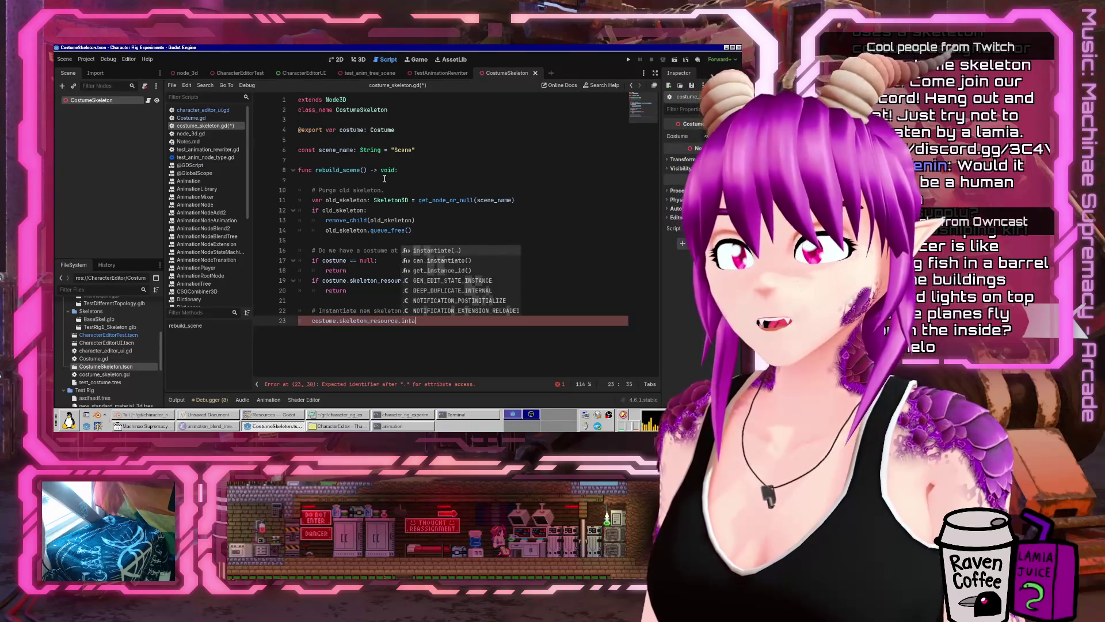
key("Return")
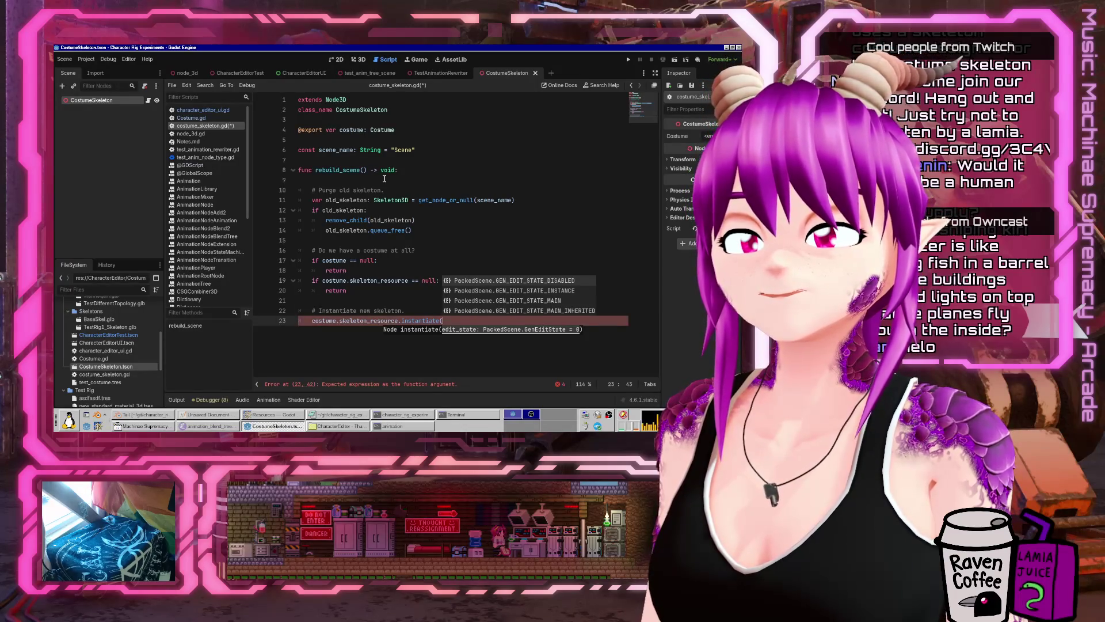
type(")")
key("Home")
type("var new_scene =")
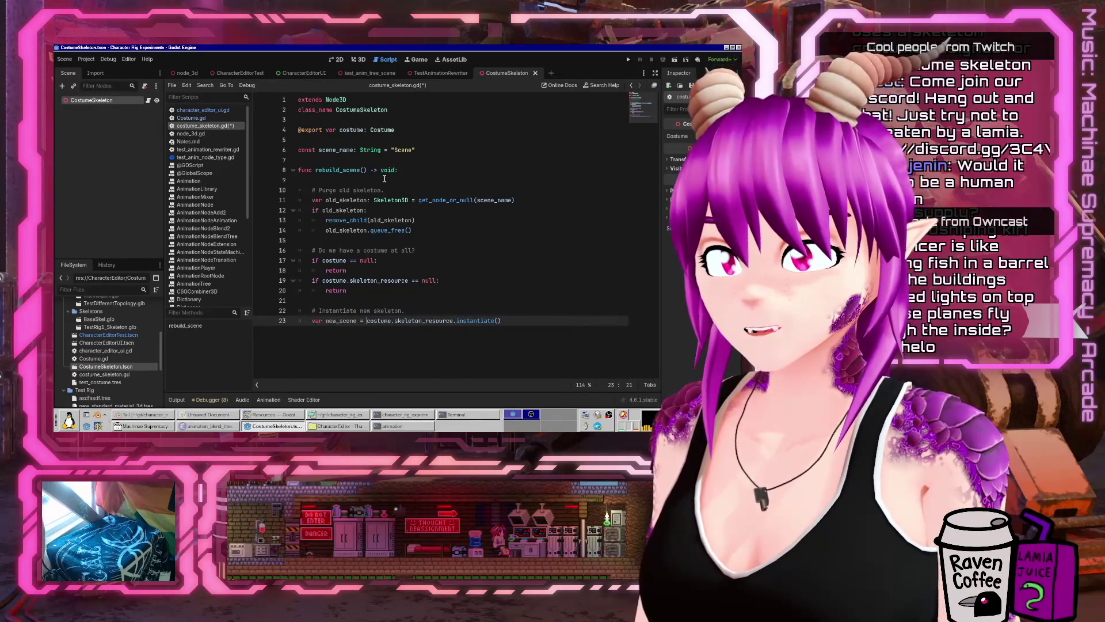
key("End")
key("Home")
key("ctrl+Right")
key("ctrl+Right")
type(": ")
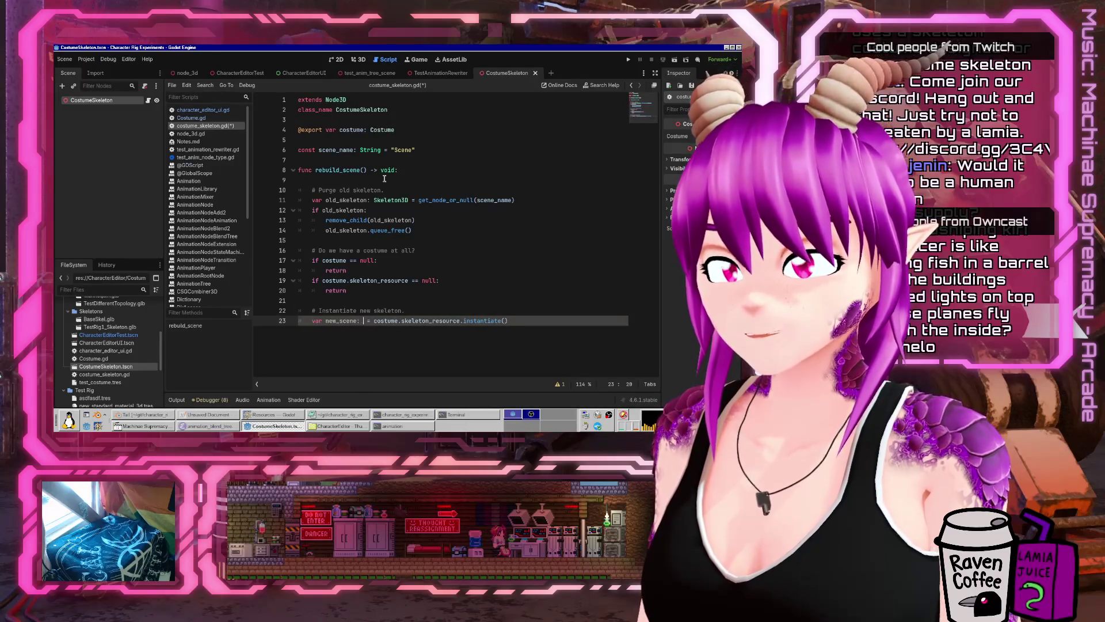
type("Node3D")
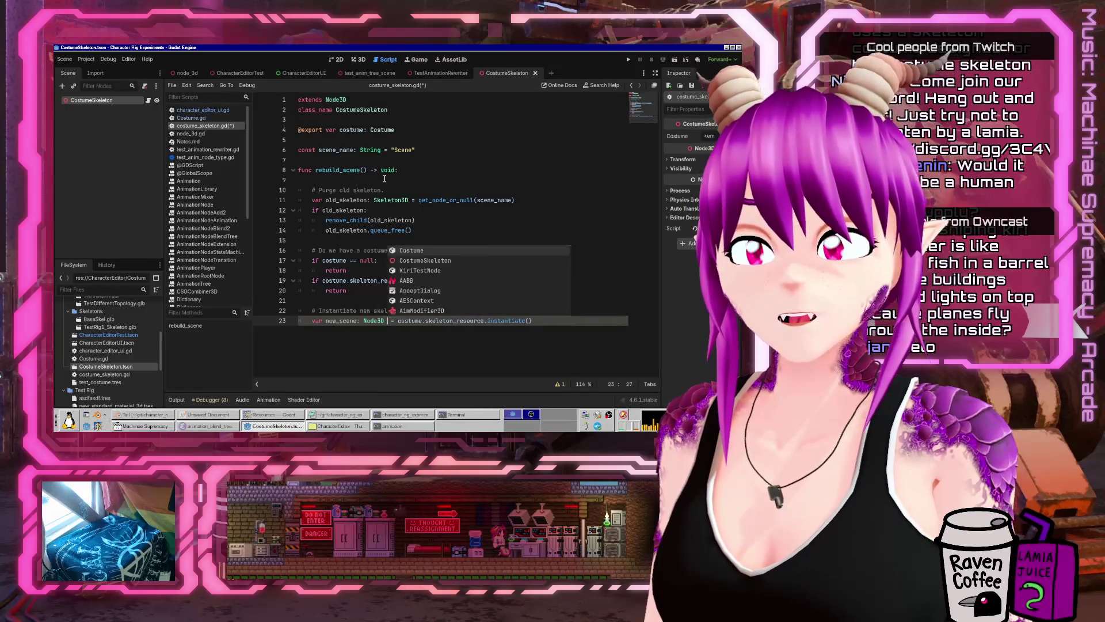
key("Return")
- Add add_child(new_scene) on the next line and save the script
key("End")
key("Return")
type("ad")
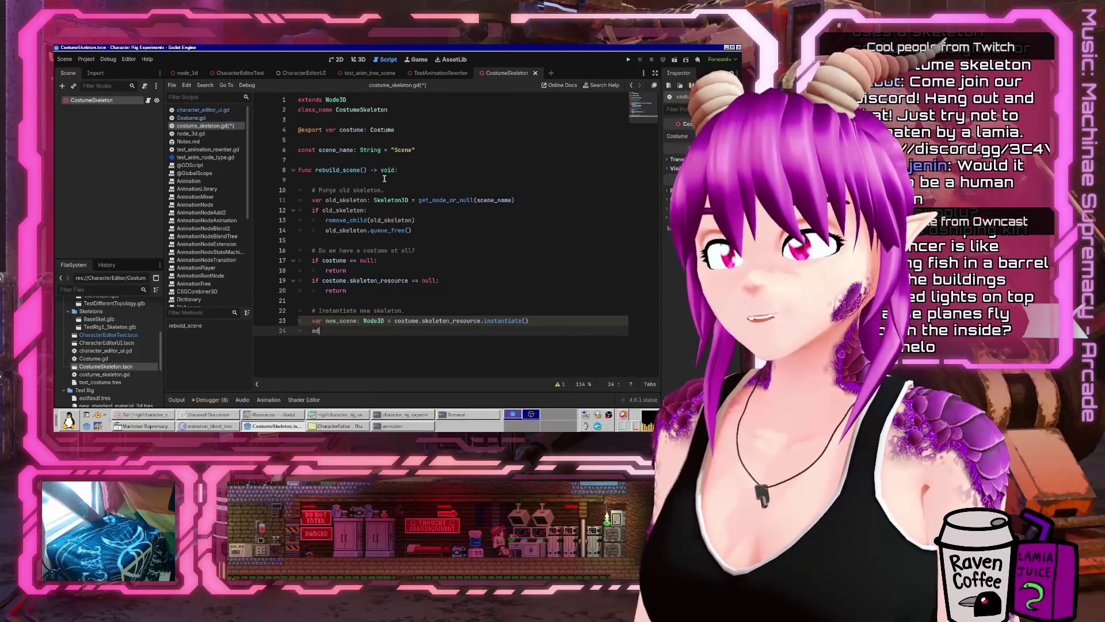
type("d_child(new_scene)")
key("ctrl+s")
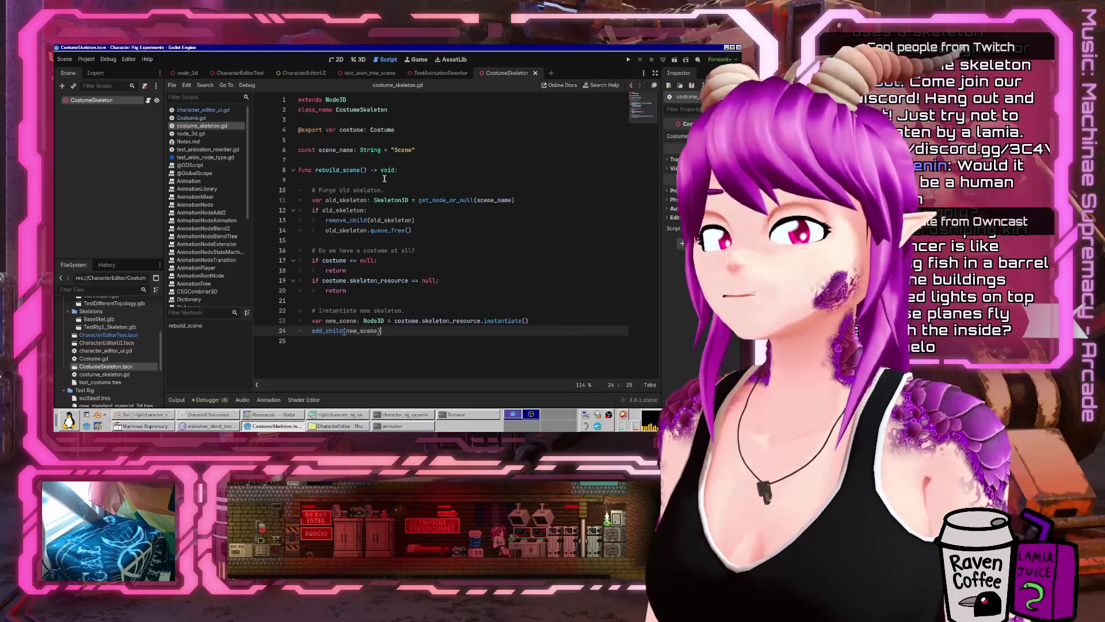
- Try nesting the instantiate code under the skeleton_resource check, then undo the restructuring
key("Up")
key("Up")
key("Up")
key("BackSpace")
key("BackSpace")
key("shift+Down")
key("alt+Down")
key("alt+Down")
key("Up")
key("ctrl+shift+k")
key("Tab")
key("Down")
key("Tab")
key("Down")
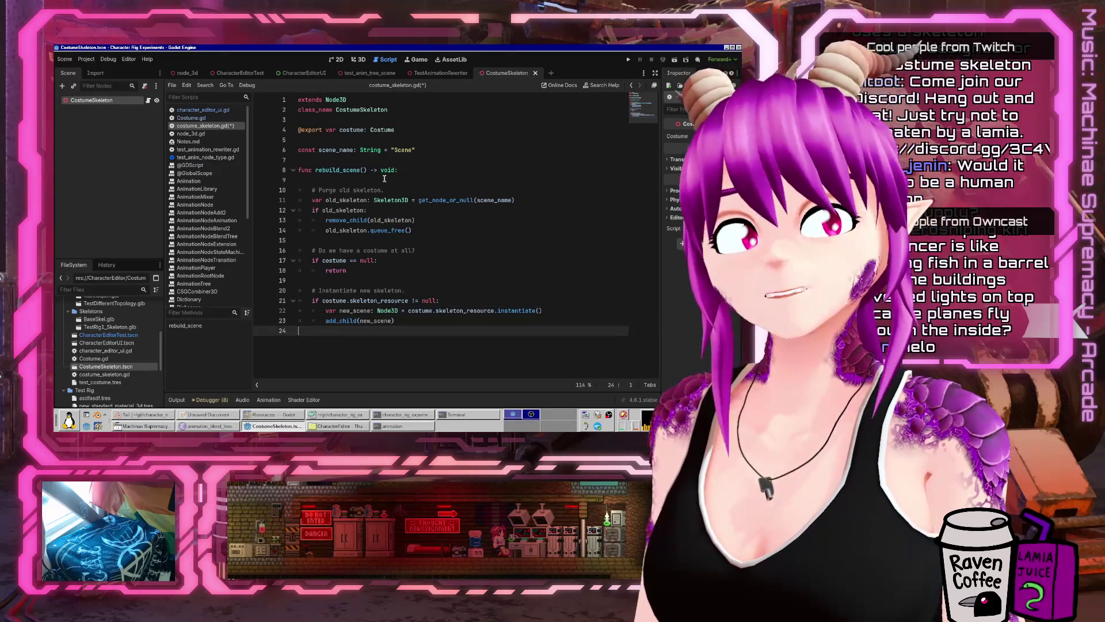
key("ctrl+z")
key("ctrl+z")
key("ctrl+z")
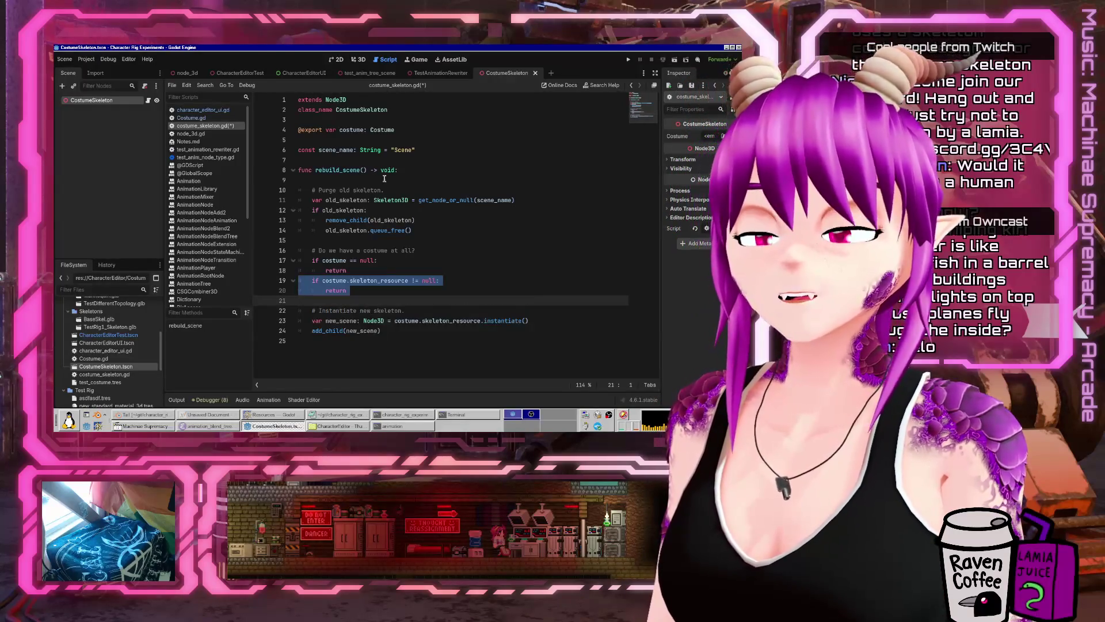
- Add a new_skeleton line after add_child using find_child("Skeleton3D", true, false) and save
key("ctrl+s")
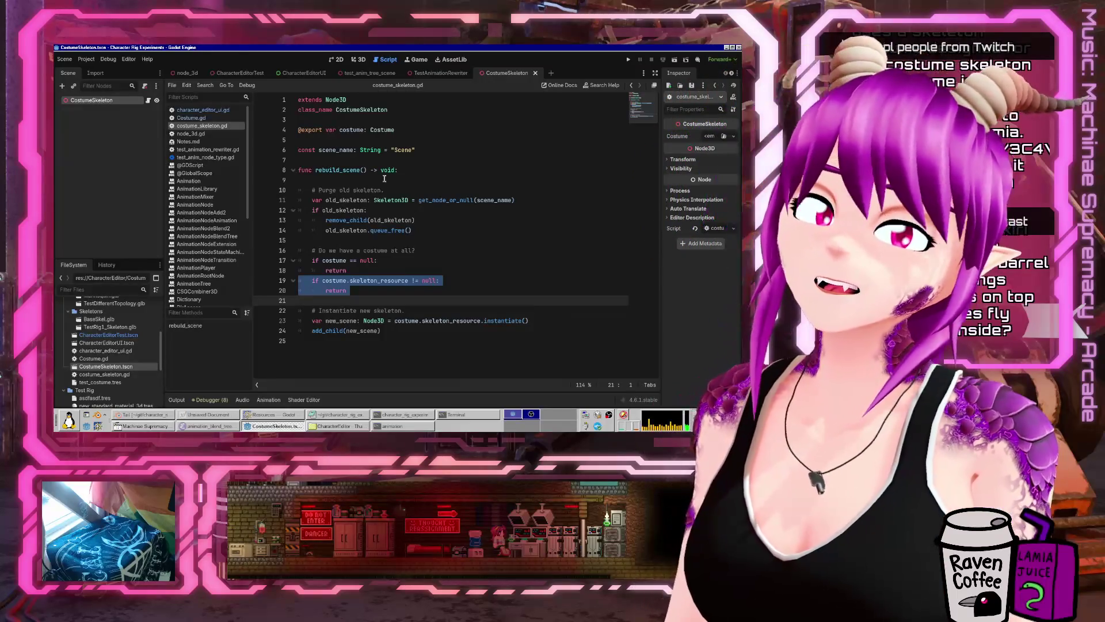
key("Down")
key("Down")
key("Down")
key("End")
key("Return")
key("Return")
type("var new_skeleton: Skele")
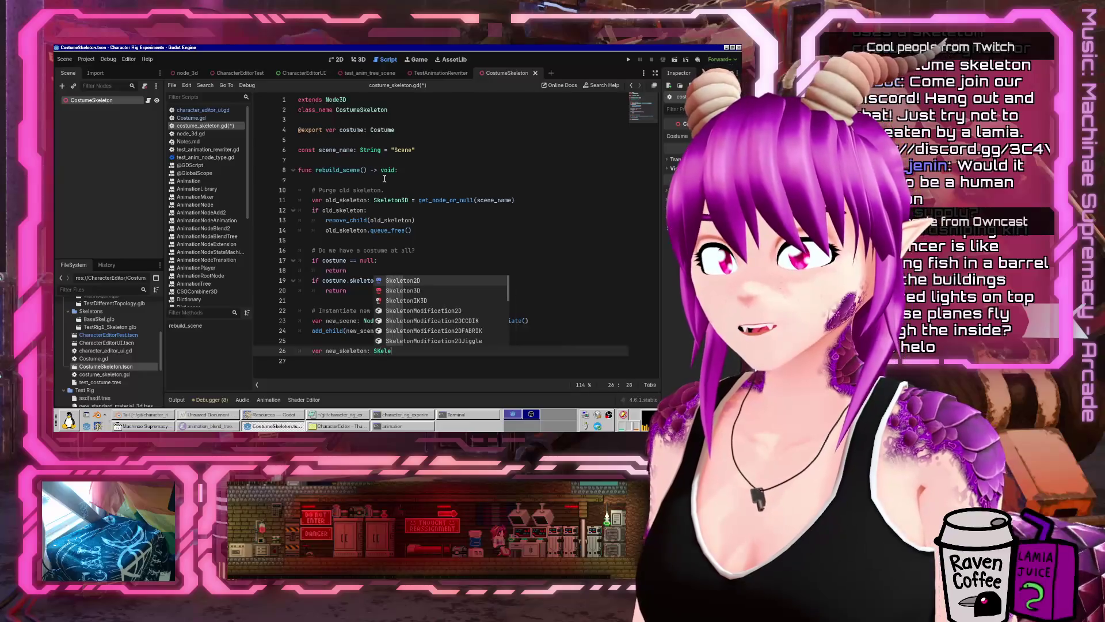
type("ton3D = new_scene.")
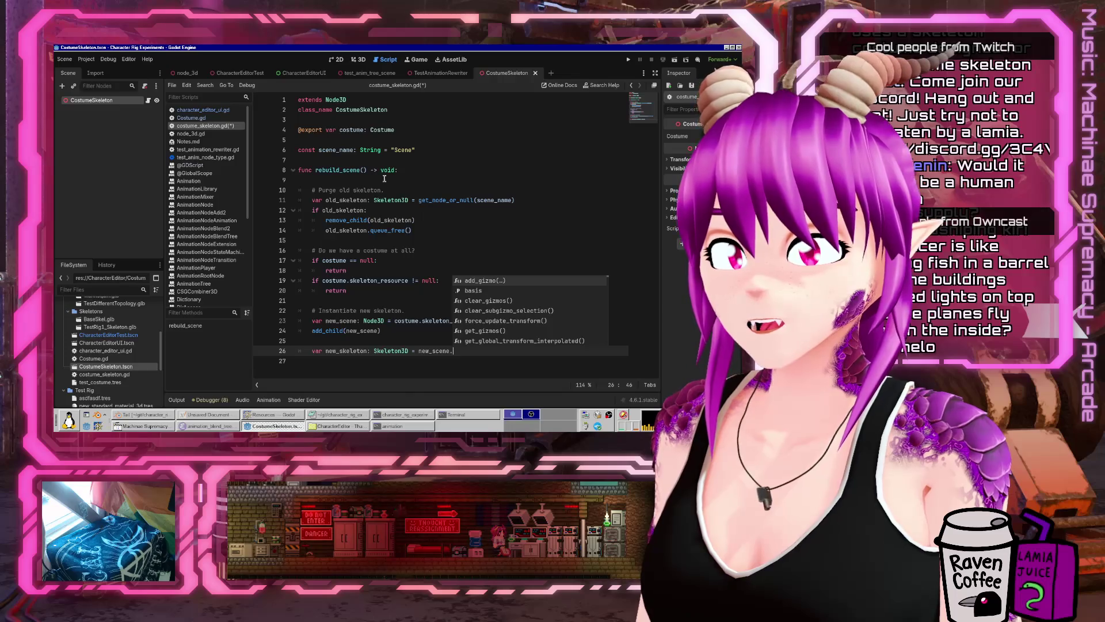
type("find")
key("Return")
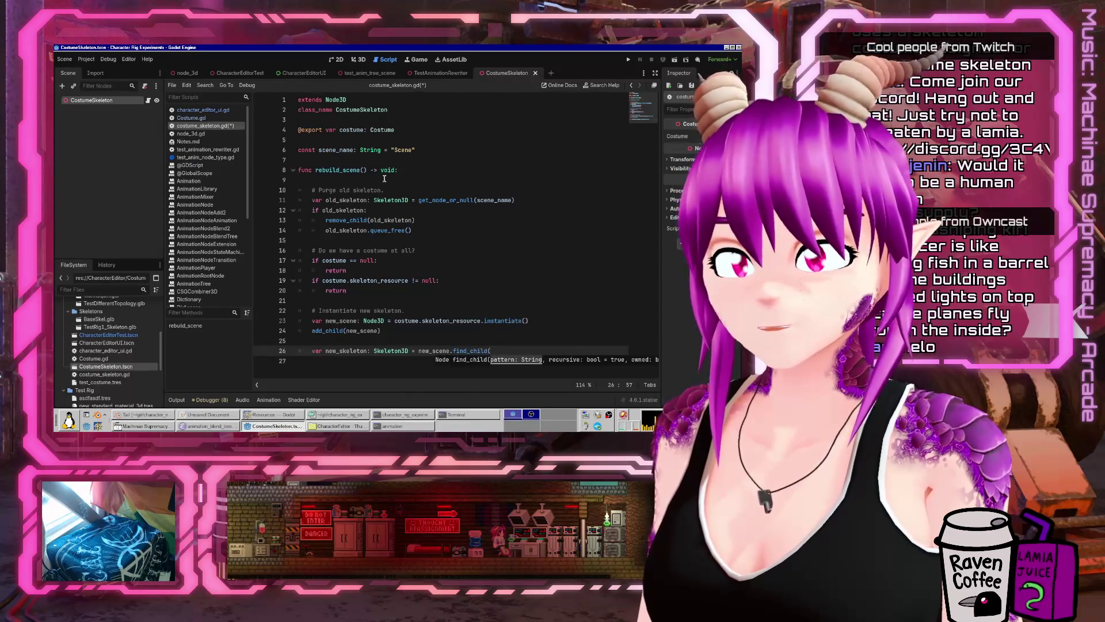
type("\"*\",")
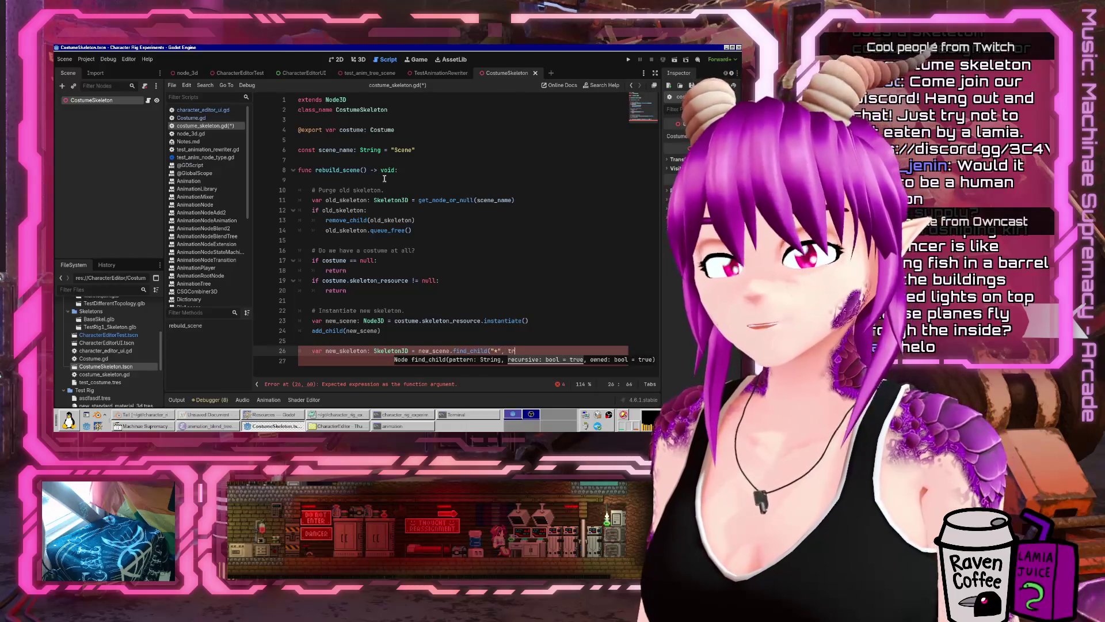
type(" true, ")
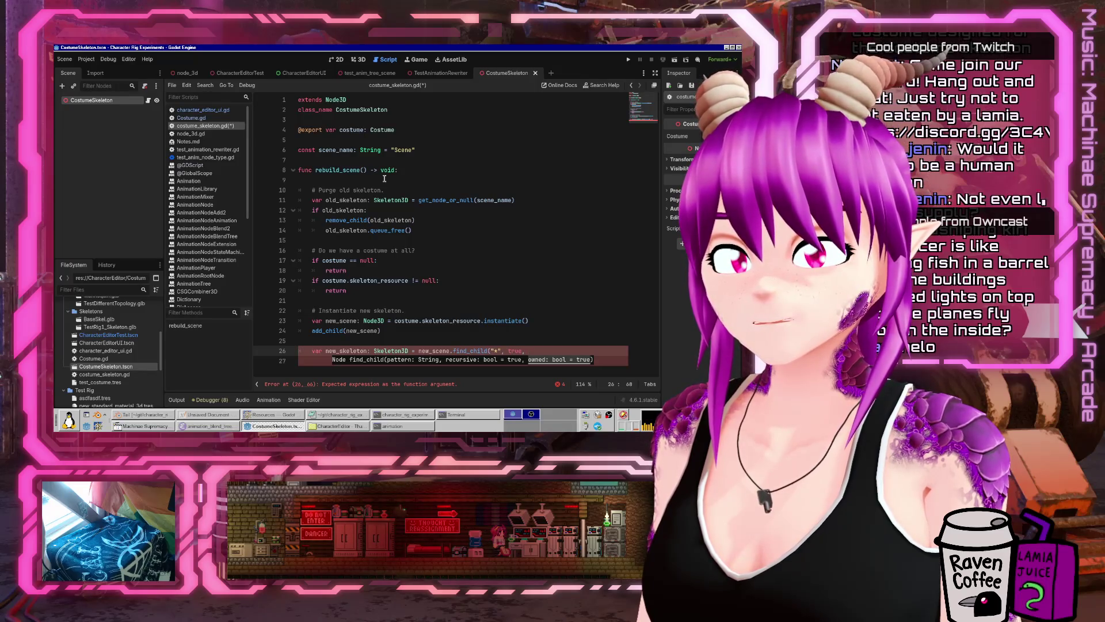
type("false)")
key("ctrl+Left")
key("ctrl+Left")
key("ctrl+Left")
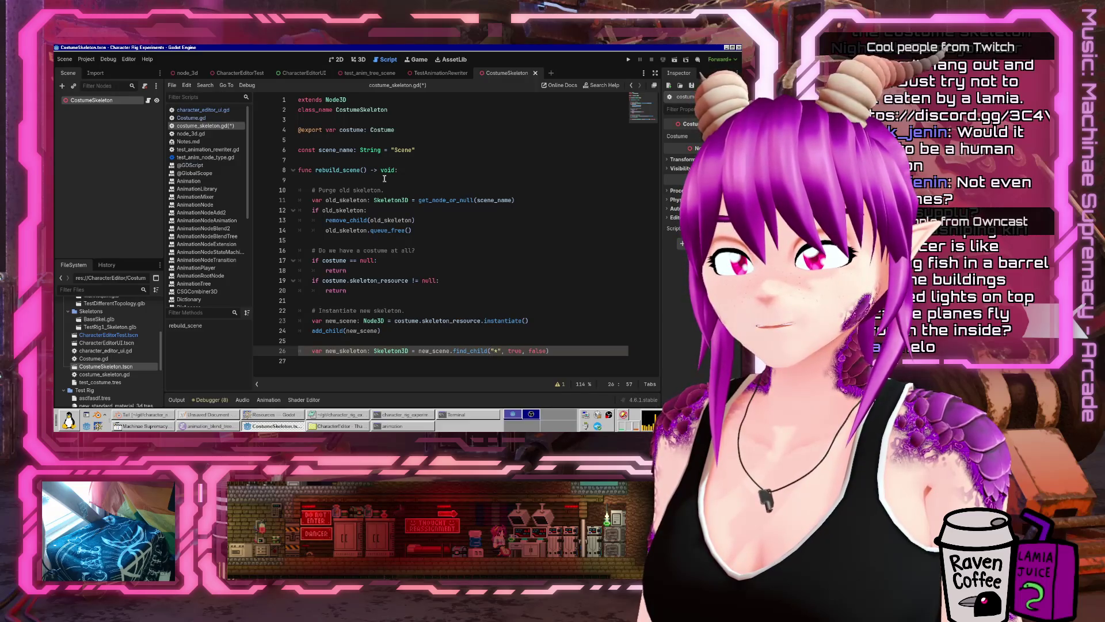
type("Skeleton")
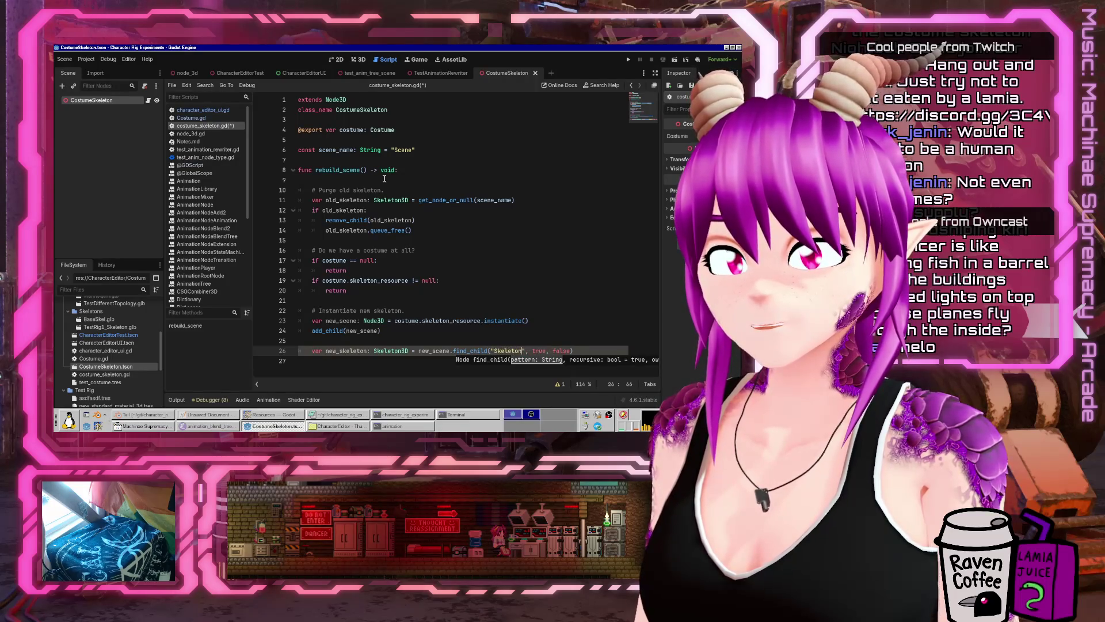
type("3D")
key("ctrl+s")
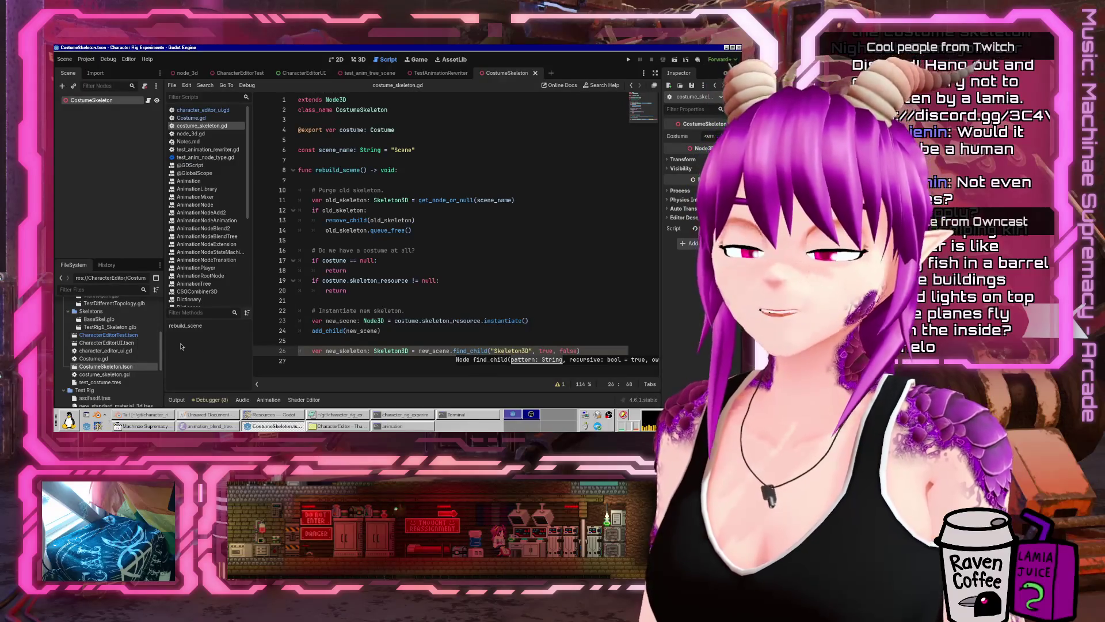
- Switch to find_children("*", "Skeleton3D", true, false) stored in new_skeletons: Array[Node]
key("shift+End")
key("BackSpace")
key("BackSpace")
key("BackSpace")
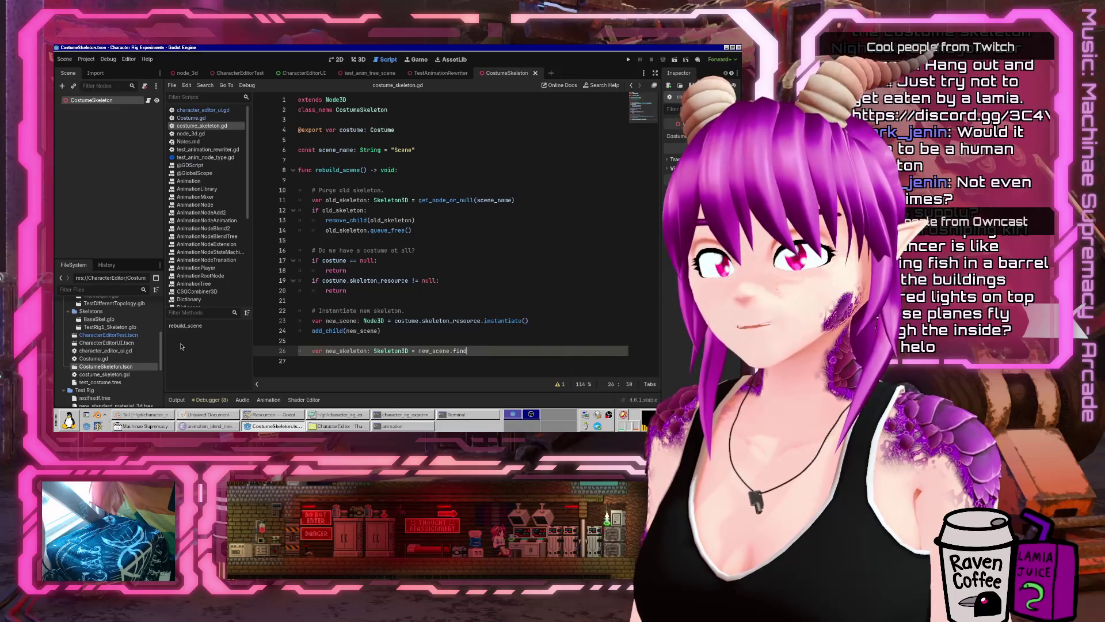
key("BackSpace")
key("BackSpace")
key("BackSpace")
key("Down")
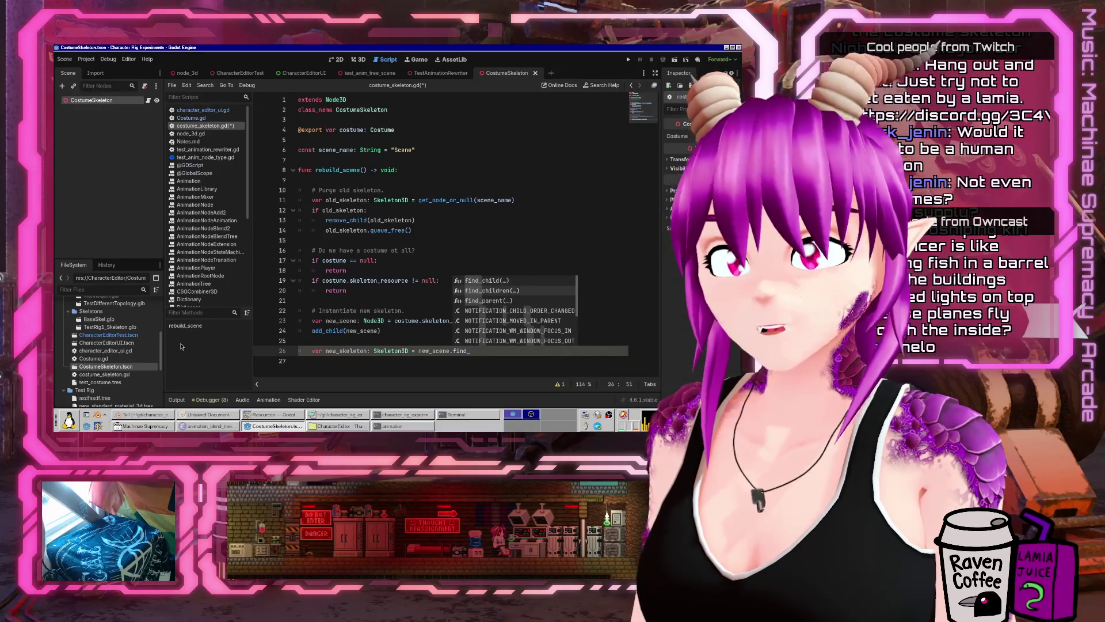
key("Return")
type("\"")
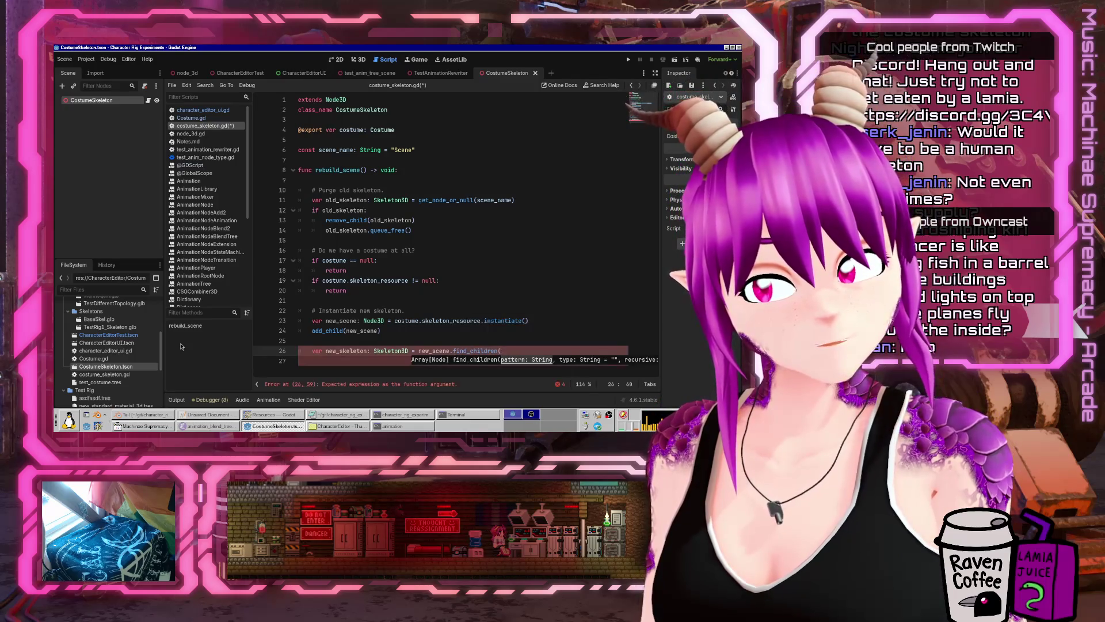
type("*\",")
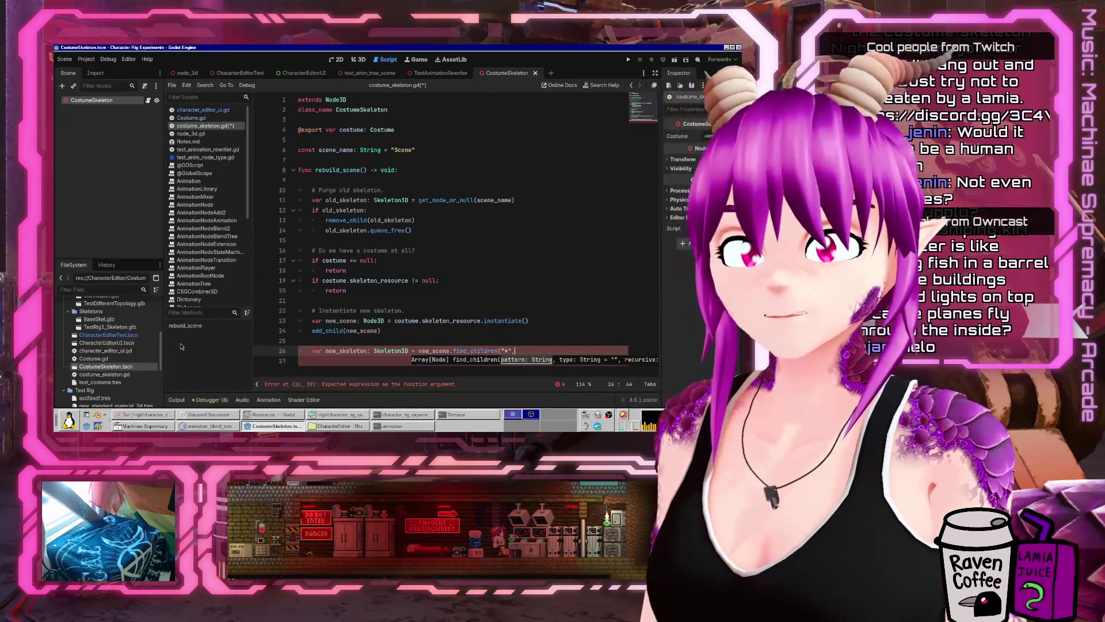
type(" \"Son3D\", t")
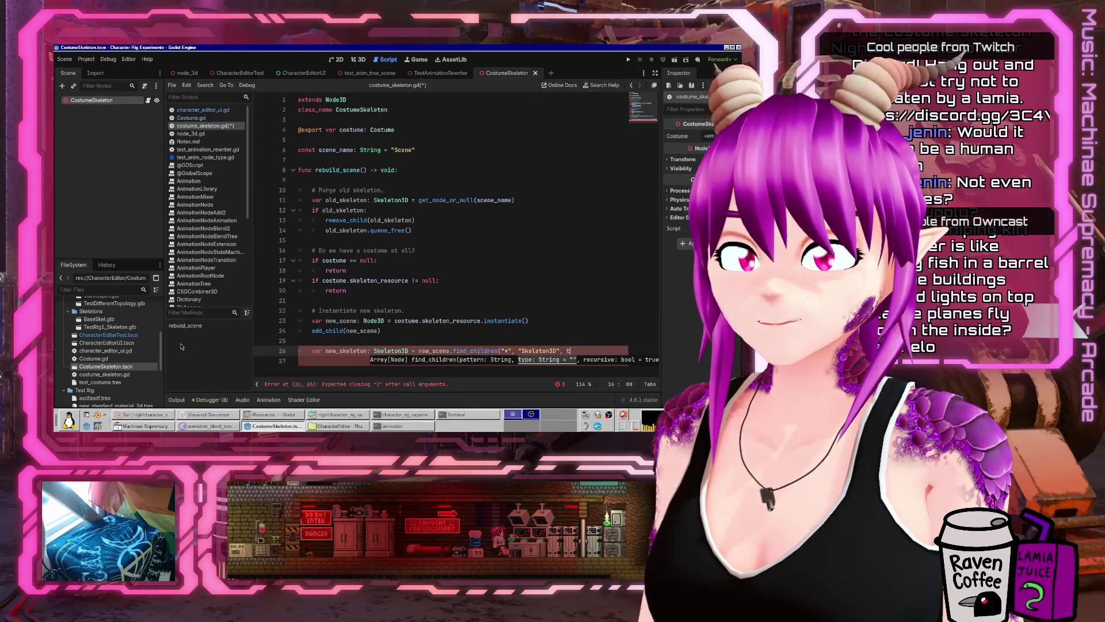
type("rue, f")
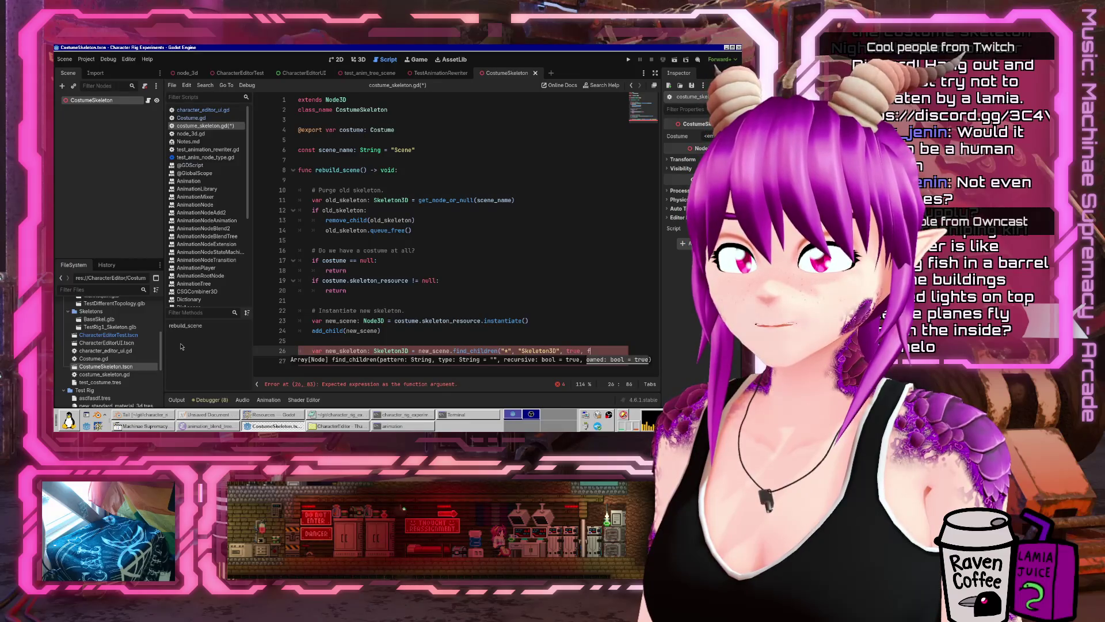
type("alse)s")
key("End")
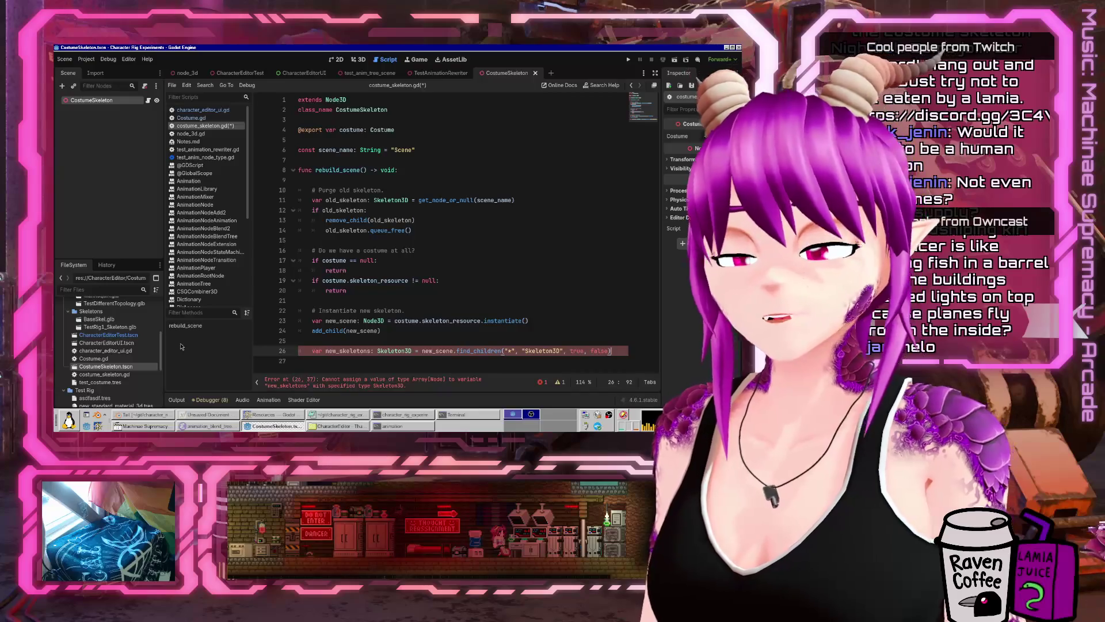
key("Left")
key("Left")
key("Left")
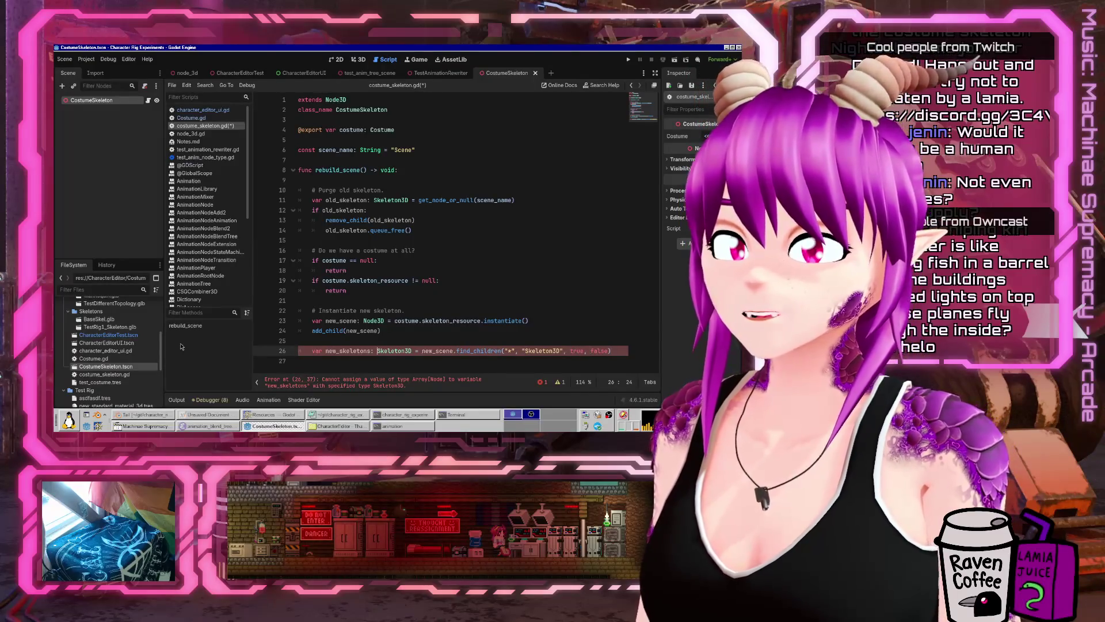
key("ctrl+shift+Left")
type("Array[Node]")
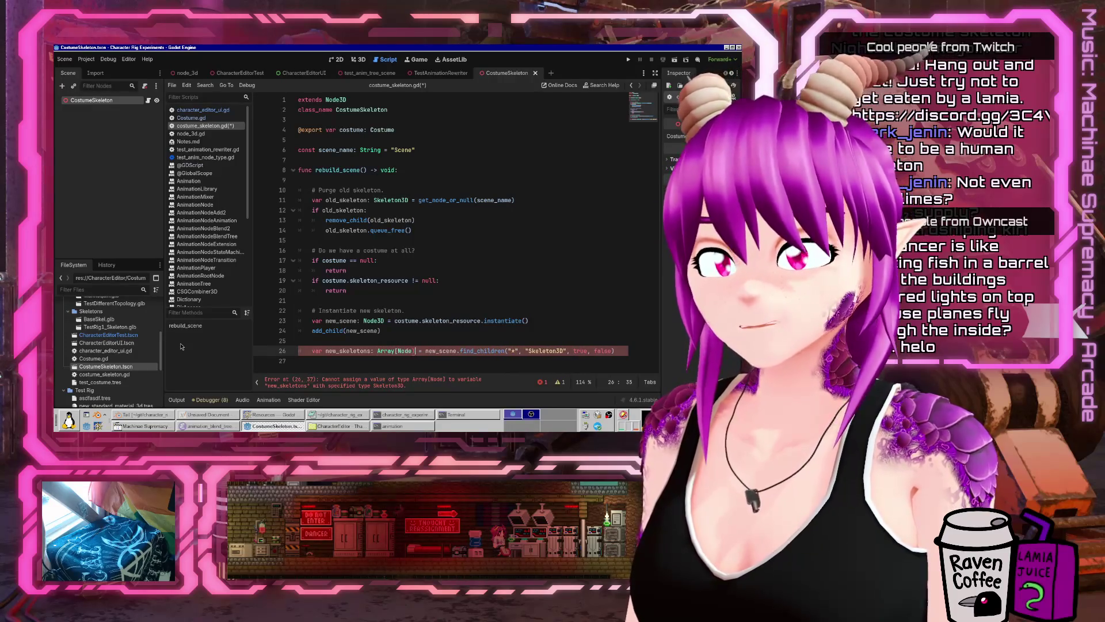
- Add assert(len(new_skeletons)) below the search and save the script
key("End")
key("Return")
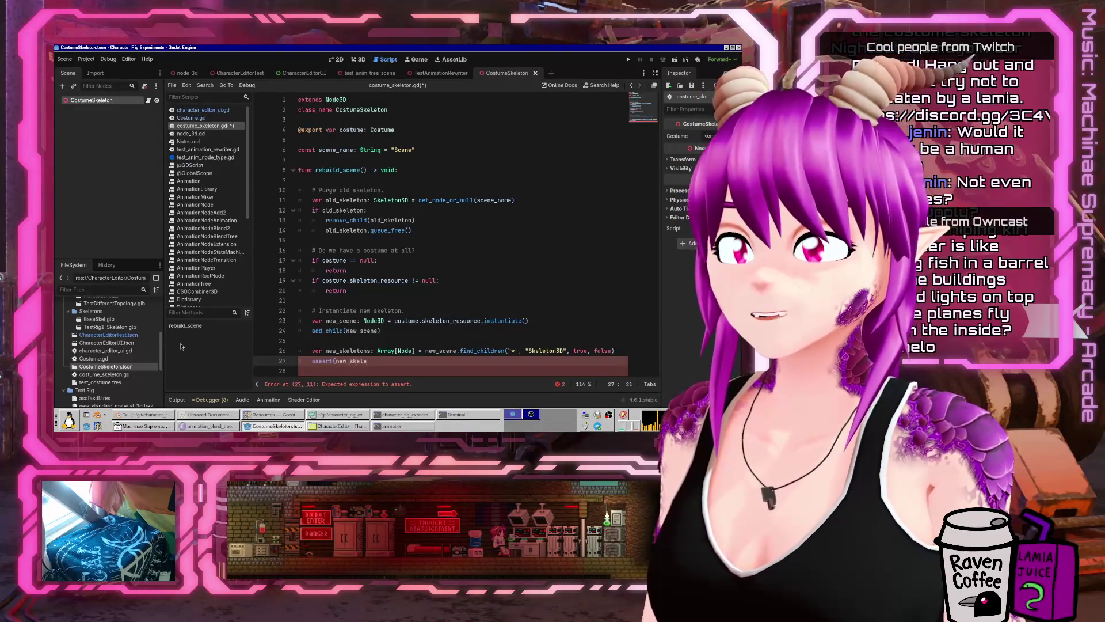
type("s.")
key("ctrl+Left")
key("ctrl+Left")
type("len(")
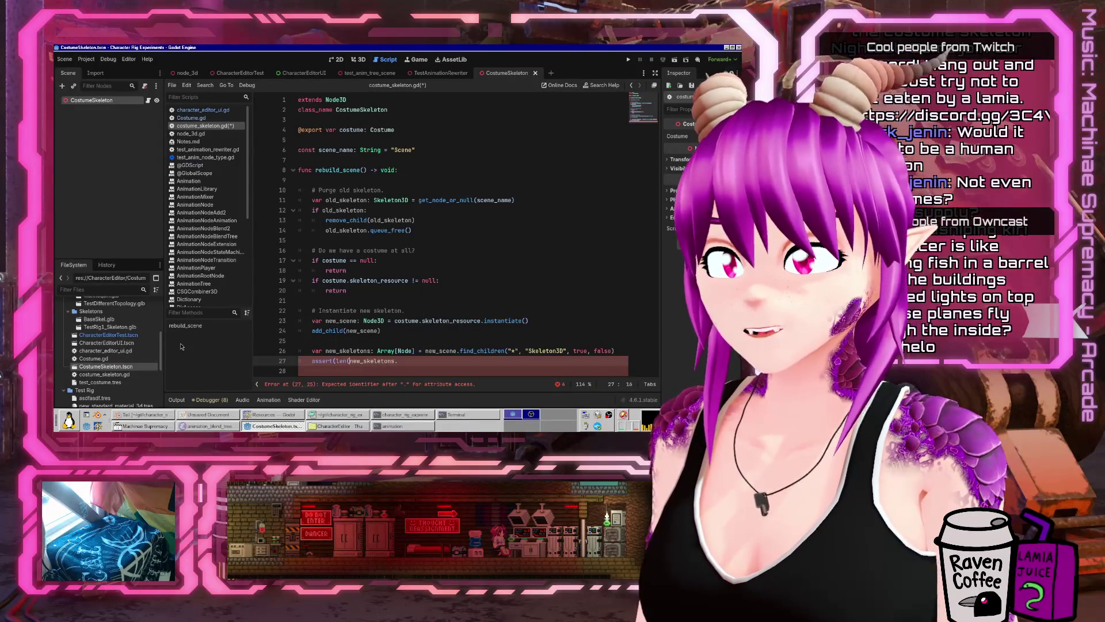
key("Down")
key("Return")
key("ctrl+s")
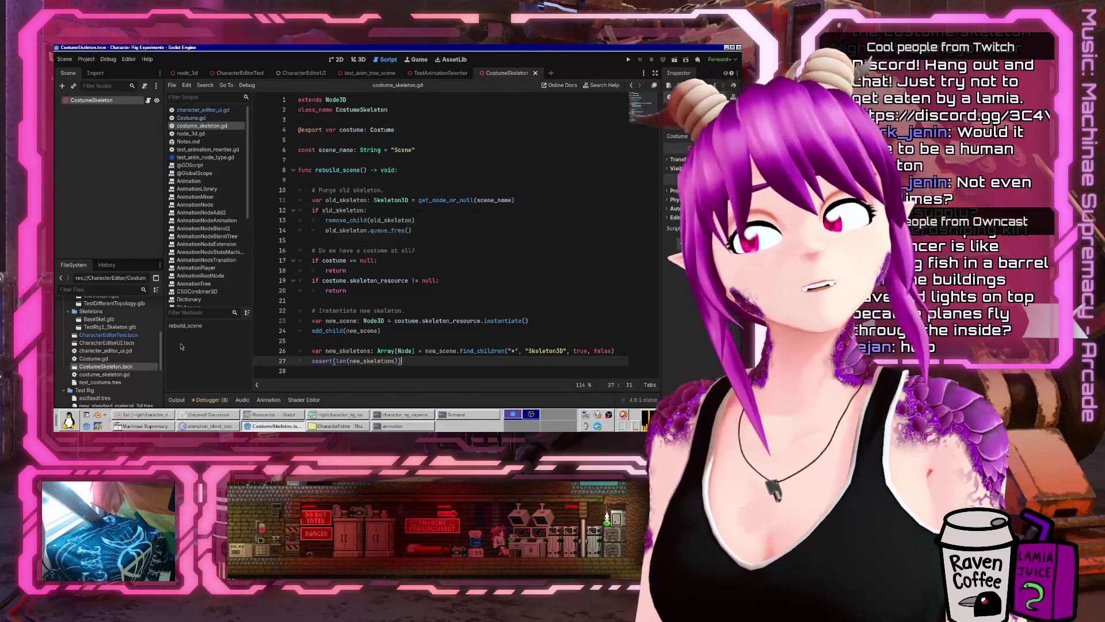
- Begin an if condition on new_skeletons on a new line below the search
key("Return")
key("Up")
key("Up")
key("Up")
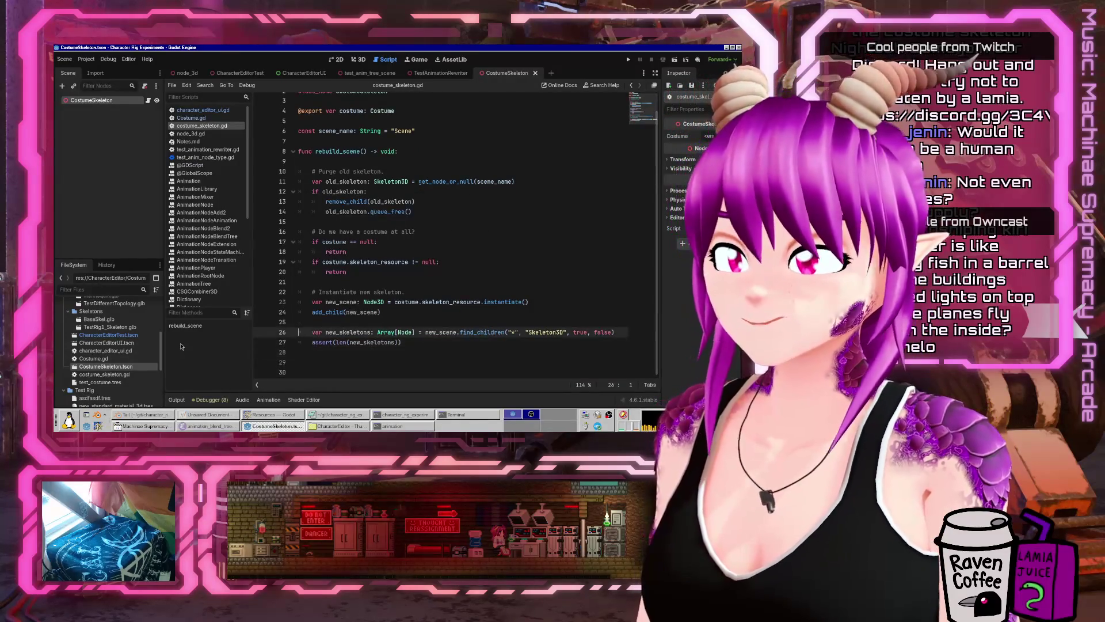
key("End")
key("Return")
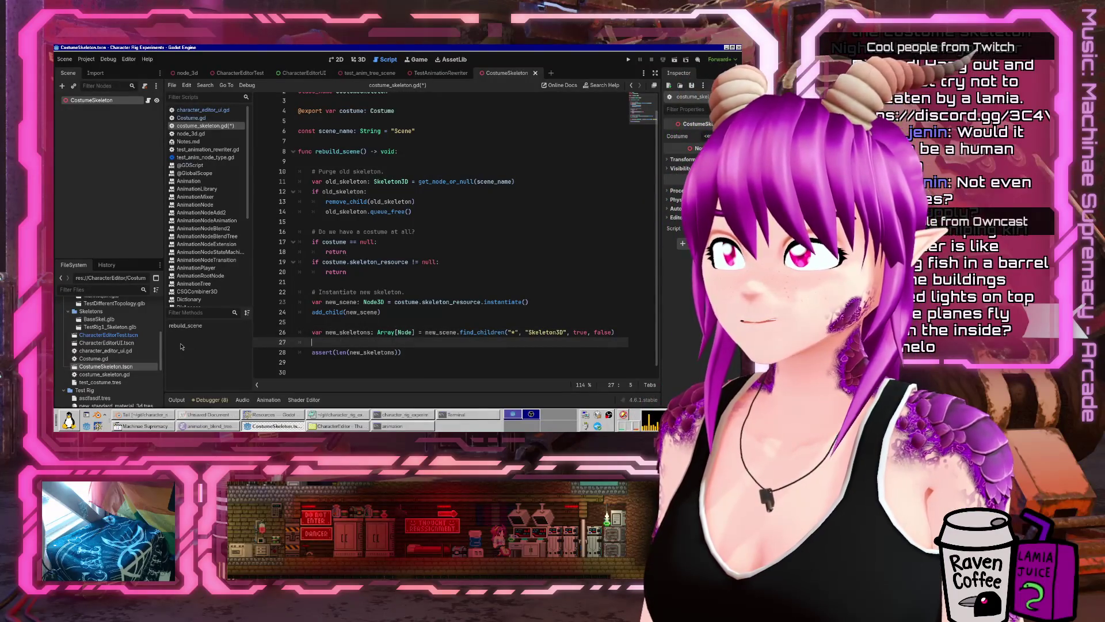
key("BackSpace")
type("f")
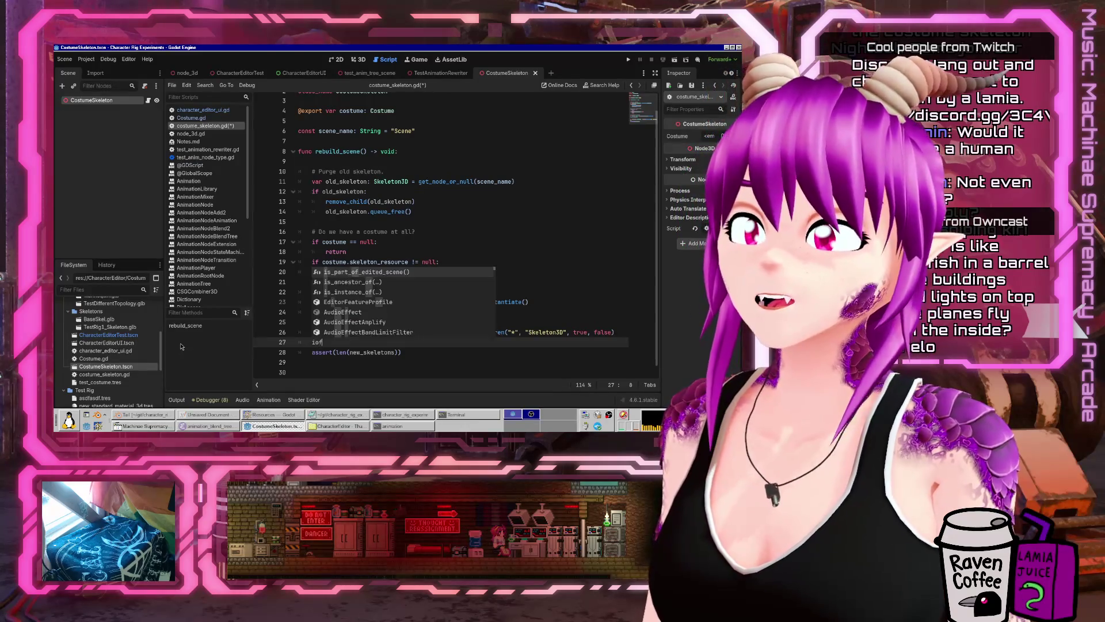
type("((new")
- Write the if len(new_skeletons) < 1: block with a return and start a push_error call
key("Down")
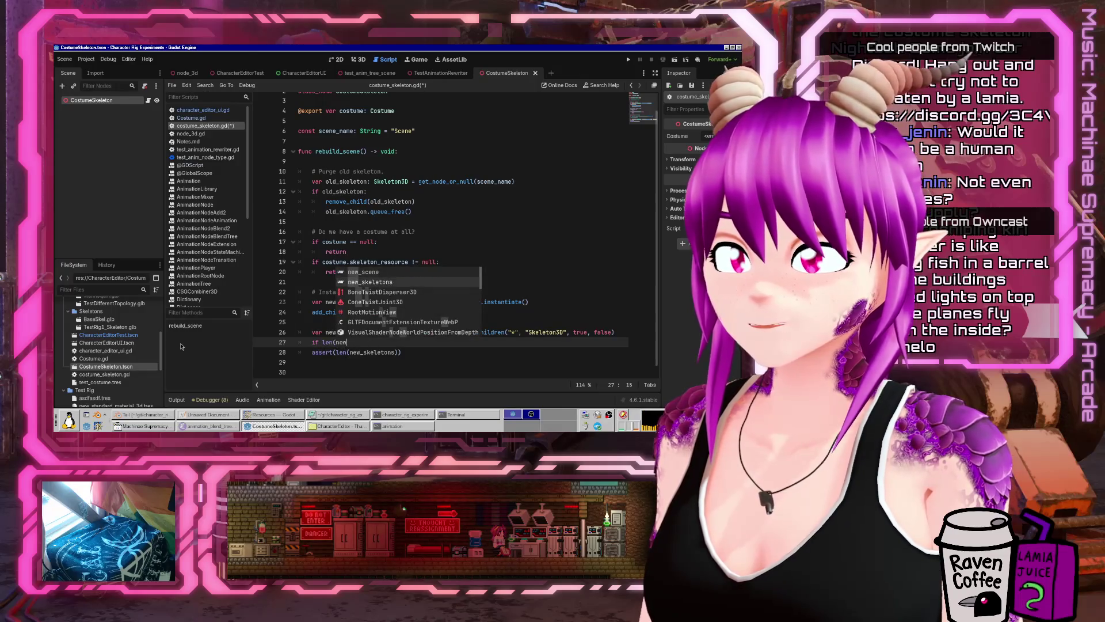
key("Return")
type("< 1:")
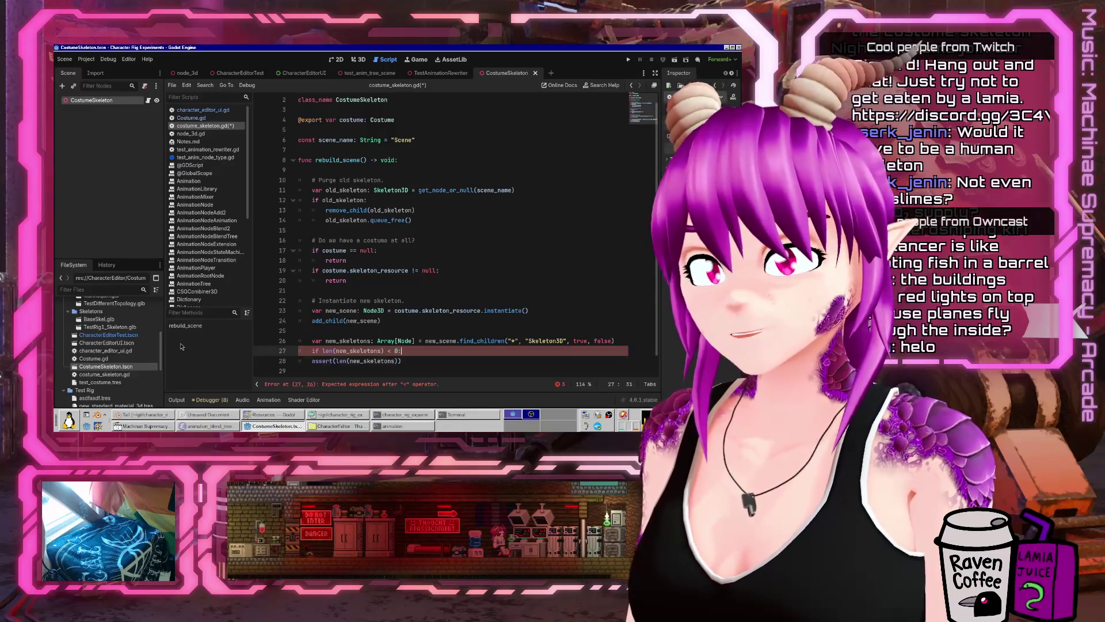
key("Return")
type("return")
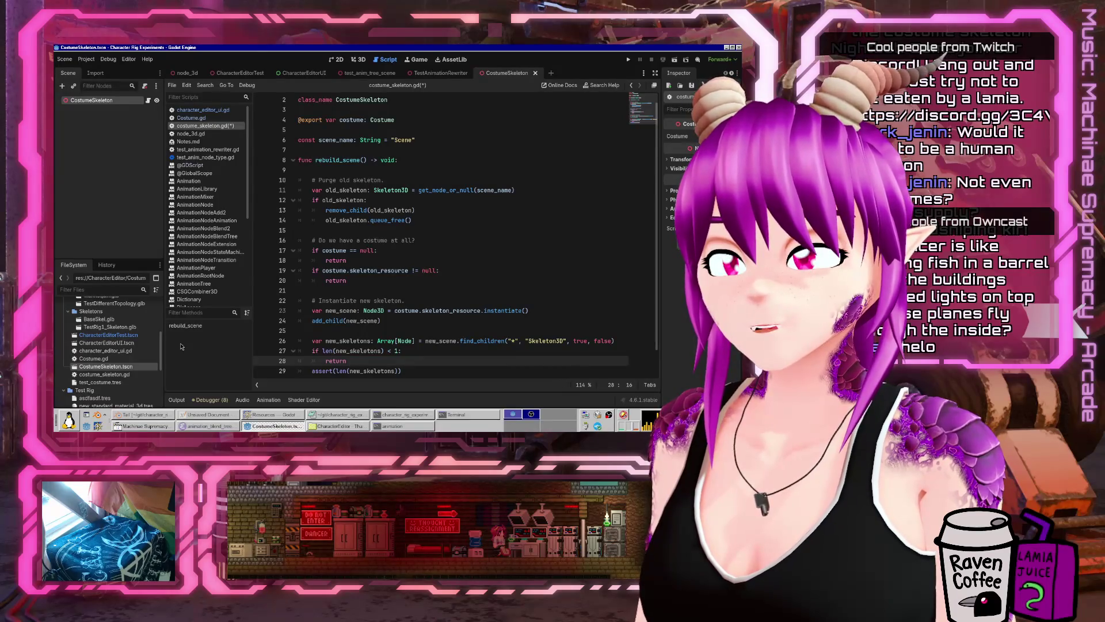
key("ctrl+shift+Return")
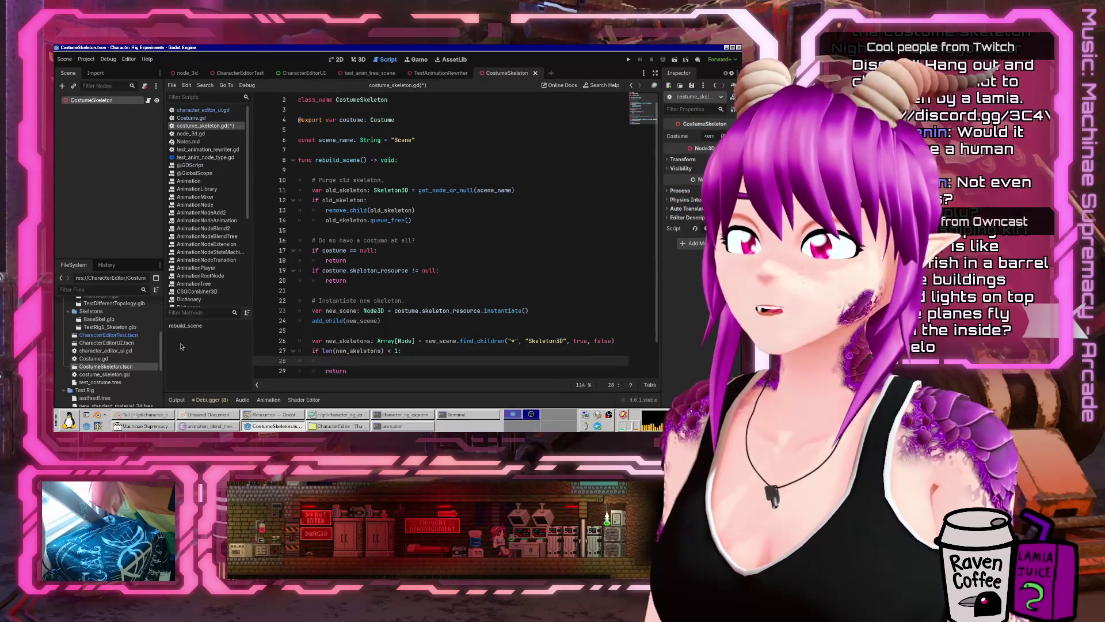
type("push_error(")
- Make the error report "No skeleton found in: " with costume.skeleton_resource.resource_path
key("Escape")
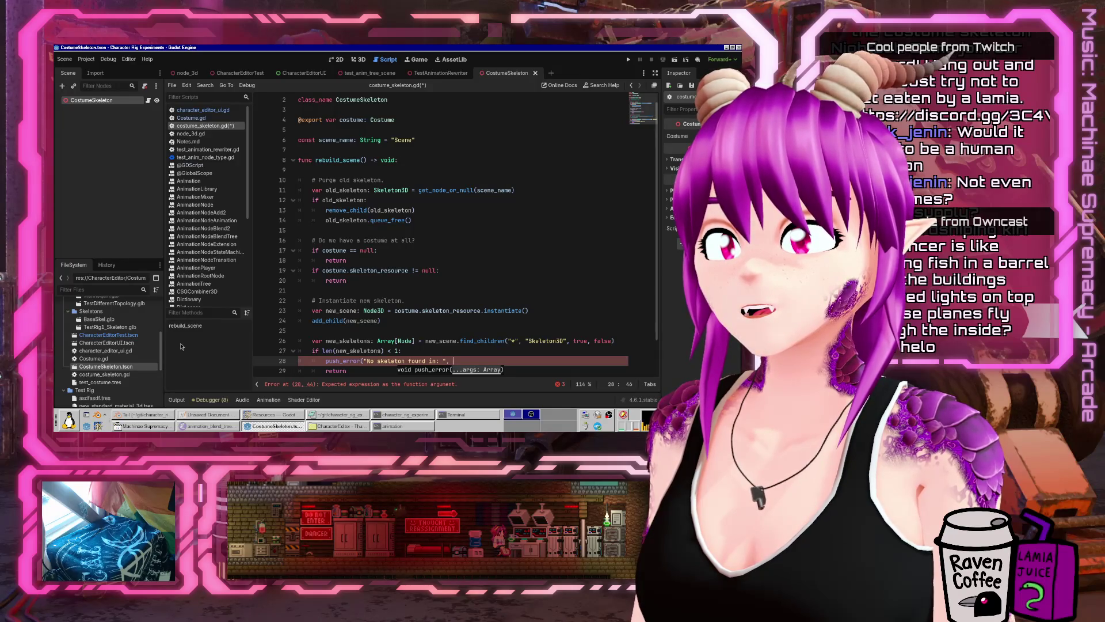
type("costume.skele")
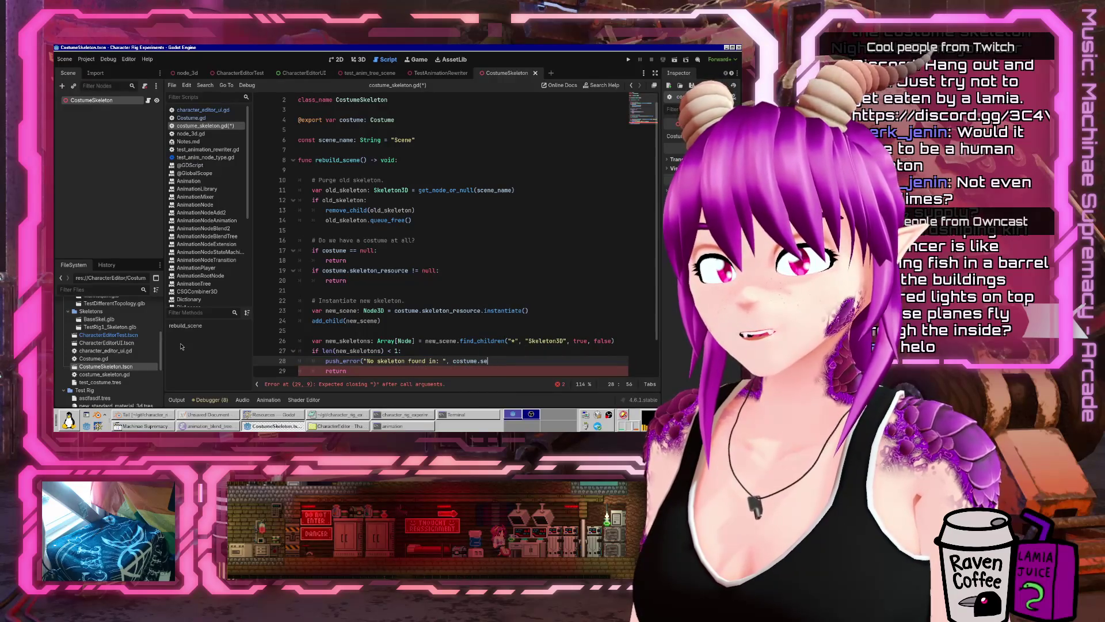
key("Return")
type(".")
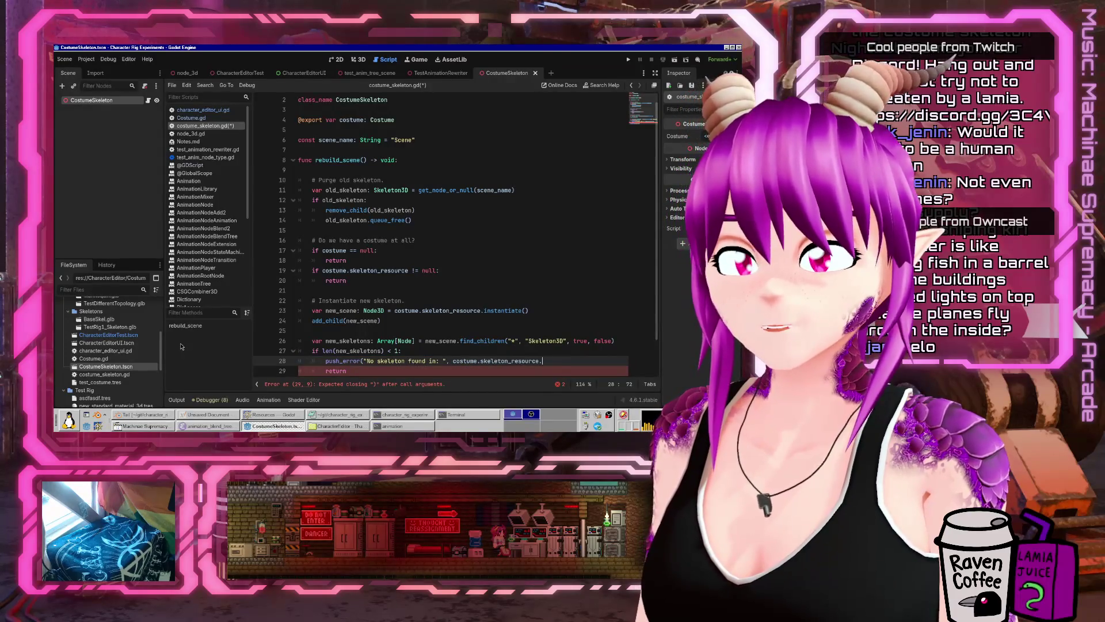
type("file")
key("BackSpace")
key("BackSpace")
key("BackSpace")
type("pa")
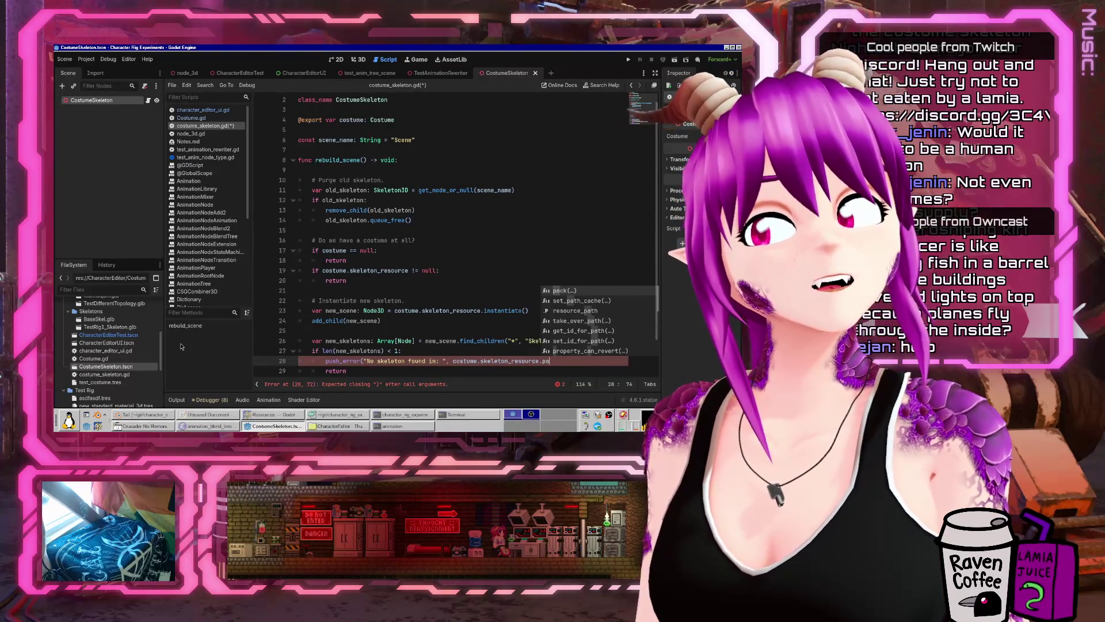
type("th")
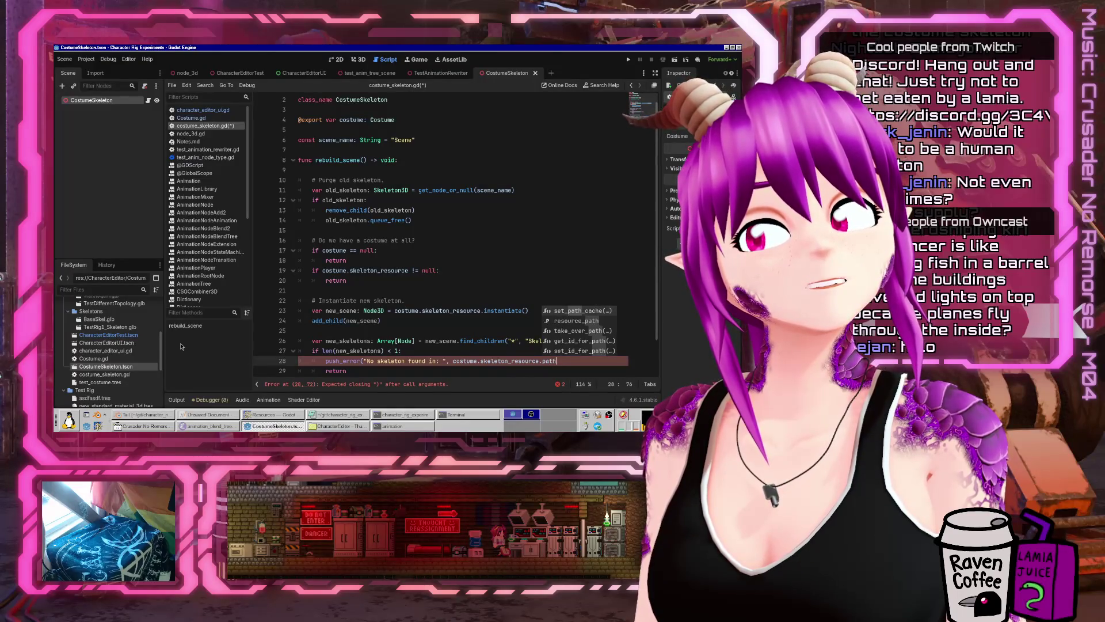
key("Down")
key("Return")
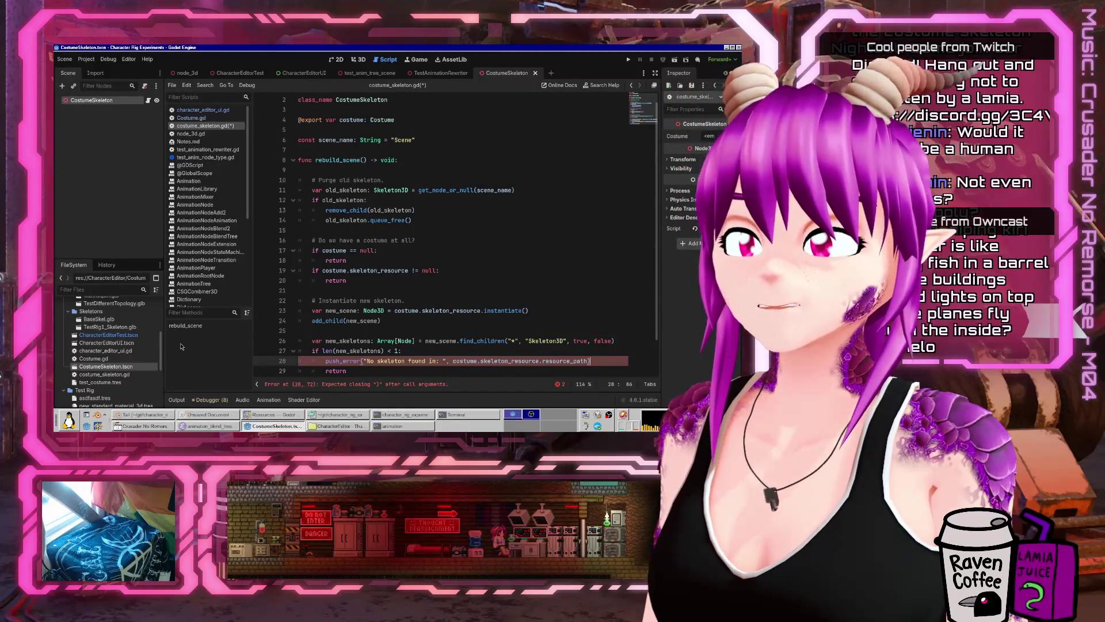
- Delete the old assert line and a stray empty line near the end
key("Down")
key("Down")
key("Home")
key("shift+End")
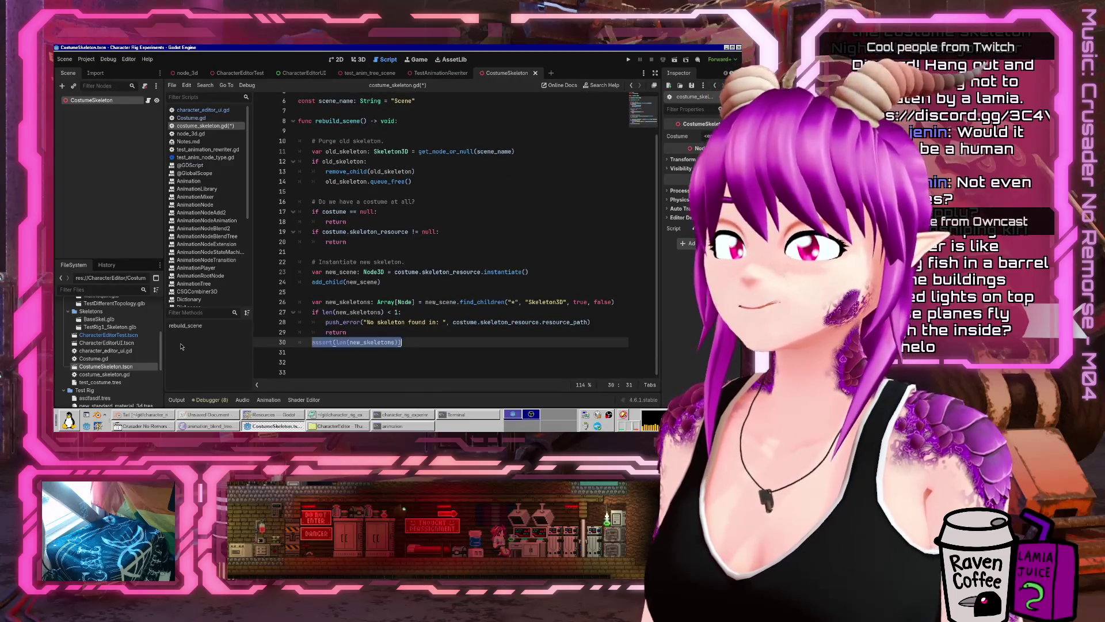
key("BackSpace")
key("Down")
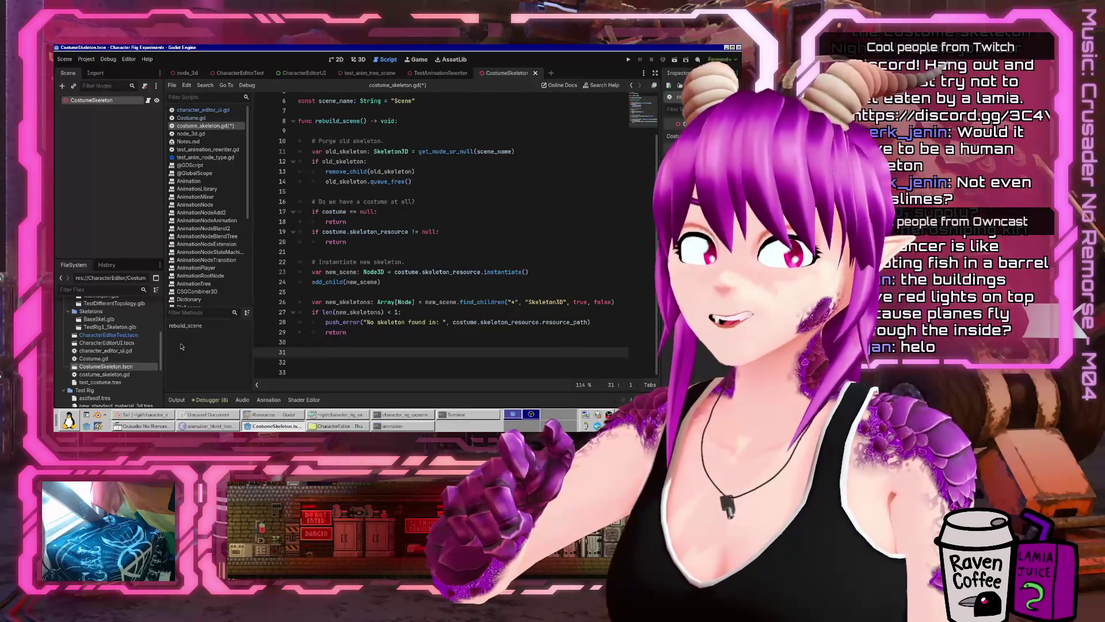
key("BackSpace")
key("Up")
key("Up")
key("Up")
- Add comment lines, including '# Find the AnimationPlayer in the new scene.'
key("Return")
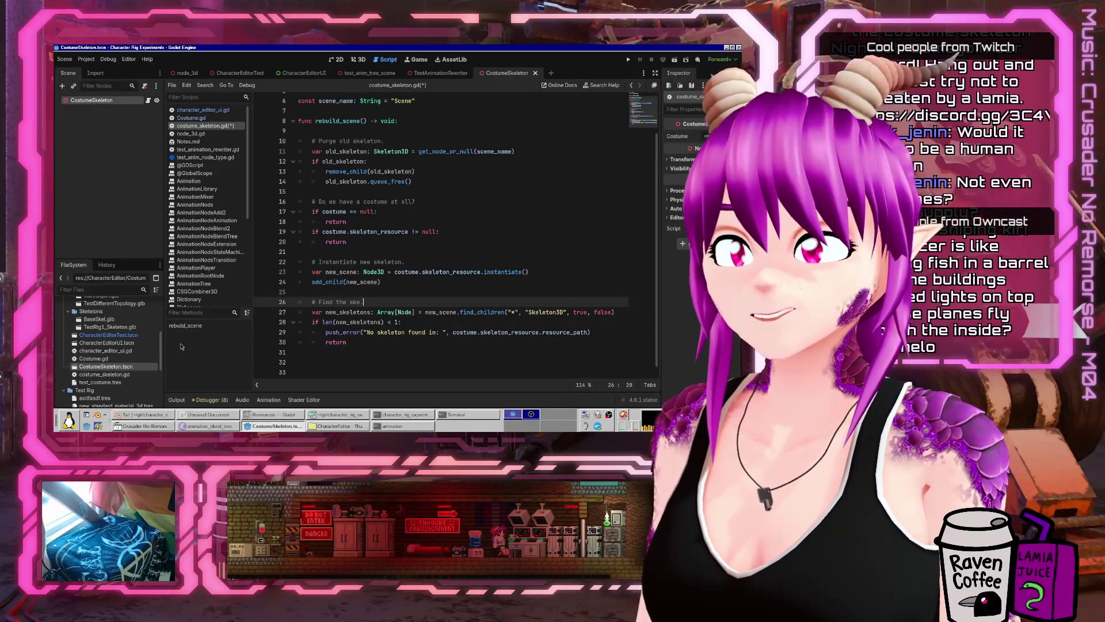
type("new scene!")
key("ctrl+End")
key("Return")
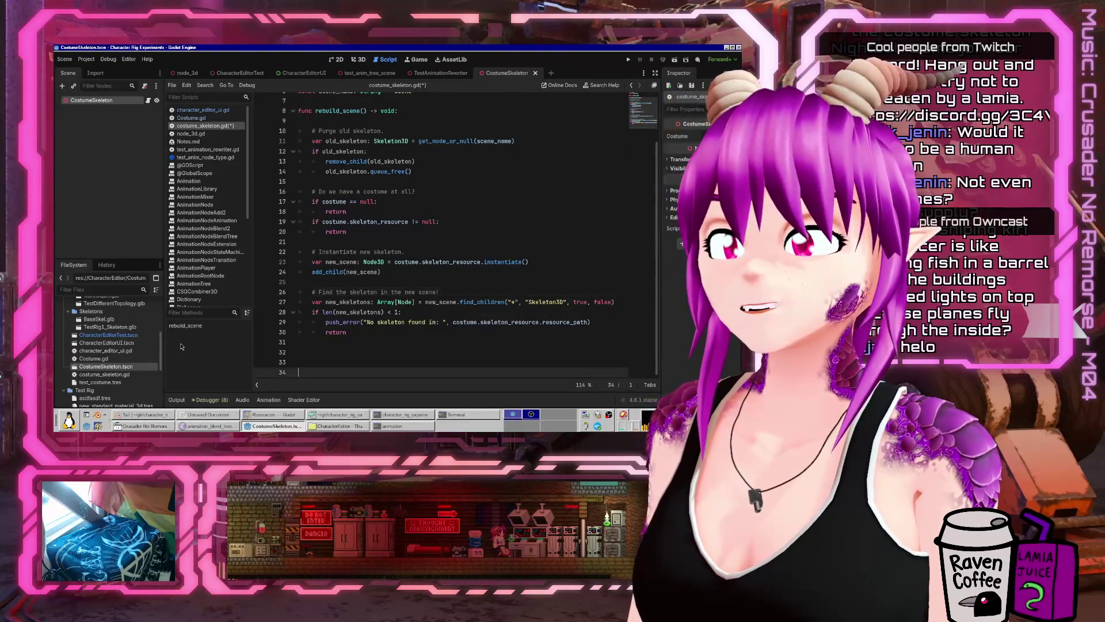
key("Up")
key("Up")
key("Up")
key("End")
key("Down")
key("Down")
key("Down")
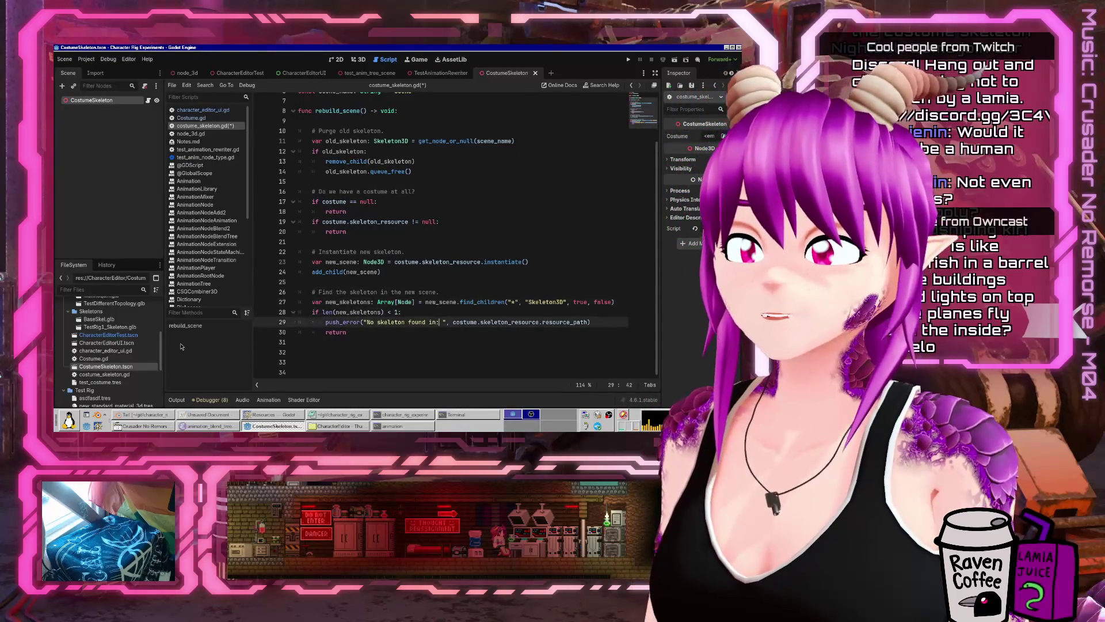
key("Down")
key("Down")
key("Return")
type("# Fin")
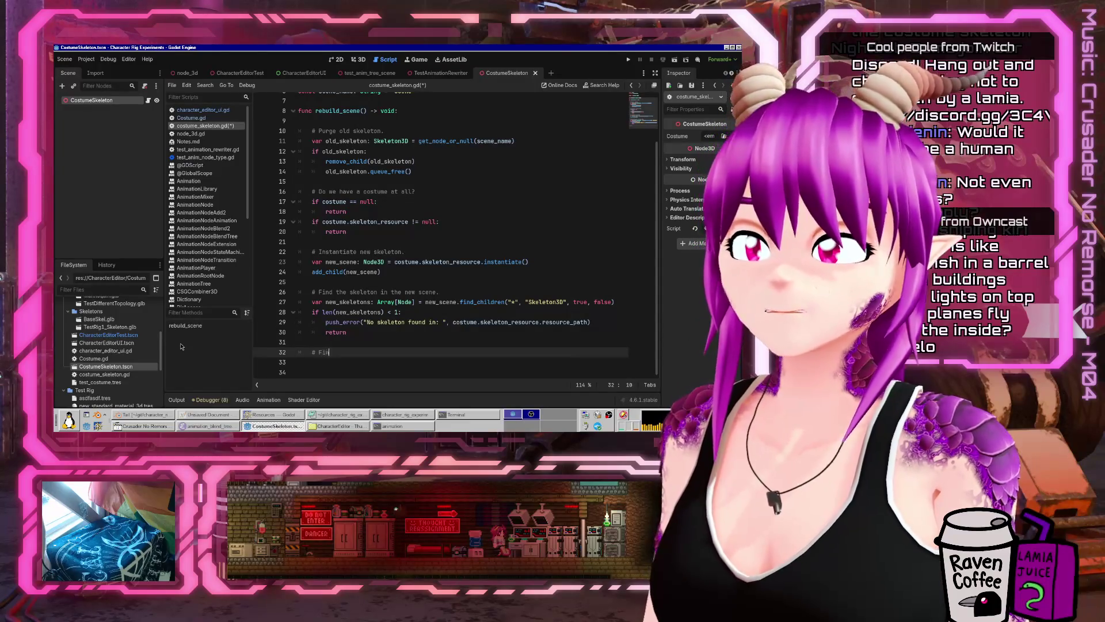
type("d the animationcontro")
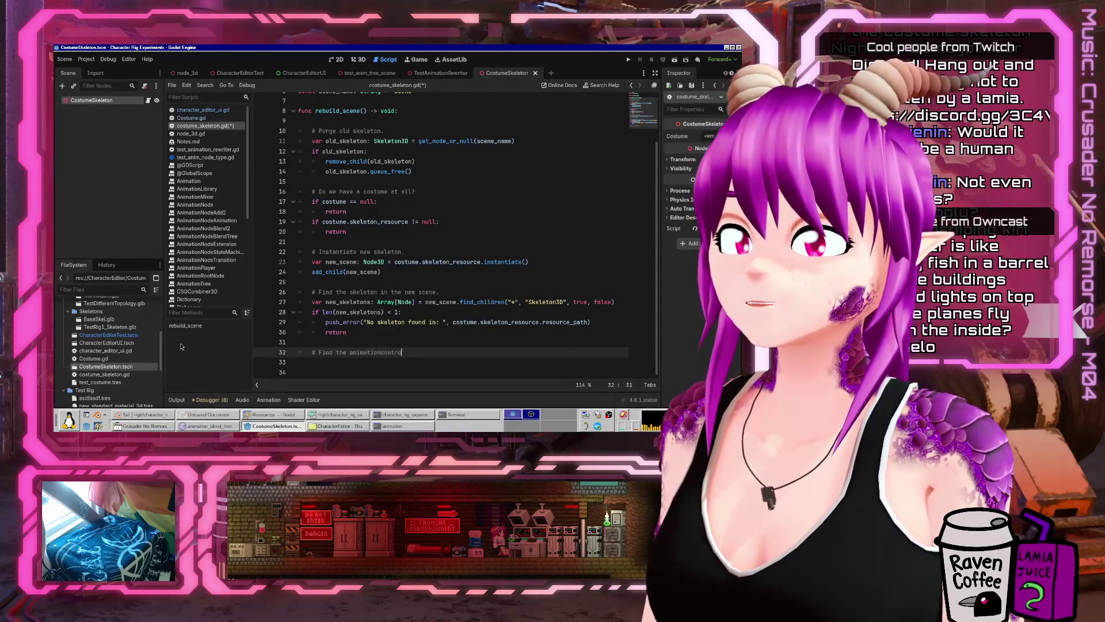
key("ctrl+shift+Left")
type("Anim")
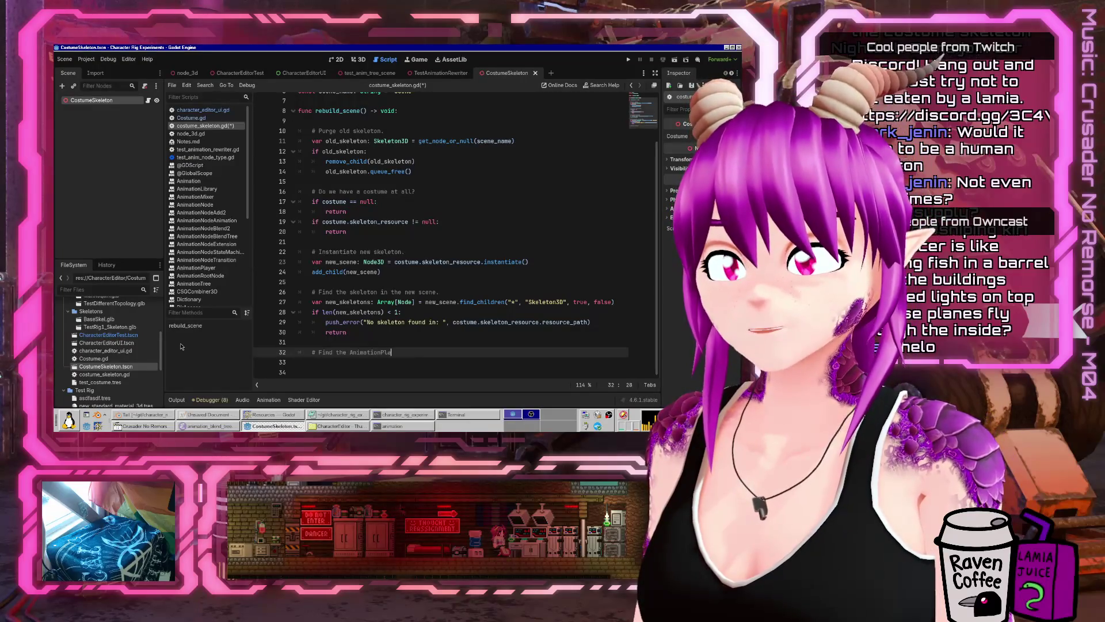
type("ene.")
key("Return")
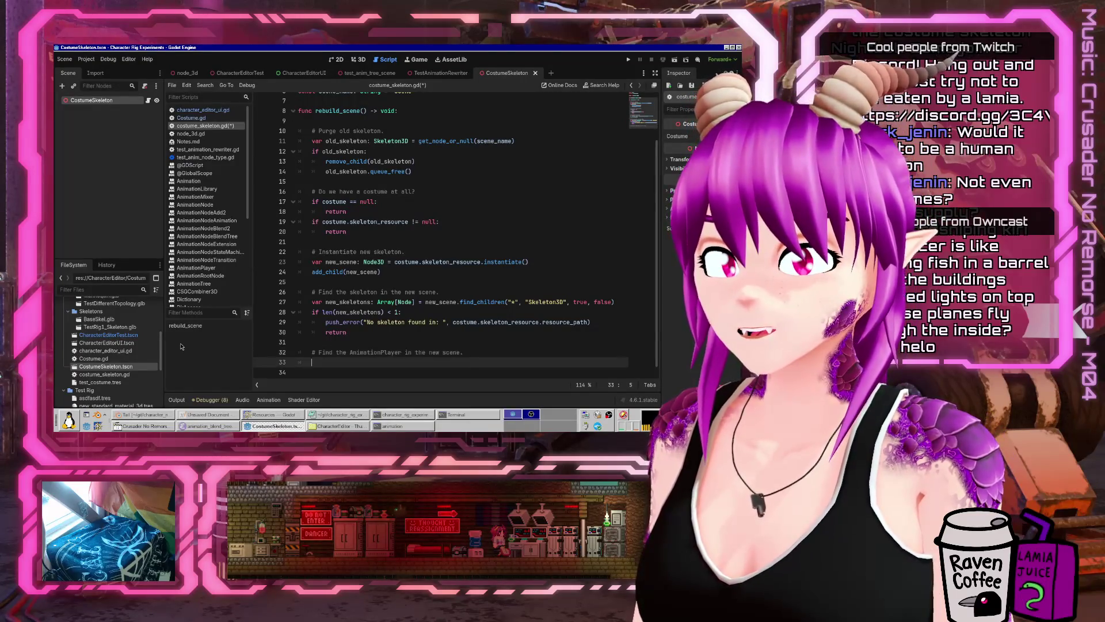
- Add var new_skeleton: Skeleton3D = new_skeletons[0] after the return, save, and delete stray letters
key("Home")
key("Up")
key("Up")
key("Up")
key("Down")
key("Down")
key("Down")
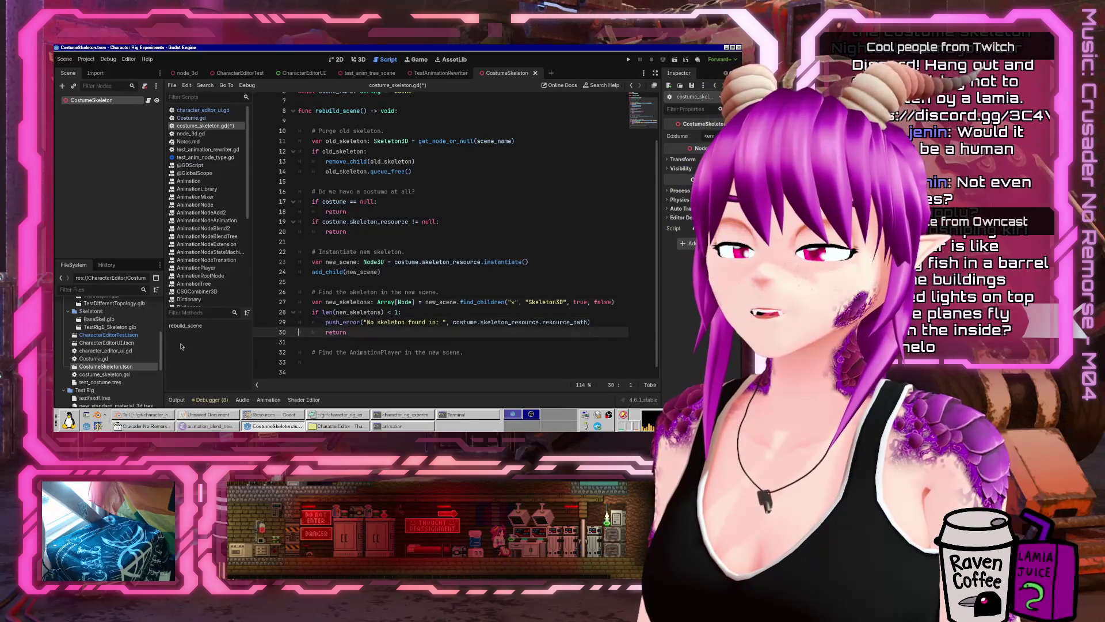
key("End")
key("Return")
type("v")
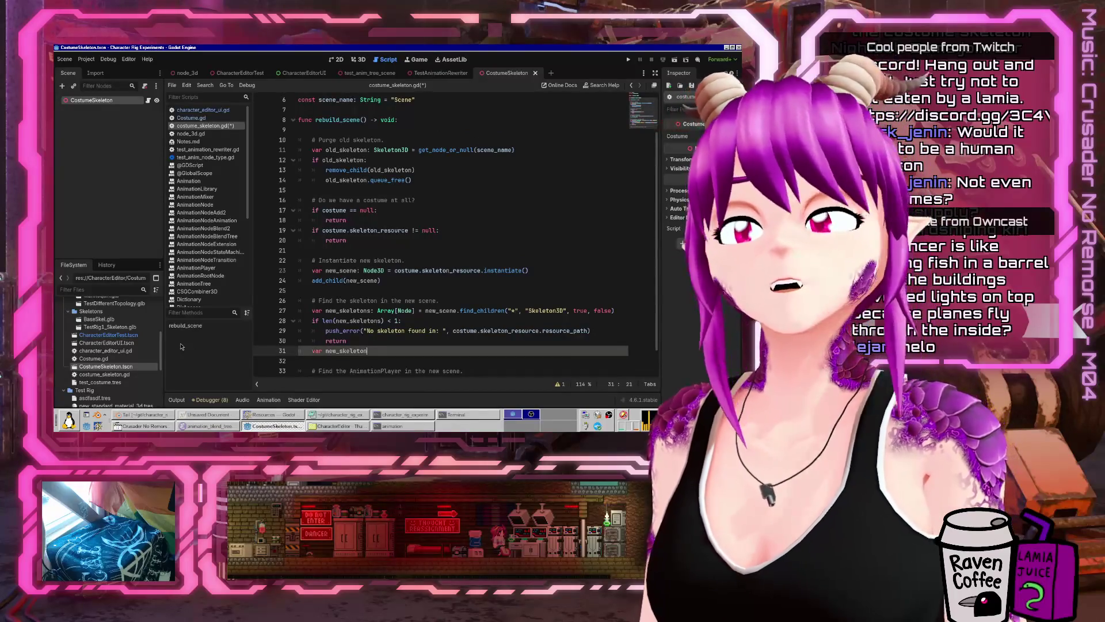
type("Skeleton")
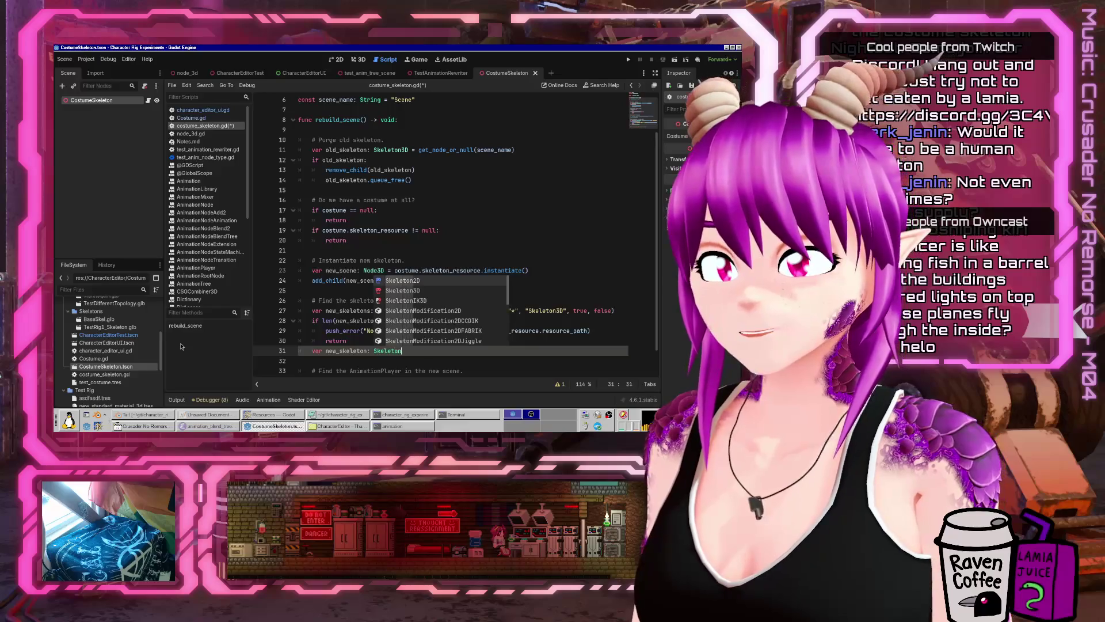
type("3D = new_s")
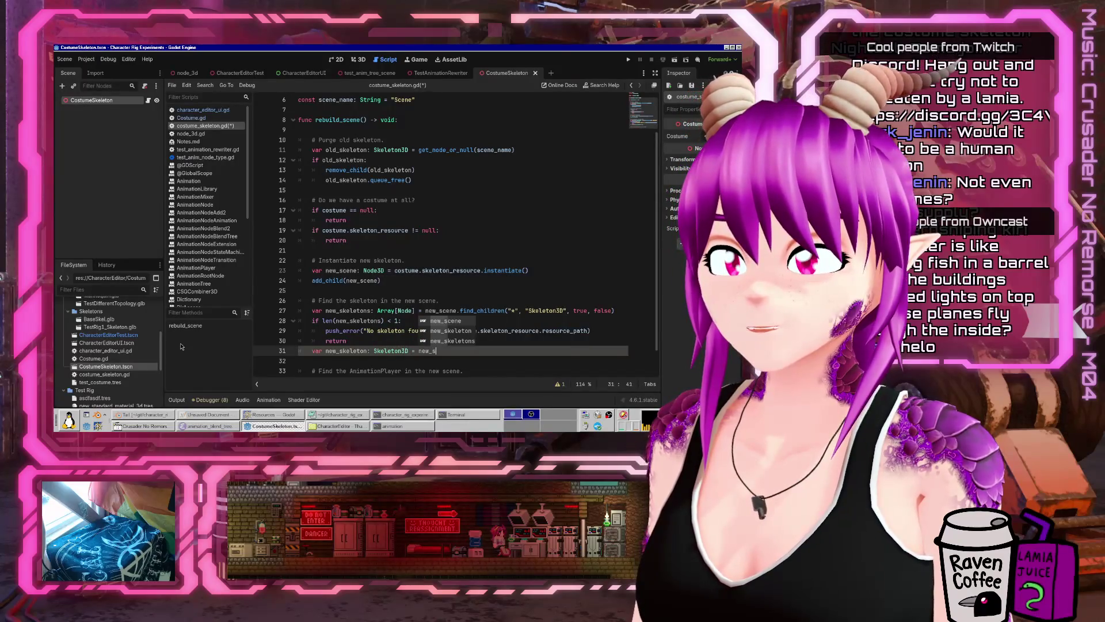
type("keletons[0")
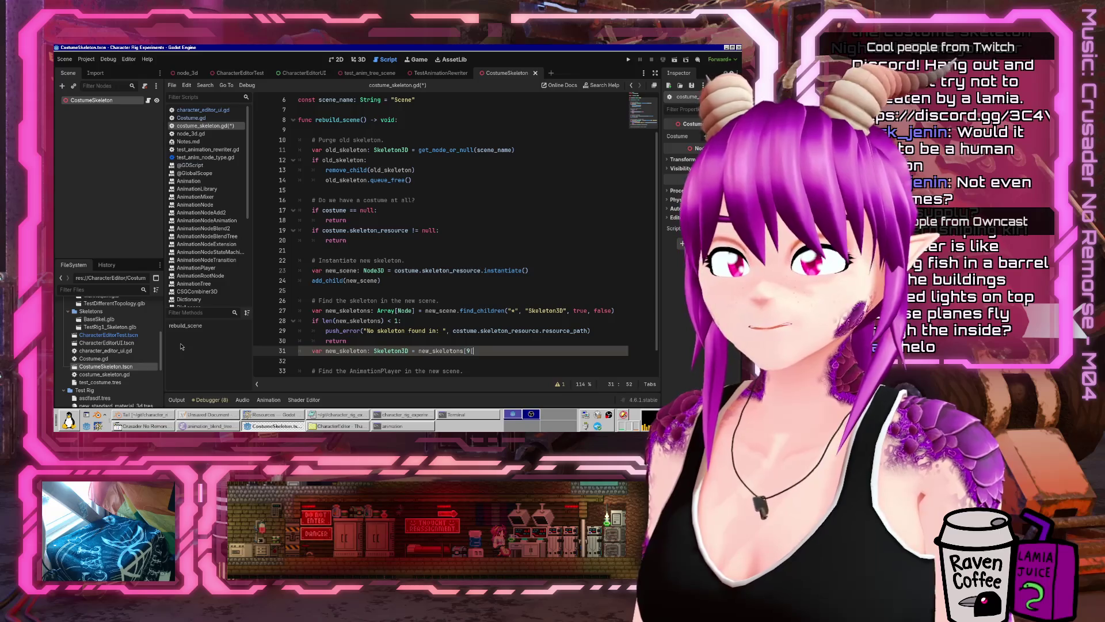
key("Down")
key("Down")
key("Down")
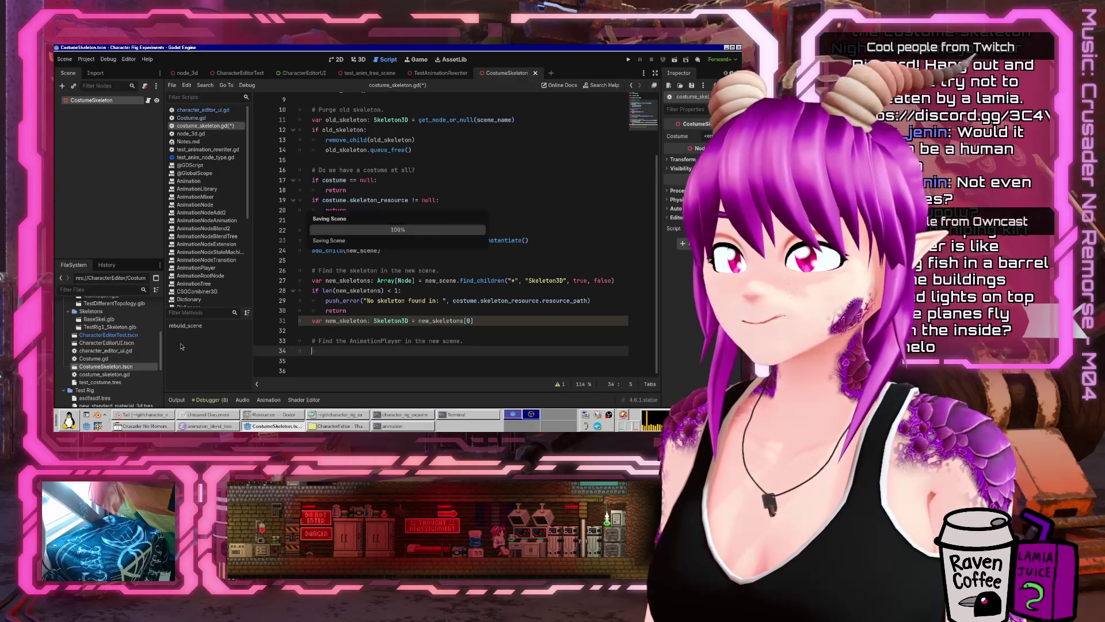
key("ctrl+s")
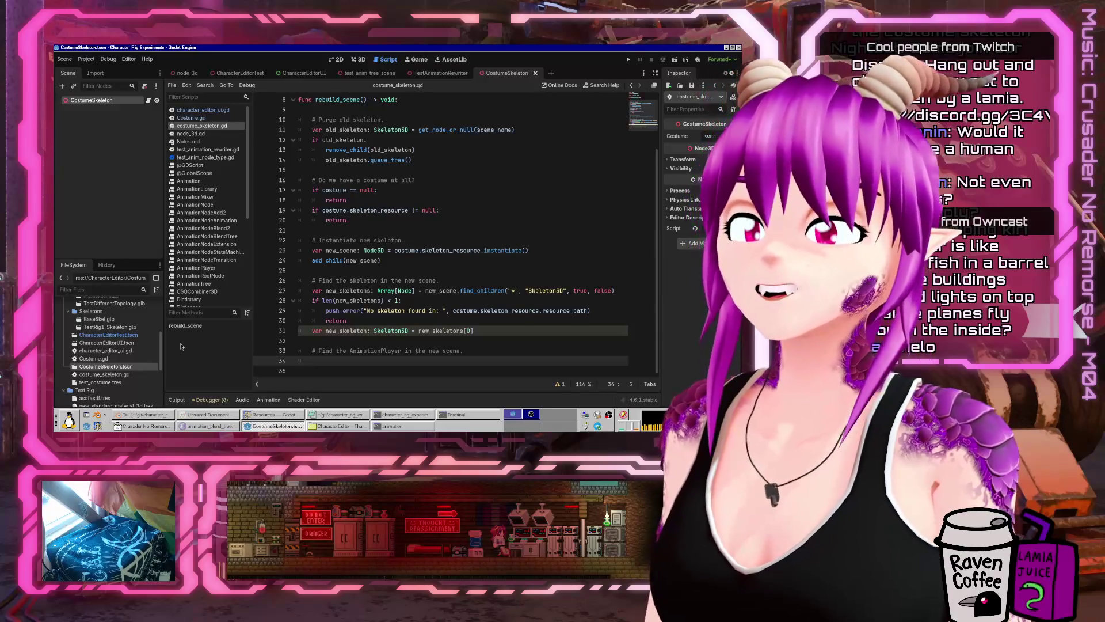
key("BackSpace")
key("BackSpace")
key("BackSpace")
type("new")
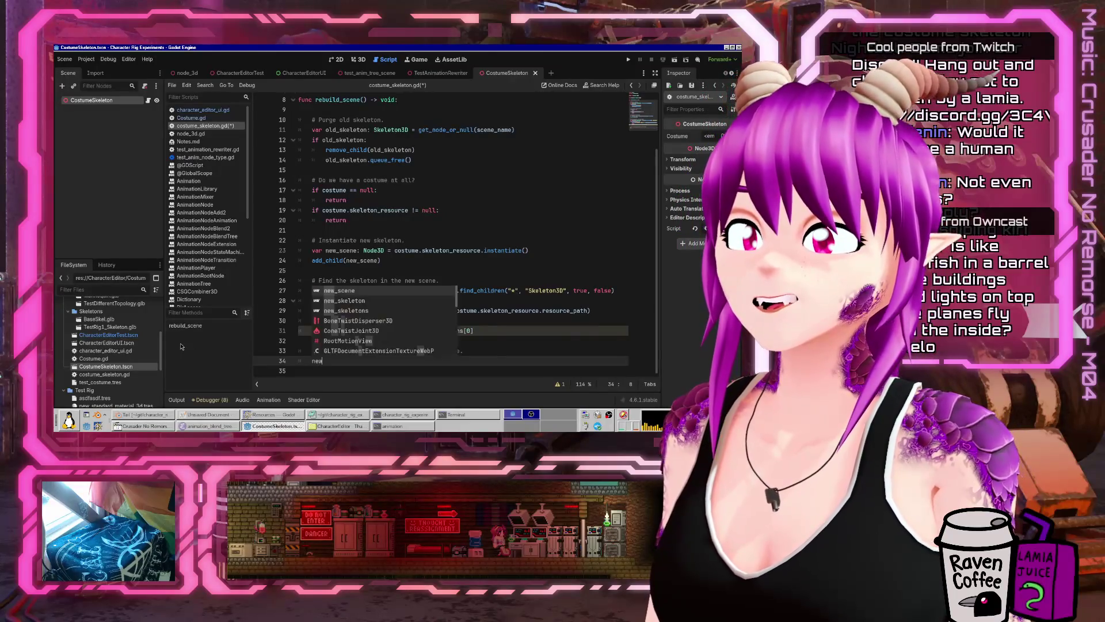
key("BackSpace")
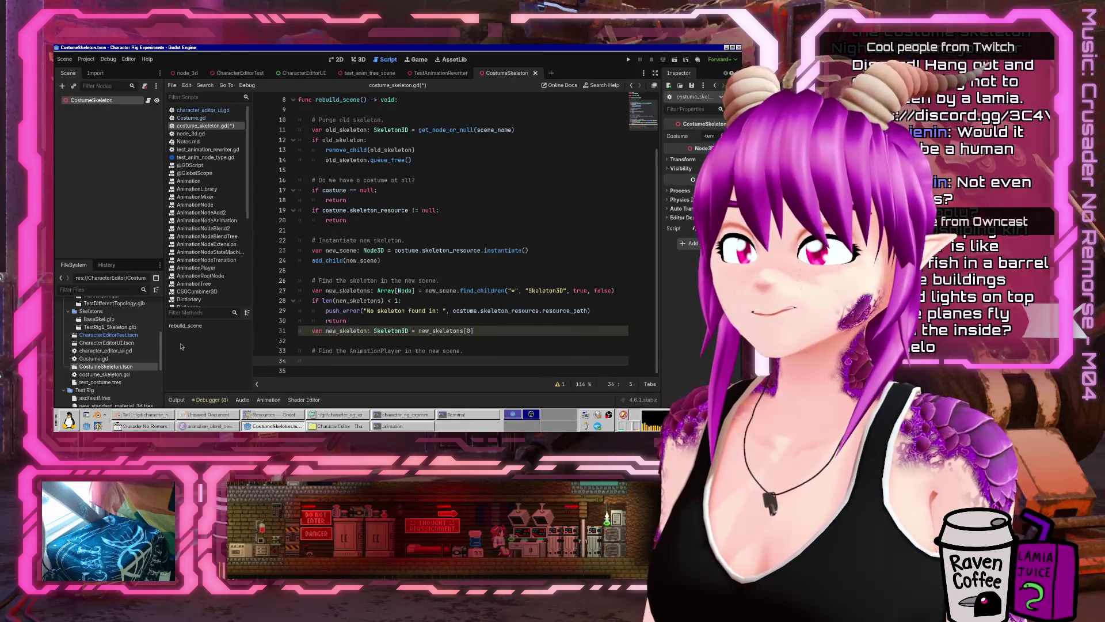
key("Up")
key("Up")
key("Up")
- Copy the skeleton lookup lines and paste them below the AnimationPlayer comment
key("Home")
key("shift+Down")
key("shift+Down")
key("shift+Down")
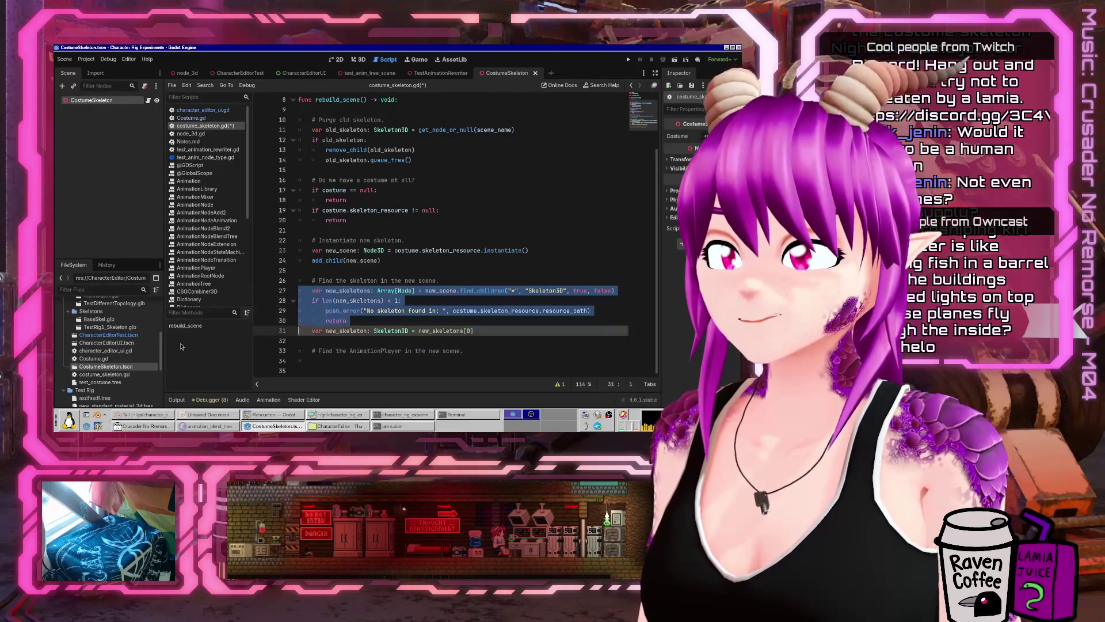
key("shift+Down")
key("ctrl+c")
key("Down")
key("Down")
key("Down")
key("ctrl+v")
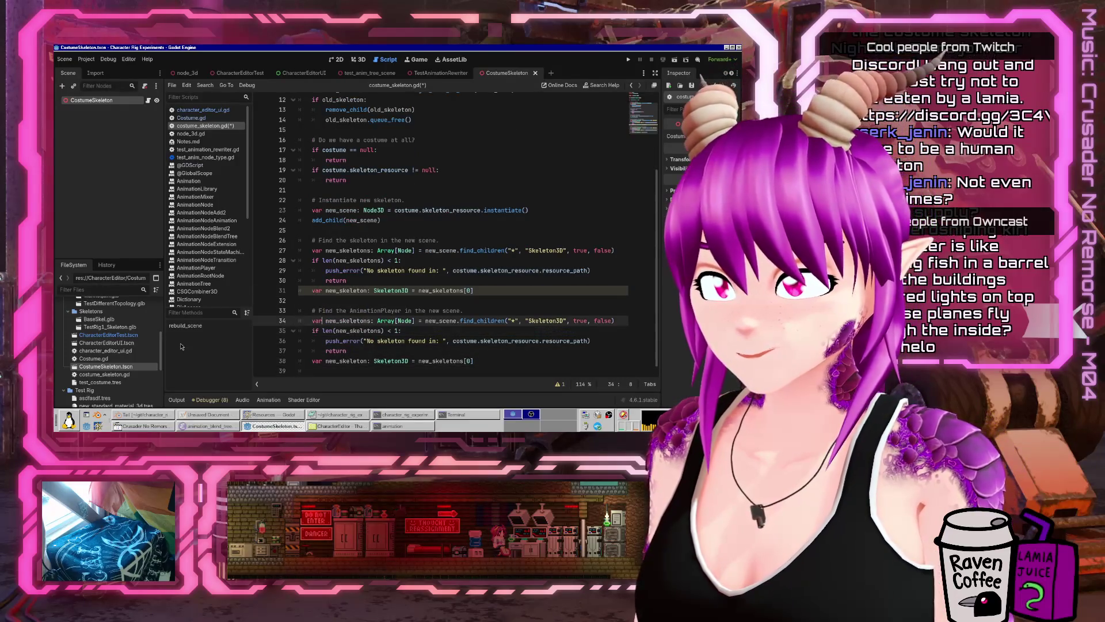
- Rename the copied variable to new_animationplayer and search for AnimationPlayer instead of Skeleton3D
key("ctrl+Right")
key("BackSpace")
key("BackSpace")
key("BackSpace")
type("animationplayer")
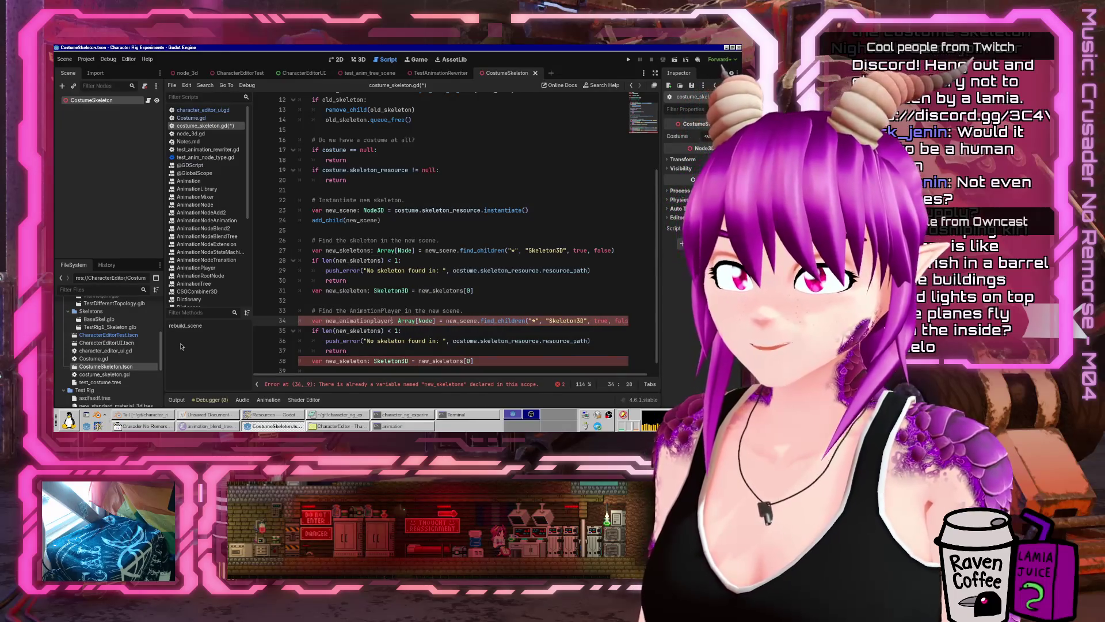
key("ctrl+Right")
key("ctrl+Right")
key("ctrl+Right")
key("Left")
key("Left")
key("Left")
key("ctrl+shift+Left")
type("AnimationPlayer")
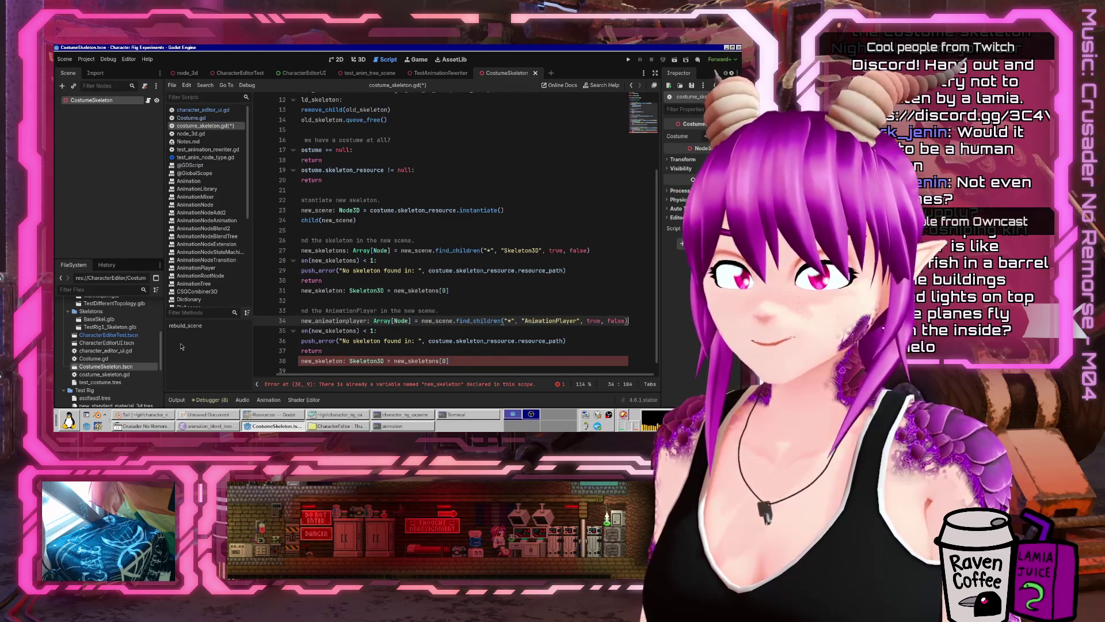
key("End")
key("Right")
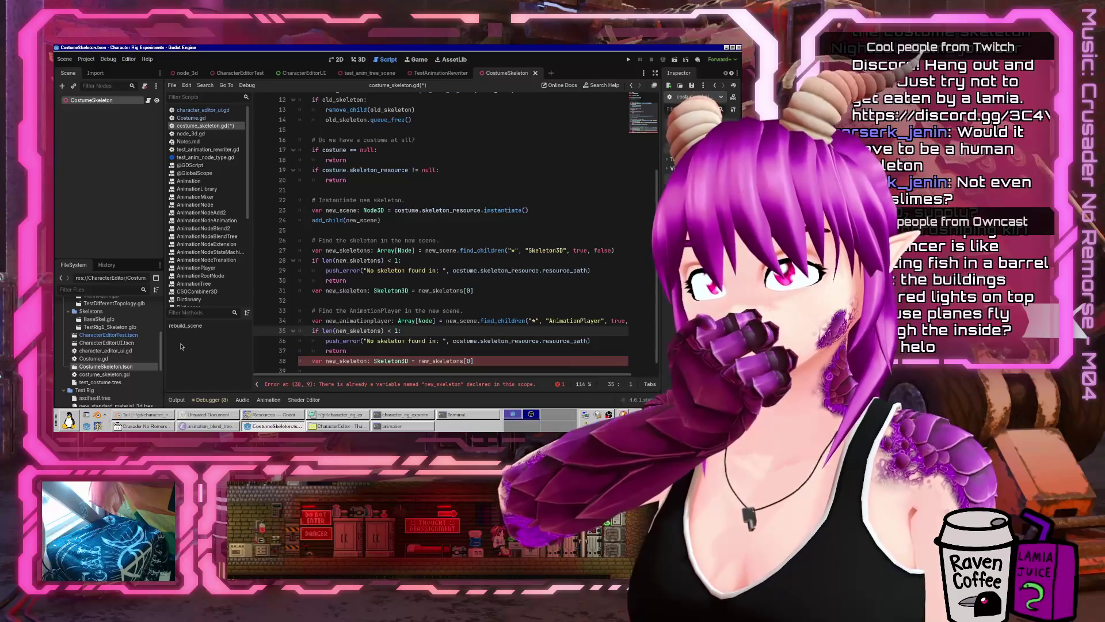
- Review the script by jumping between its top and end
key("ctrl+Home")
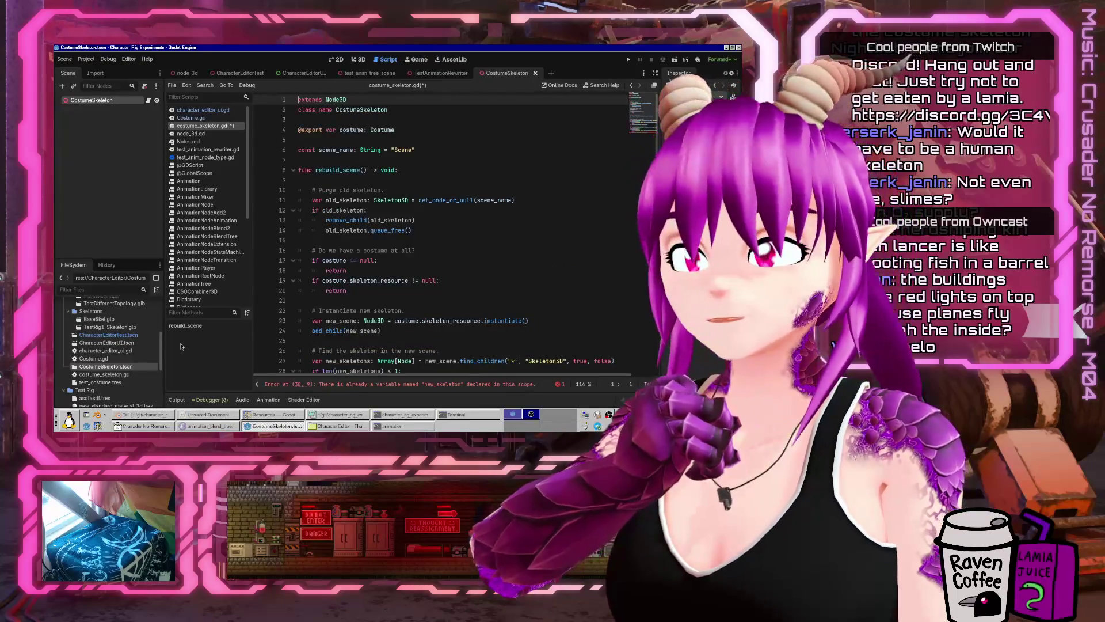
key("Down")
key("Down")
key("Down")
key("Down")
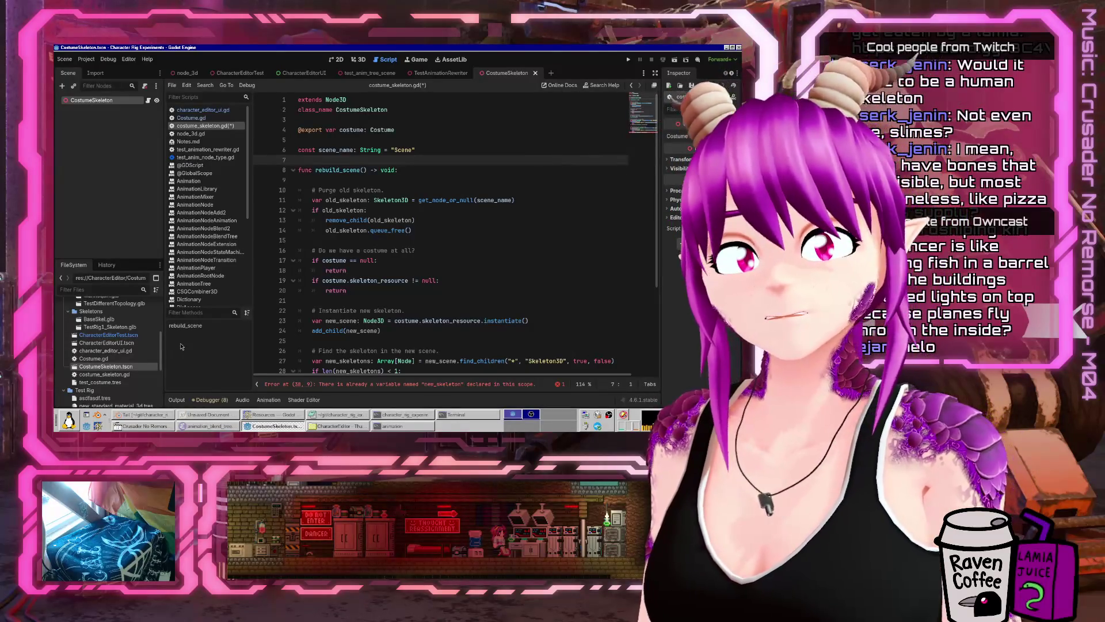
key("ctrl+End")
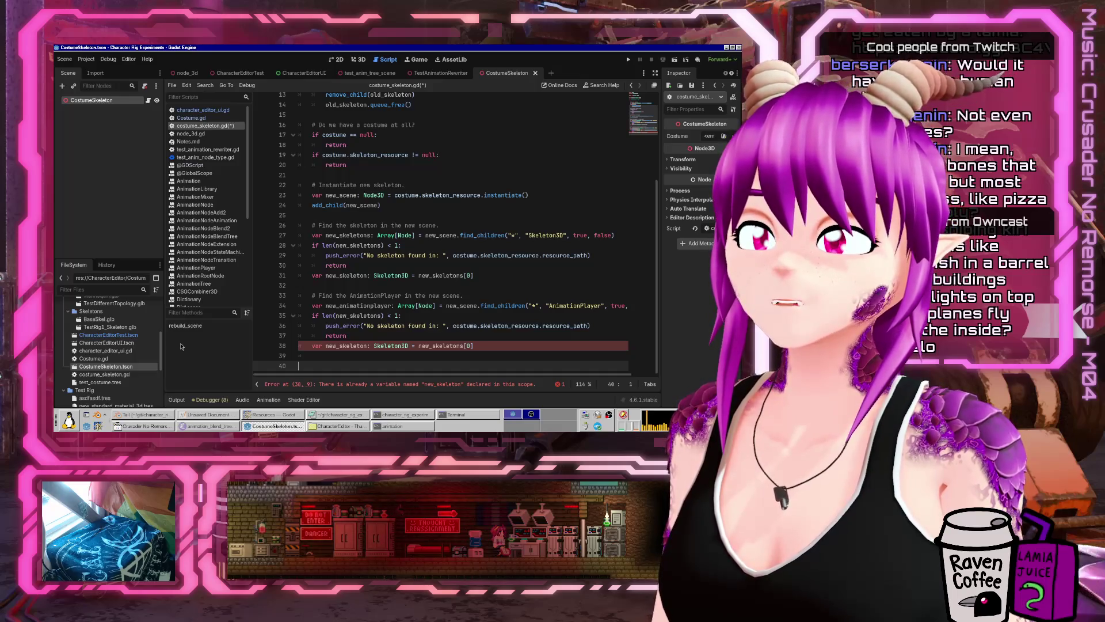
key("ctrl+Home")
key("Down")
key("Down")
key("Down")
key("Down")
key("Down")
- Add a 'func get_skeleton() -> Skeleton3D:' header above rebuild_scene with a placeholder body
key("Return")
key("Return")
key("Up")
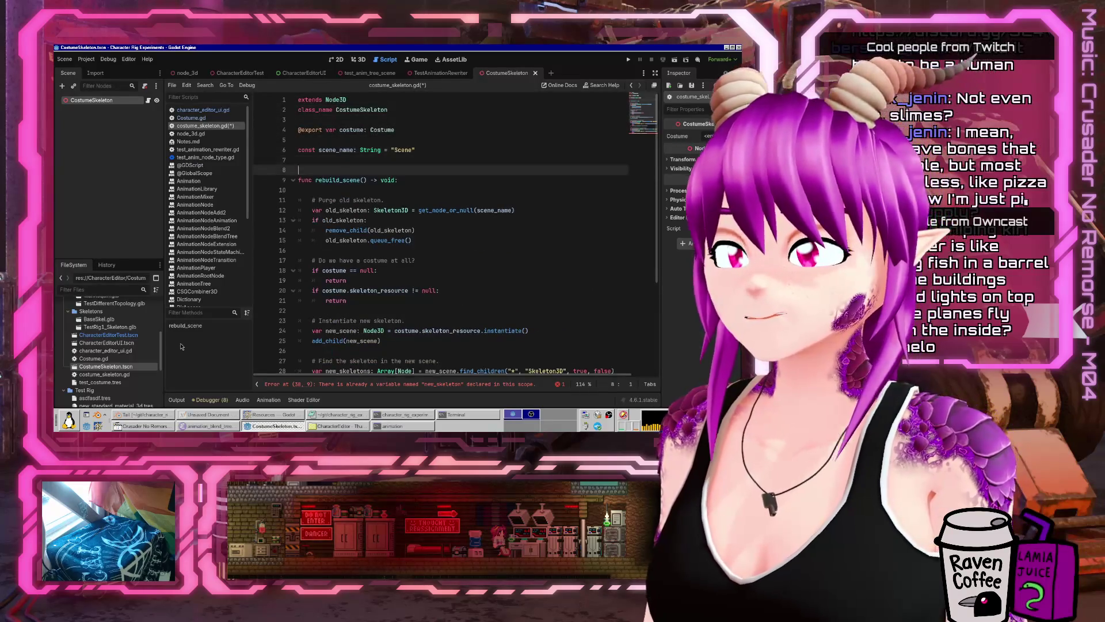
type("func get_skeleton() -> Skeleton")
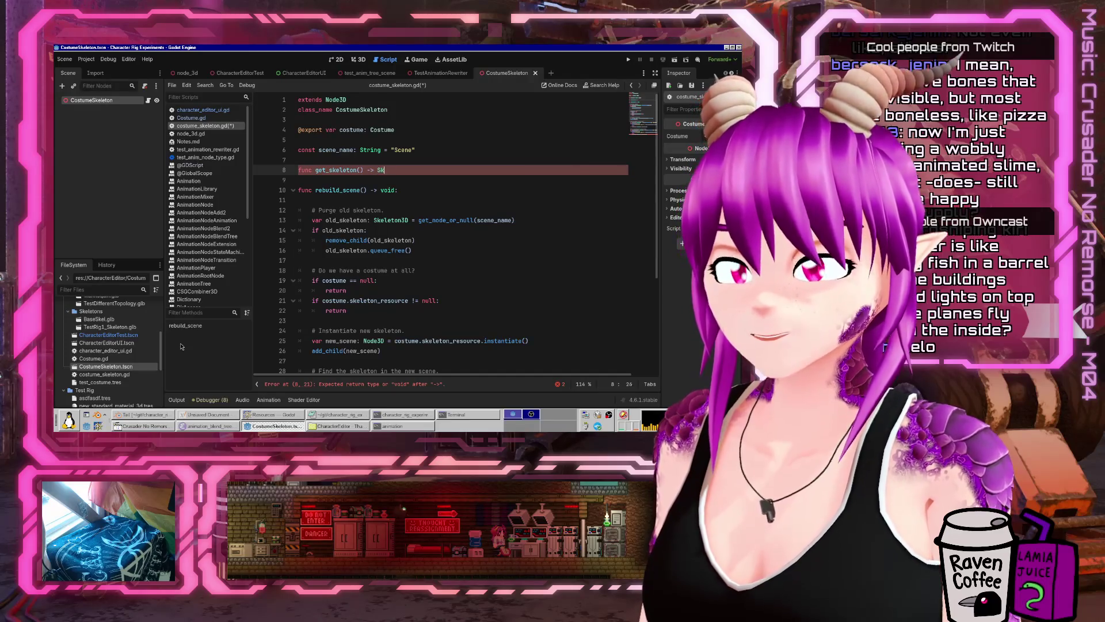
type("3D:")
key("Return")
type("pa")
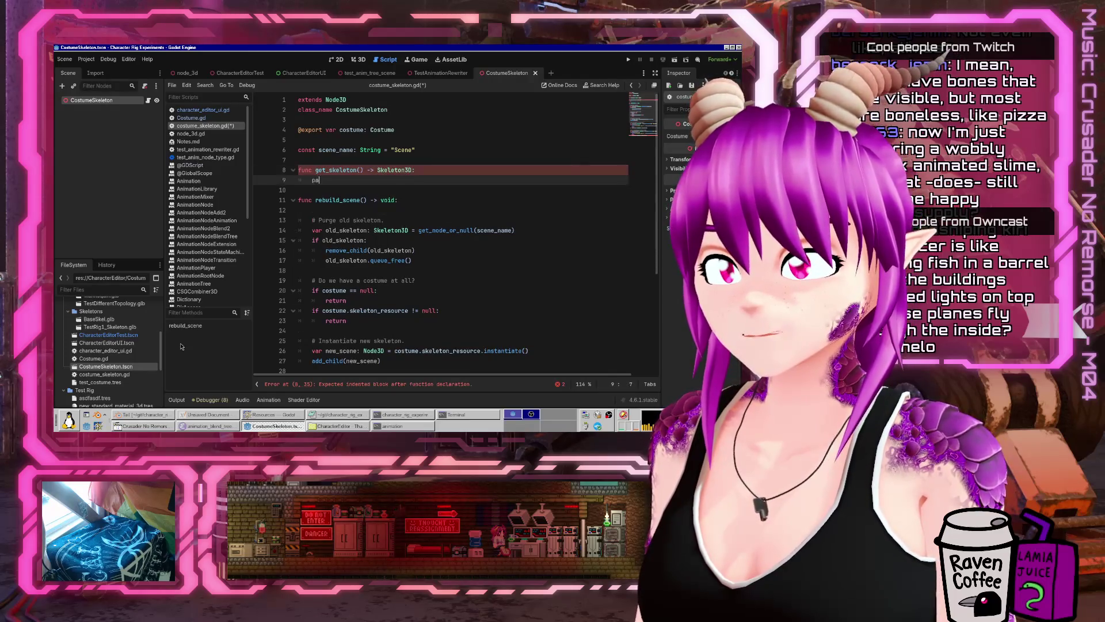
- Move the skeleton lookup block from rebuild_scene into get_skeleton and fix the comment's indentation
key("ctrl+End")
key("Up")
key("Up")
key("Up")
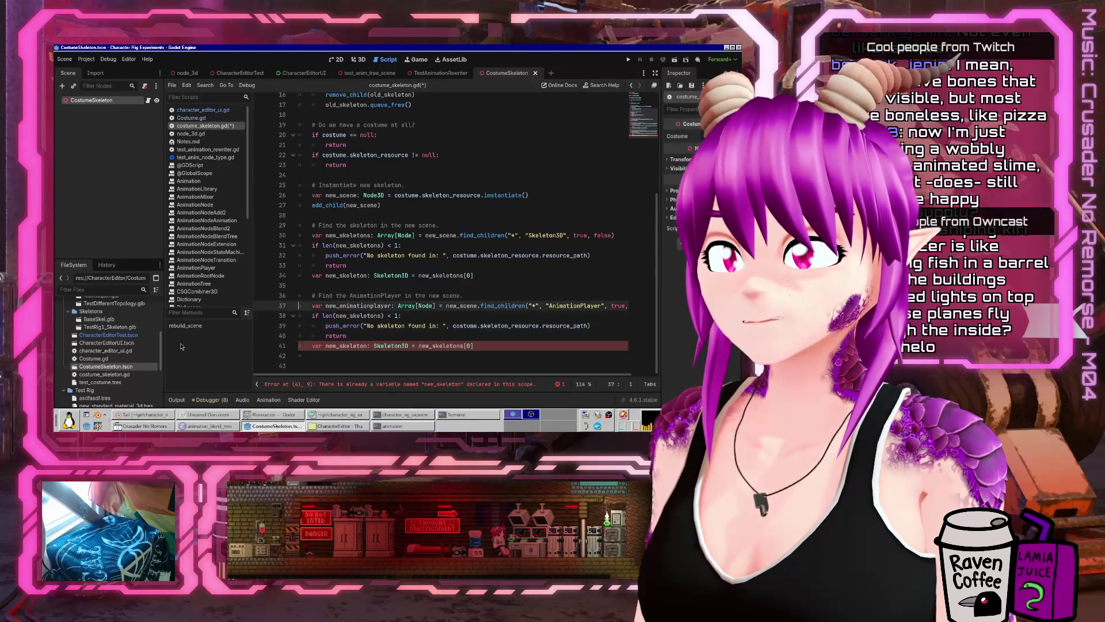
key("shift+Up")
key("shift+Up")
key("shift+Up")
key("shift+Up")
key("ctrl+x")
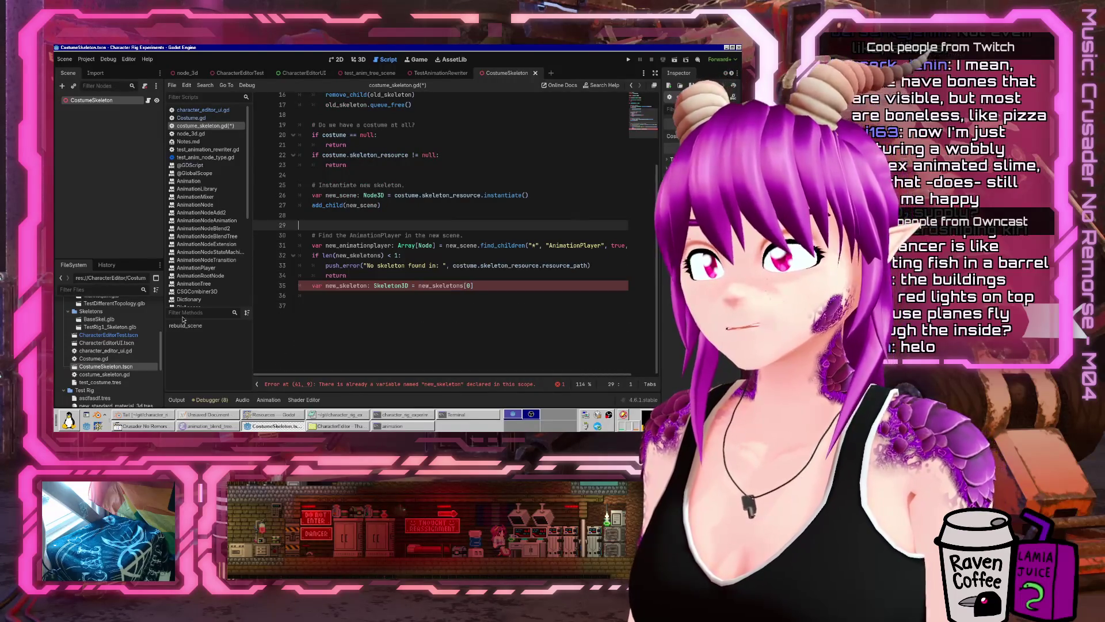
scroll(357, 318, "up", 4)
scroll(357, 317, "up", 1)
left_click(372, 179)
key("shift+Home")
key("ctrl+v")
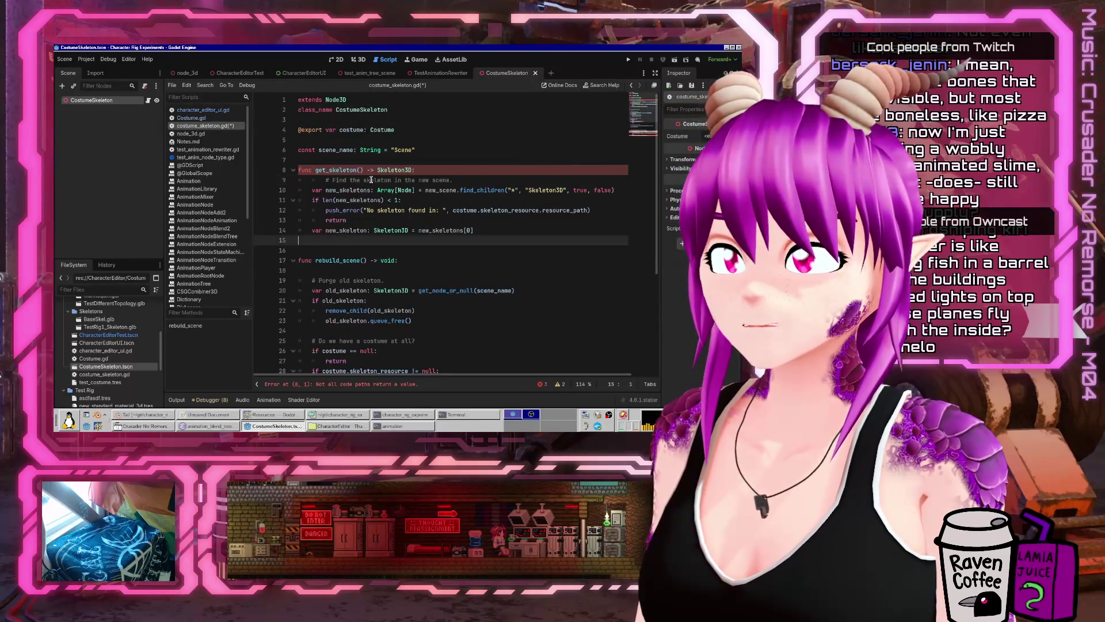
key("Up")
key("Up")
key("Up")
key("shift+Tab")
key("Down")
key("Down")
key("Down")
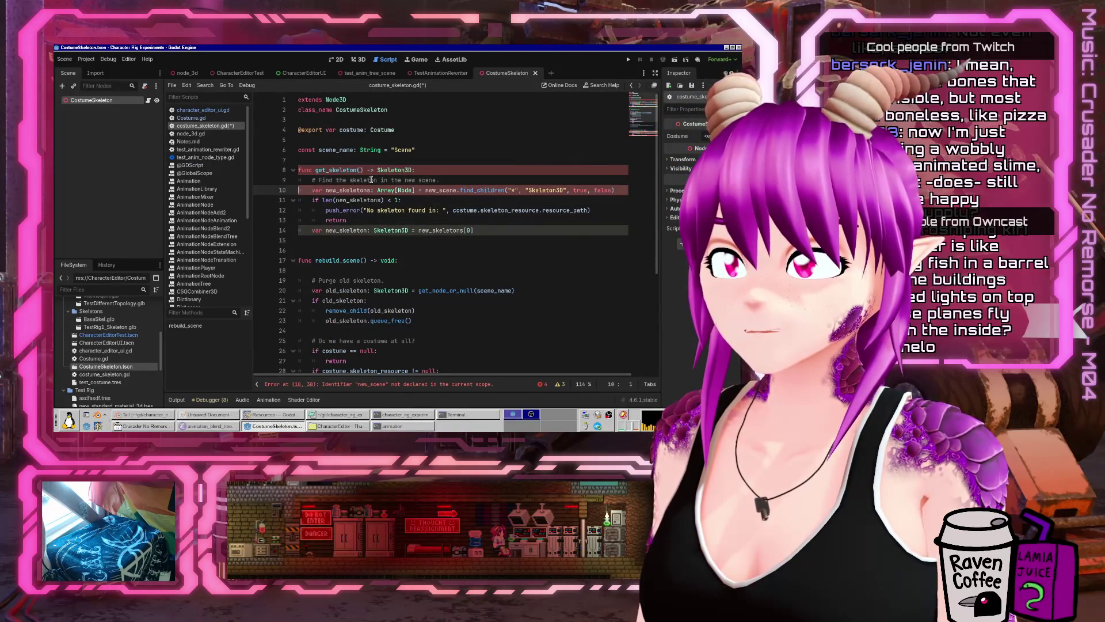
- Finish the 'return null' line inside the no-skeleton check
type("ll")
key("Down")
key("End")
key("Return")
type("ew")
key("BackSpace")
key("BackSpace")
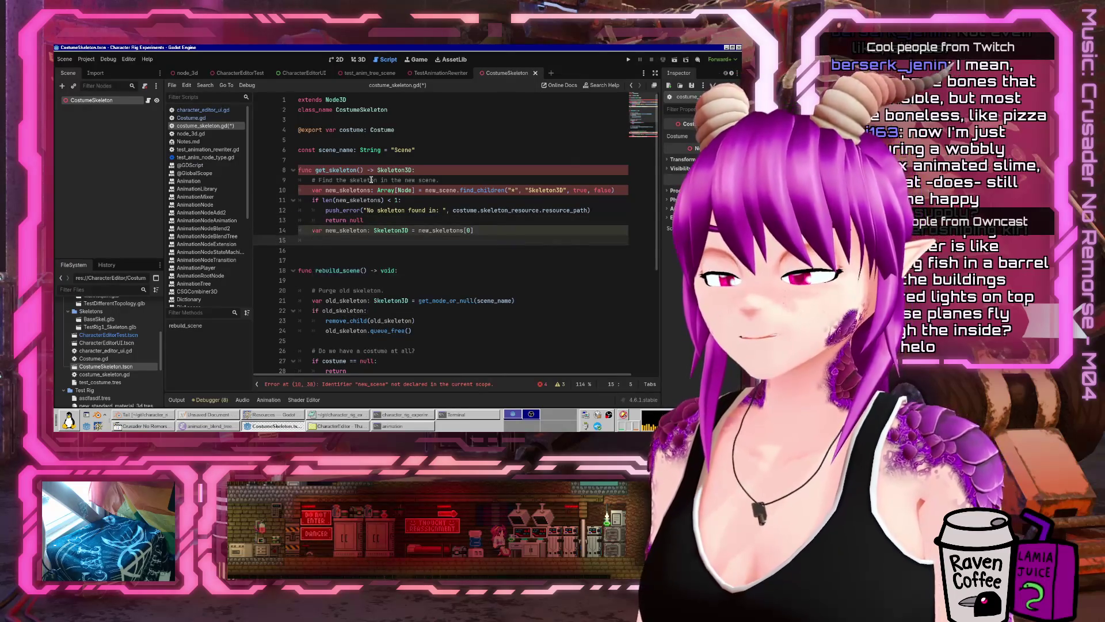
key("BackSpace")
key("BackSpace")
key("BackSpace")
- Turn the new_skeleton variable line into a return statement with a blank line above it
key("Up")
key("Home")
key("shift+ctrl+Right")
key("shift+ctrl+Right")
key("shift+ctrl+Right")
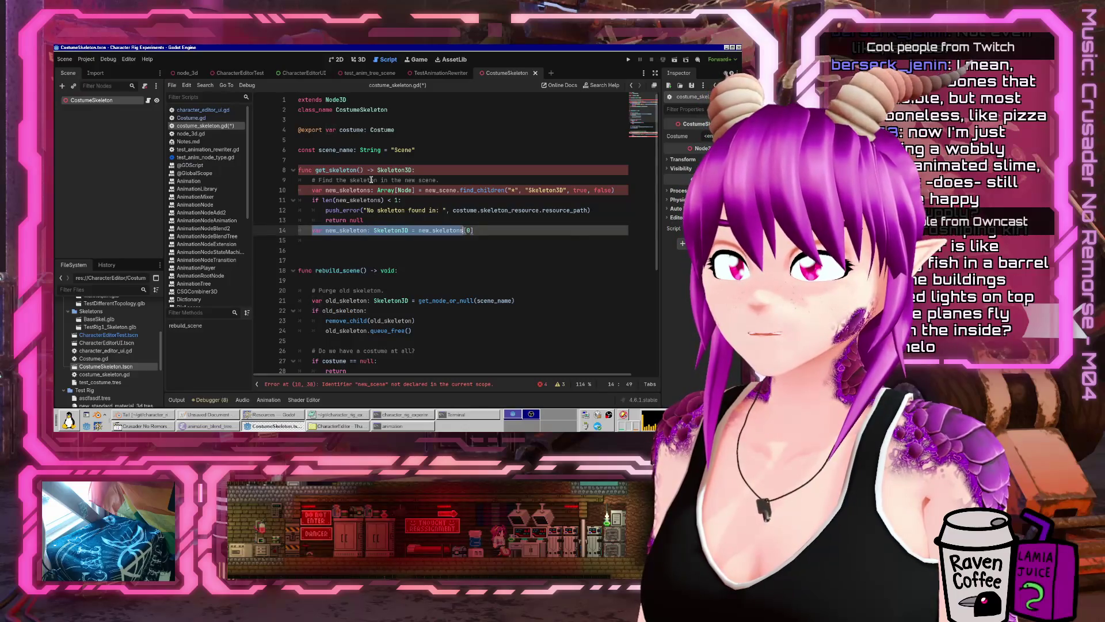
type("return")
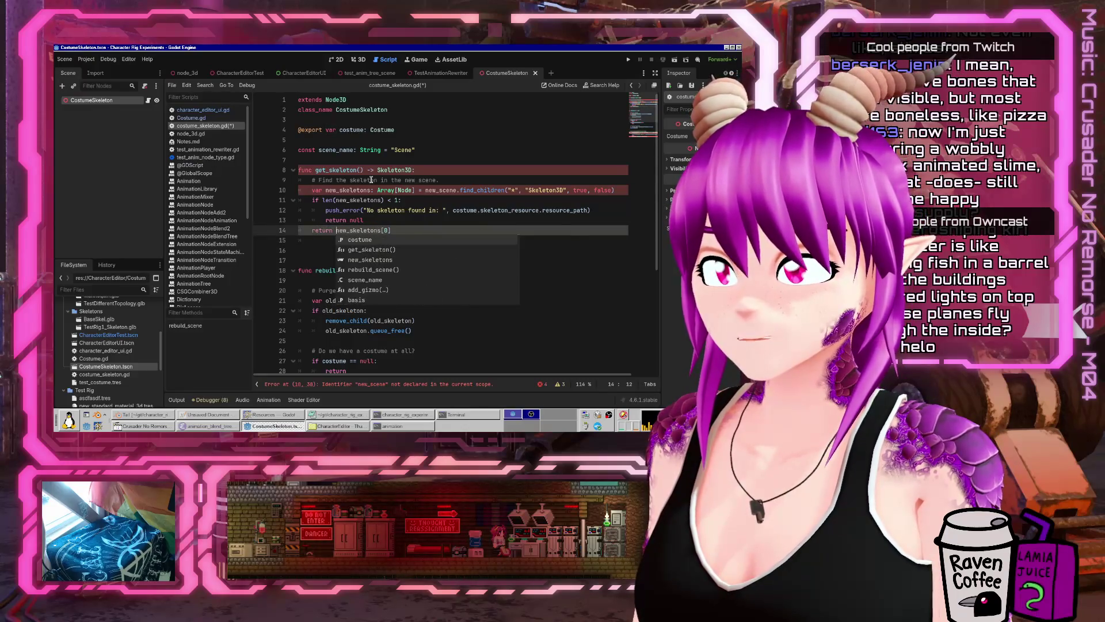
key("Home")
key("Return")
- Add an 'if len(new_skeletons) > 1' check that pushes a 'Multiple skeletons' error
key("Up")
key("Up")
key("Up")
key("shift+End")
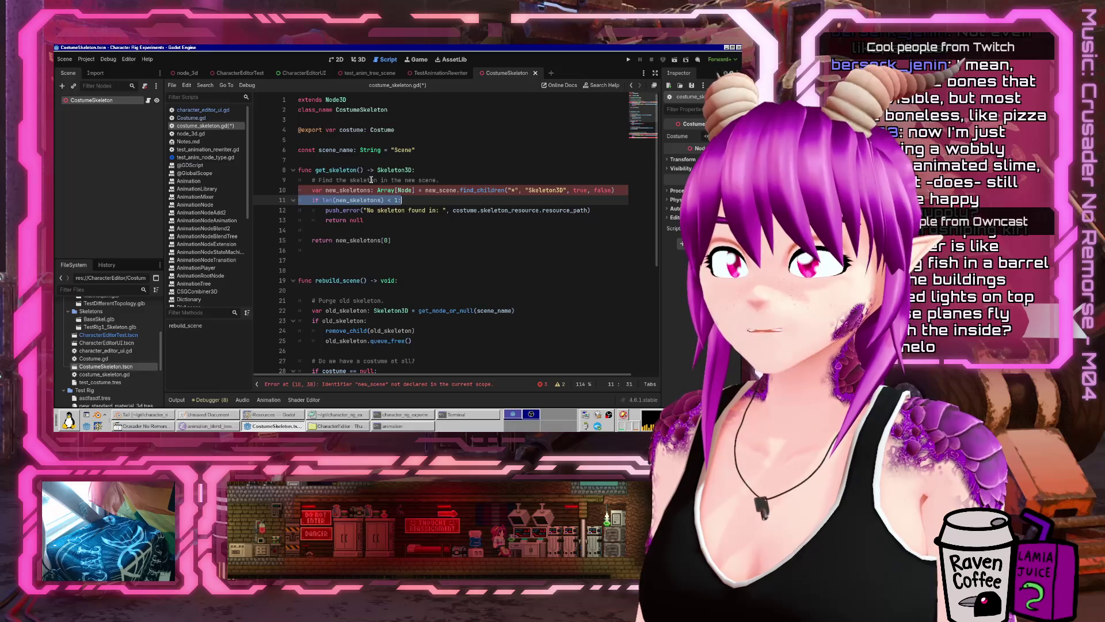
key("Down")
key("Down")
key("Down")
key("ctrl+v")
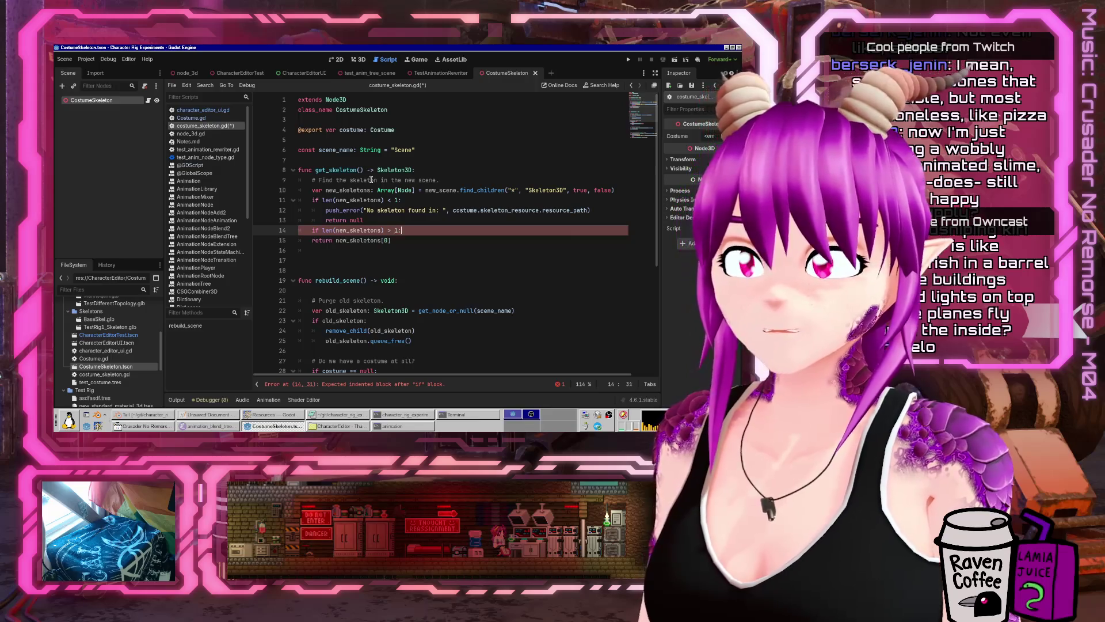
key("Return")
key("Return")
key("Up")
key("ctrl+v")
key("ctrl+shift+Right")
type("Multiple skel")
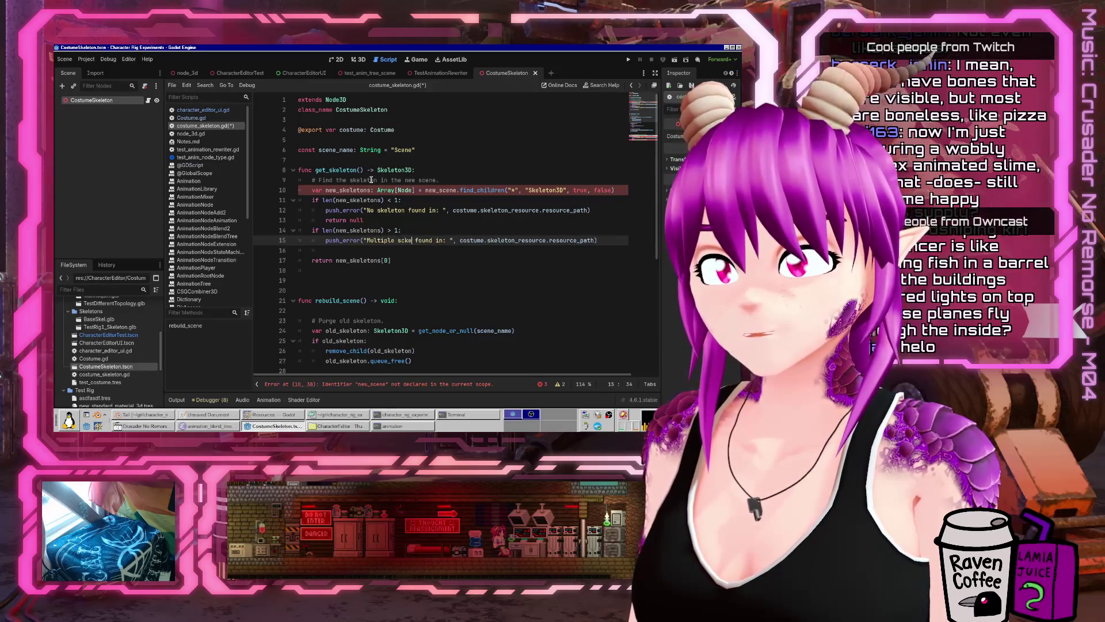
type("etons")
key("End")
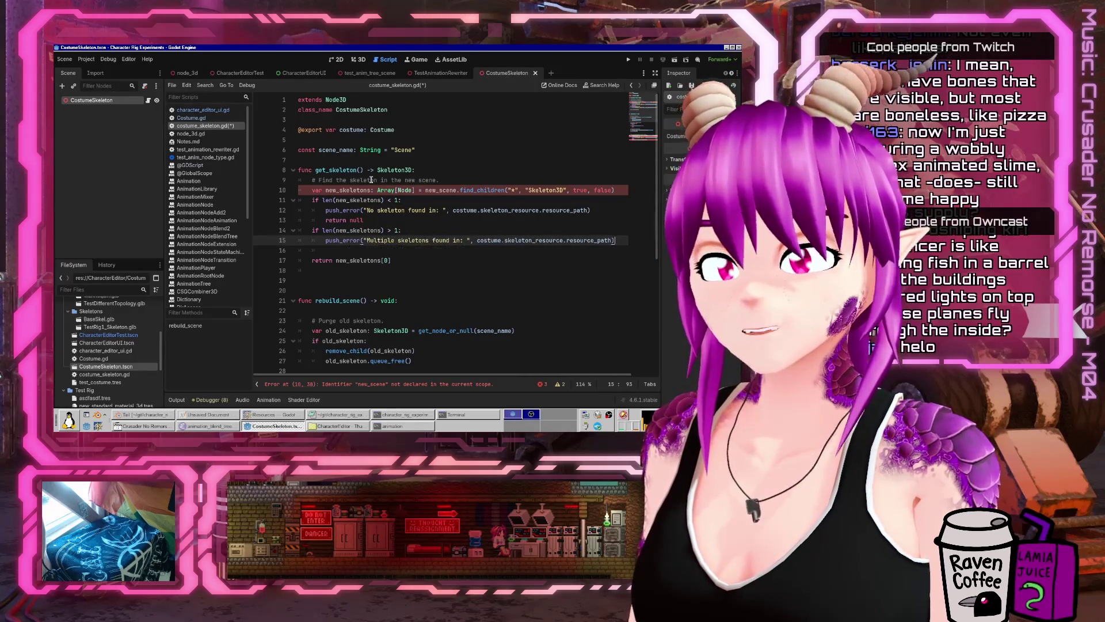
- Remove the 'new_scene.' prefix from find_children so it searches its own children, and save
key("Up")
key("Up")
key("Up")
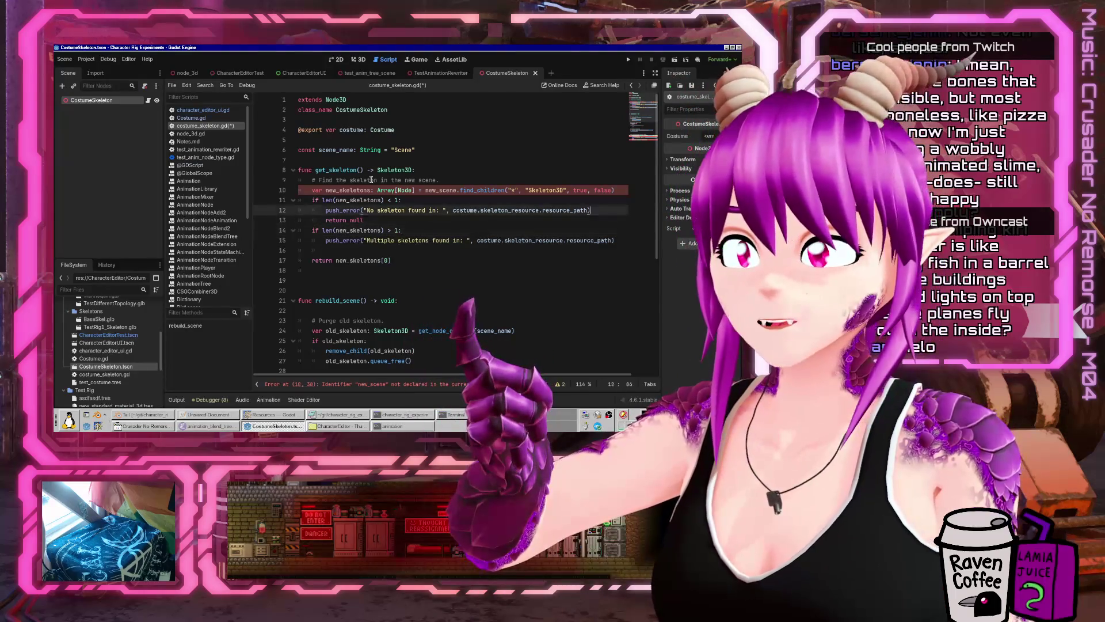
key("Up")
key("Up")
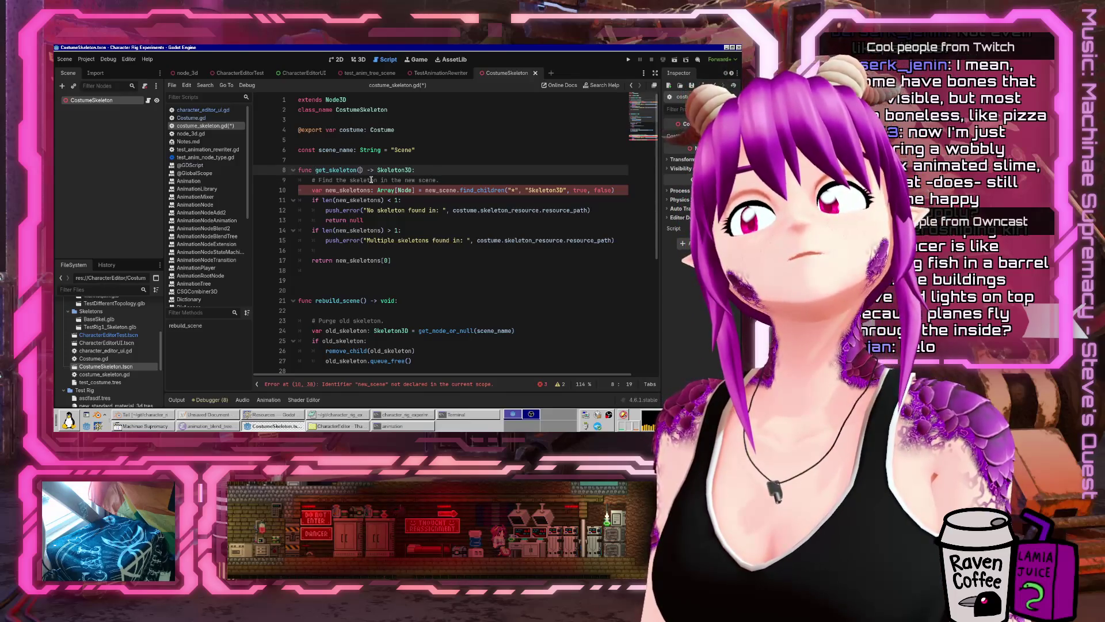
key("Down")
key("Down")
key("Right")
key("Right")
key("Right")
key("ctrl+shift+Right")
key("ctrl+shift+Right")
key("BackSpace")
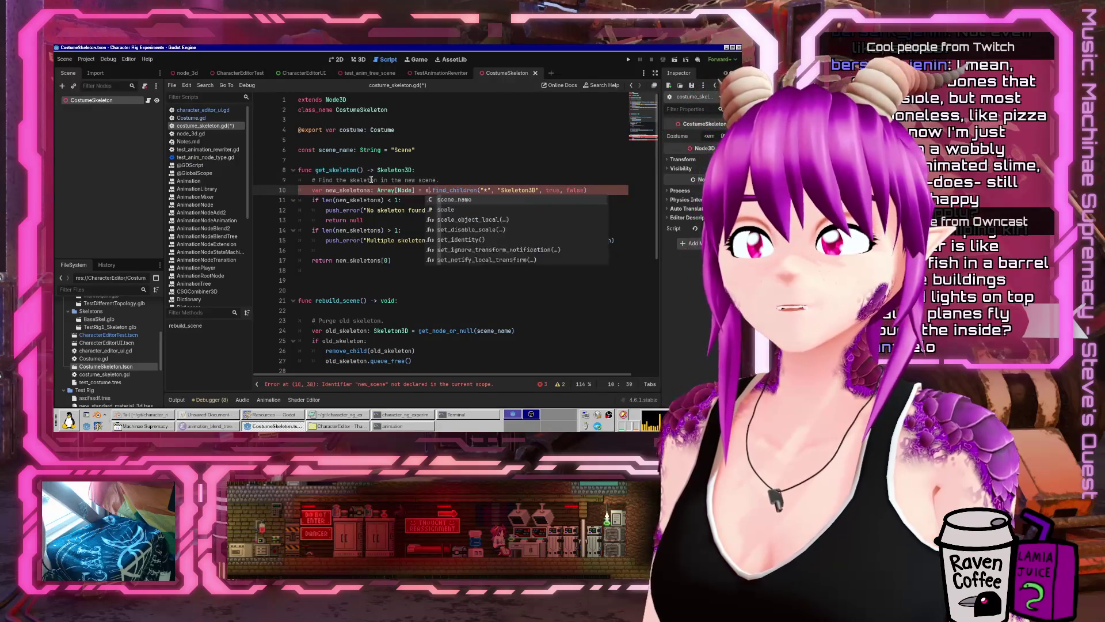
key("ctrl+s")
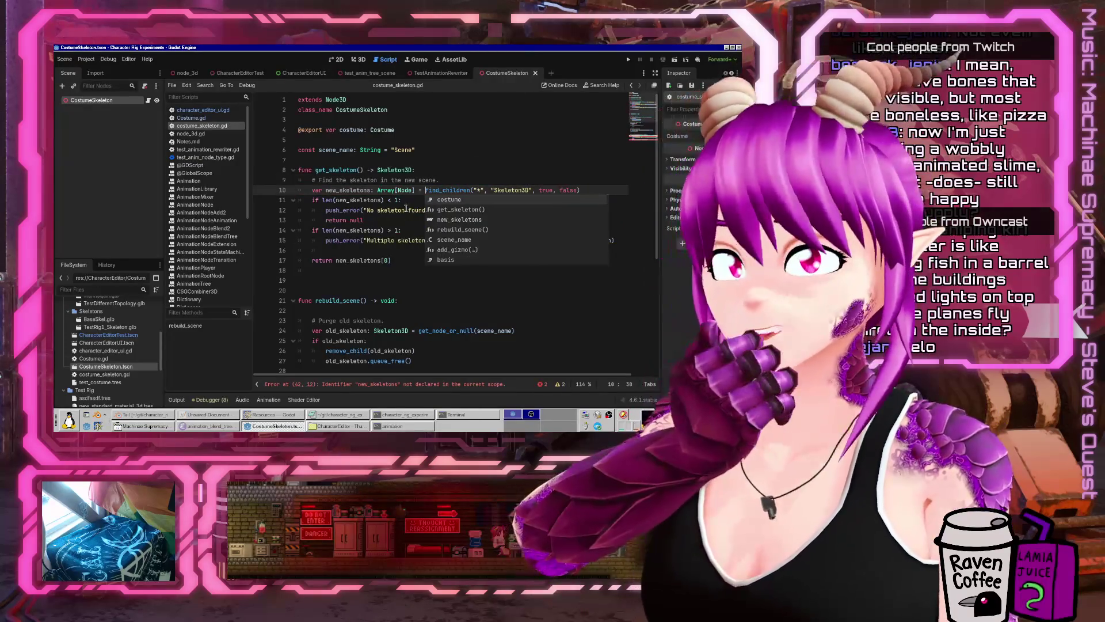
- Delete the old find-skeleton comment, add blank lines between the checks, and save
left_click(471, 169)
key("Return")
key("Down")
key("ctrl+shift+k")
key("Down")
key("Return")
key("Down")
key("Down")
key("Down")
key("Return")
key("Down")
key("Down")
key("Down")
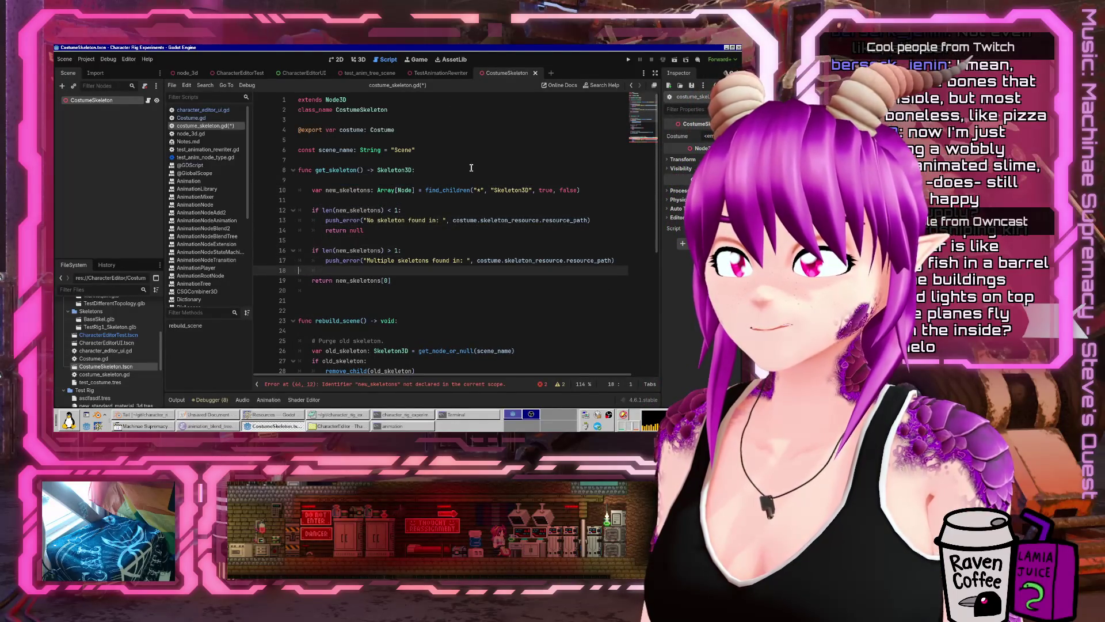
key("ctrl+s")
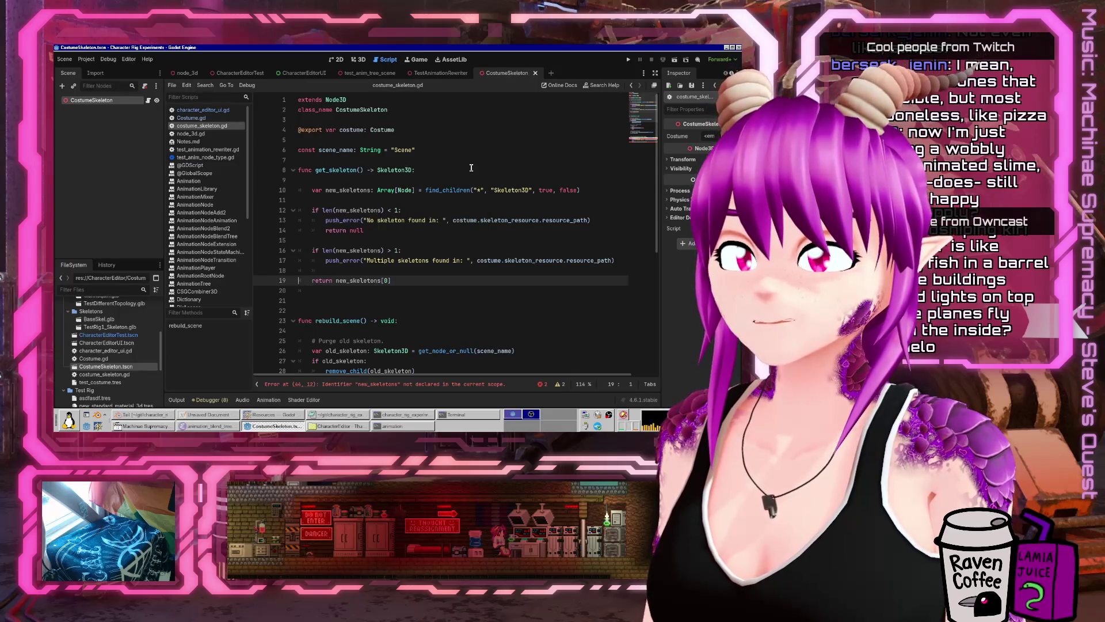
- Remove the stray blank line on line 20 and save again
key("Up")
key("Up")
key("shift+Down")
key("Escape")
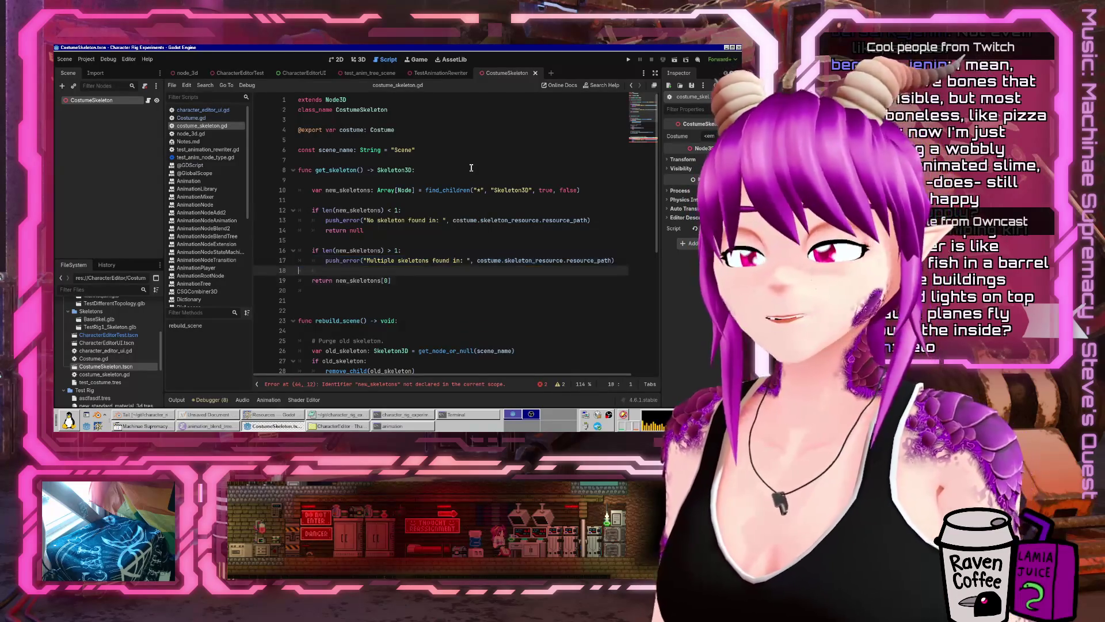
key("Down")
key("Down")
key("Delete")
key("Delete")
key("ctrl+s")
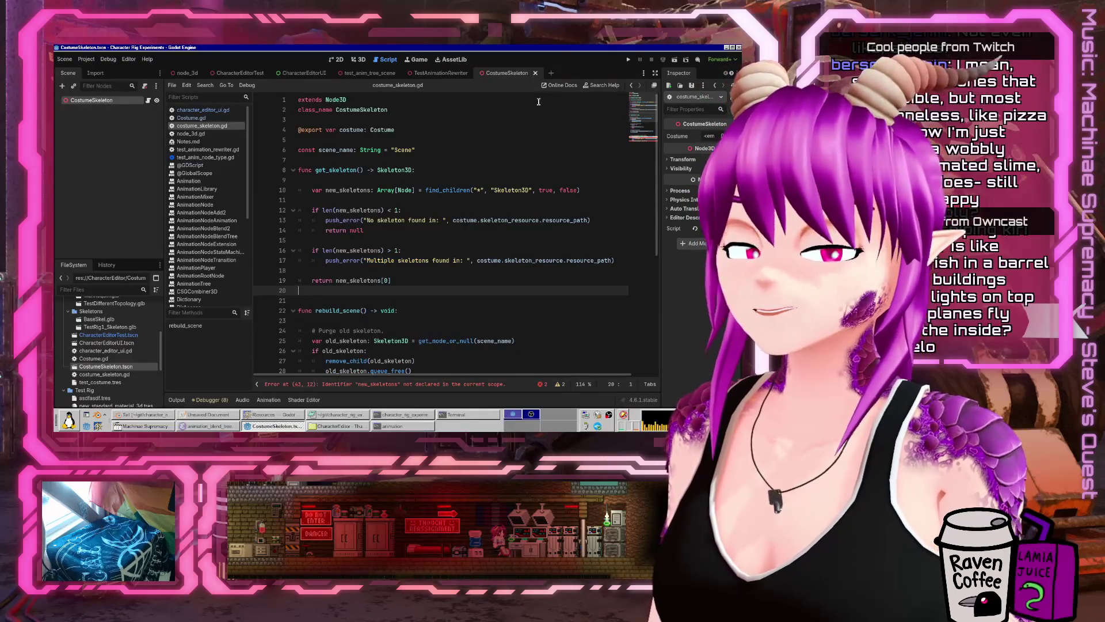
- Select the entire get_skeleton function
scroll(471, 237, "down", 3)
scroll(403, 265, "up", 3)
left_click(309, 295)
left_click_drag(309, 294, 295, 170)
- Duplicate get_skeleton below itself and rename the copy get_animationplayer
key("ctrl+c")
key("Right")
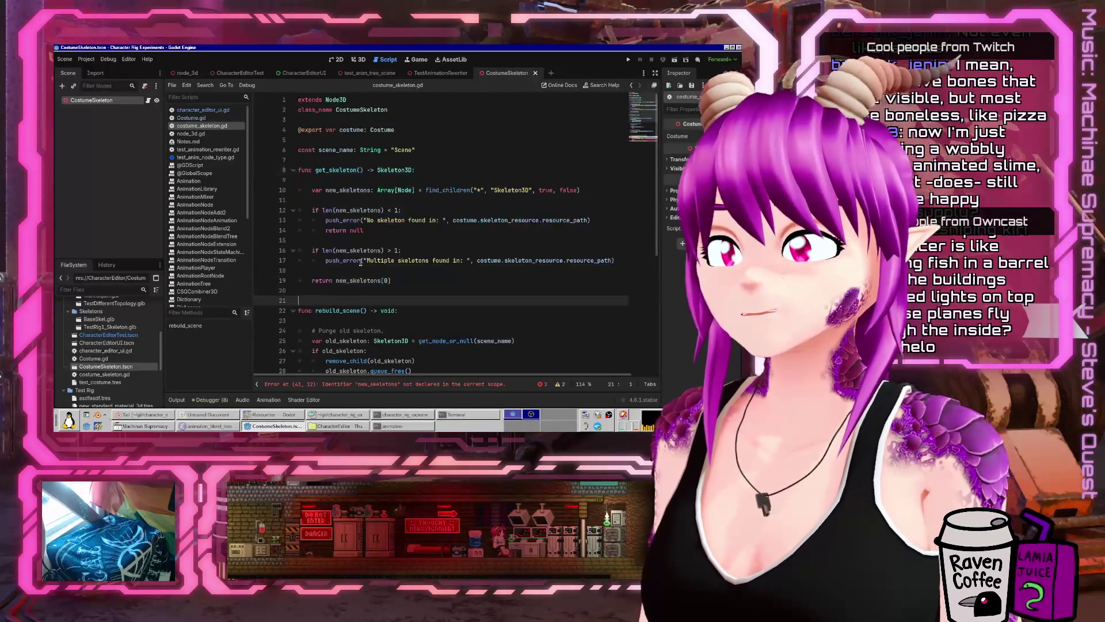
key("ctrl+v")
key("Up")
key("Up")
key("Up")
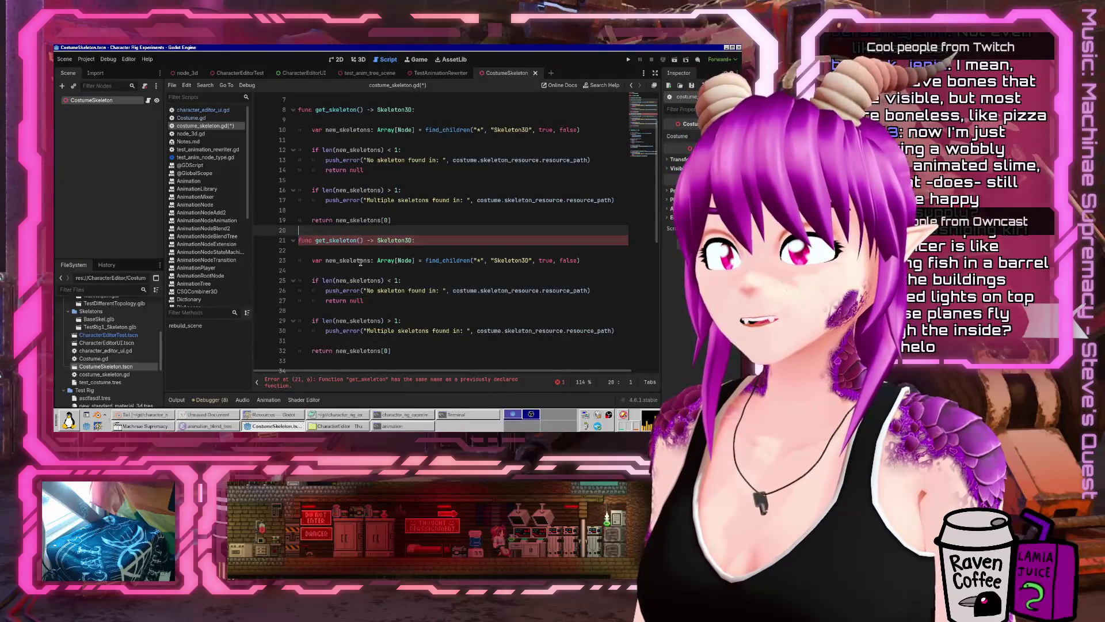
key("ctrl+Right")
key("BackSpace")
key("BackSpace")
key("BackSpace")
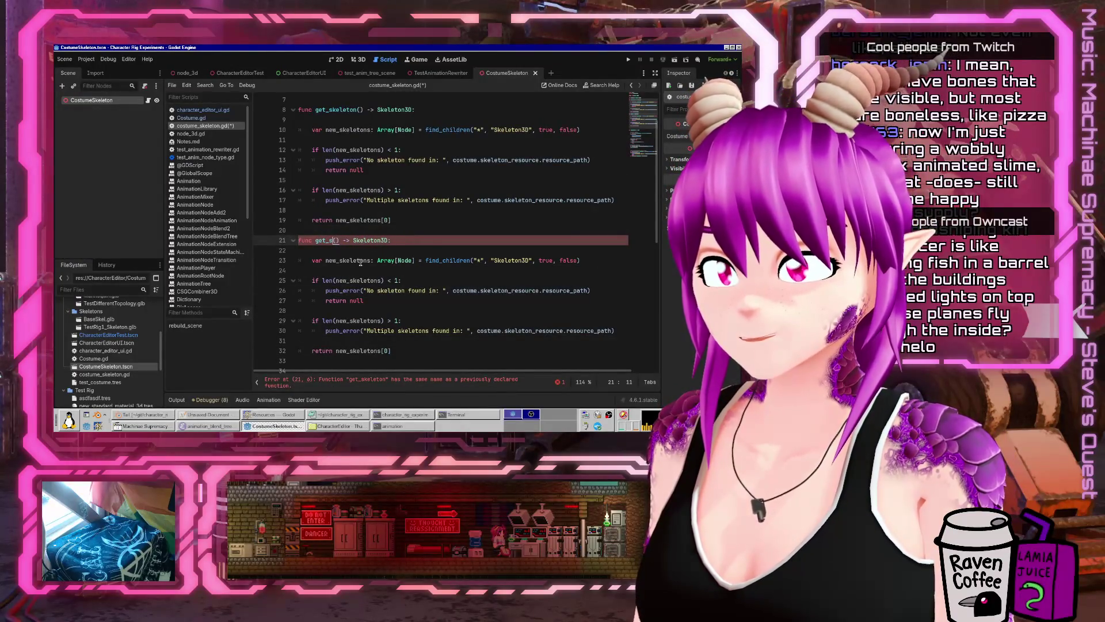
type("anime")
key("BackSpace")
type("ationplayer")
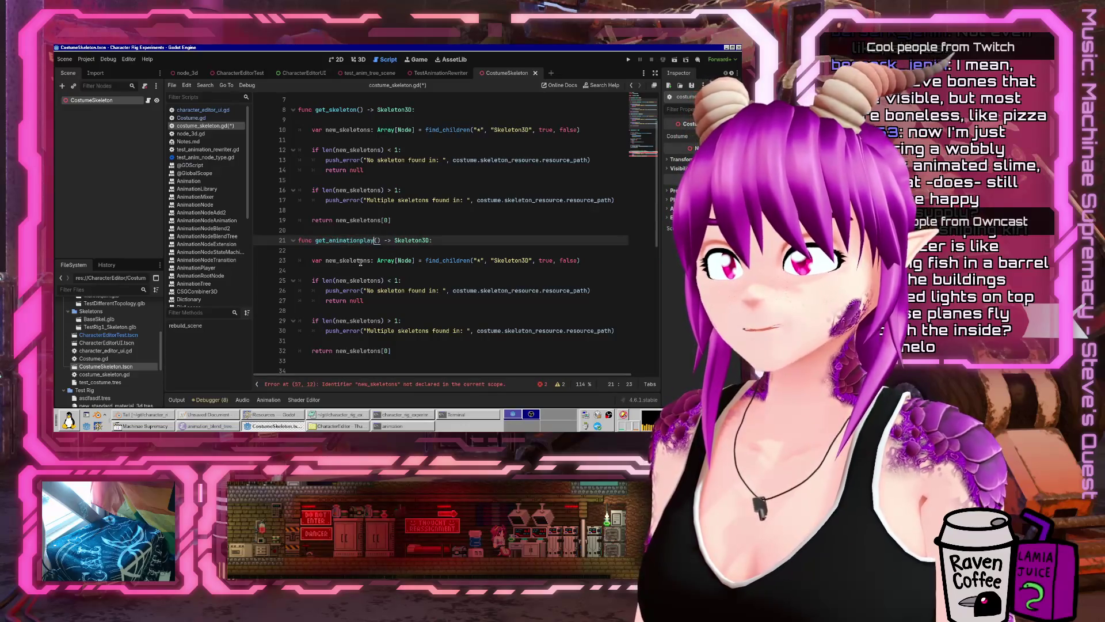
- Change the return type and the find_children search type from Skeleton3D to AnimationPlayer
key("ctrl+shift+Left")
key("End")
key("Left")
key("ctrl+shift+Left")
type("A")
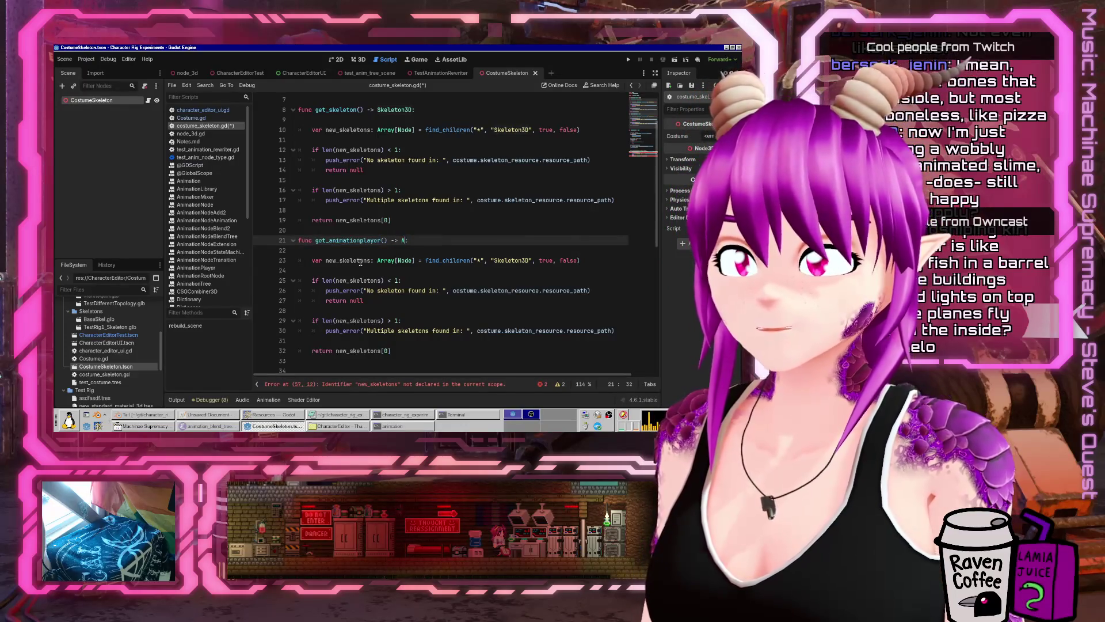
key("Return")
type(":")
key("Down")
key("Down")
key("ctrl+Right")
key("ctrl+Right")
key("ctrl+Right")
key("ctrl+shift+Right")
type("AnimationPlayer")
key("Home")
- Rename the variable to new_animationplayers and use it in the first length check
key("ctrl+Right")
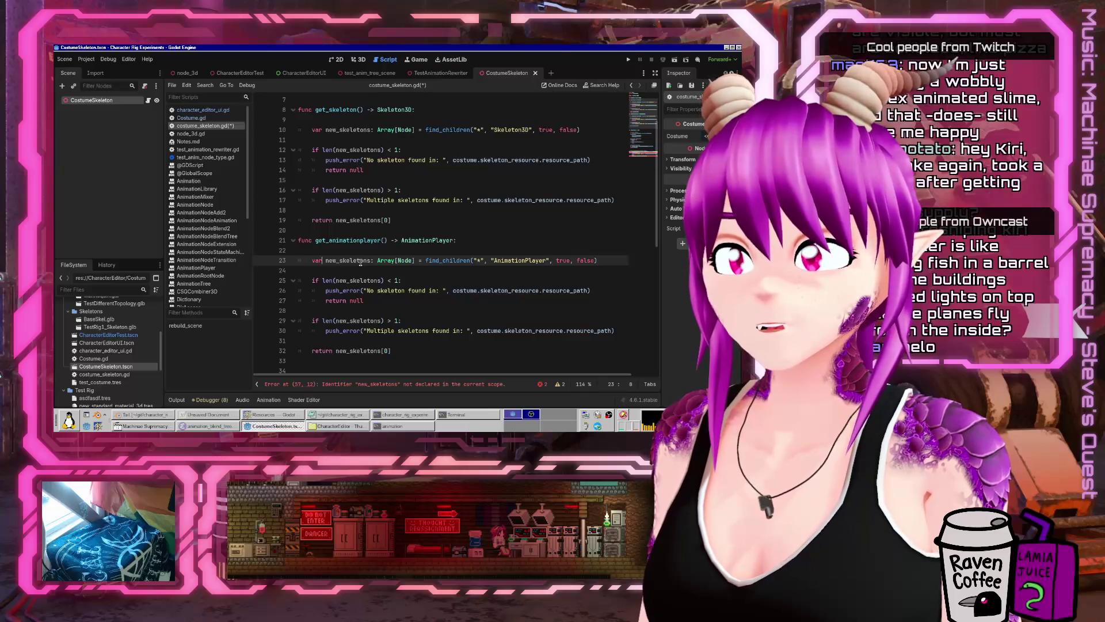
key("ctrl+shift+Left")
type("new_animation")
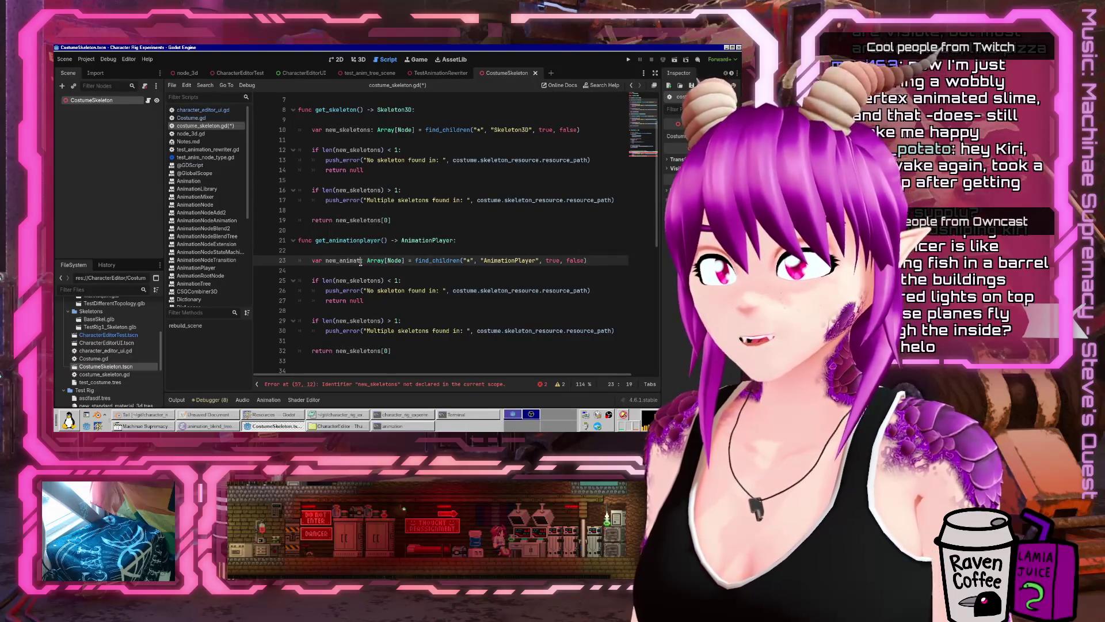
type("players")
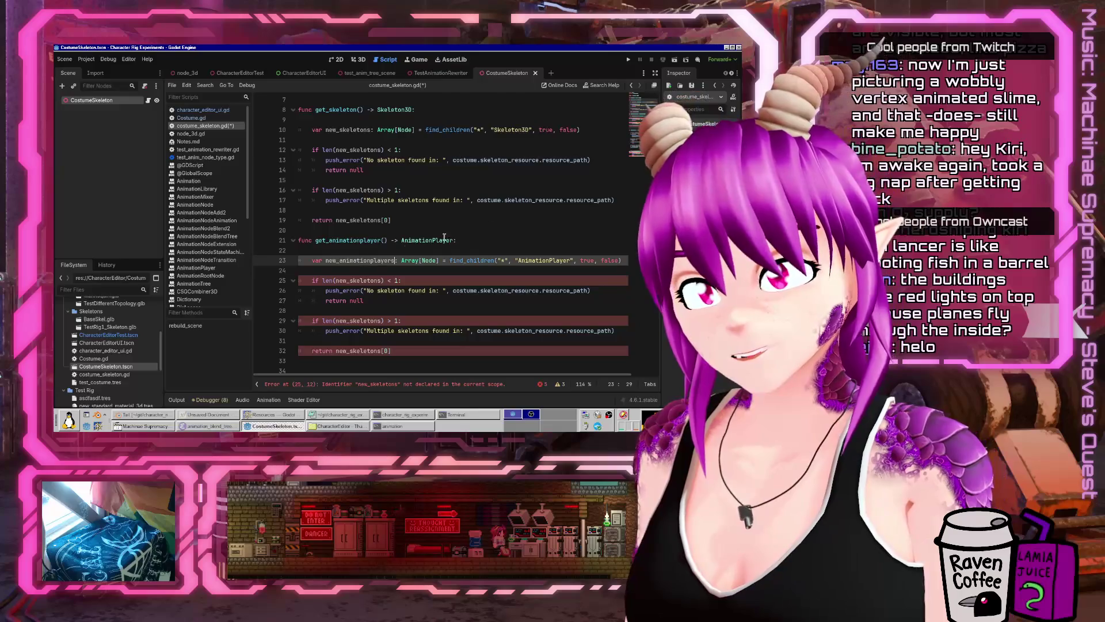
left_click(469, 281)
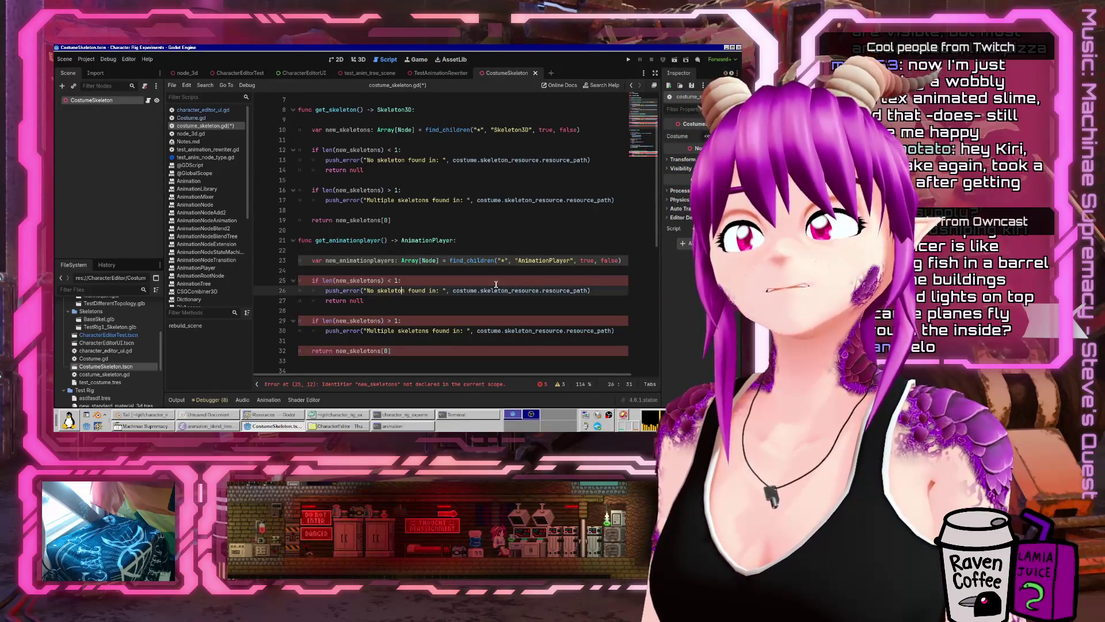
key("Up")
key("Up")
key("ctrl+d")
key("Down")
key("Down")
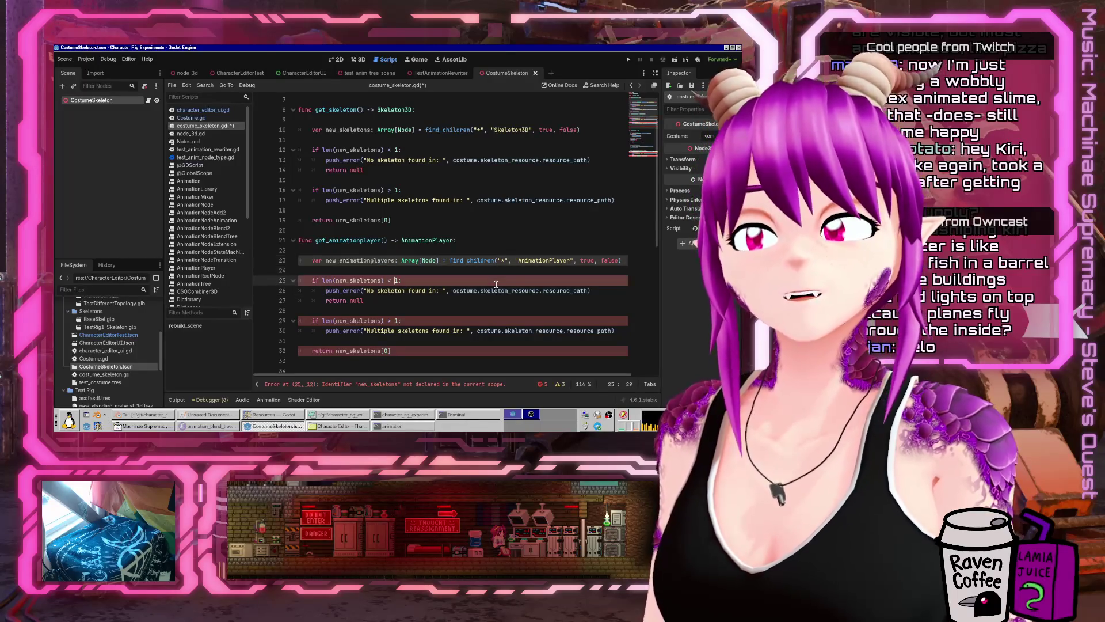
key("ctrl+shift+Right")
key("ctrl+v")
- Delete the no-skeleton push_error line and point the multiple check at new_animationplayers
key("Down")
key("End")
key("shift+Home")
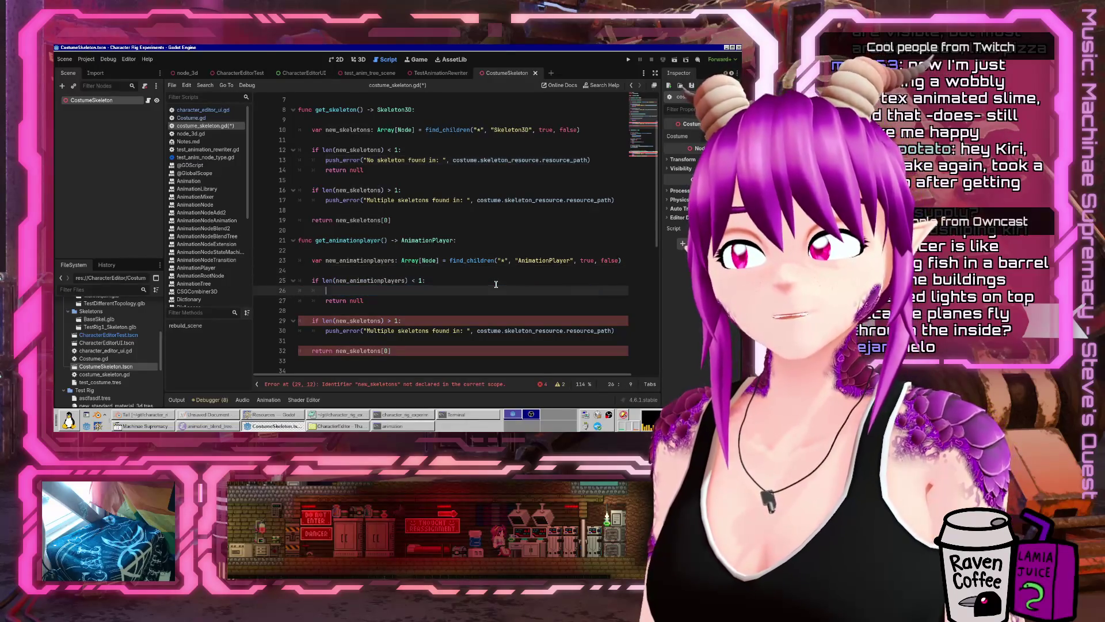
key("shift+Home")
key("Delete")
key("Delete")
key("Down")
key("Down")
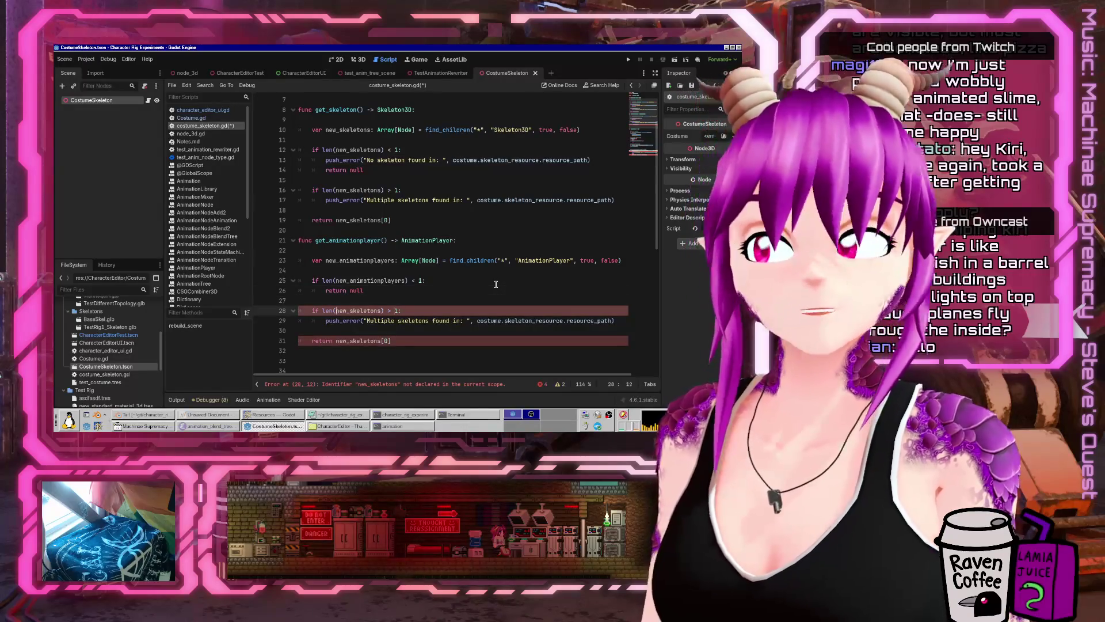
key("ctrl+shift+Right")
key("ctrl+v")
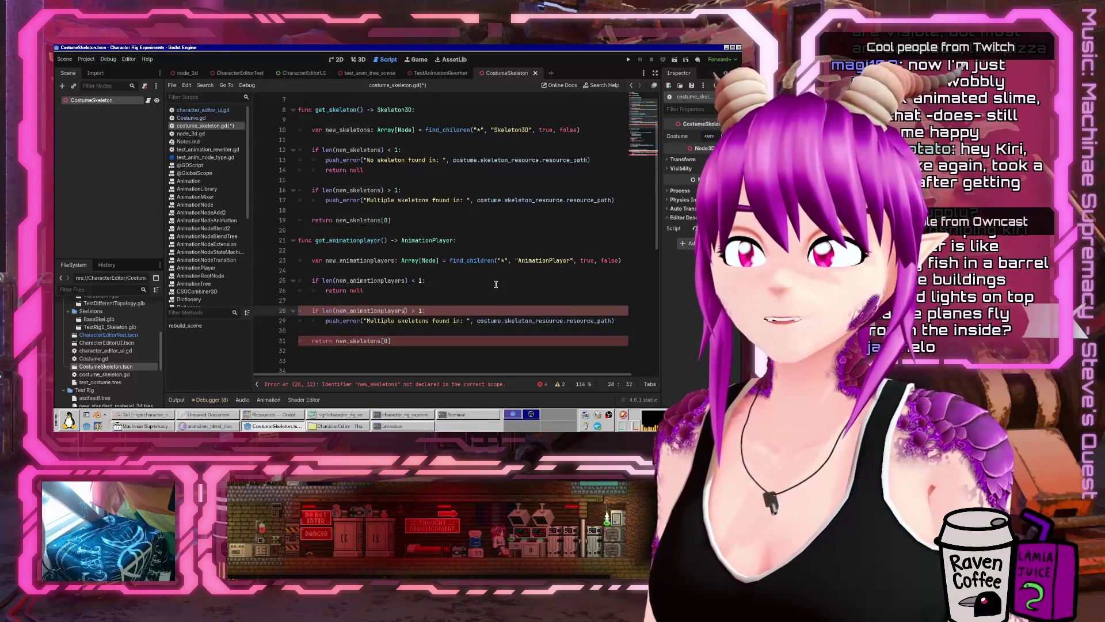
- Change the error to 'Multiple AnimationPlayers', return new_animationplayers[0], and save
key("Down")
key("ctrl+Left")
key("ctrl+shift+Right")
type("animation")
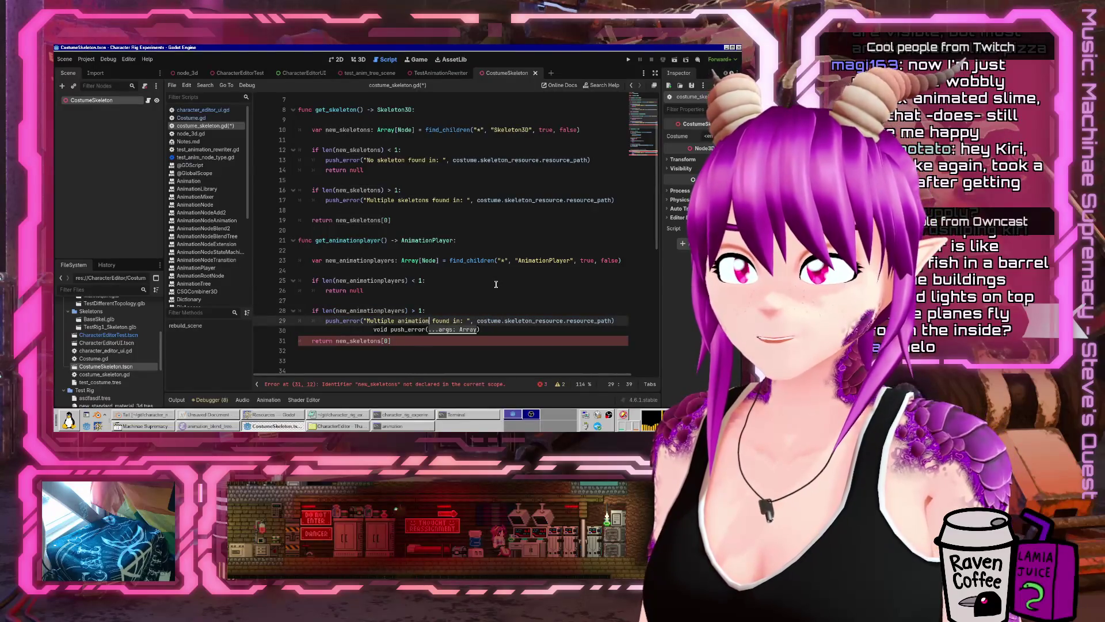
type("AnimationPlayers")
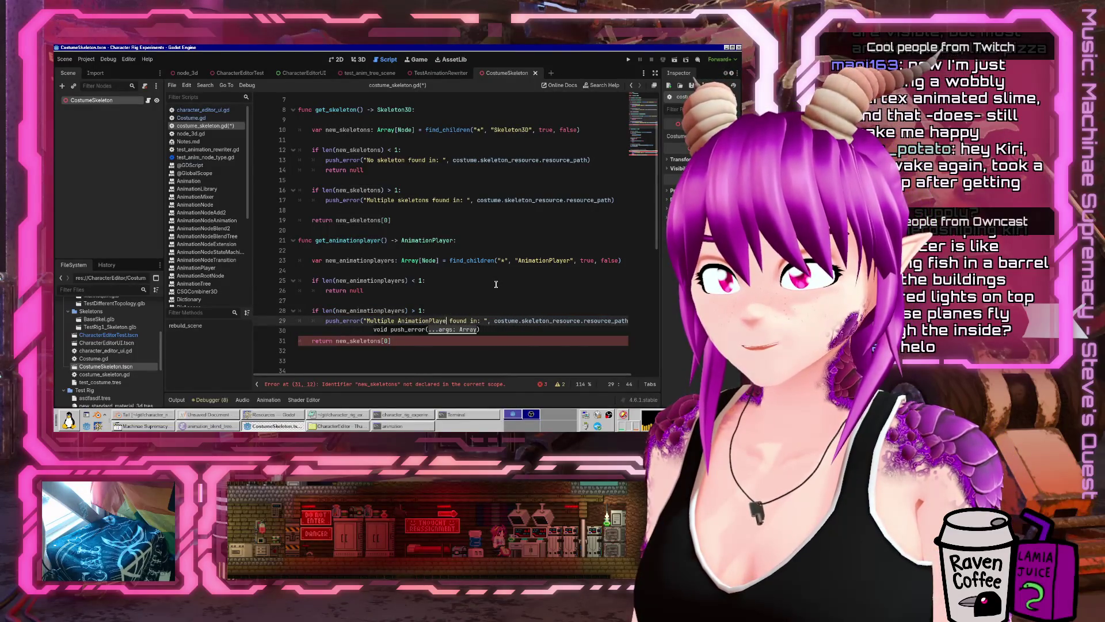
key("Down")
key("Down")
key("ctrl+Right")
key("ctrl+shift+Right")
key("ctrl+v")
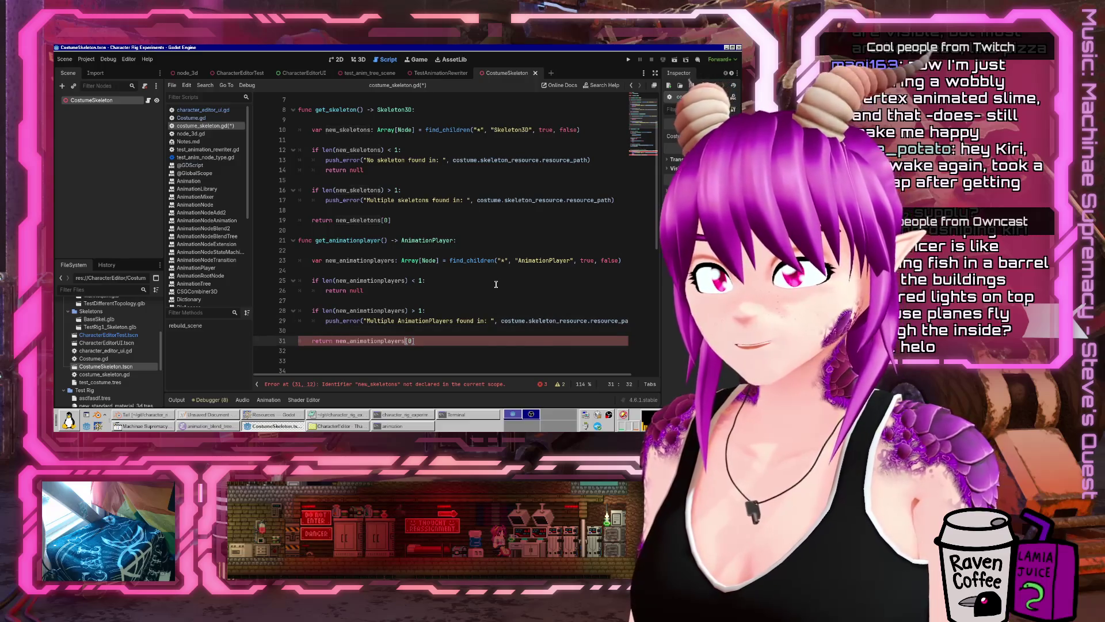
key("ctrl+s")
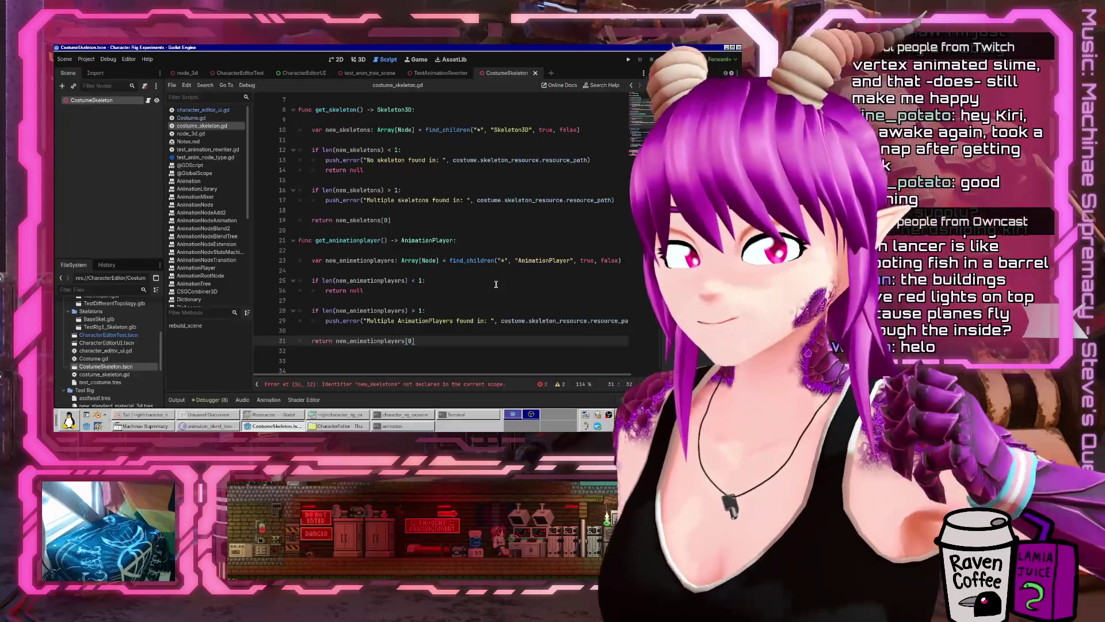
- Scroll down past the get_skeleton and get_animationplayer helpers to rebuild_scene
scroll(403, 247, "down", 4)
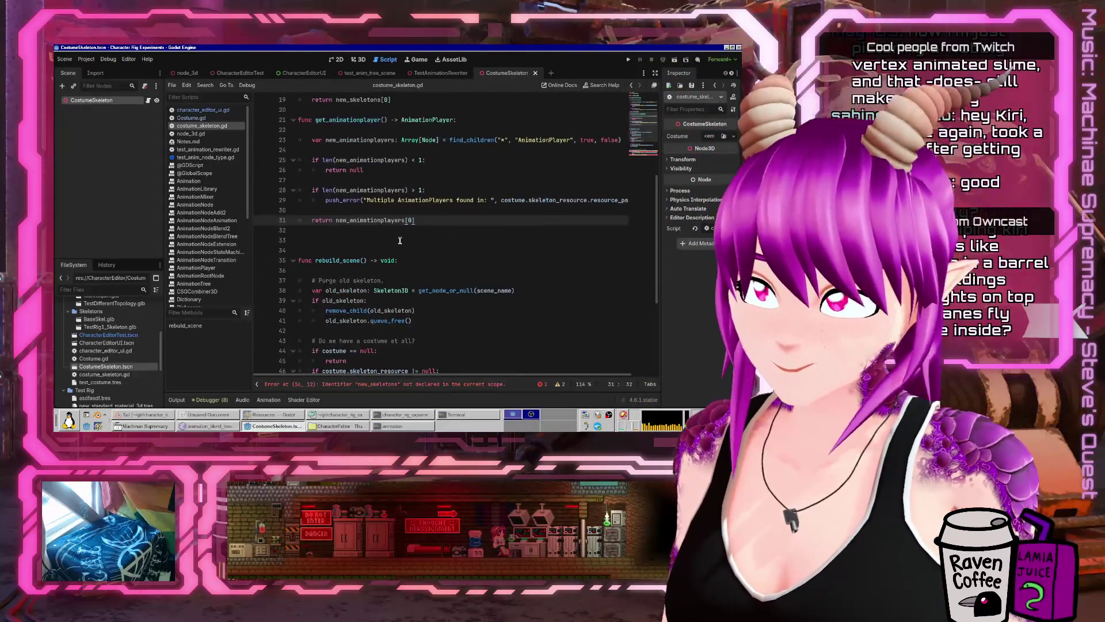
- Remove the extra blank lines above rebuild_scene
left_click(375, 239)
scroll(375, 239, "up", 2)
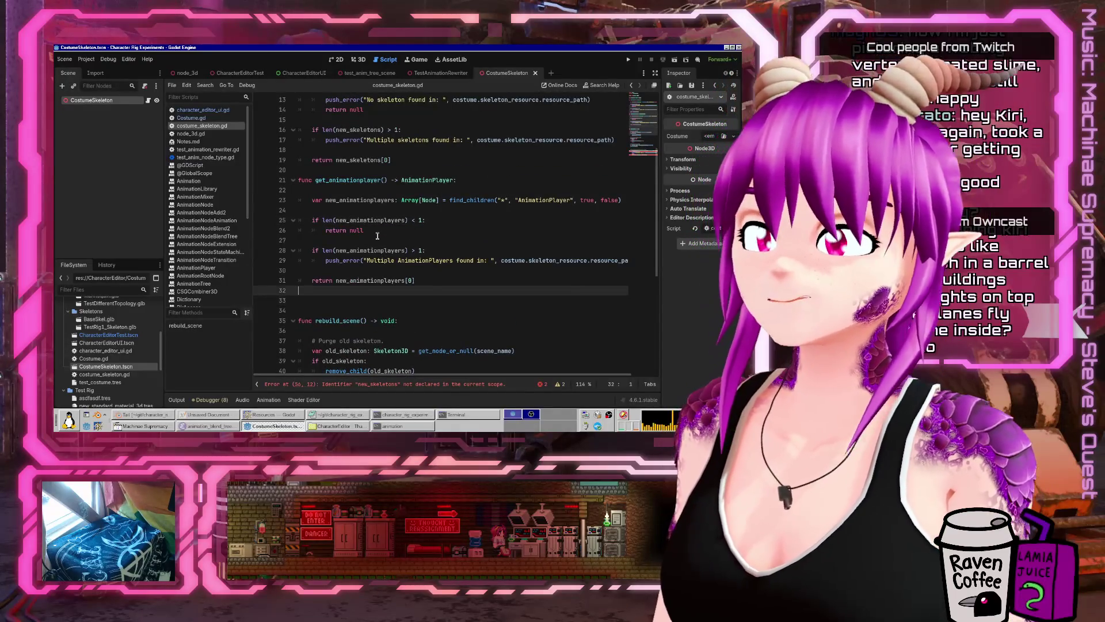
key("BackSpace")
key("Delete")
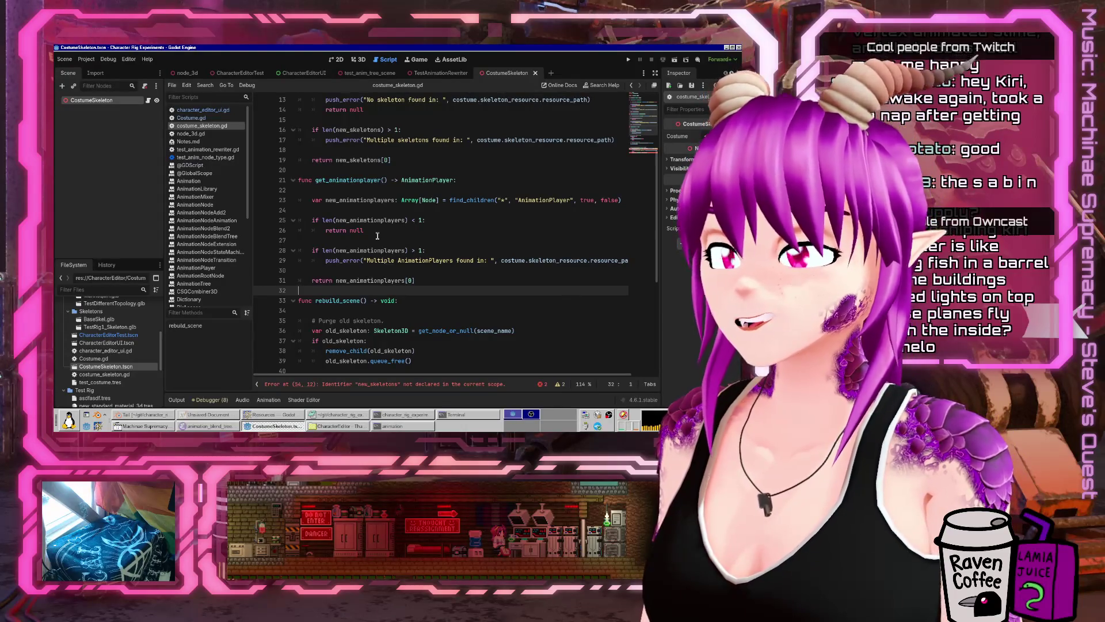
- Fix the comment to read 'Instantiate new skeleton scene.'
key("Down")
key("Down")
key("Down")
key("Down")
key("Down")
key("Down")
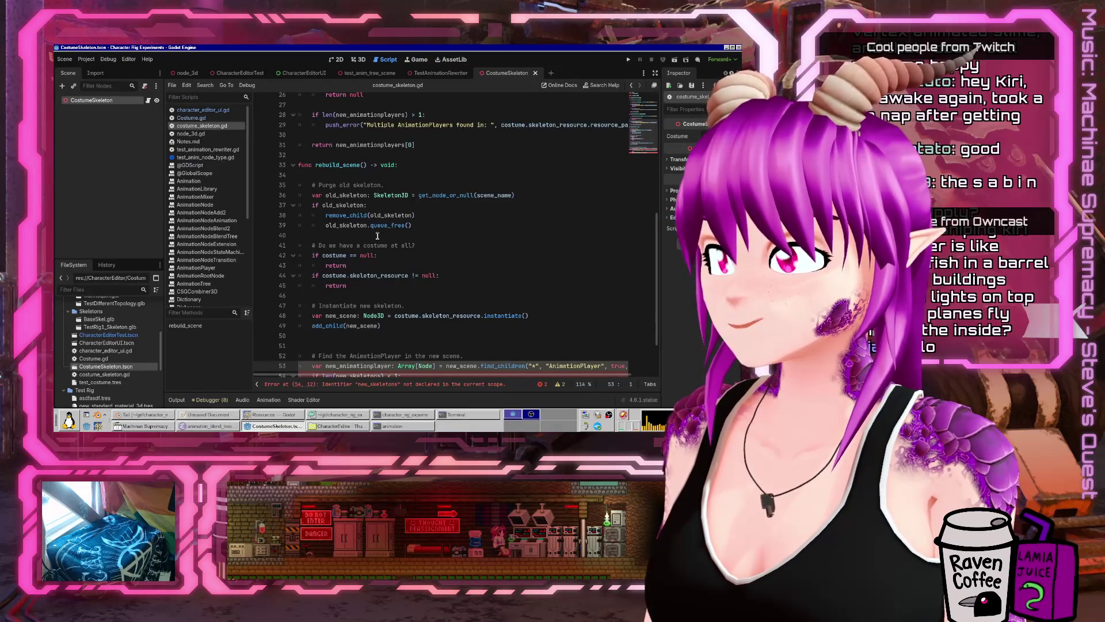
key("Up")
scroll(378, 236, "down", 2)
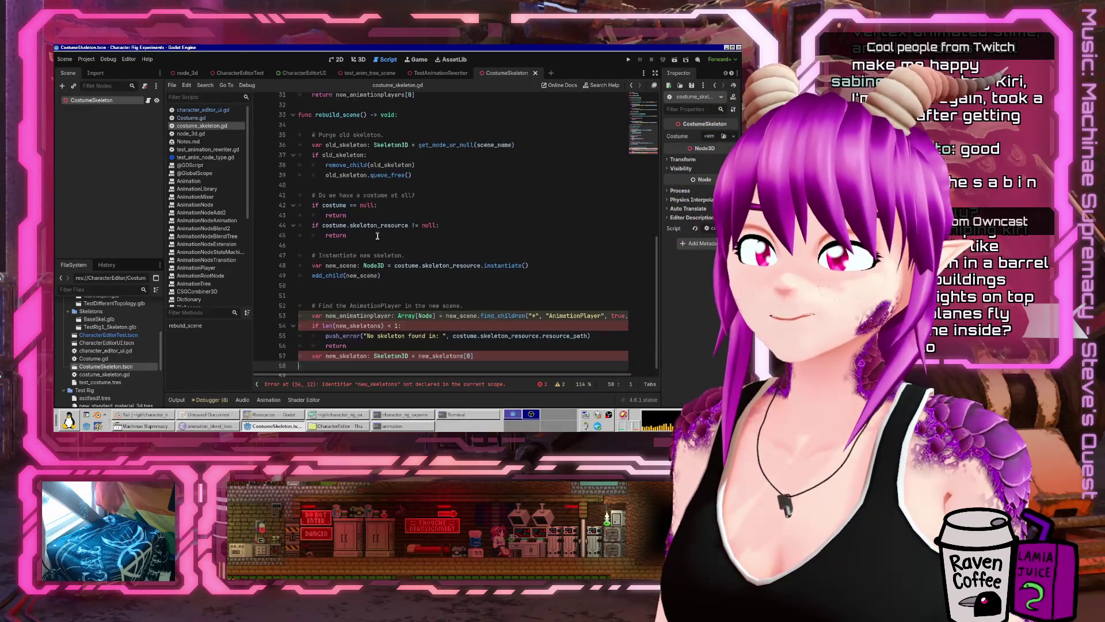
key("Up")
key("Up")
key("Up")
key("Down")
key("Up")
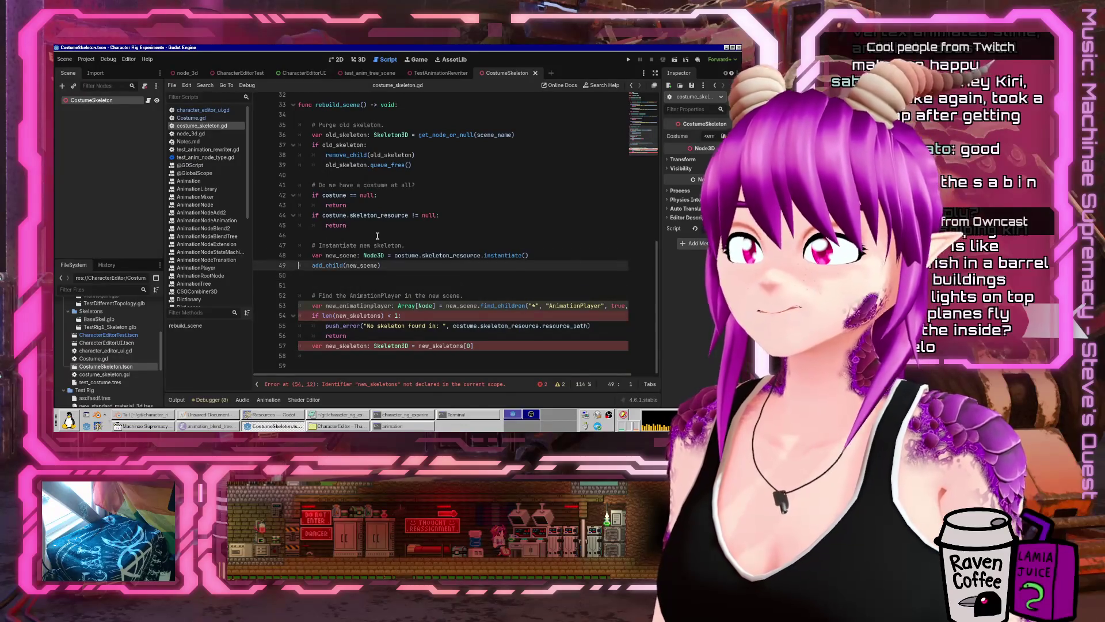
key("Up")
key("Up")
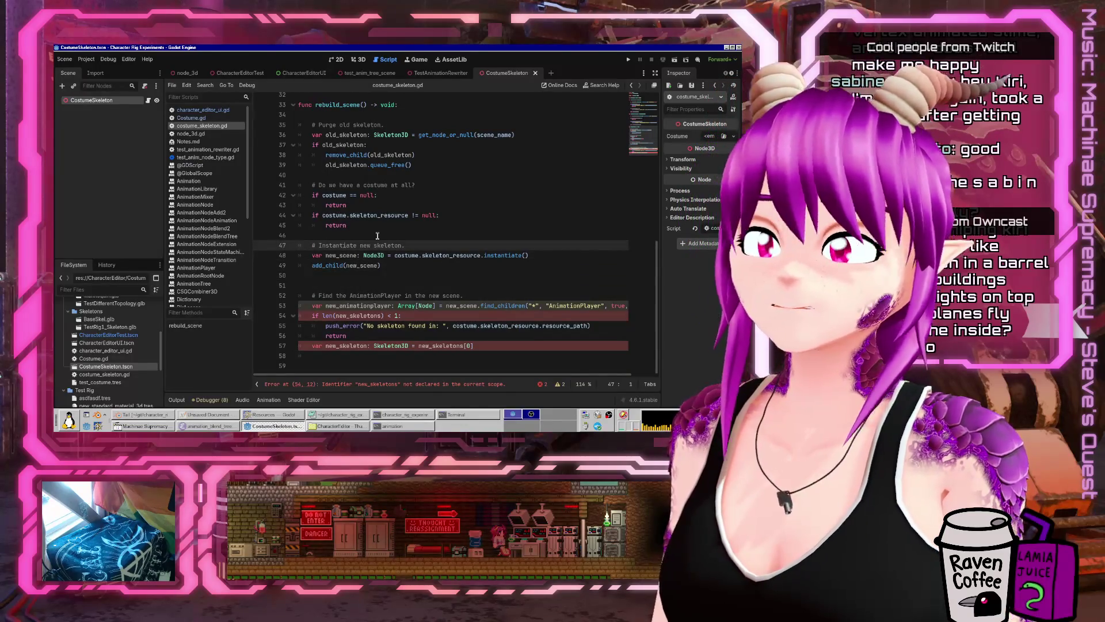
key("Down")
key("Down")
key("Down")
key("Up")
key("Up")
key("Up")
key("End")
key("Left")
type("sce")
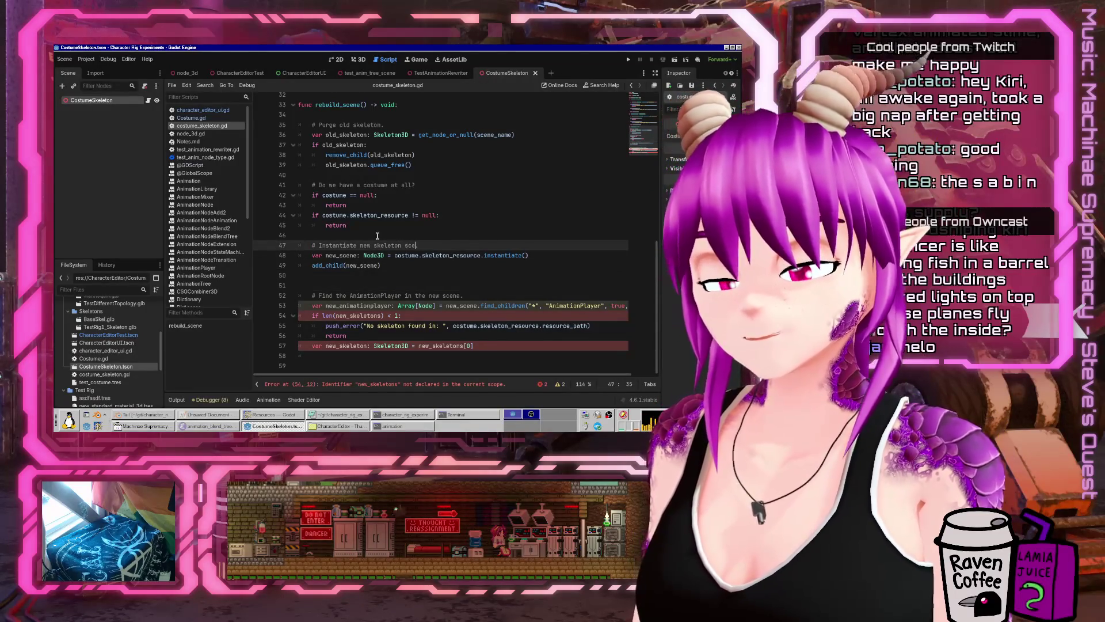
type("ne")
key("Down")
key("Down")
key("Down")
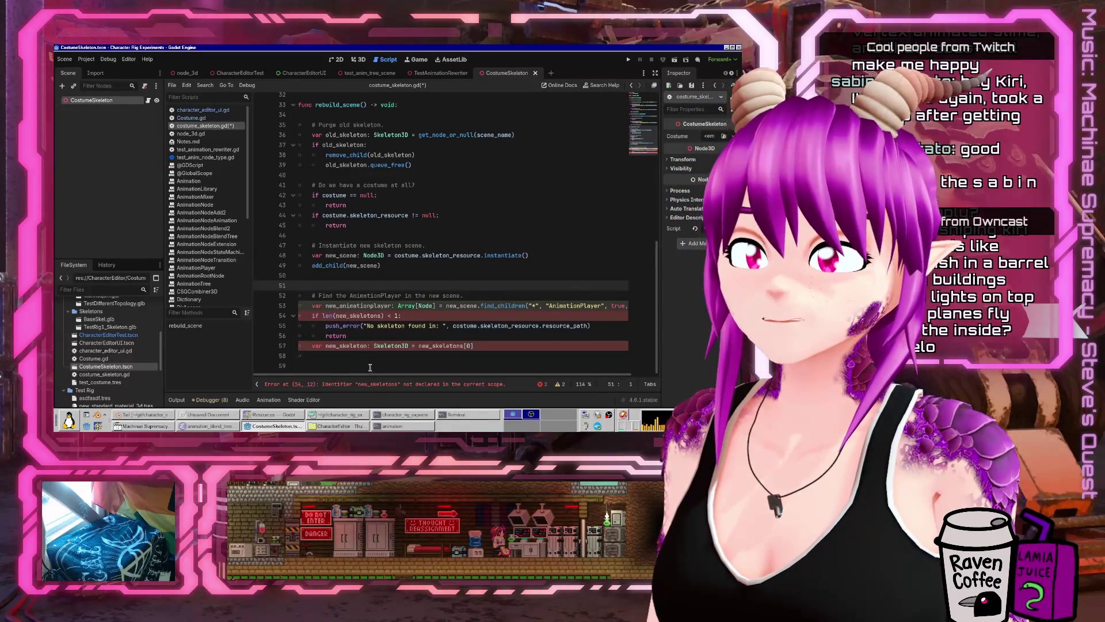
- Replace the broken AnimationPlayer lookup on lines 52–58 with skeleton := get_skeleton()
left_click_drag(369, 367, 298, 292)
key("Delete")
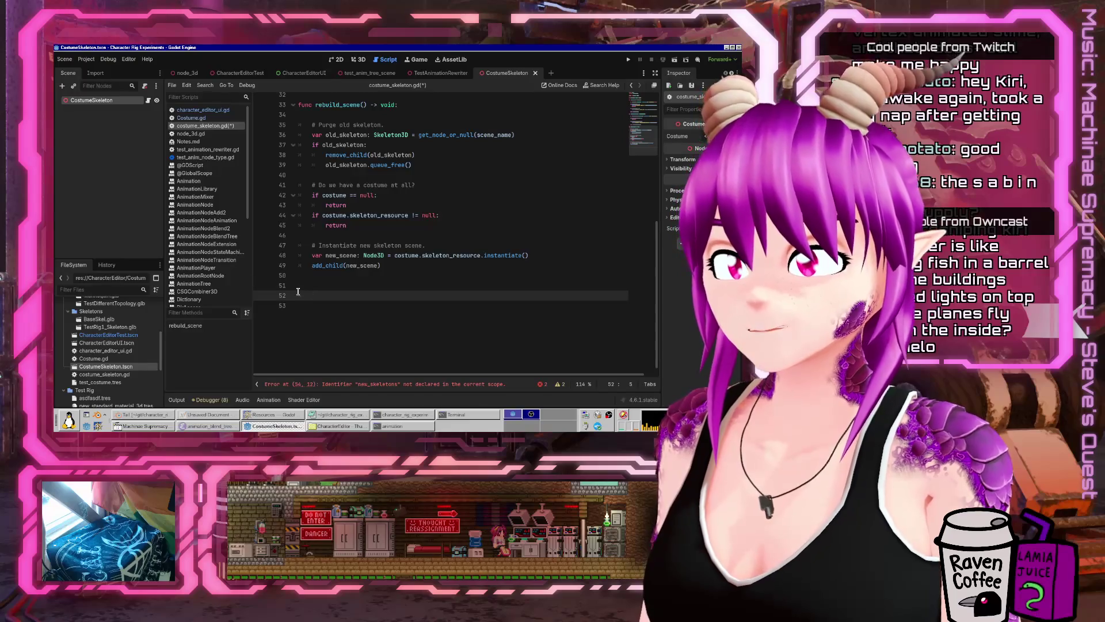
type("var skeleton =")
key("BackSpace")
key("BackSpace")
type(": Skeleton3D")
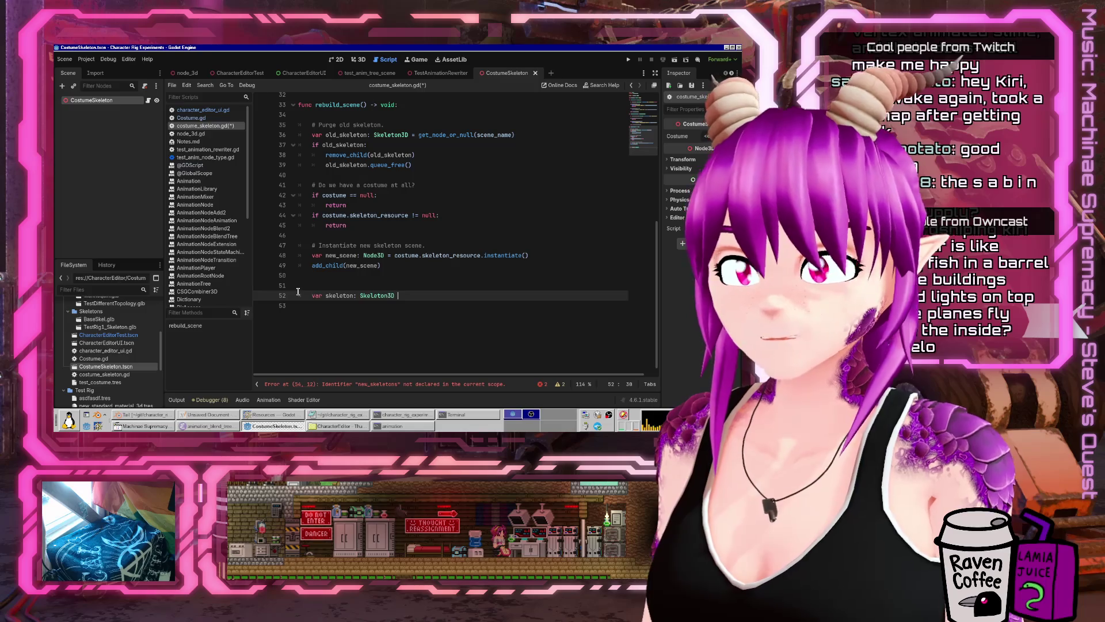
type("= ")
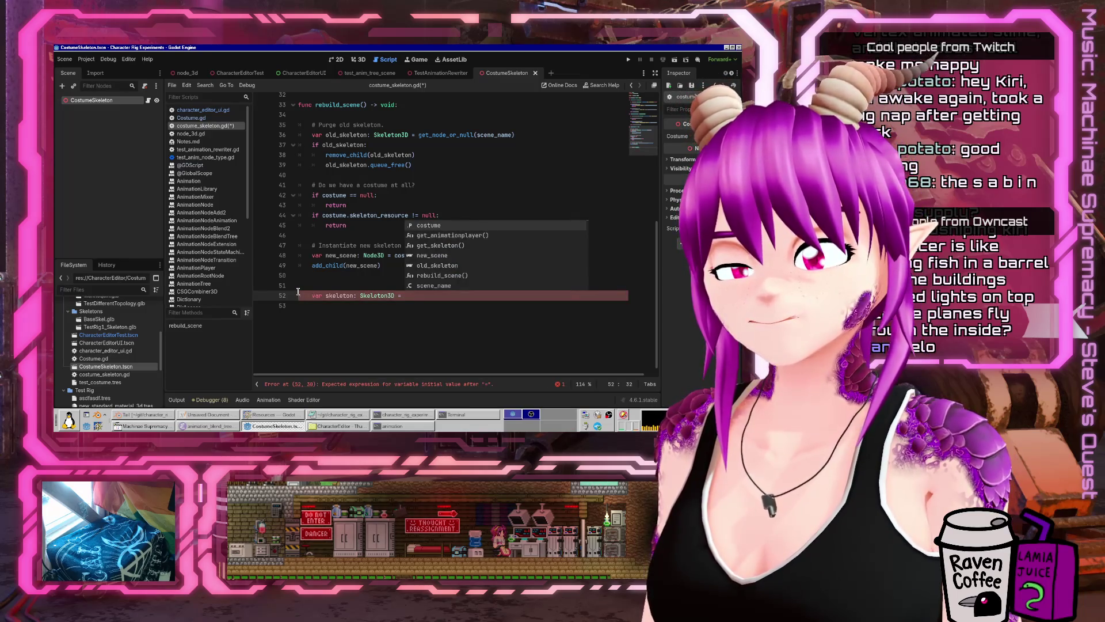
type("get_skel")
key("Return")
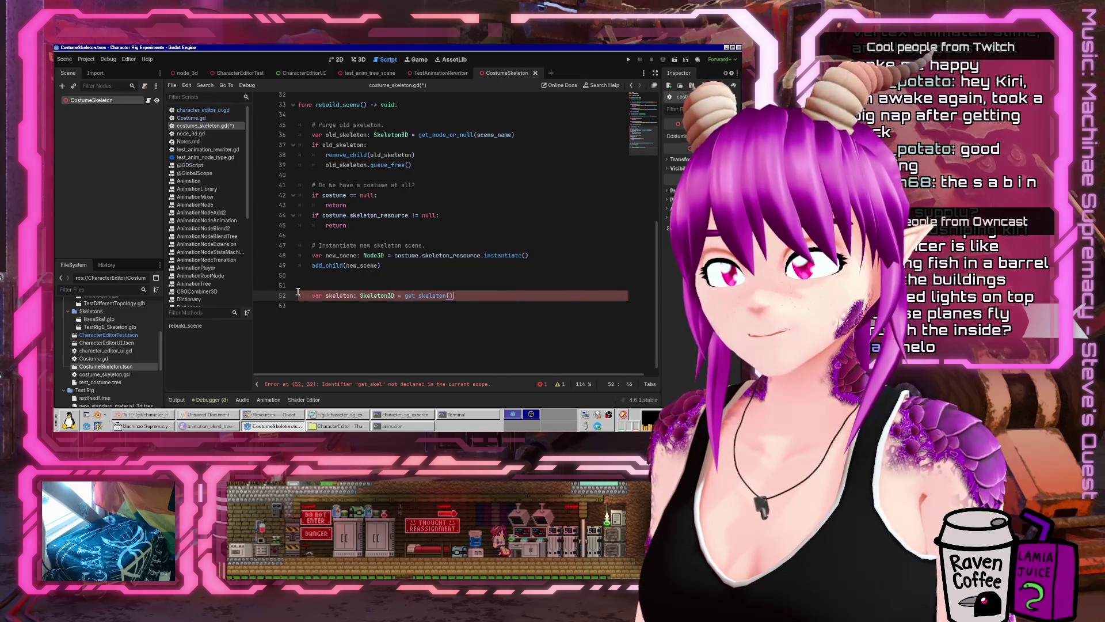
key("Return")
type("var animationplayer: A")
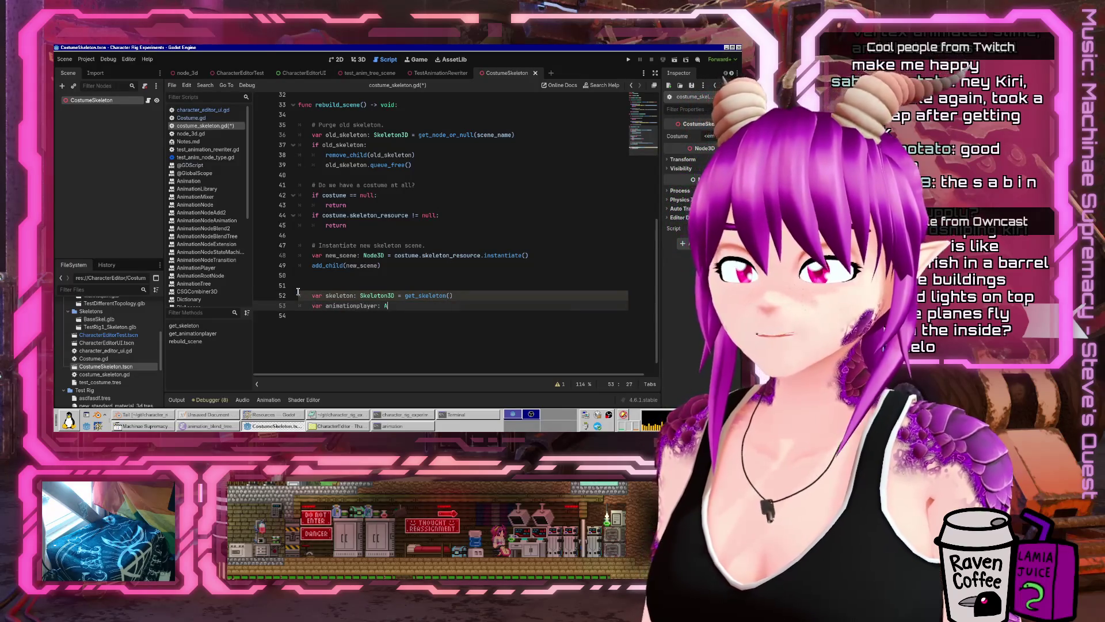
key("shift+Home")
key("BackSpace")
key("Delete")
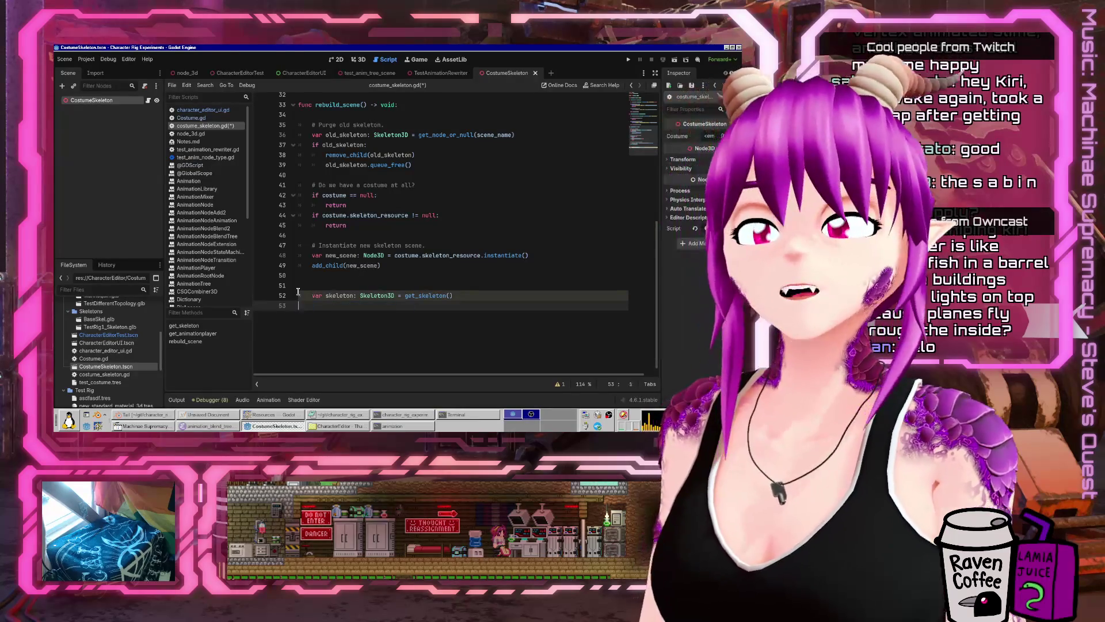
- Tidy the blank lines around the skeleton assignment and save costume_skeleton.gd
key("Up")
key("alt+Up")
key("End")
key("Return")
key("Return")
key("ctrl+s")
scroll(369, 299, "up", 2)
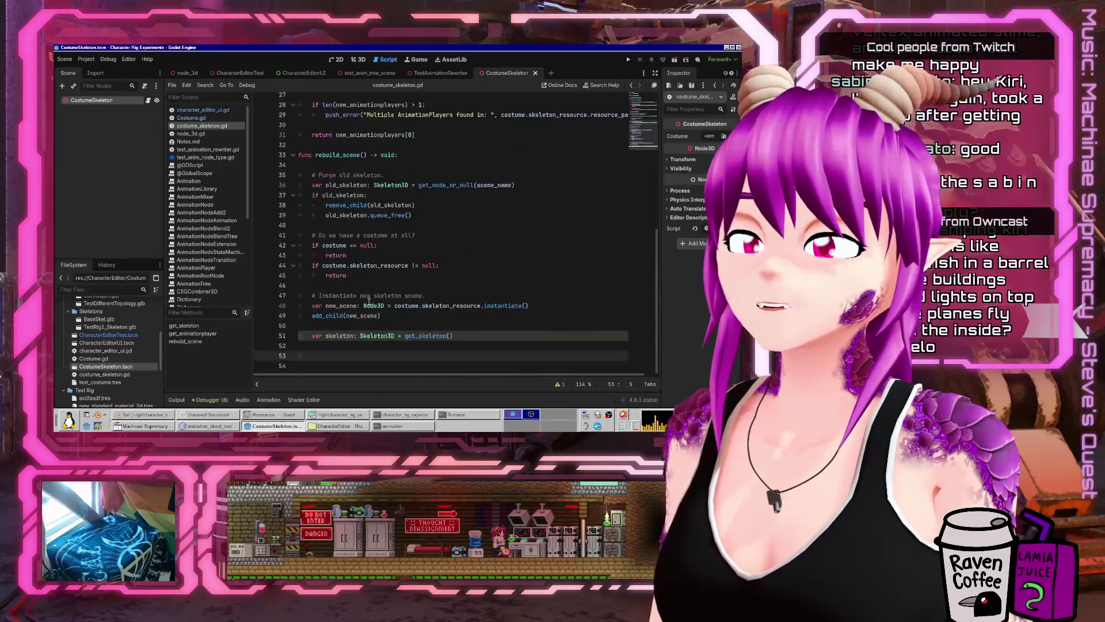
- Open Costume.gd from the script list and select its mesh_parts property
left_click(203, 109)
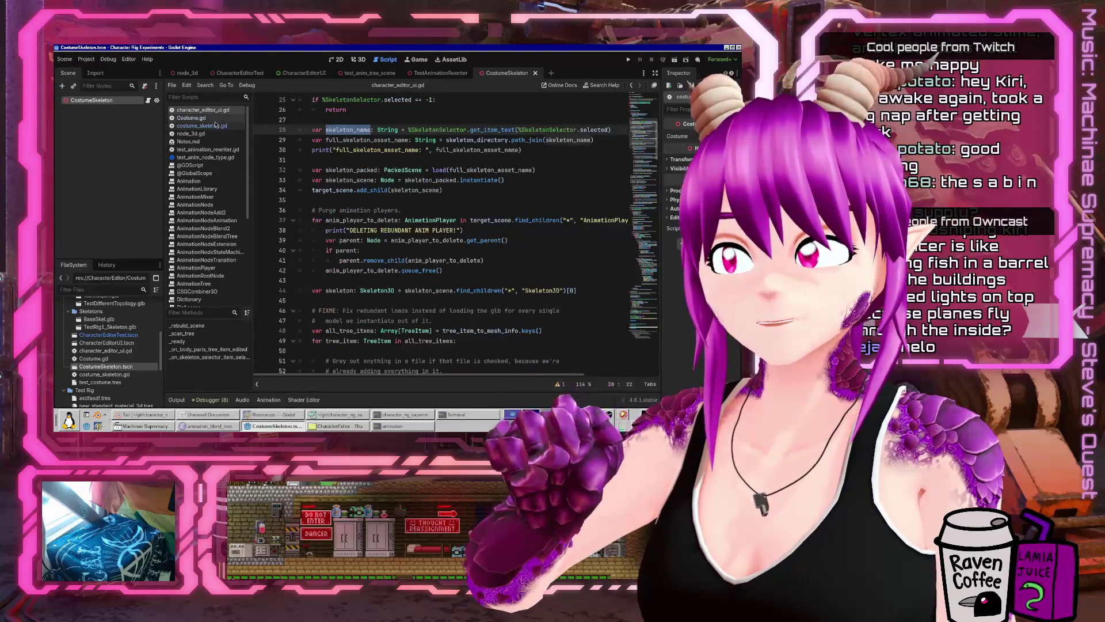
left_click(216, 125)
scroll(423, 284, "up", 8)
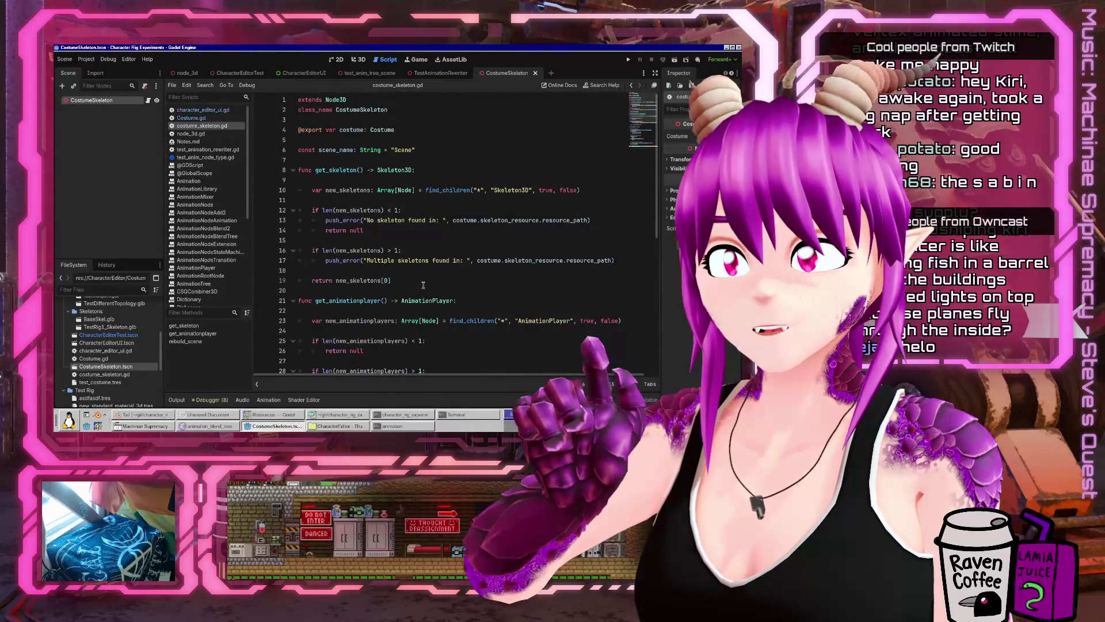
left_click(216, 118)
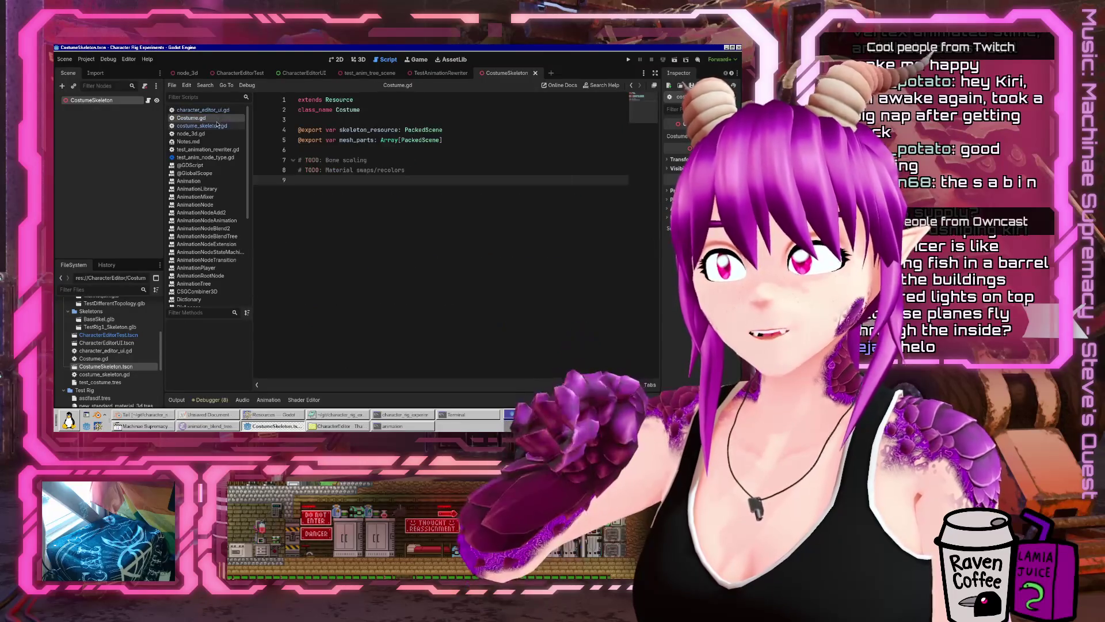
double_click(357, 140)
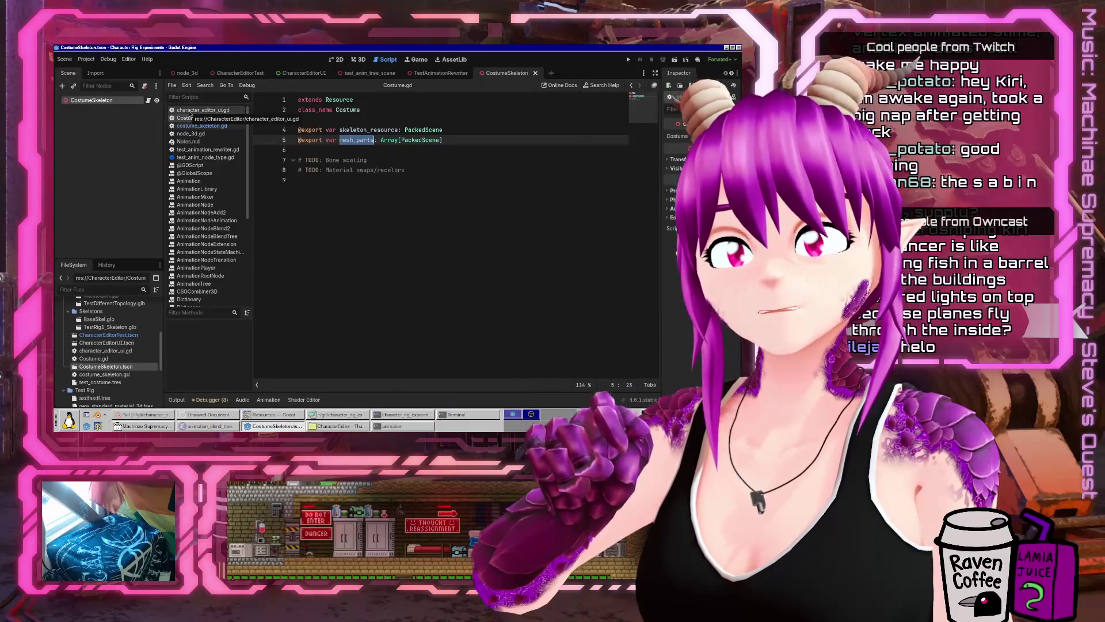
left_click(190, 110)
left_click(189, 118)
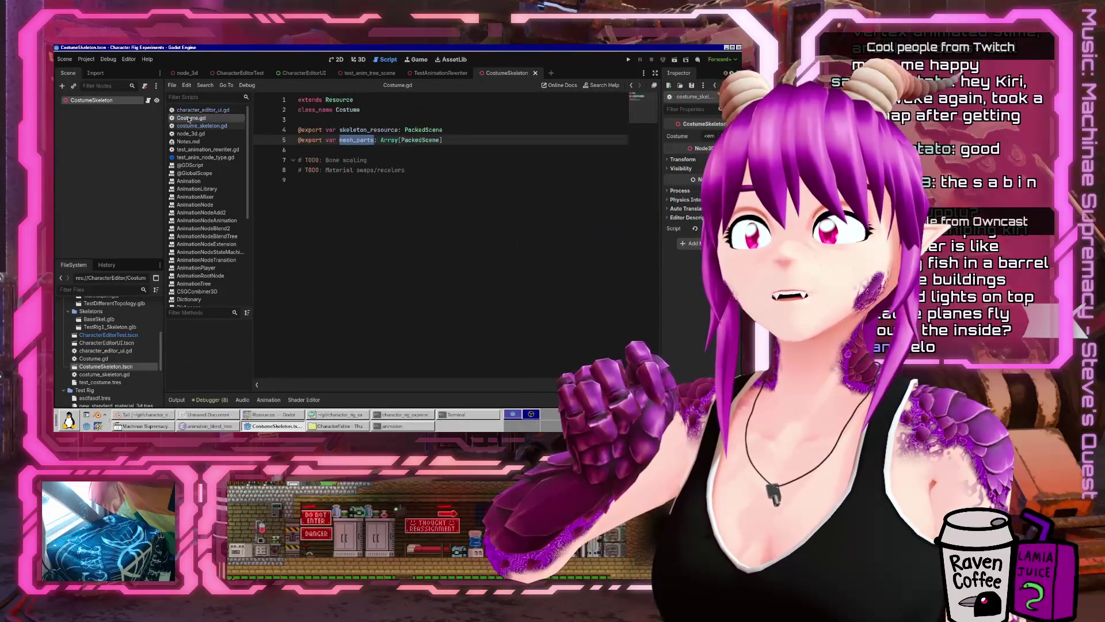
- Review mesh loading in character_editor_ui.gd and the Resources docs, then return to Costume.gd
left_click(190, 110)
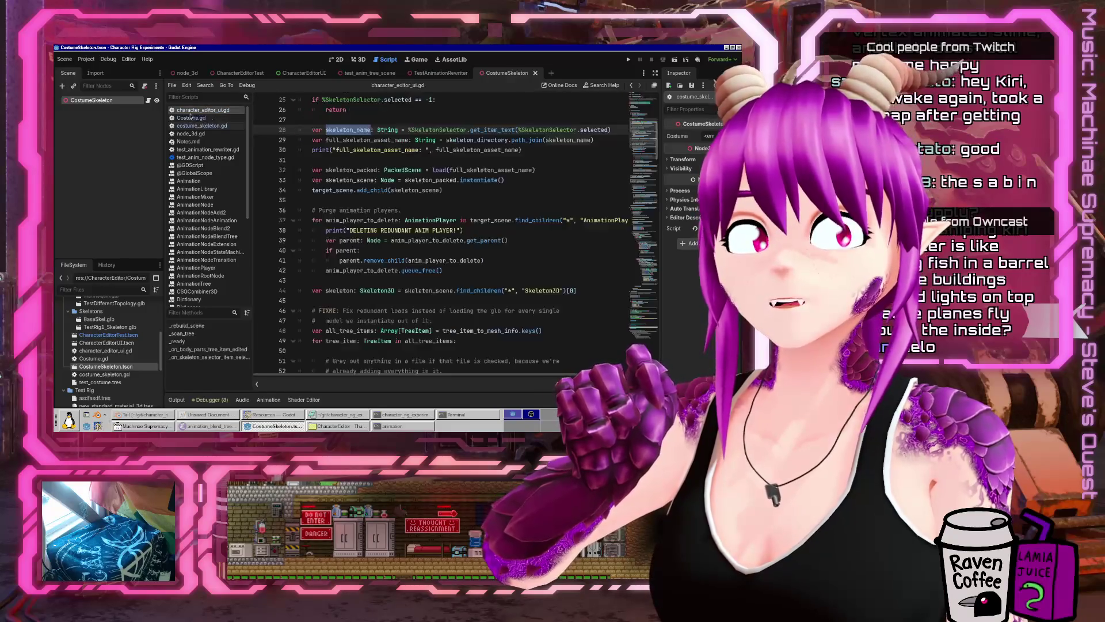
scroll(437, 268, "down", 12)
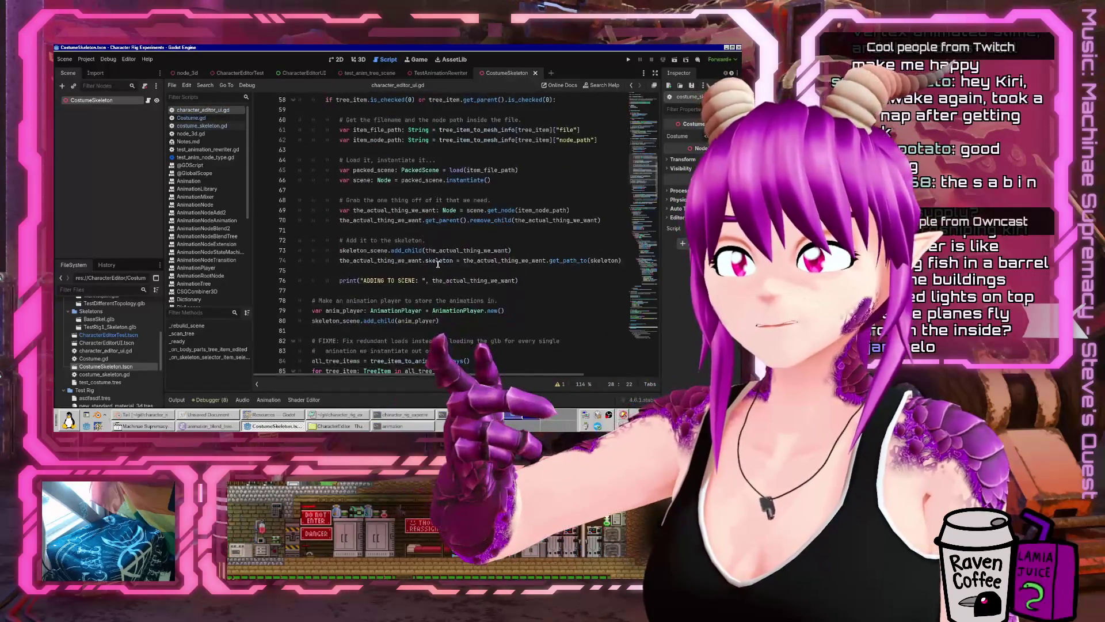
scroll(437, 264, "up", 7)
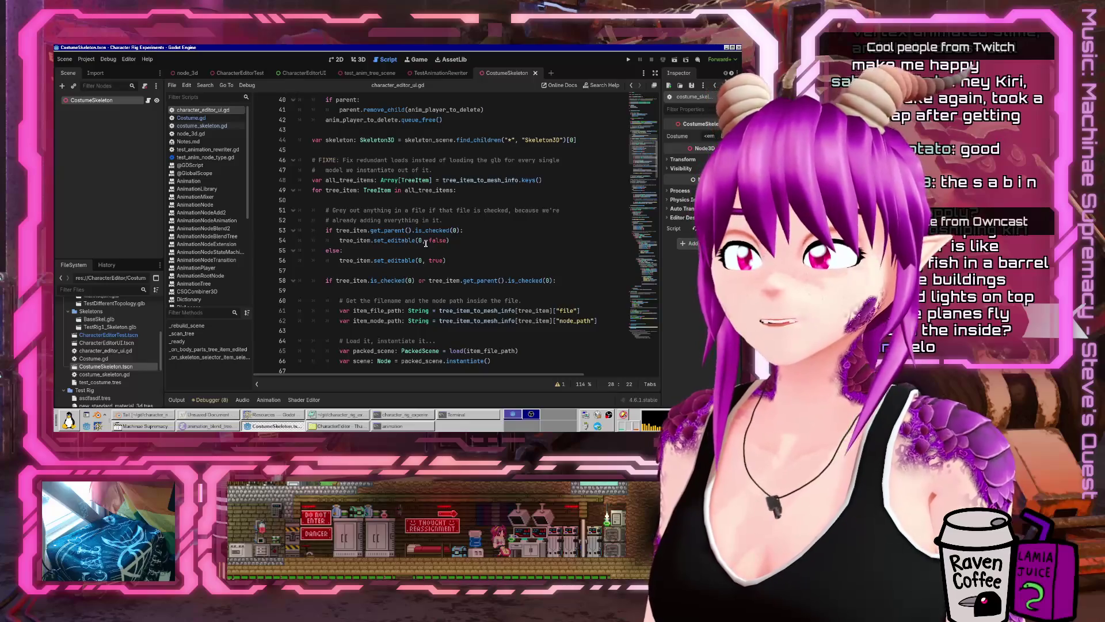
left_click(262, 414)
left_click(294, 423)
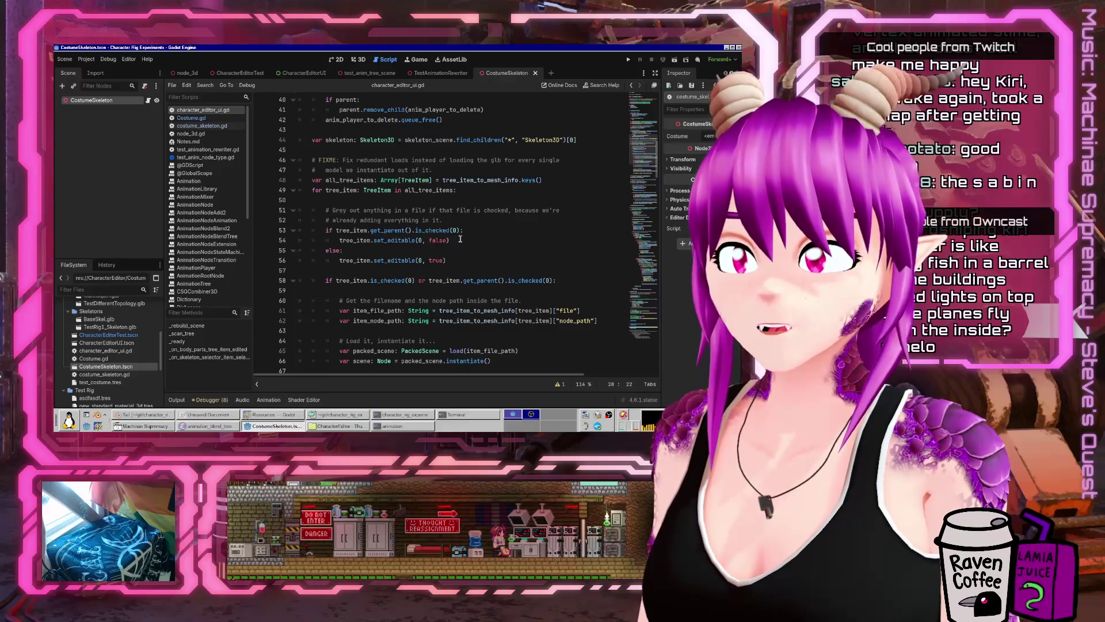
left_click(378, 180)
mouse_move(417, 184)
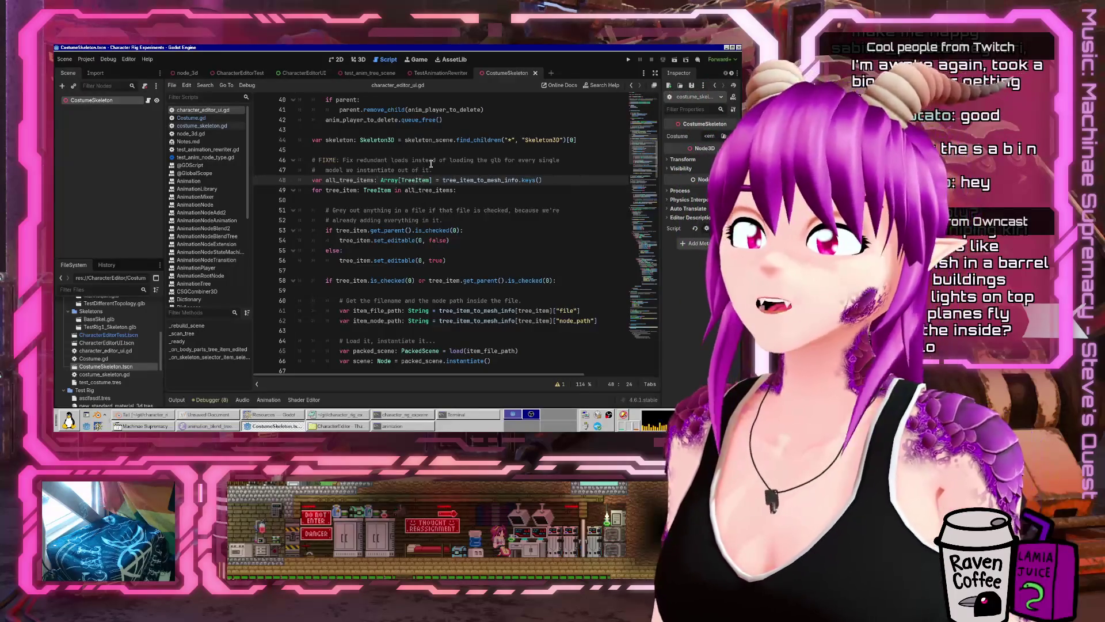
scroll(429, 167, "down", 3)
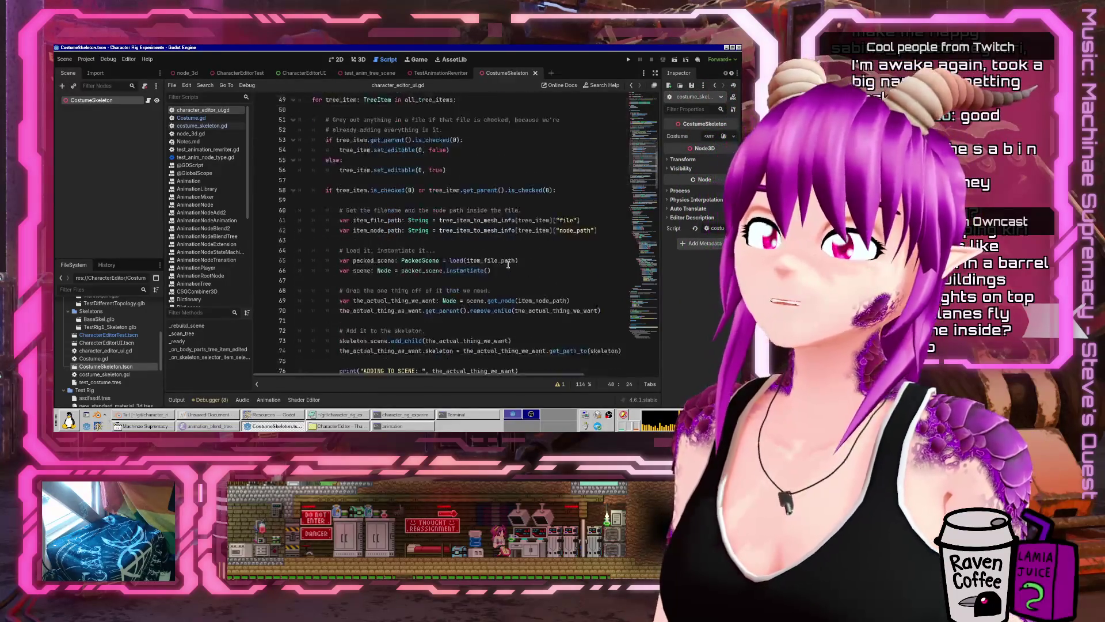
mouse_move(504, 262)
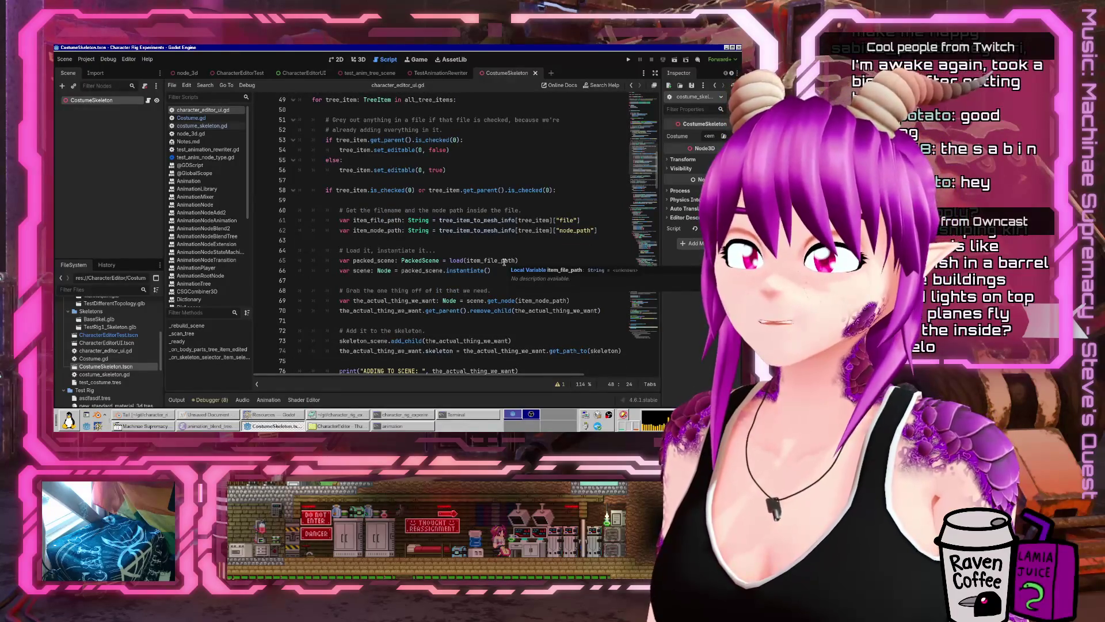
scroll(505, 262, "down", 3)
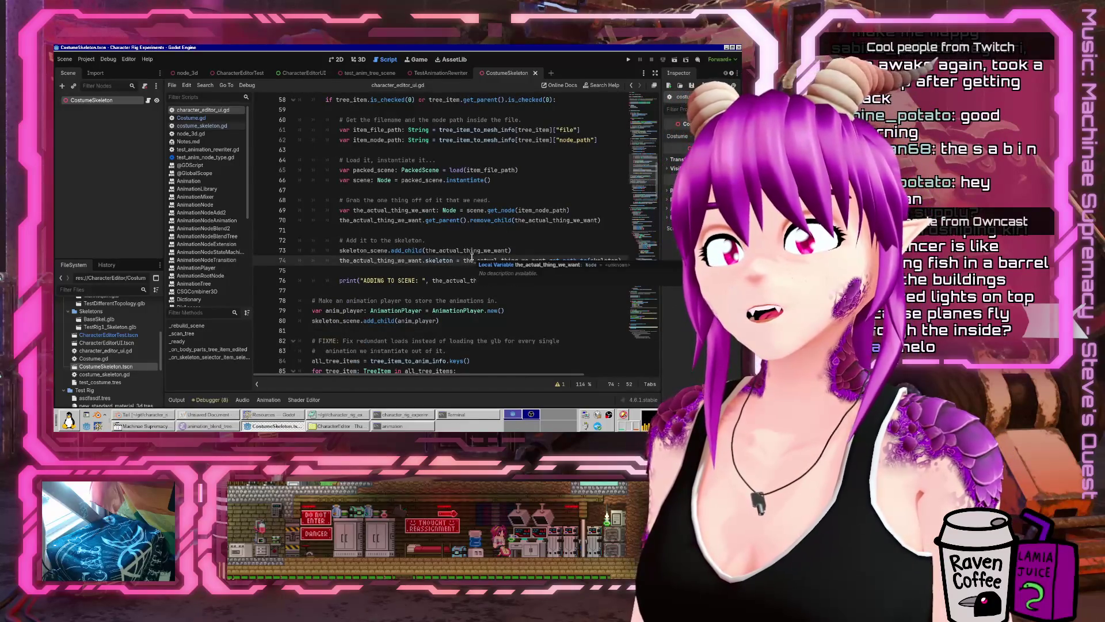
left_click(487, 210)
key("Home")
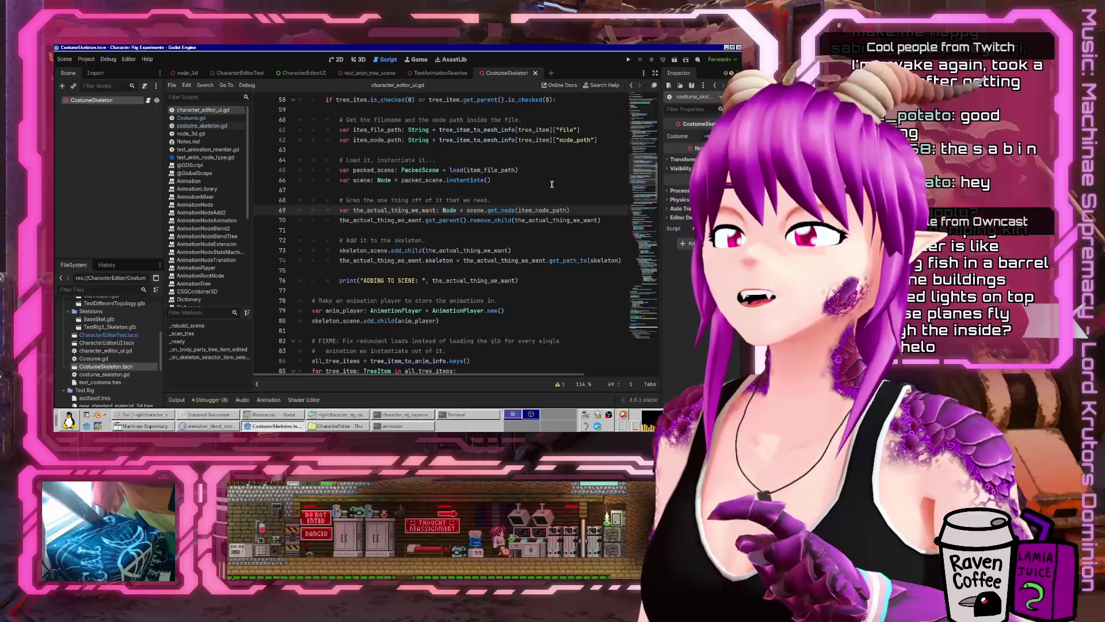
left_click(191, 117)
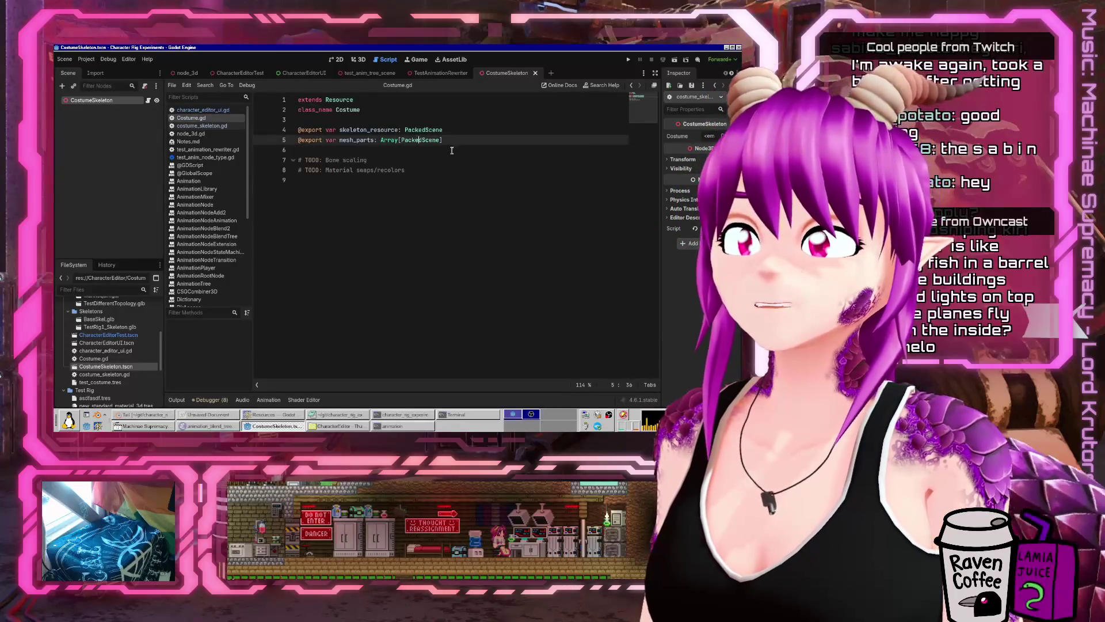
- Replace Array with Dictionary in the mesh_parts type on line 5 and save
key("Left")
key("Left")
key("Left")
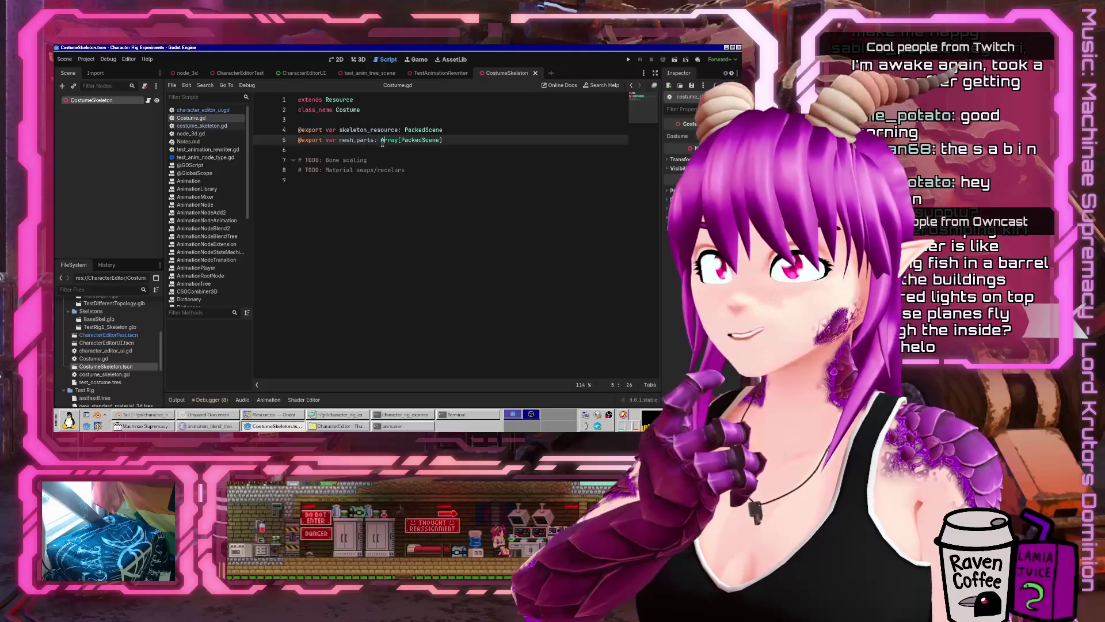
key("Left")
key("Left")
key("Left")
key("Right")
key("Right")
key("ctrl+shift+Right")
type("Dcic")
key("BackSpace")
key("BackSpace")
key("BackSpace")
type("ict")
key("Return")
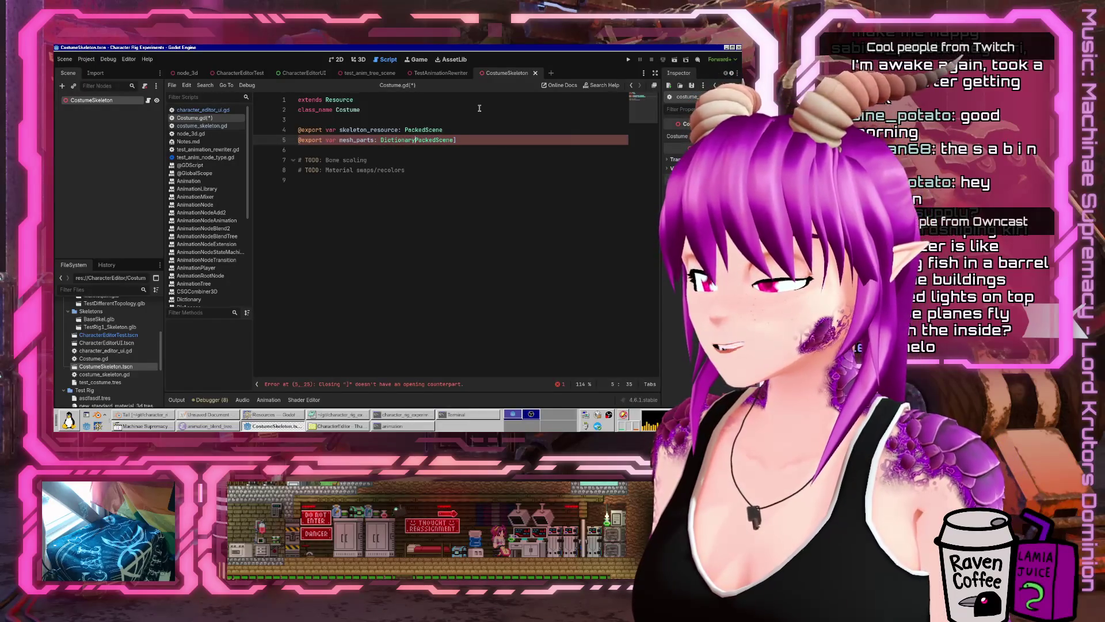
type("{")
key("End")
key("BackSpace")
key("Left")
key("ctrl+Left")
key("Return")
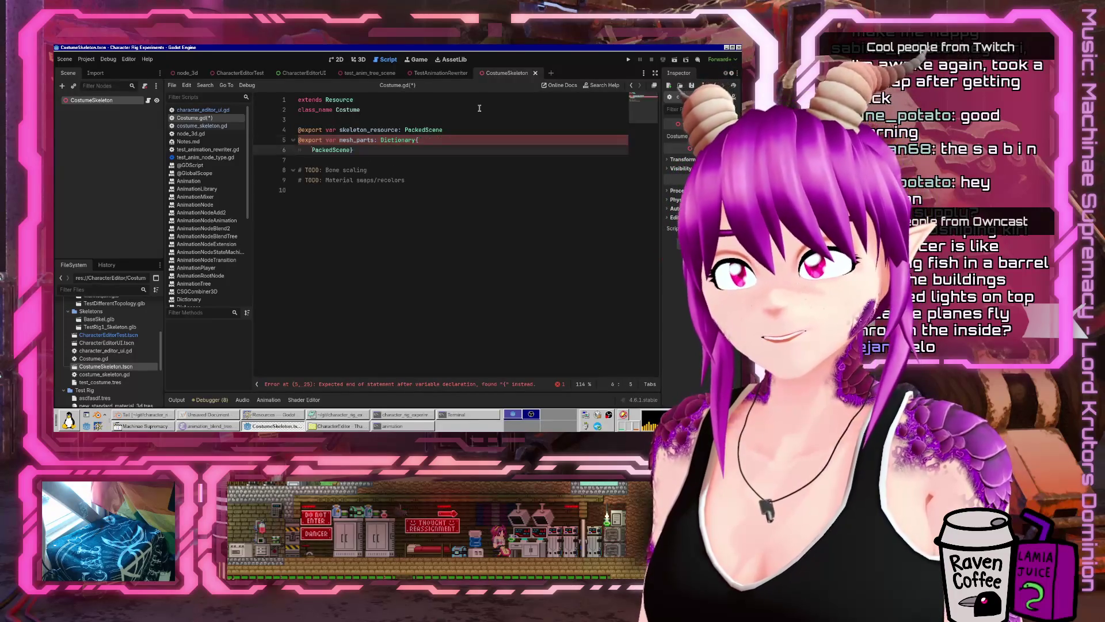
key("ctrl+Right")
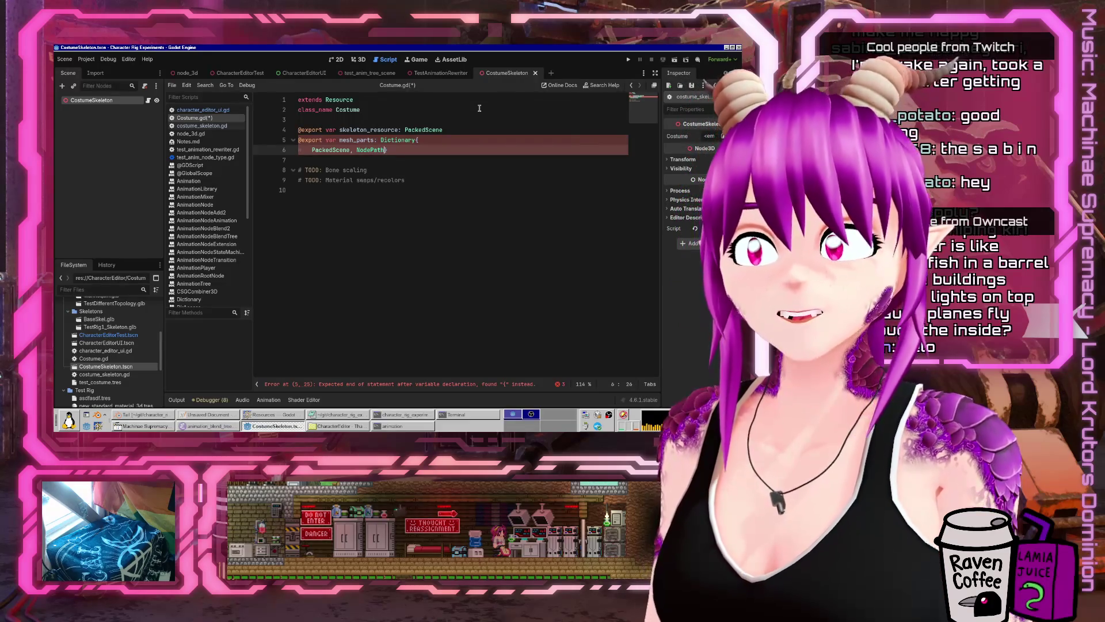
key("ctrl+s")
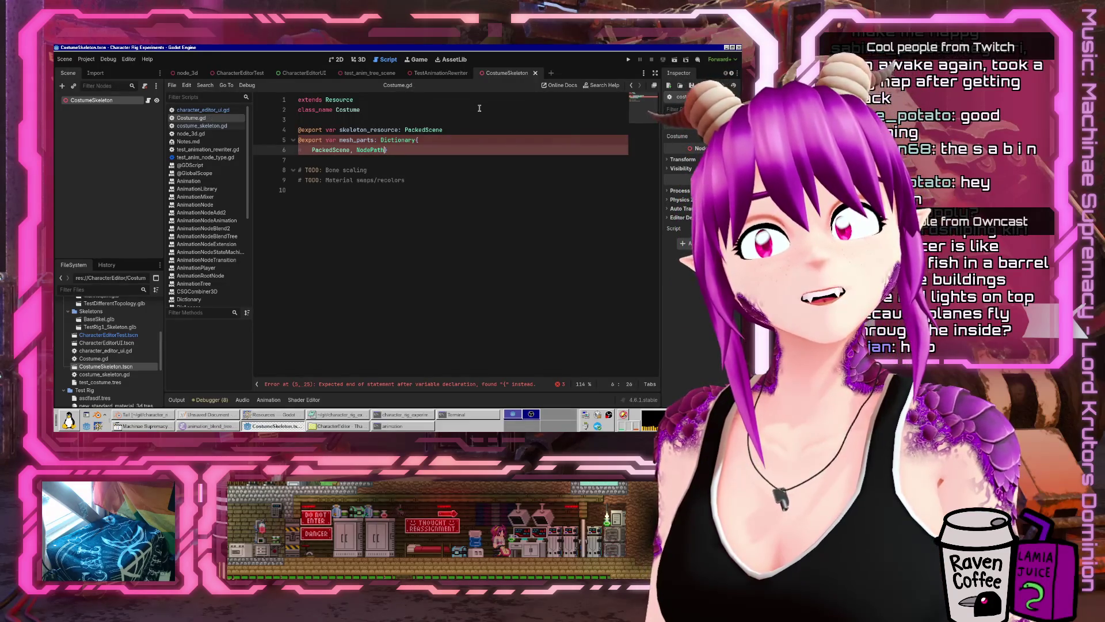
- Rejoin the declaration on one line as Dictionary[PackedScene, NodePath] and save again
key("Home")
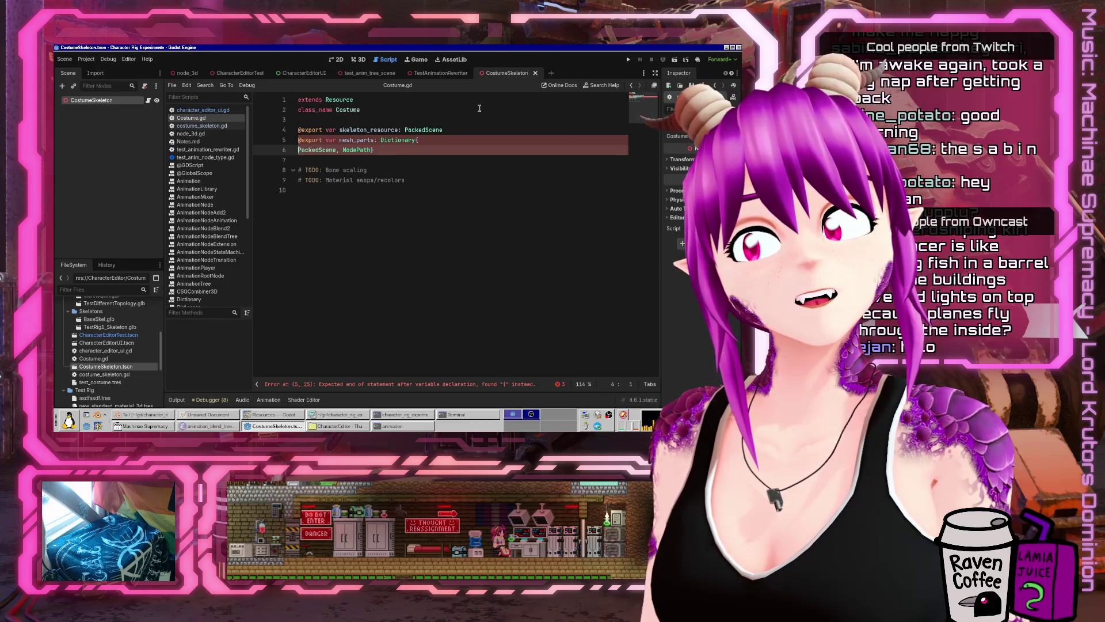
key("BackSpace")
key("BackSpace")
key("BackSpace")
type("[")
key("End")
key("BackSpace")
type("]")
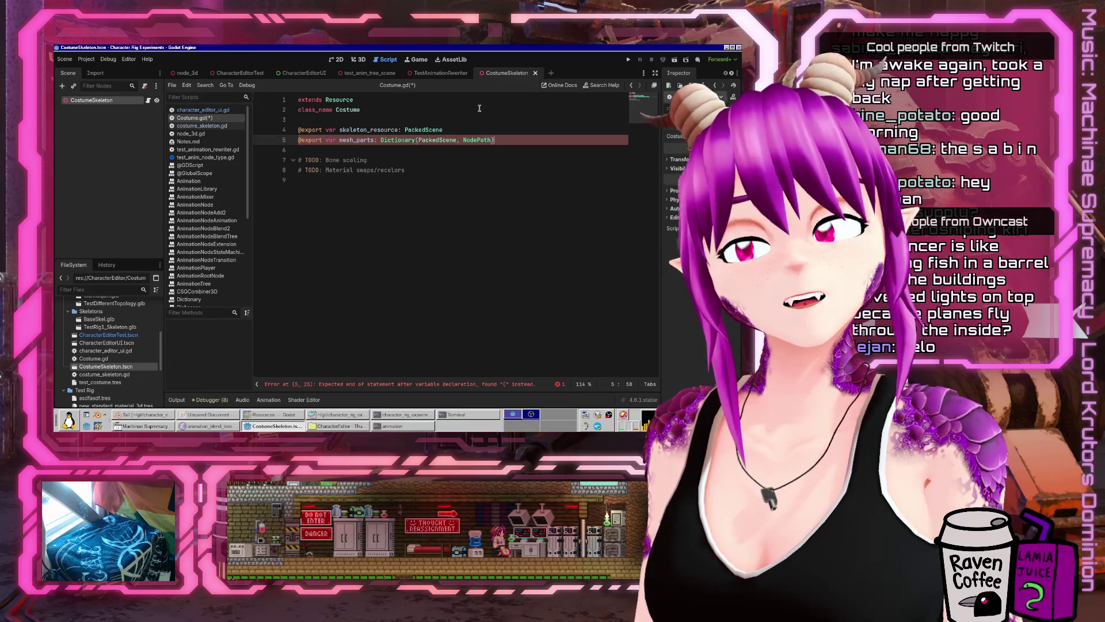
key("BackSpace")
type("]")
key("ctrl+s")
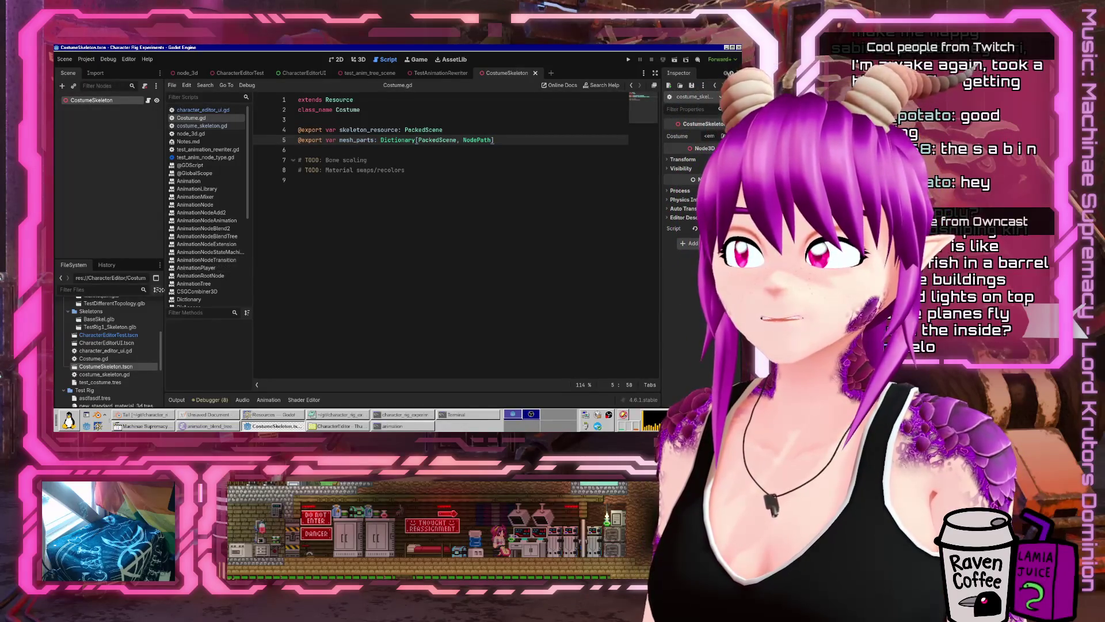
scroll(95, 397, "down", 5)
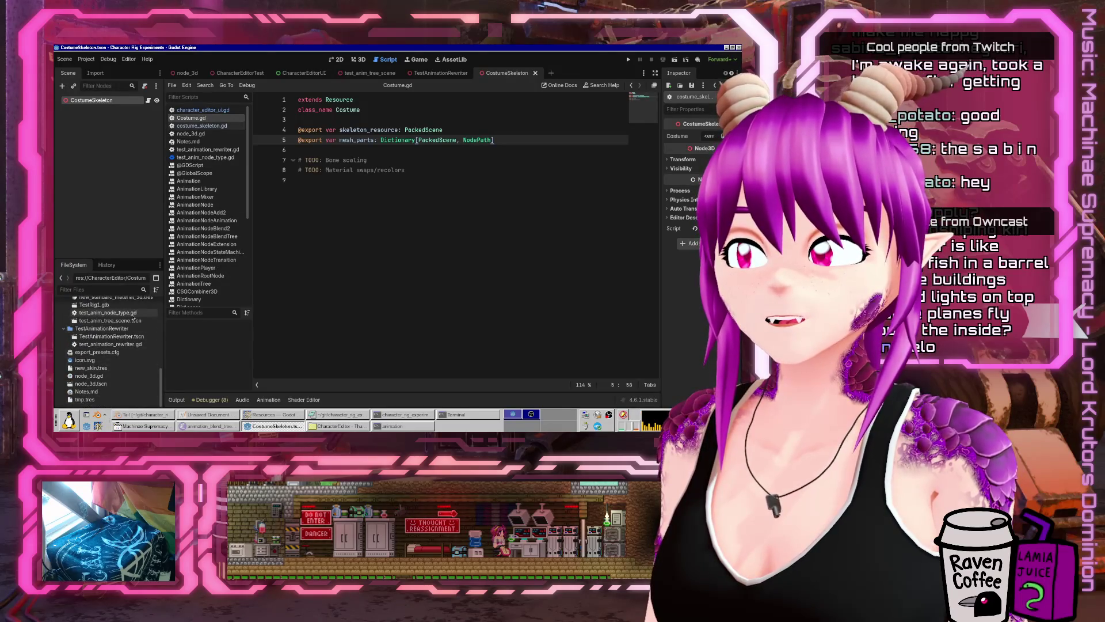
scroll(131, 345, "up", 4)
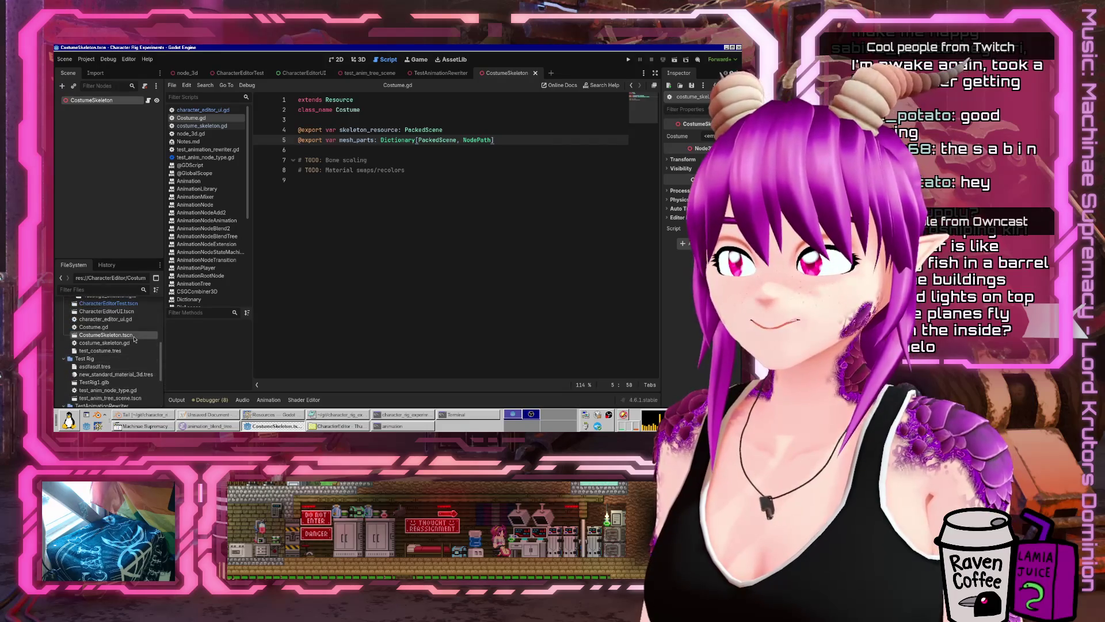
- In test_costume.tres, add Mannequin.glb as a Mesh Parts key and try options for its value
left_click(124, 351)
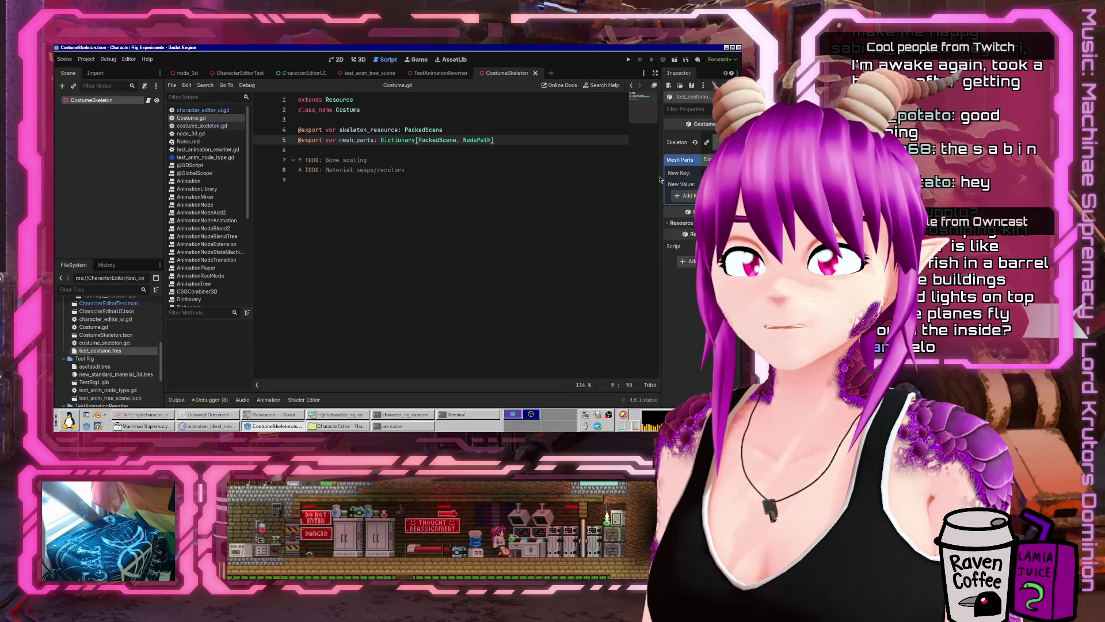
left_click_drag(660, 175, 459, 176)
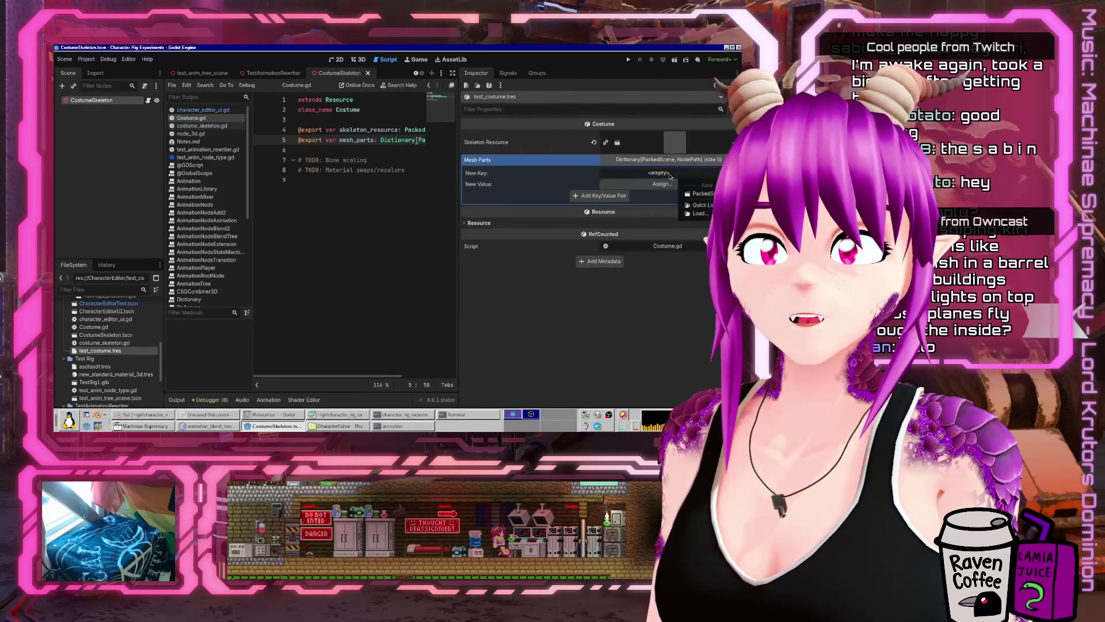
left_click(707, 205)
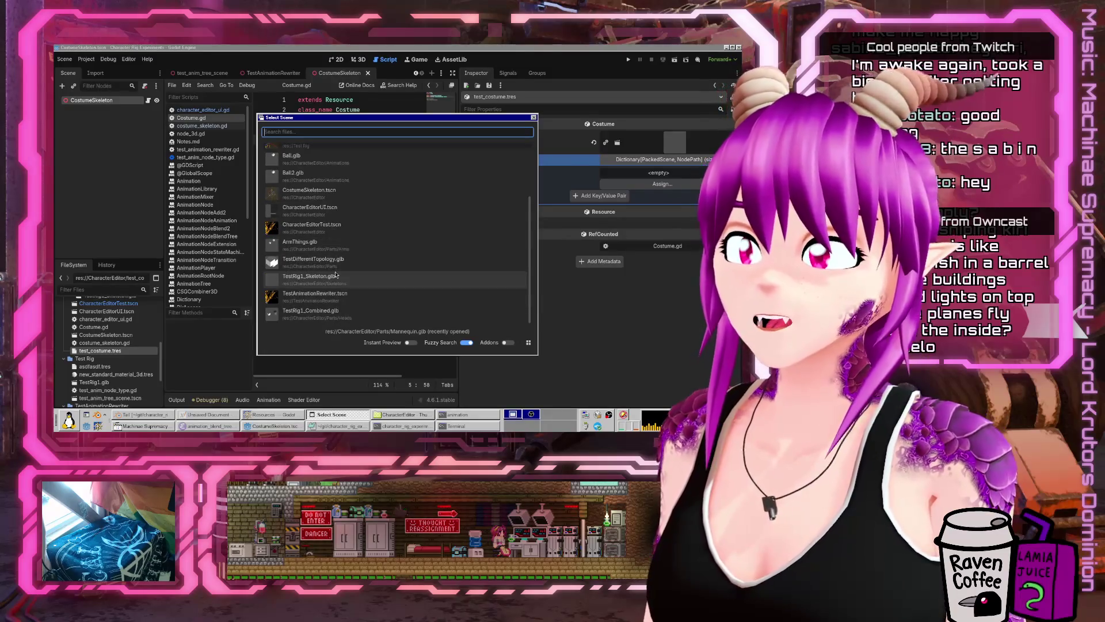
scroll(308, 187, "up", 3)
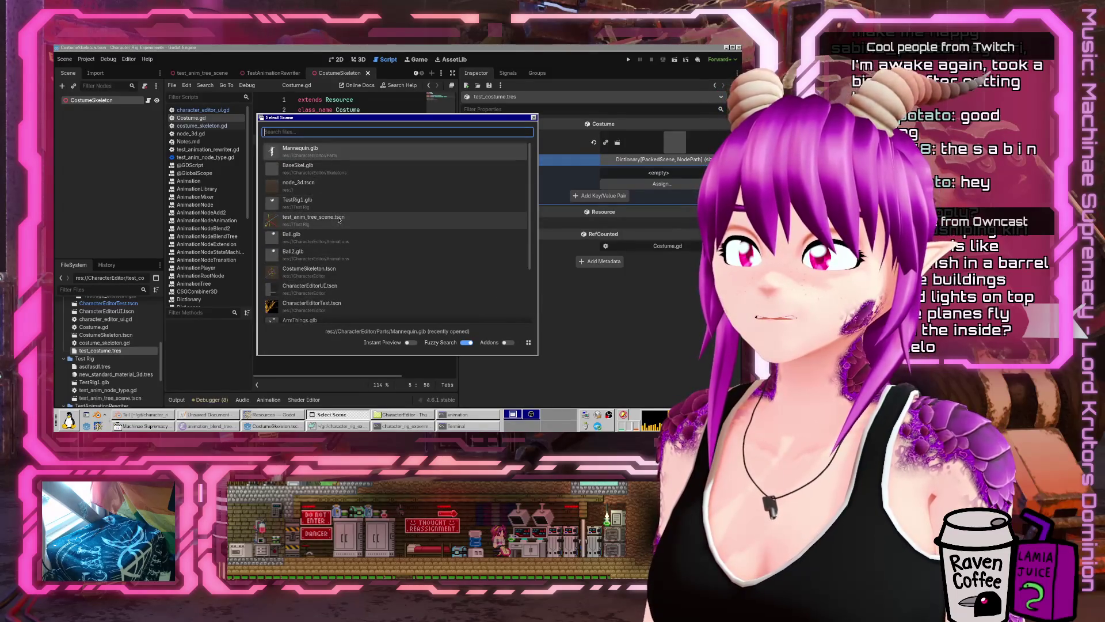
left_click(344, 152)
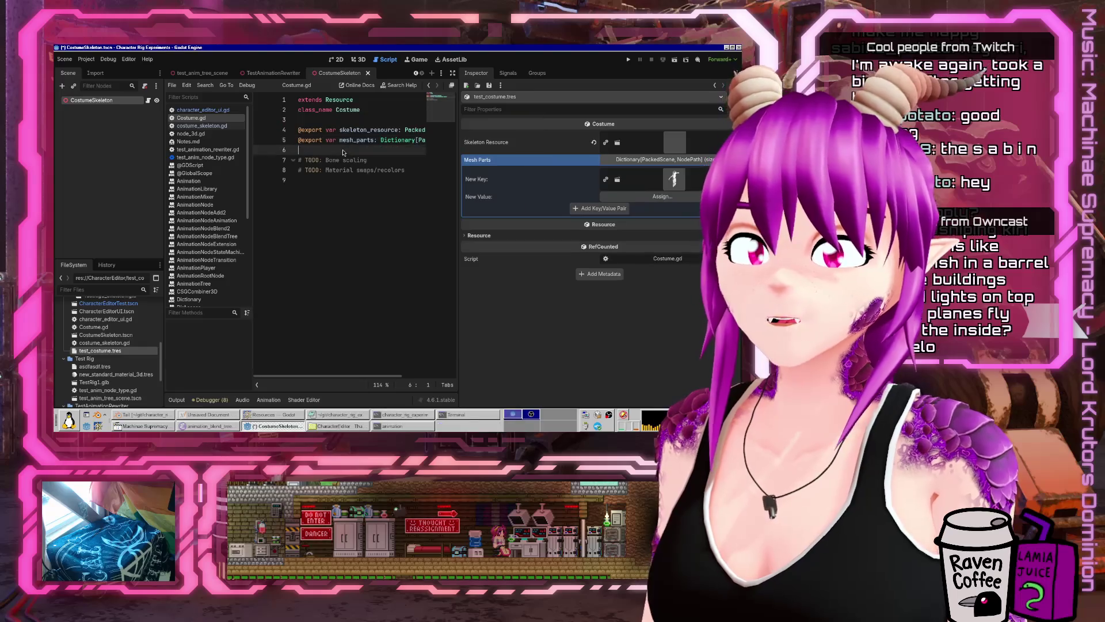
left_click(662, 196)
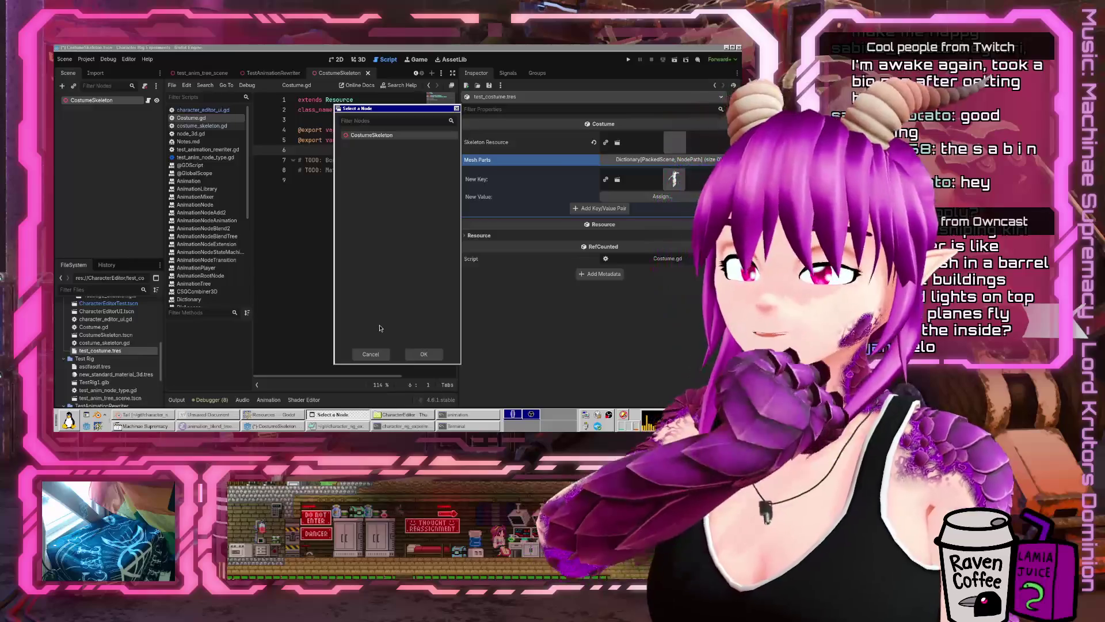
left_click(375, 351)
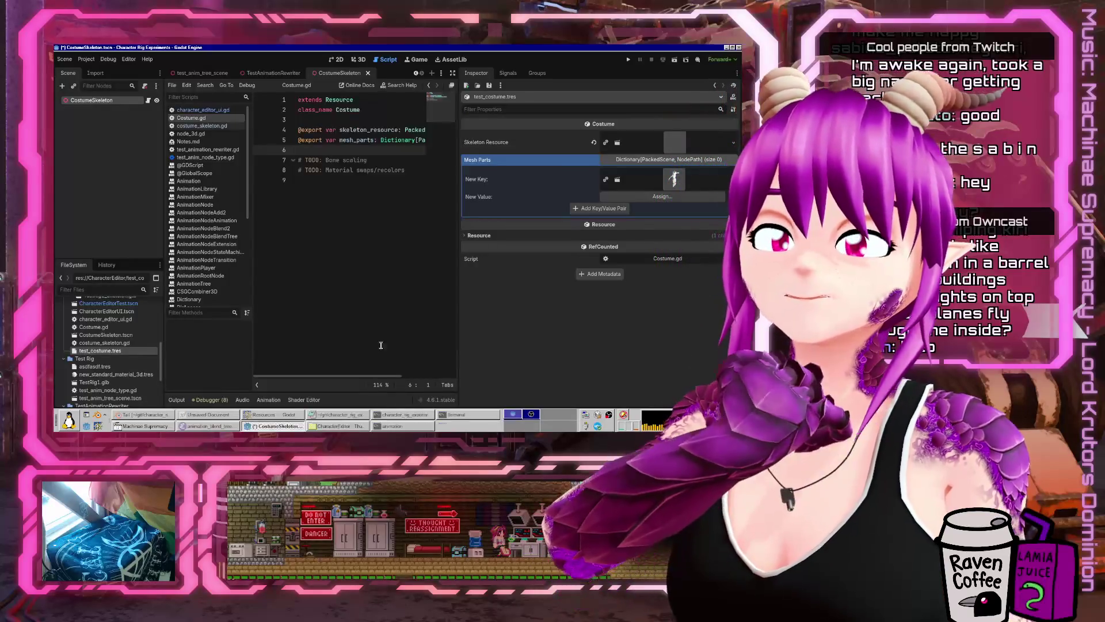
left_click(720, 196)
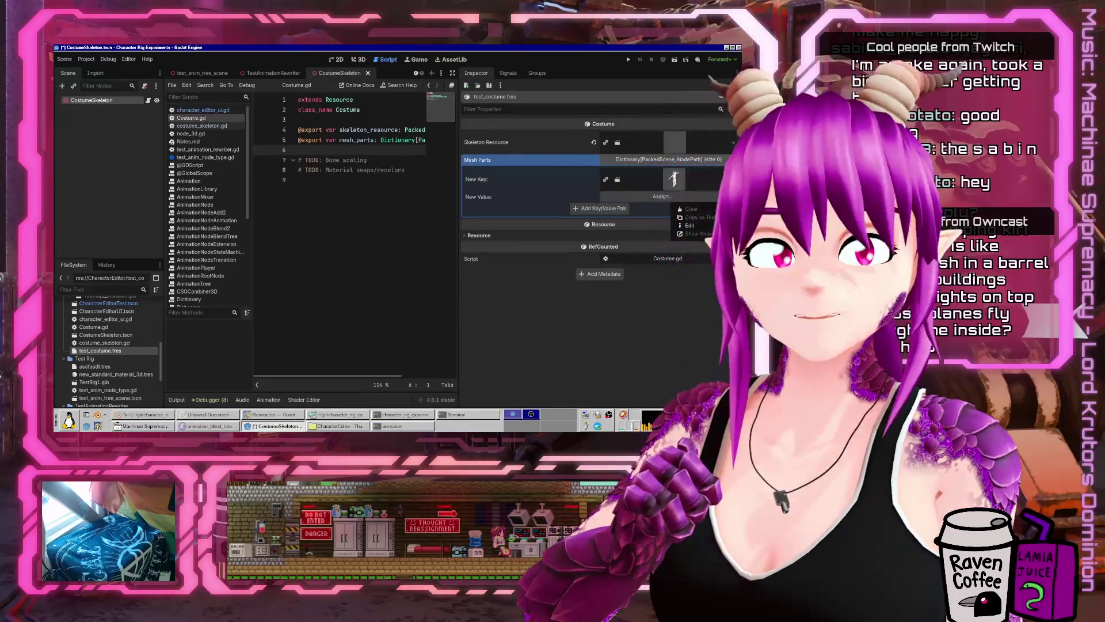
left_click(689, 225)
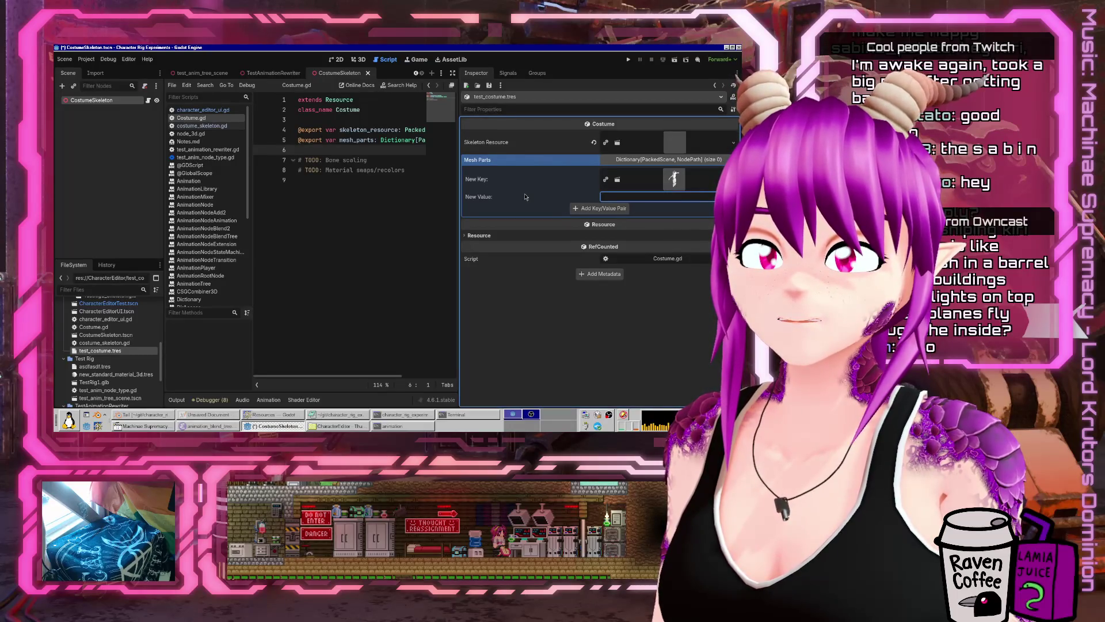
- Change the mesh_parts value type to Array[NodePath] and save Costume.gd
left_click_drag(458, 218, 548, 196)
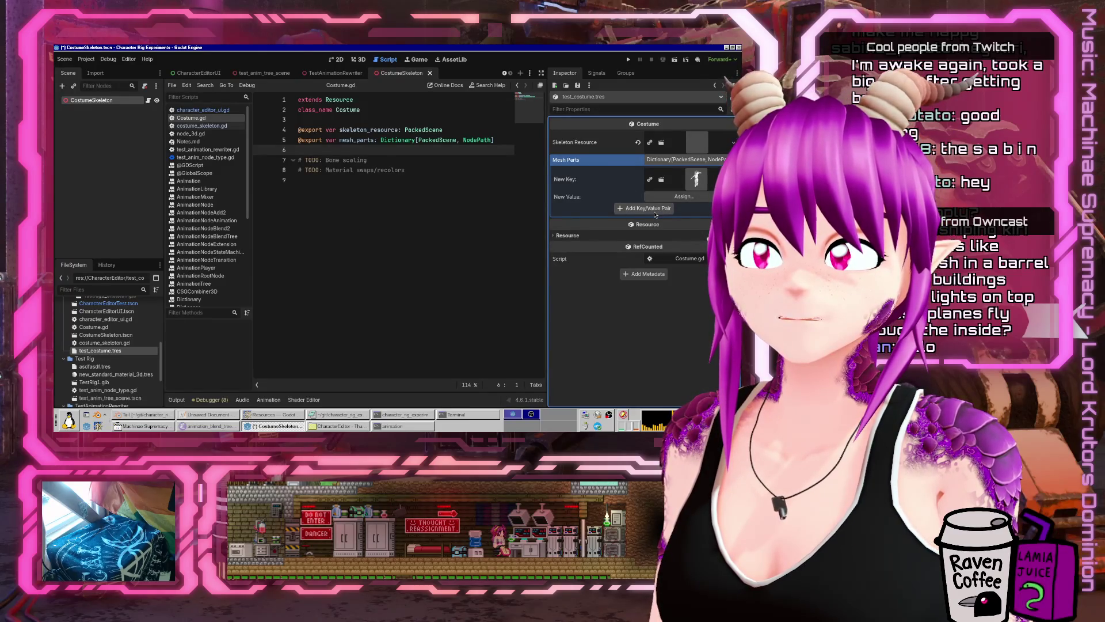
left_click(461, 140)
type("Array[")
key("ctrl+Right")
type("]")
key("ctrl+s")
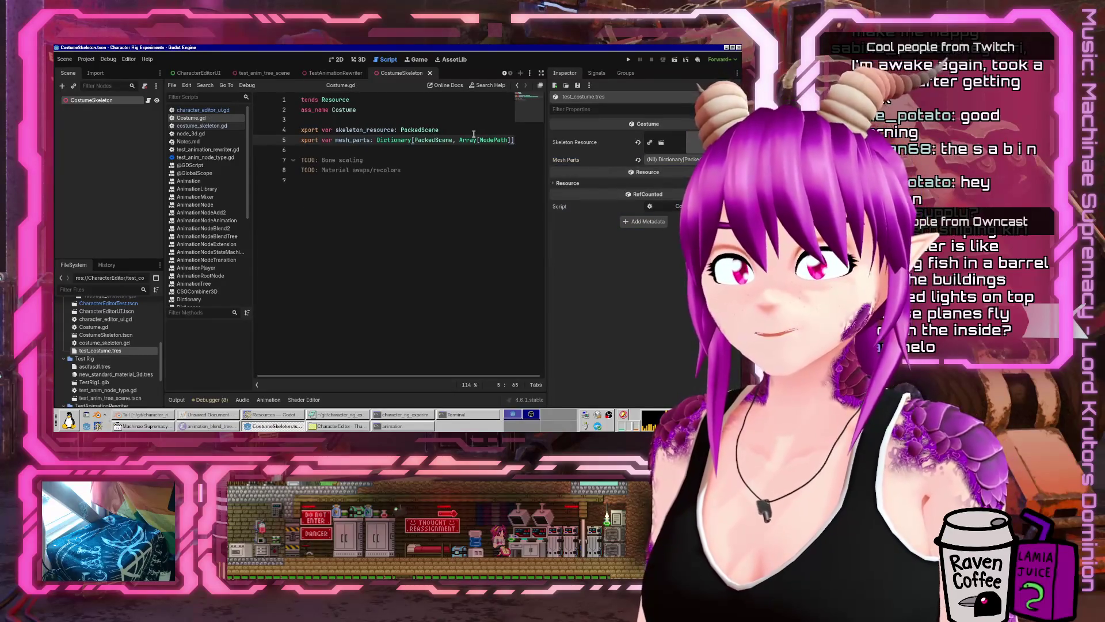
- Expand Mesh Parts and retry the value's node picker, closing it unchosen
left_click(662, 160)
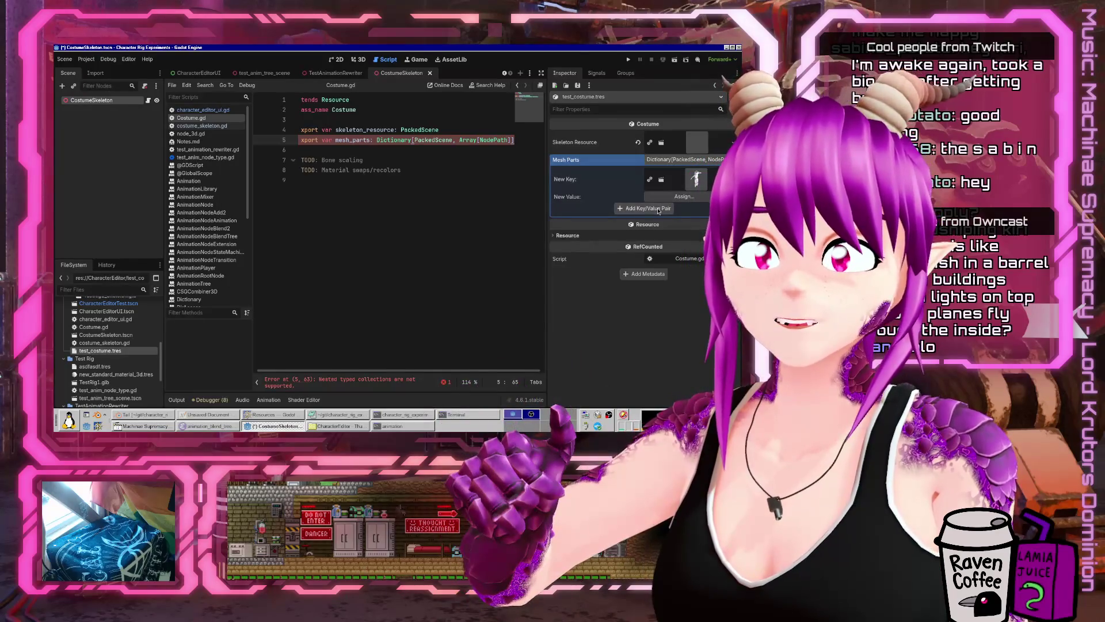
left_click(700, 198)
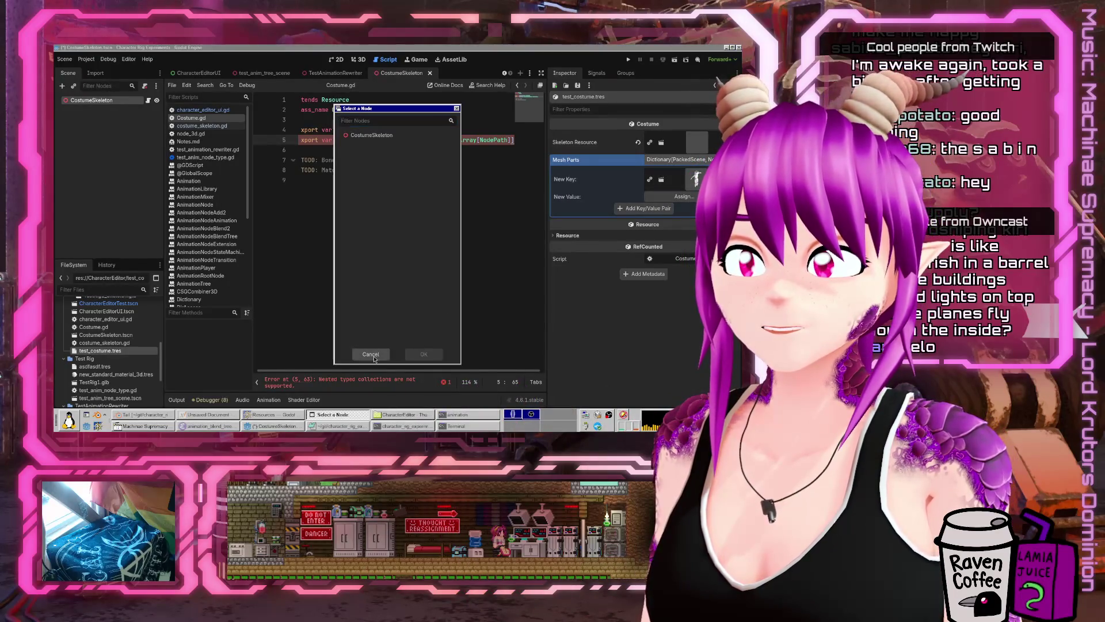
left_click(371, 353)
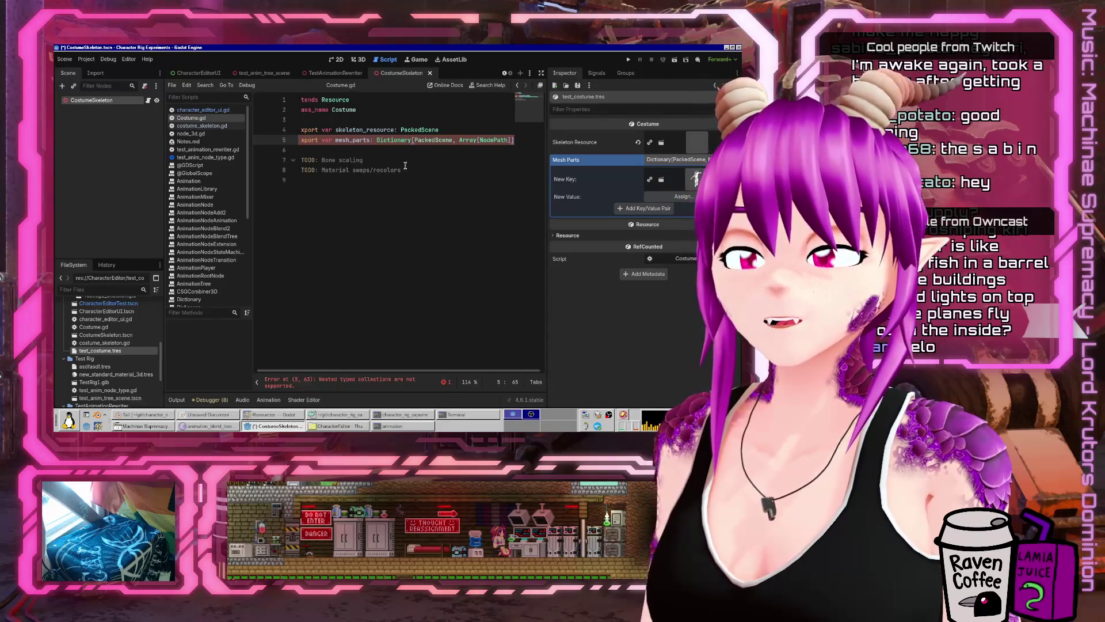
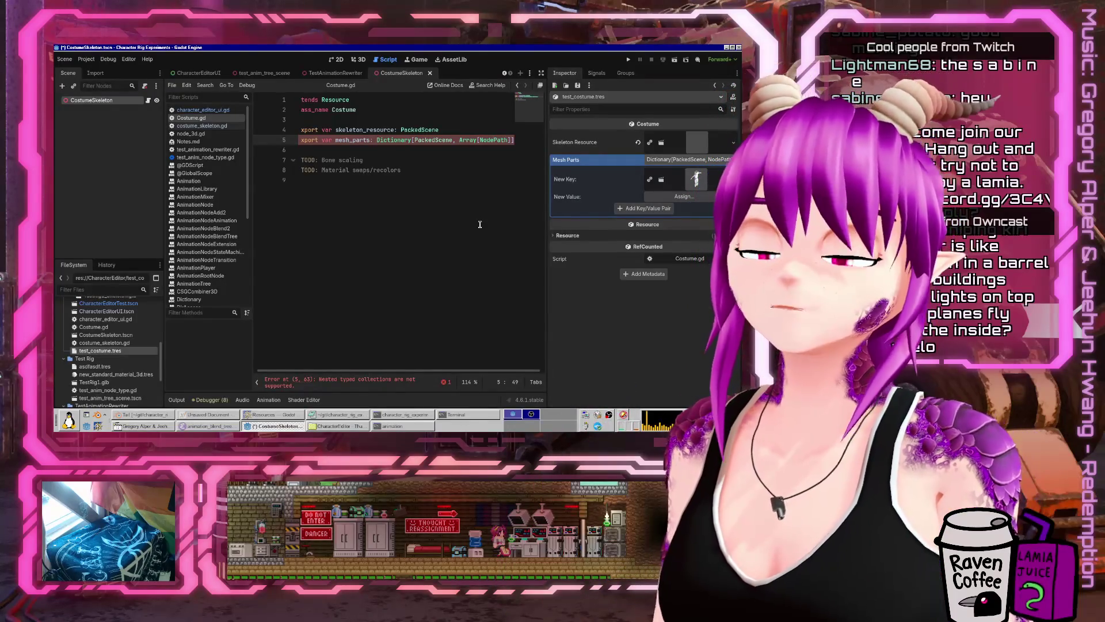
- Remove the nested NodePath type from mesh_parts on line 5 of Costume.gd and save
key("ctrl+Right")
key("ctrl+shift+Right")
key("Delete")
key("Delete")
key("ctrl+s")
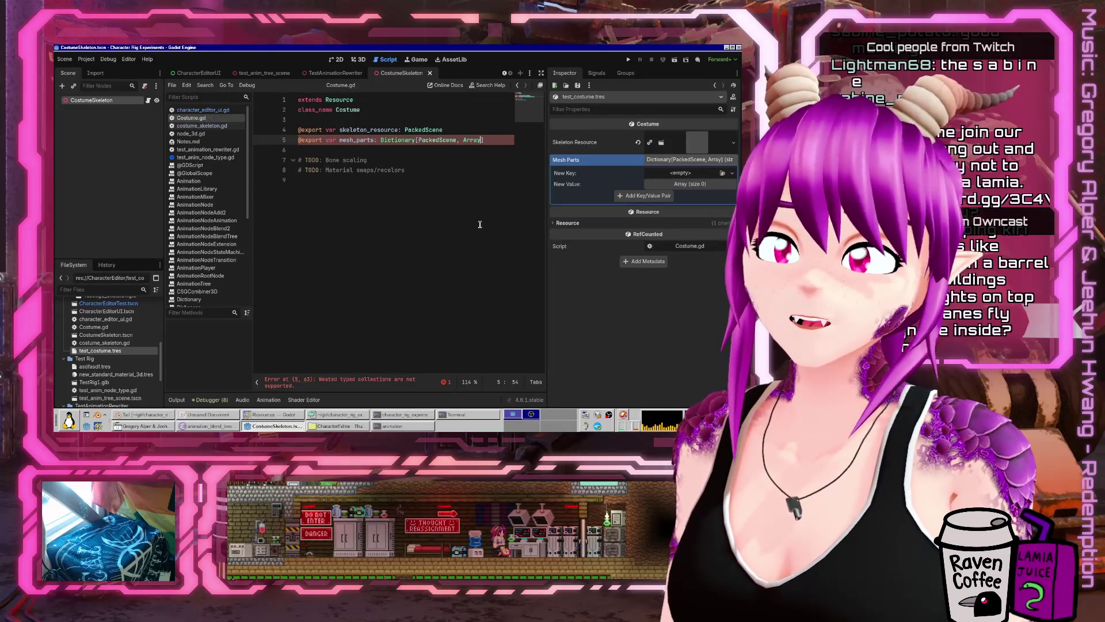
- Give Mesh Parts' new value array one null element and save the CostumeSkeleton scene
left_click(674, 184)
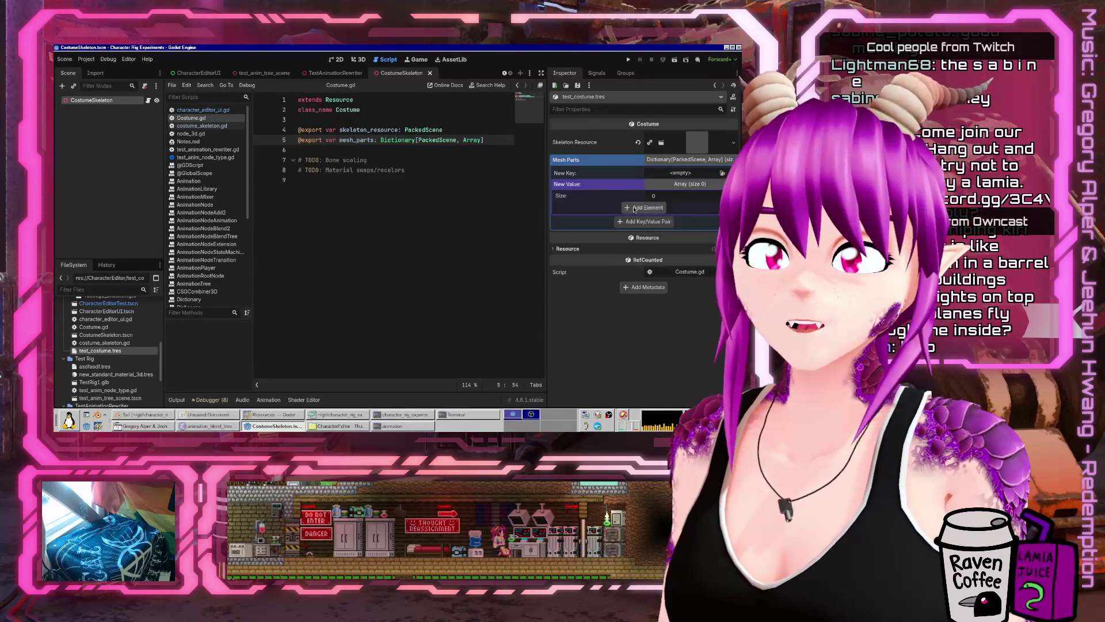
left_click(660, 208)
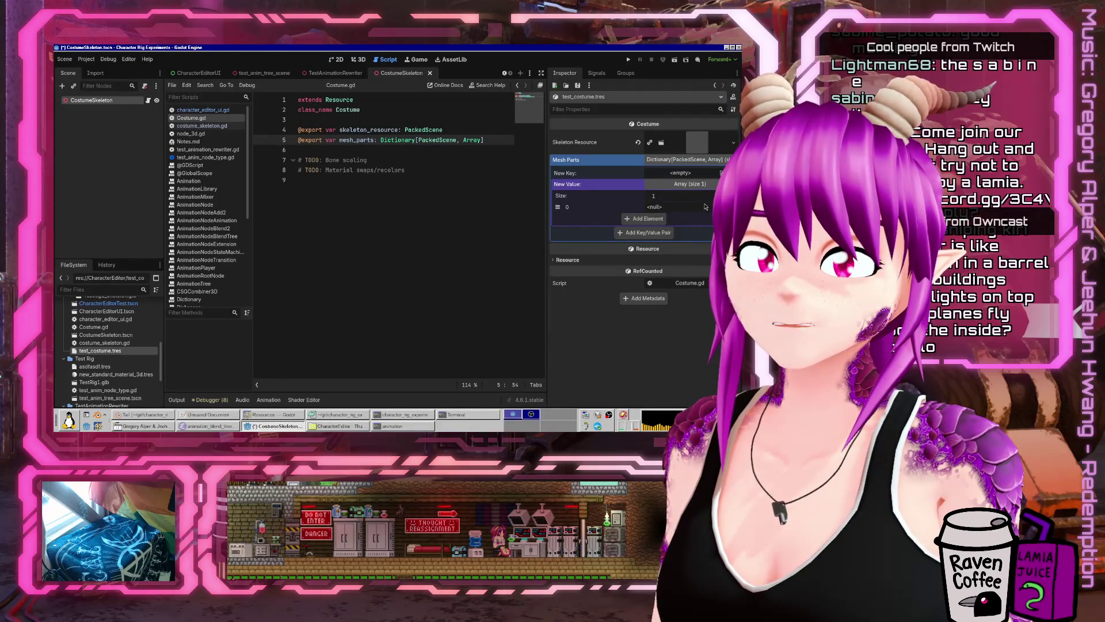
left_click(654, 207)
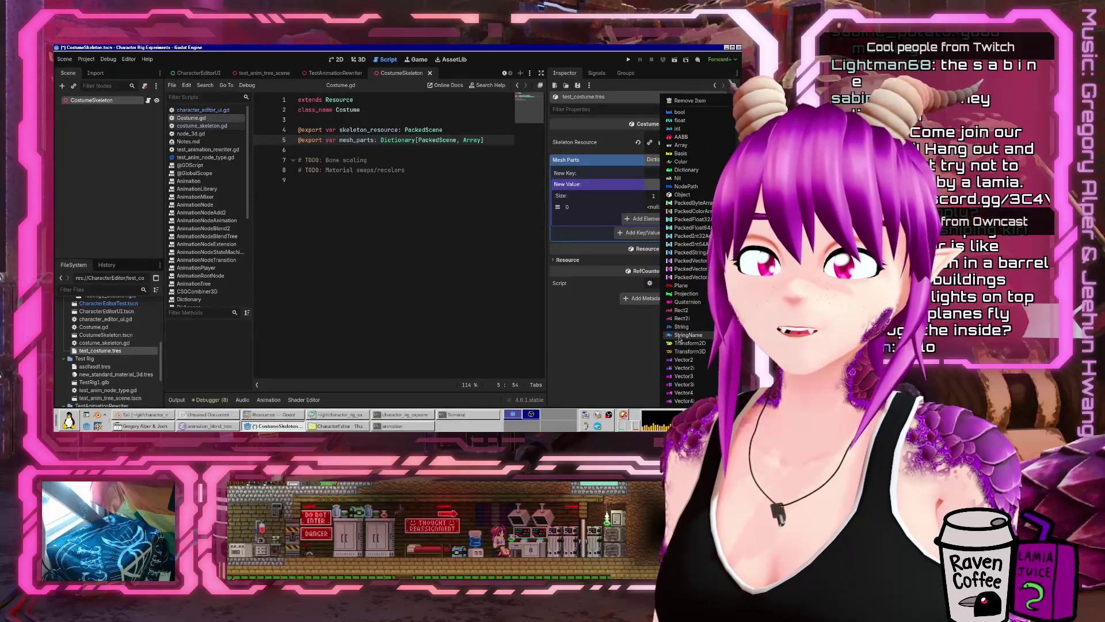
left_click(403, 181)
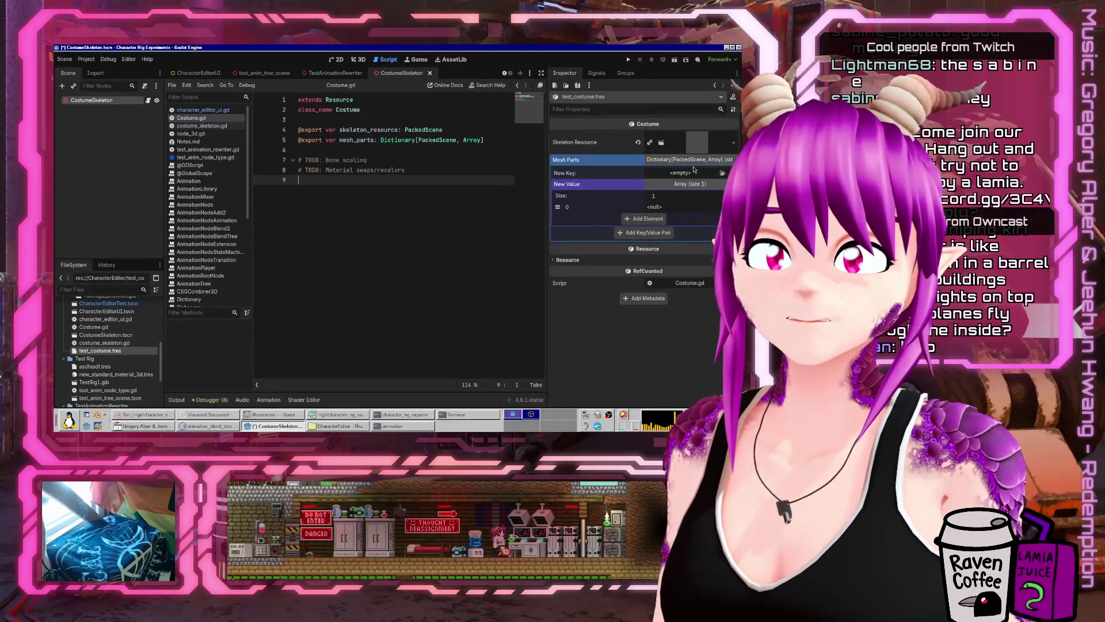
key("ctrl+s")
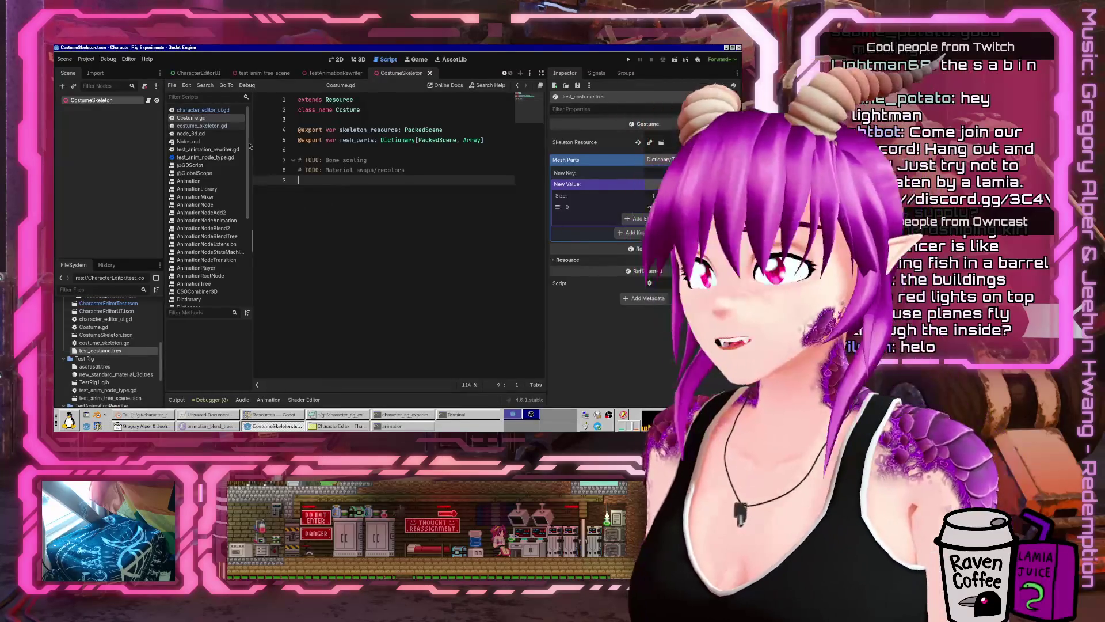
left_click(213, 112)
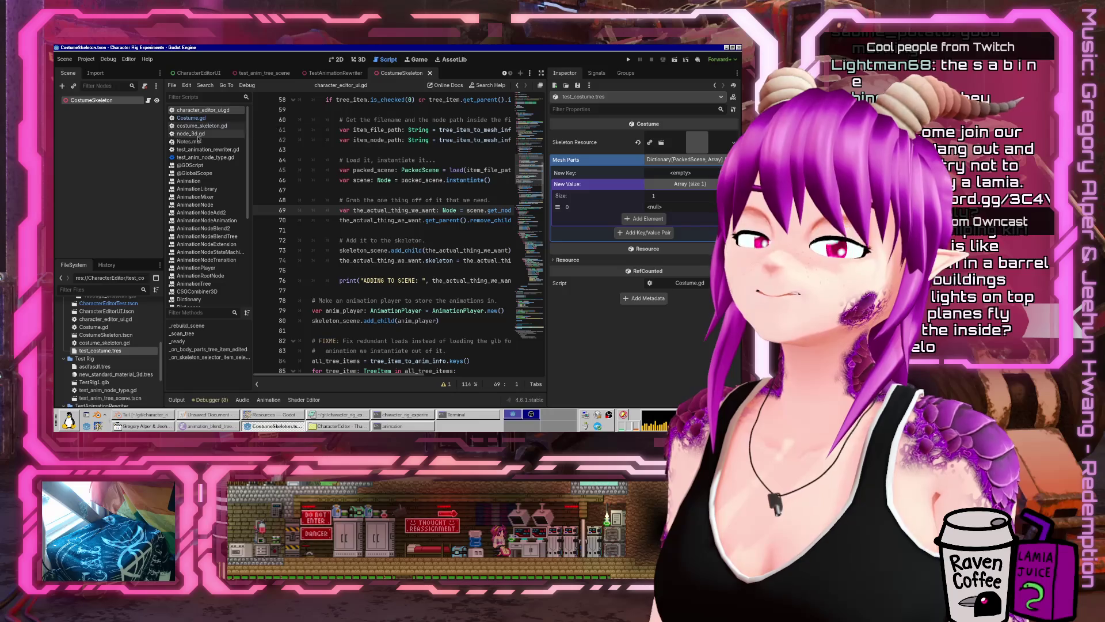
- Open costume_skeleton.gd at rebuild_scene and start a for loop after the skeleton fetch
left_click(202, 126)
left_click(207, 118)
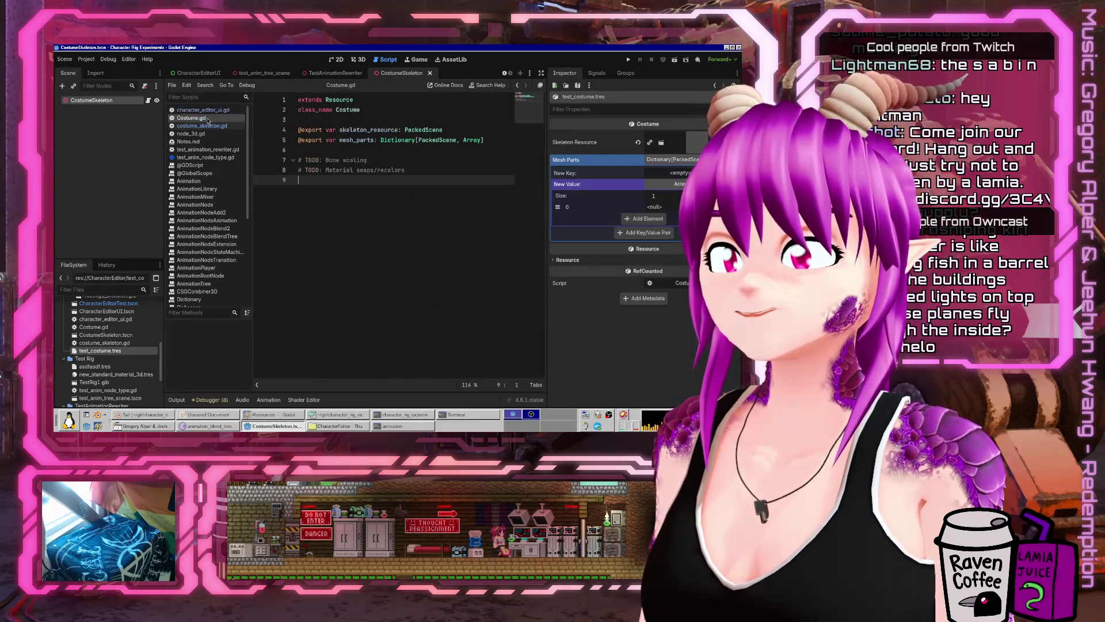
left_click(203, 128)
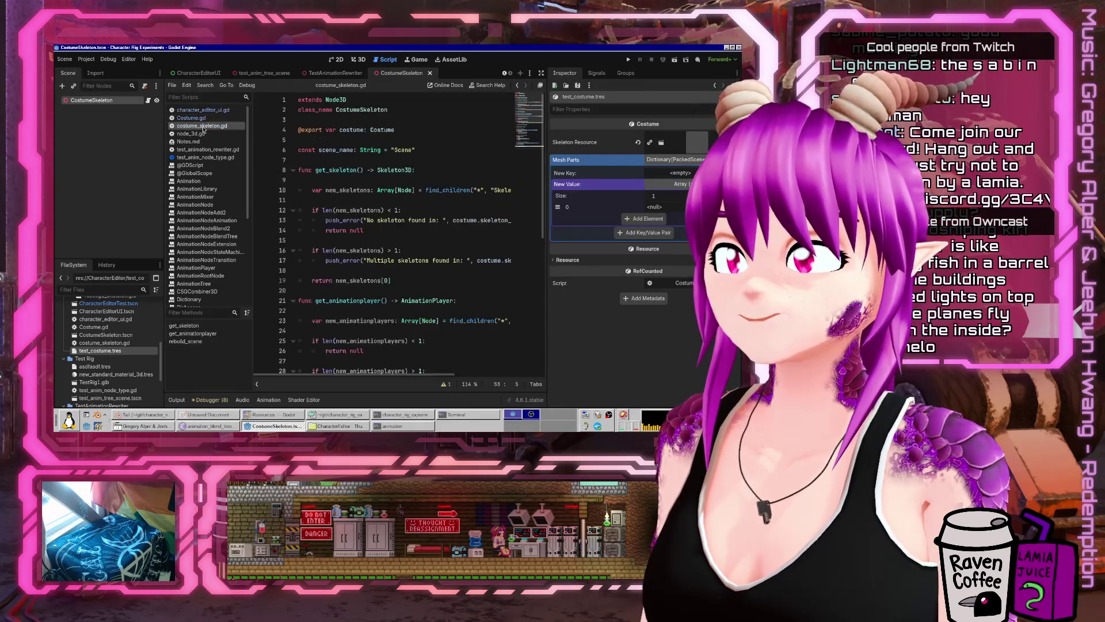
scroll(349, 189, "down", 9)
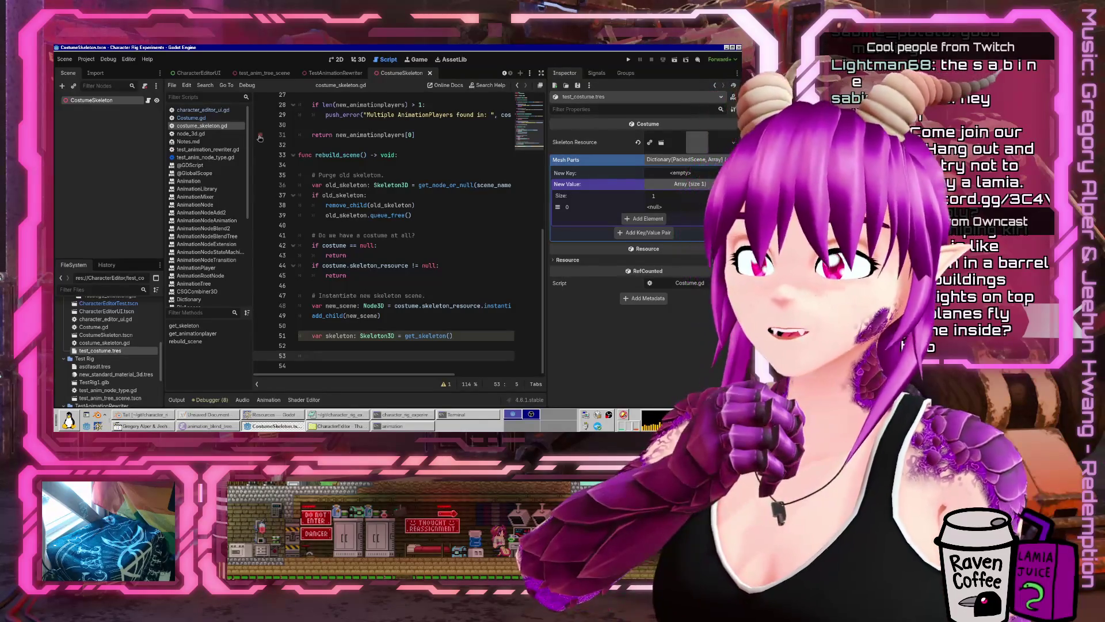
type("for")
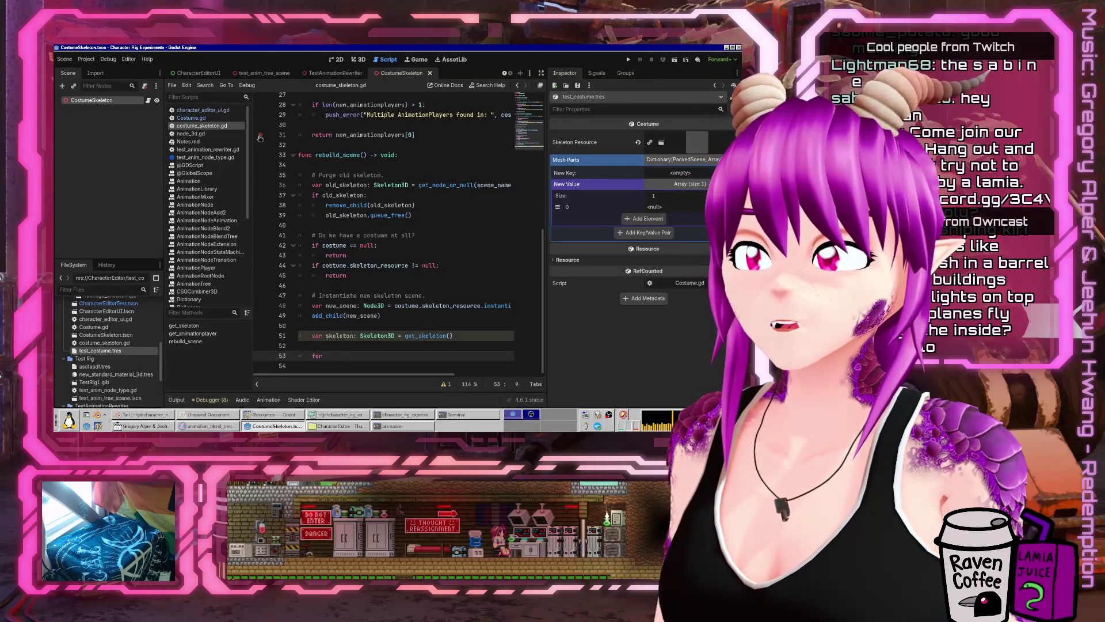
type("mesh_parts0,k")
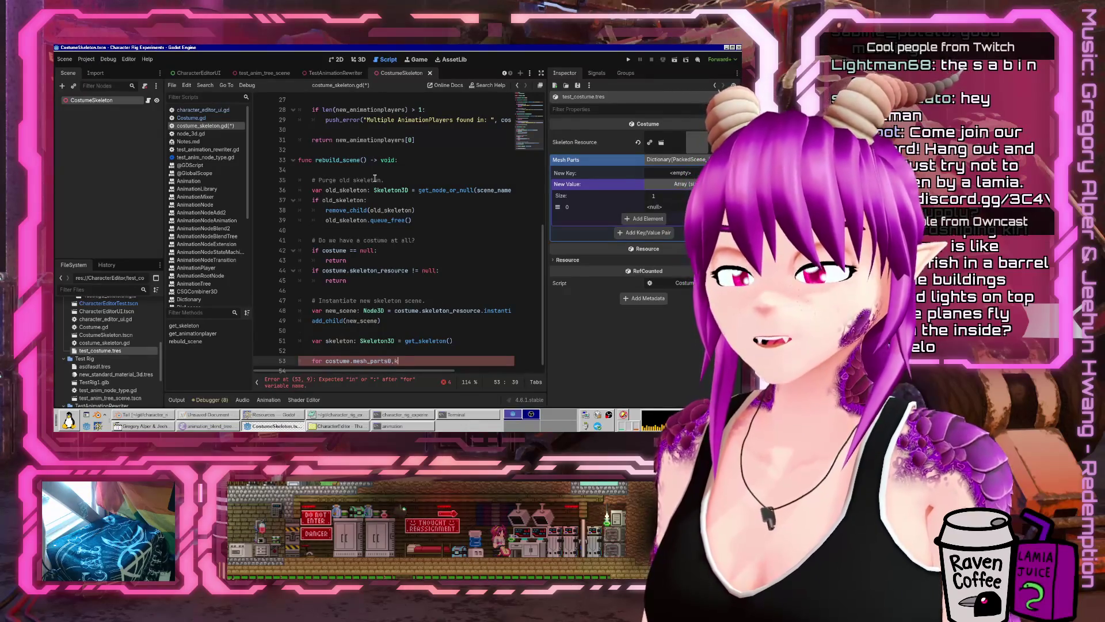
- Write the loop header 'for glb_scene: PackedScene in costume.mesh_parts.keys():' and save
key("Left")
key("Left")
key("ctrl+shift+Left")
key("Delete")
key("ctrl+Left")
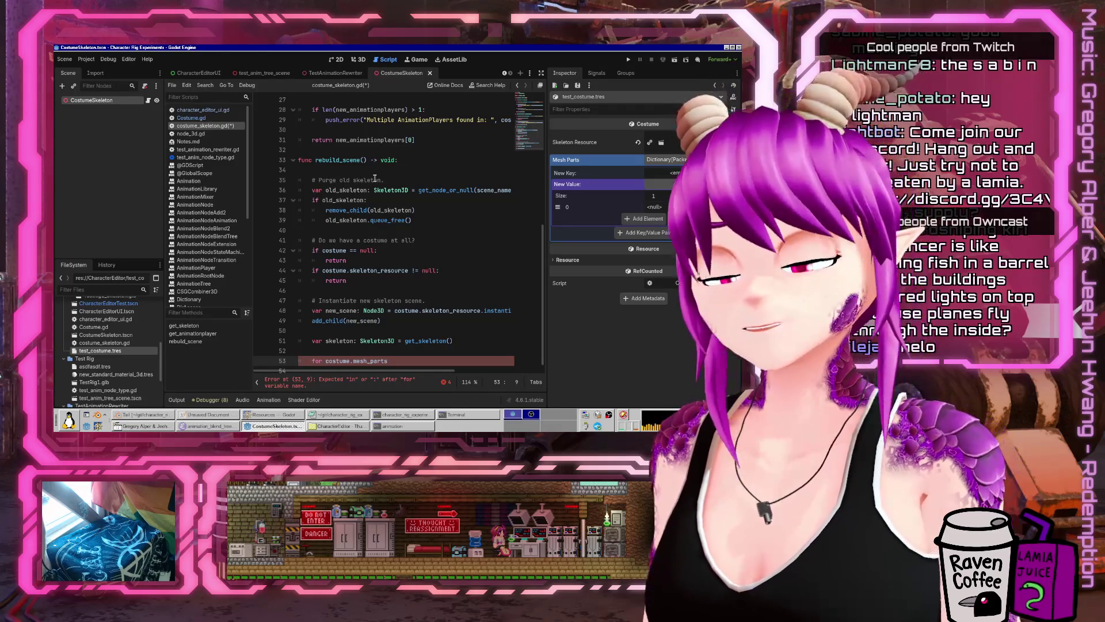
type("glb_ce")
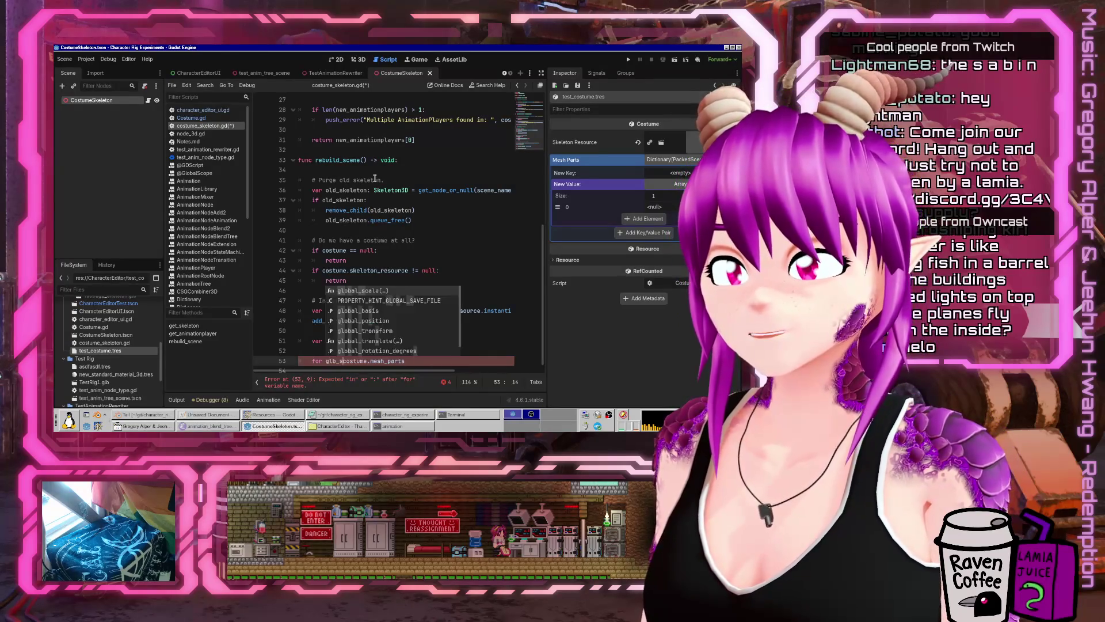
key("BackSpace")
key("BackSpace")
type("scene in ")
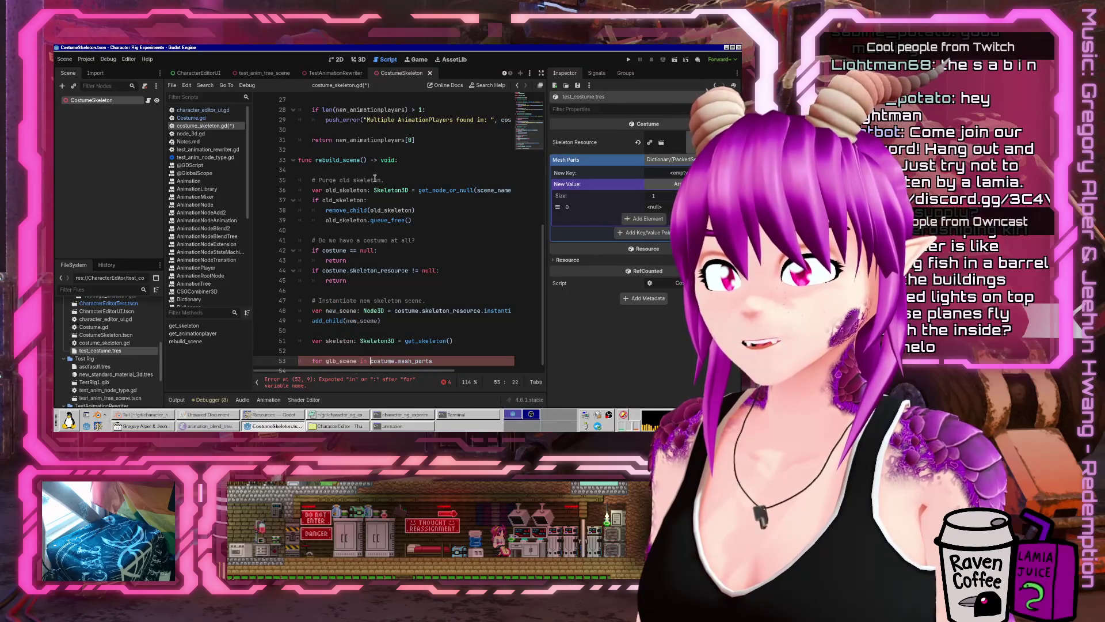
type(": Nod")
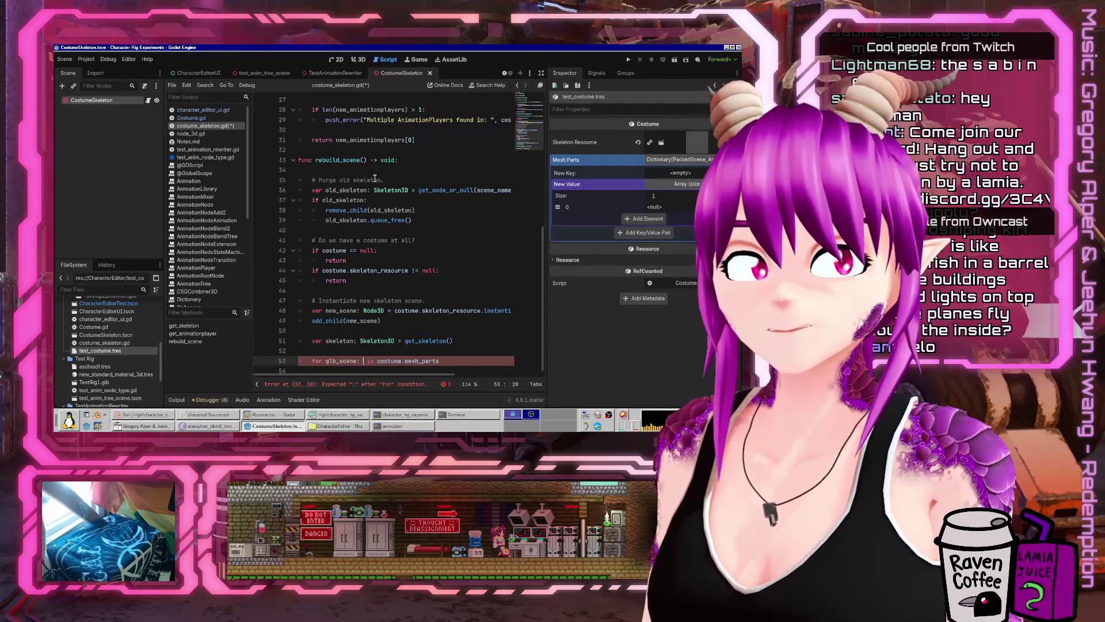
key("BackSpace")
key("BackSpace")
key("BackSpace")
type("PackedScene")
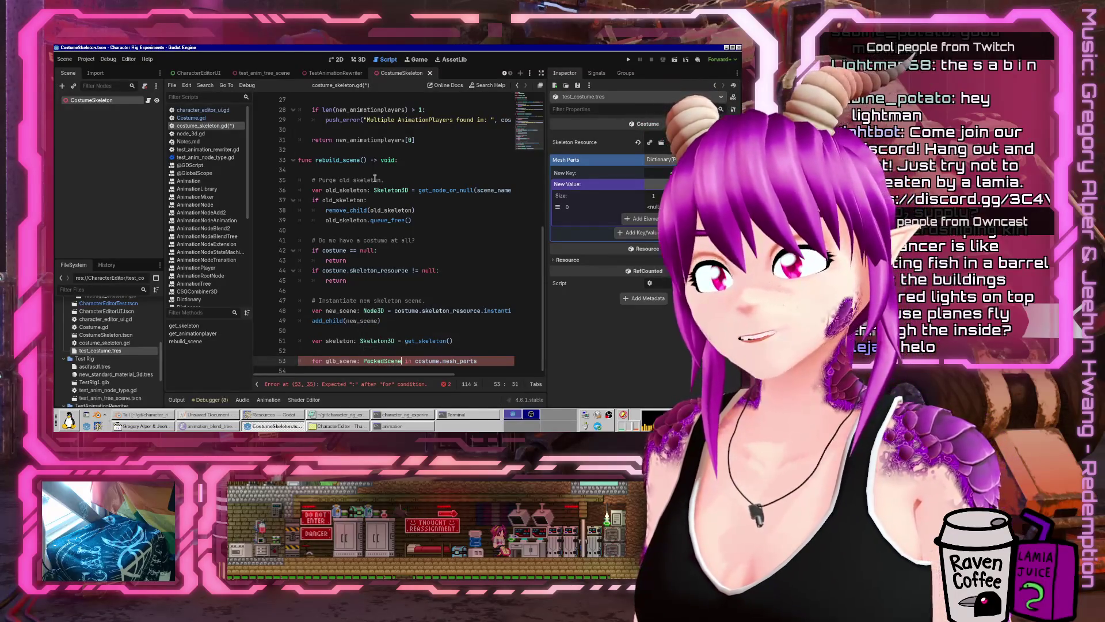
type(".k")
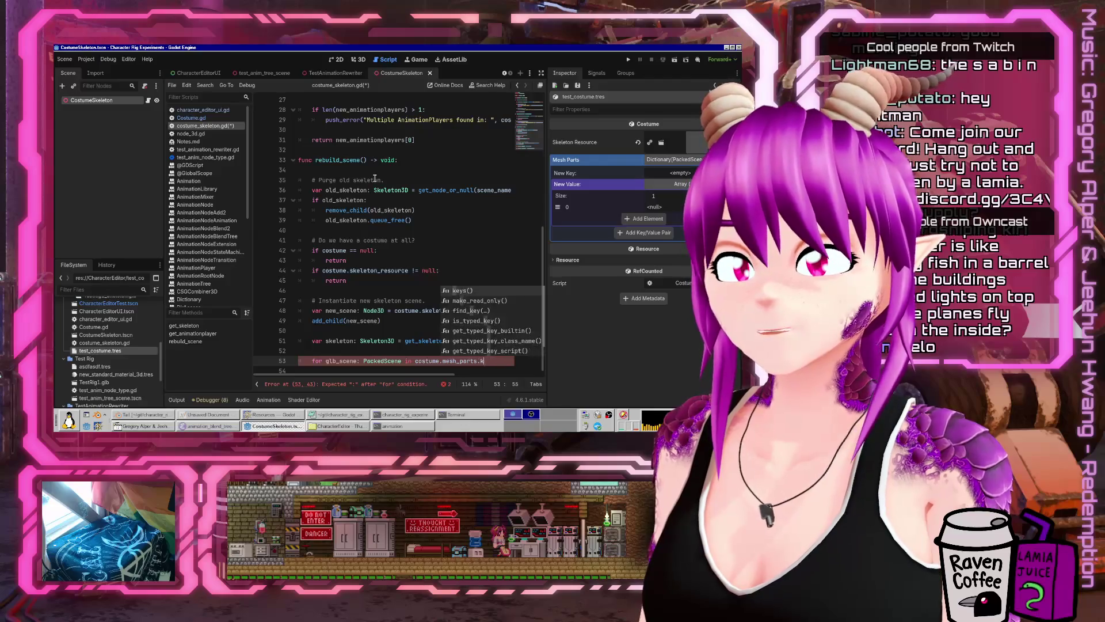
type("eys():")
key("Return")
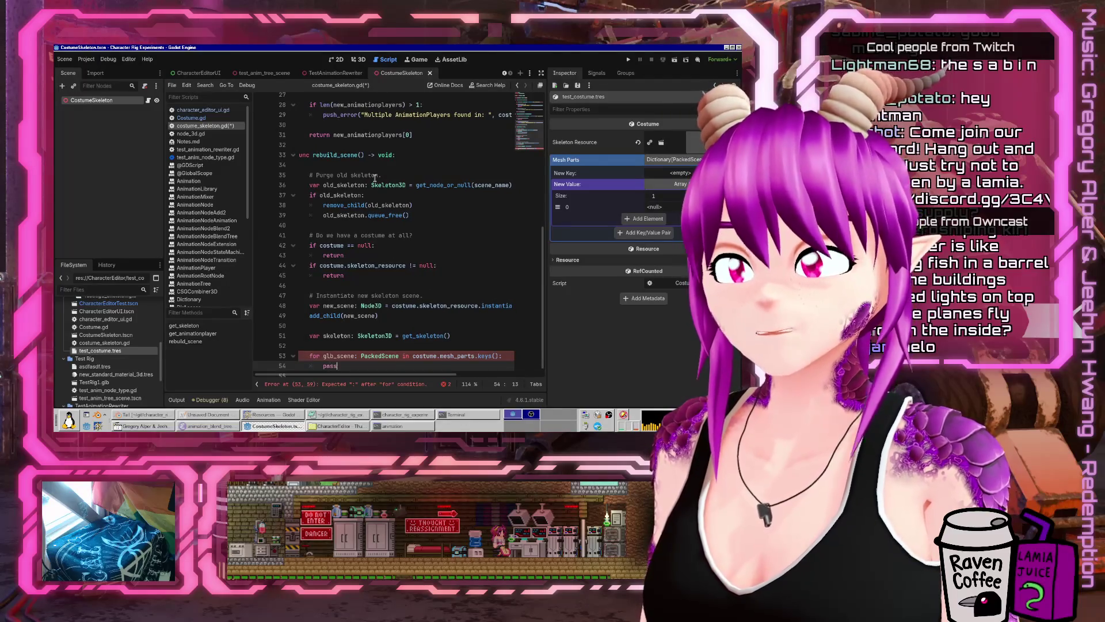
key("Return")
key("ctrl+s")
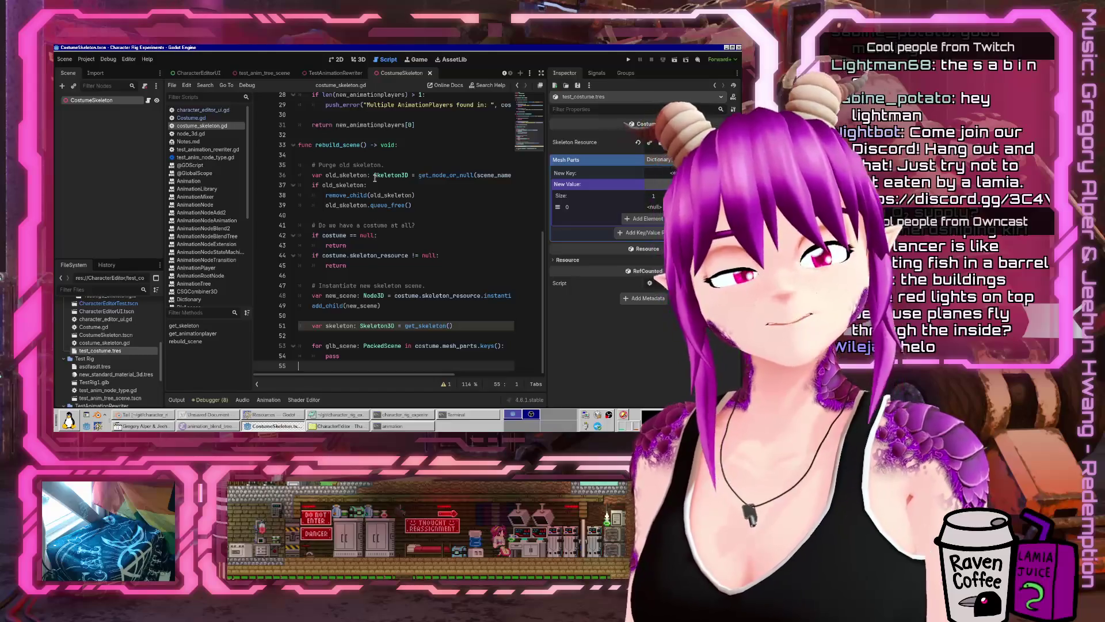
- Add 'var instantiated_glb: Node3D = glb_scene.instantiate()' as the loop body
key("Up")
key("ctrl+shift+Return")
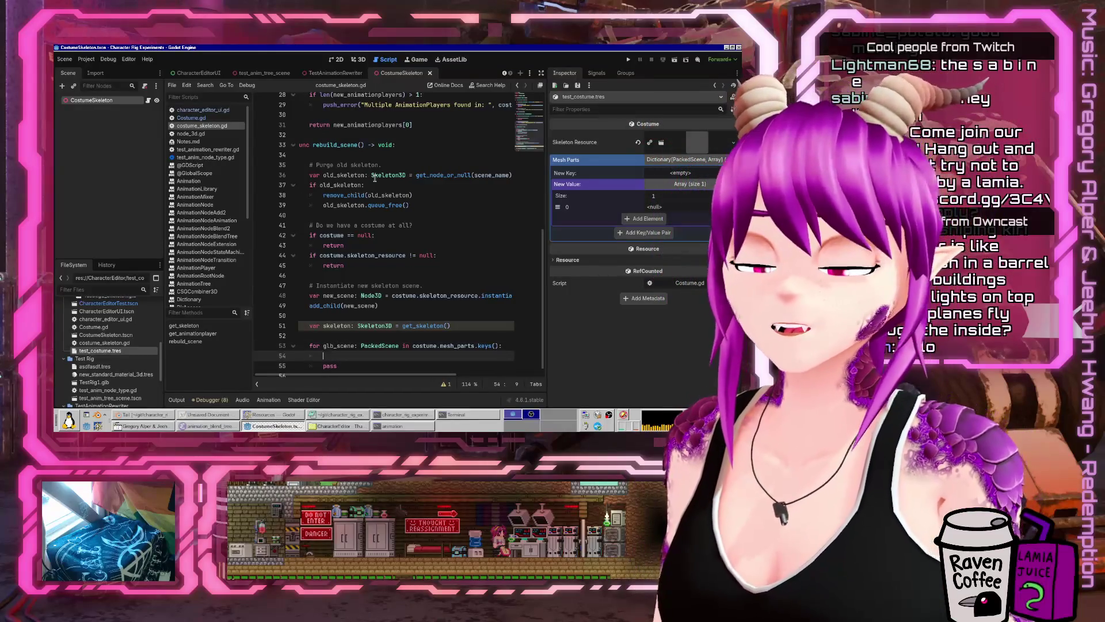
type("_scene")
key("BackSpace")
type("instant")
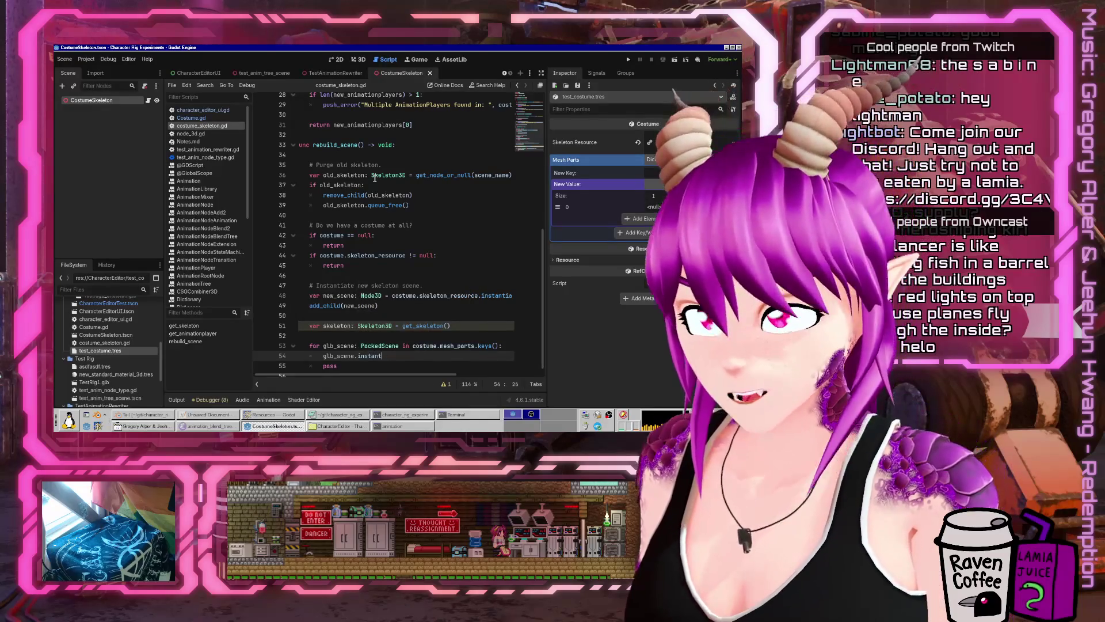
type("iatiate(")
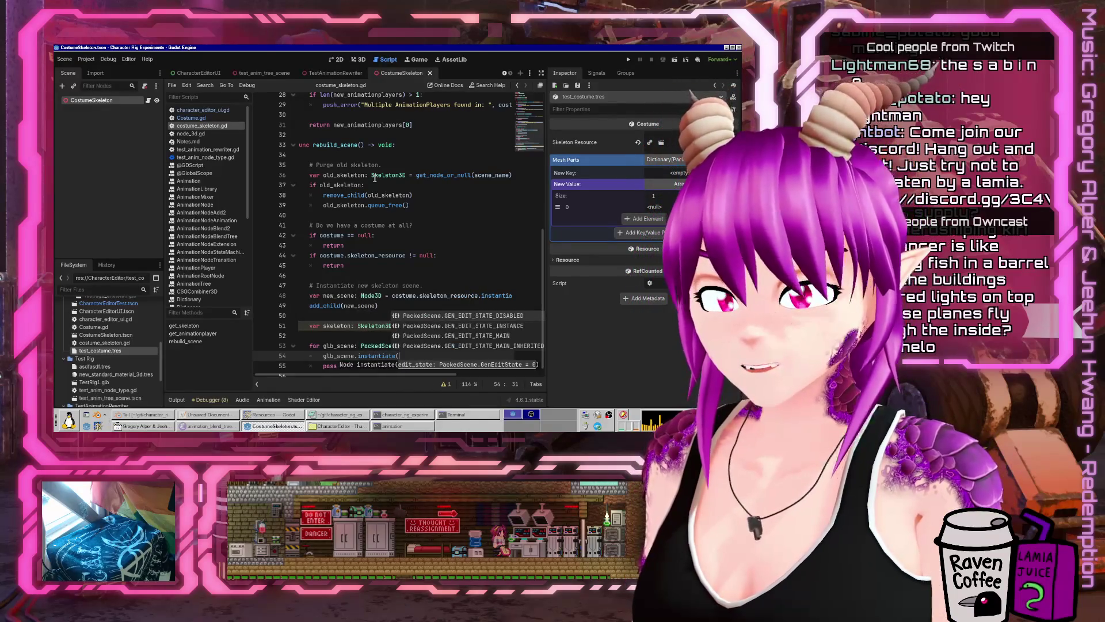
type(")(")
key("Home")
type("var instantiona")
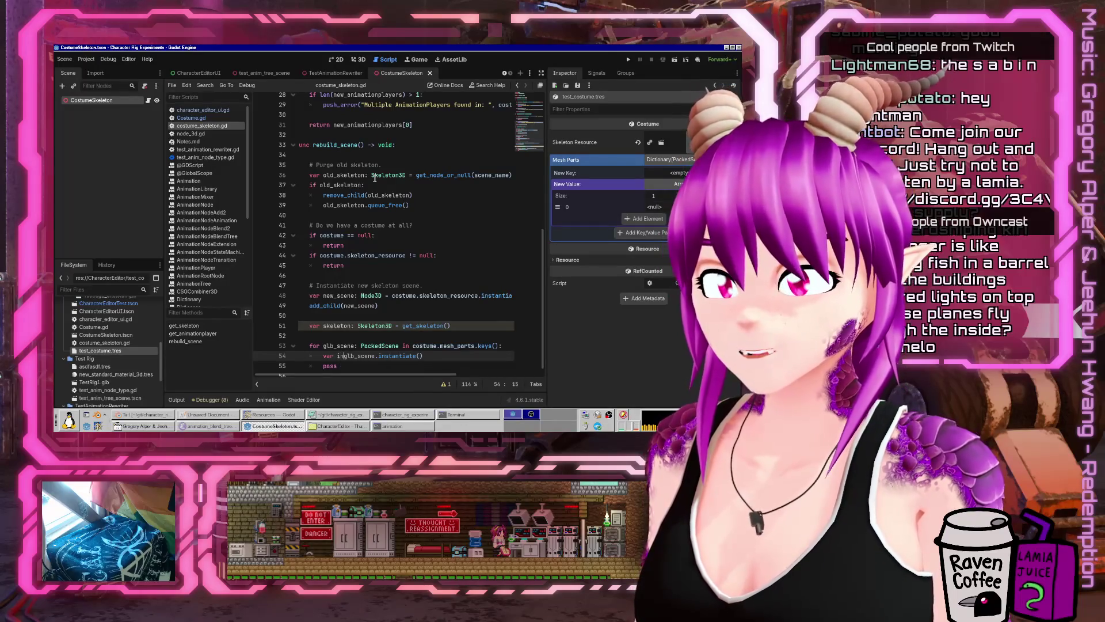
key("BackSpace")
key("BackSpace")
key("BackSpace")
type("ated")
type("_glb: NOd")
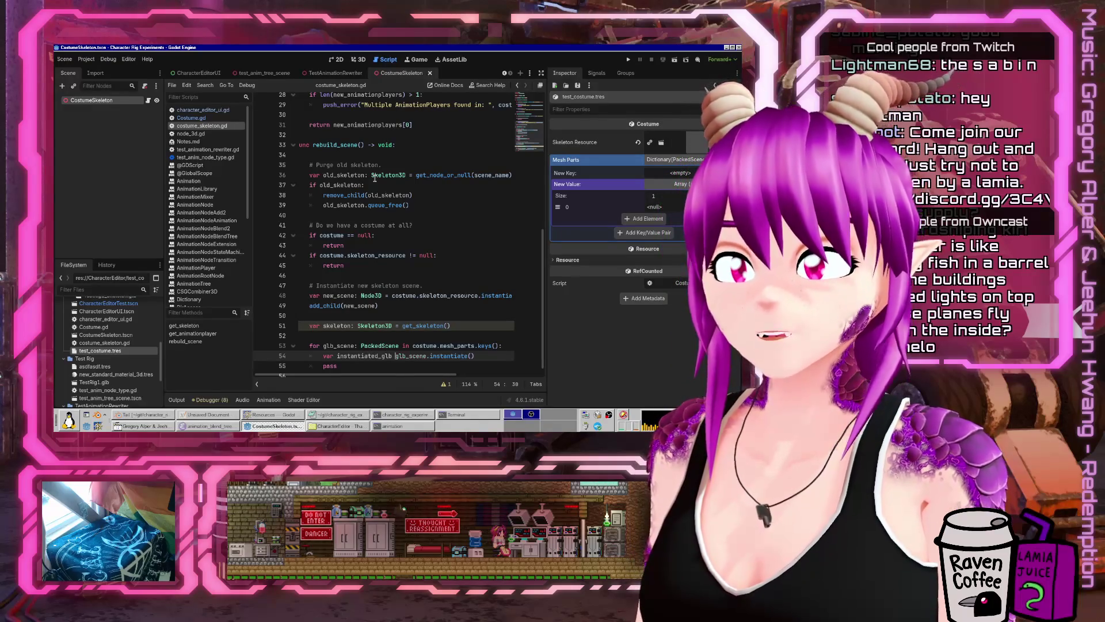
key("BackSpace")
key("BackSpace")
type("ode3D ")
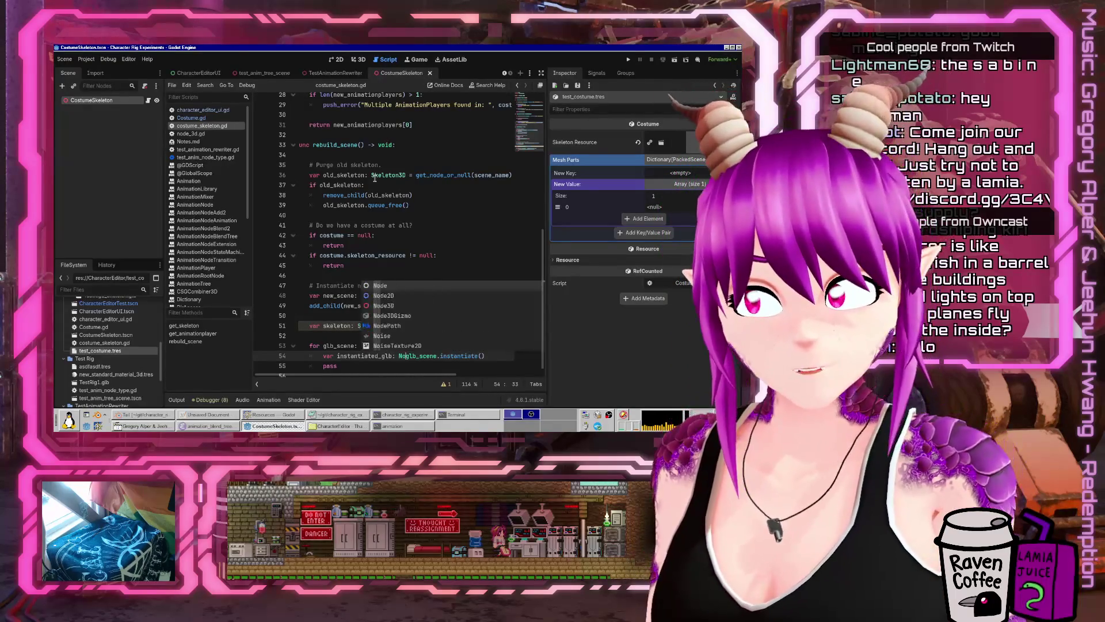
type("=")
key("End")
key("Return")
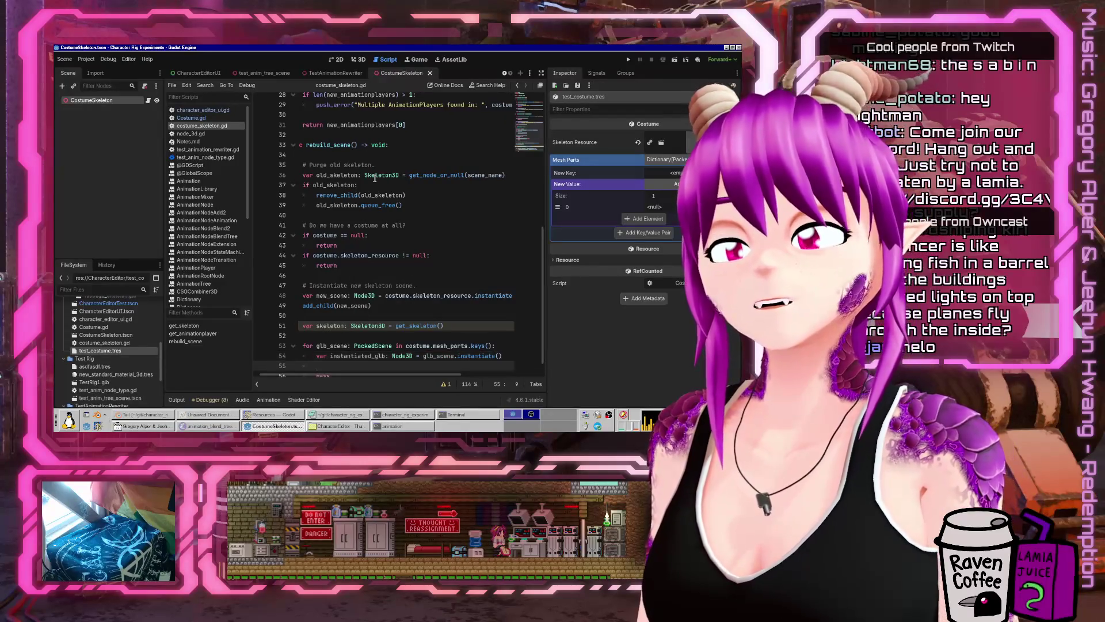
key("Down")
key("Home")
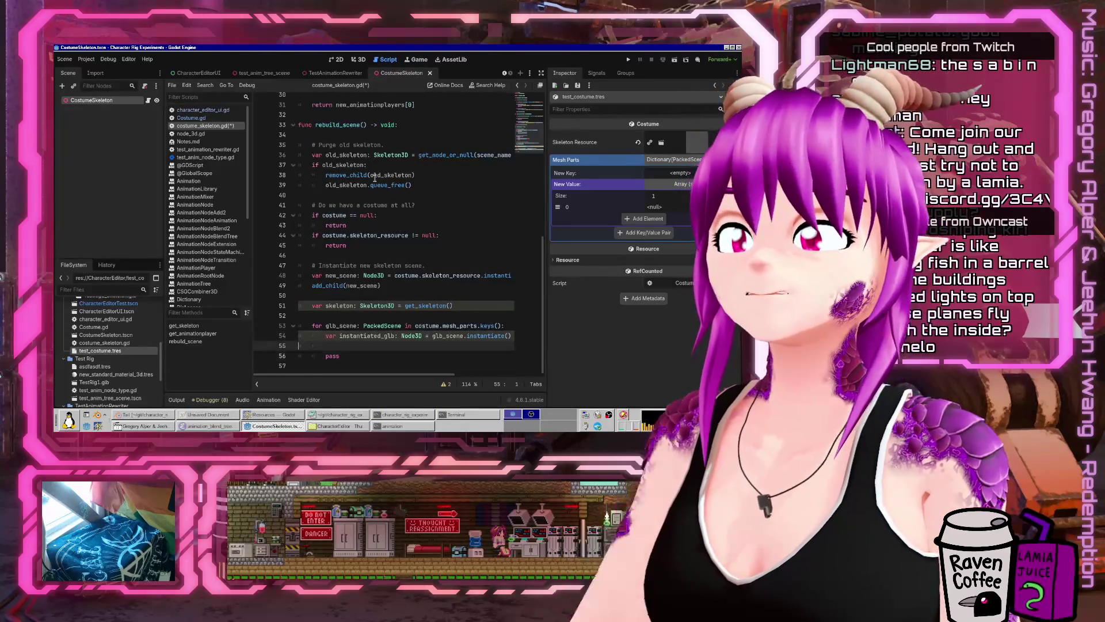
key("Up")
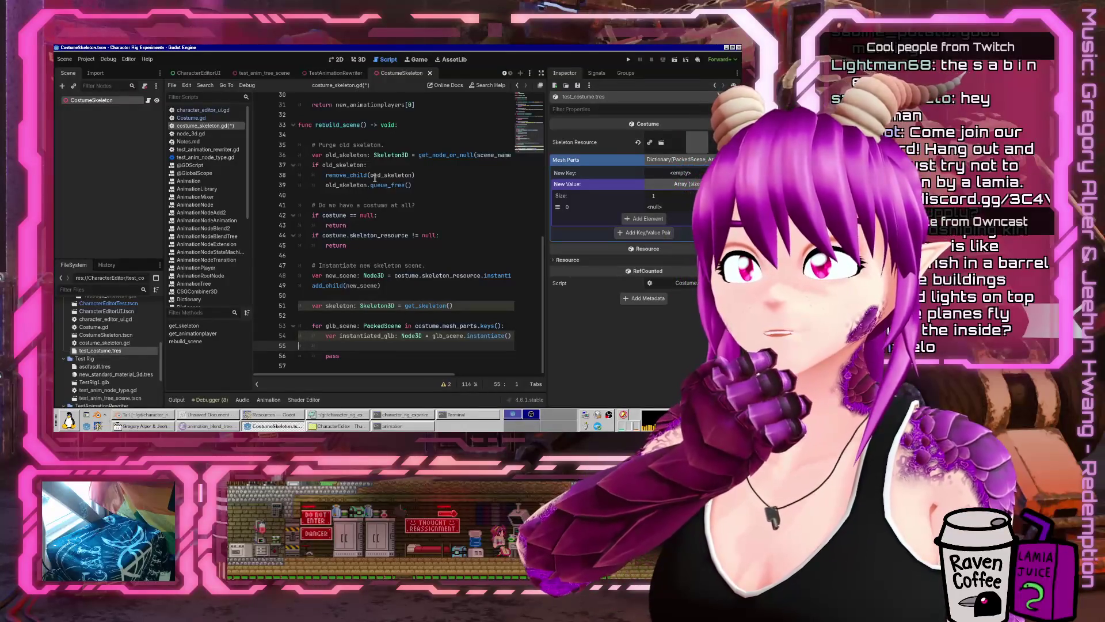
- Add an inner loop over the NodePaths in costume.mesh_parts[glb_scene]
key("End")
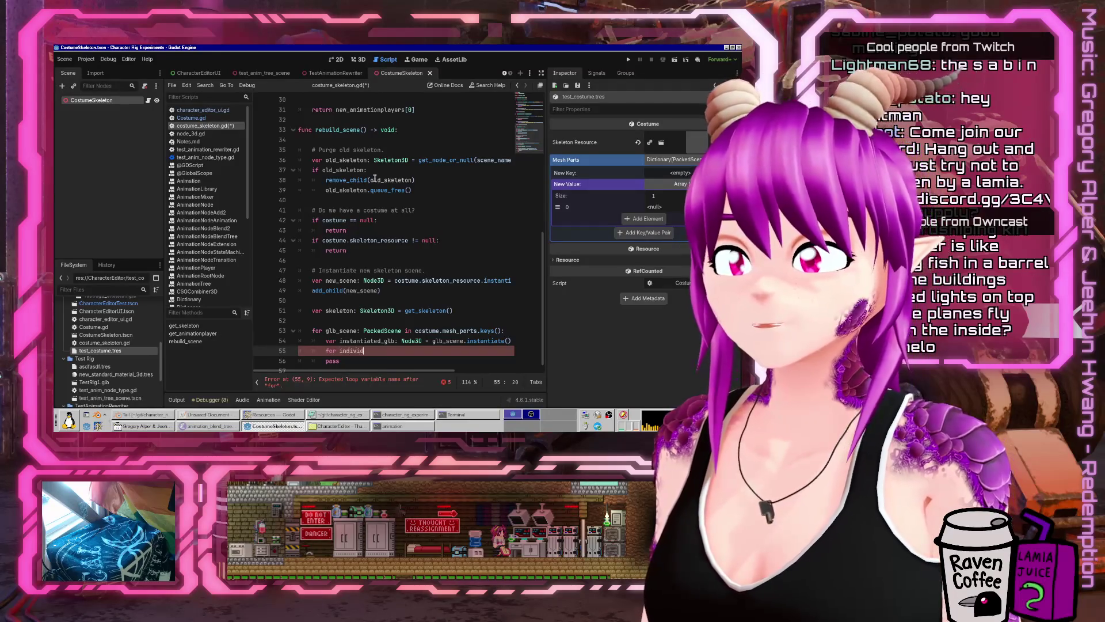
type("ePath in")
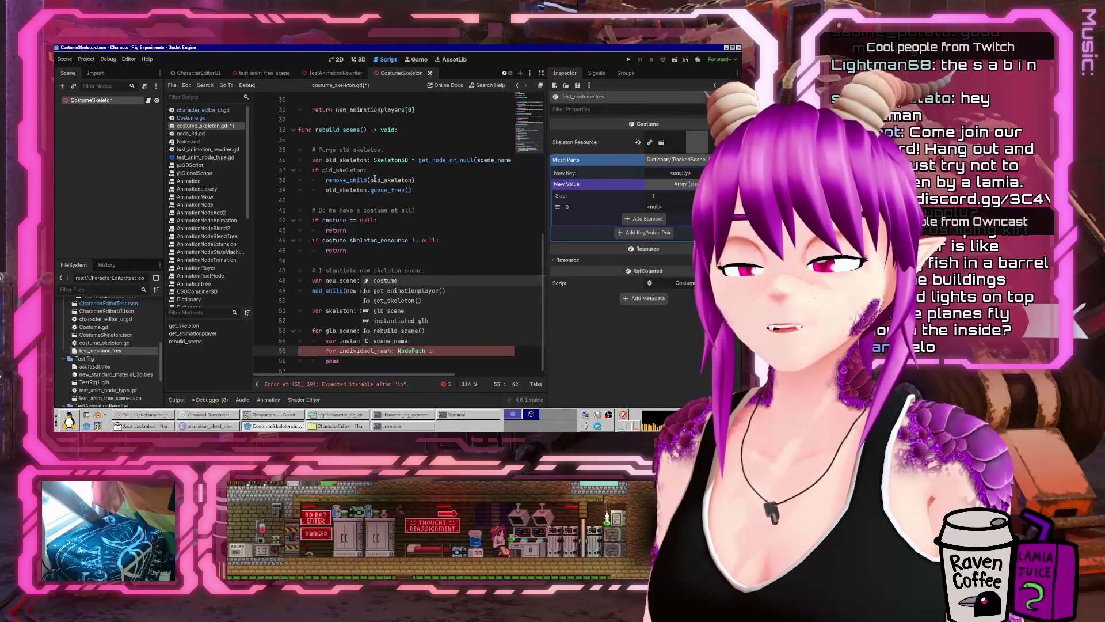
key("Escape")
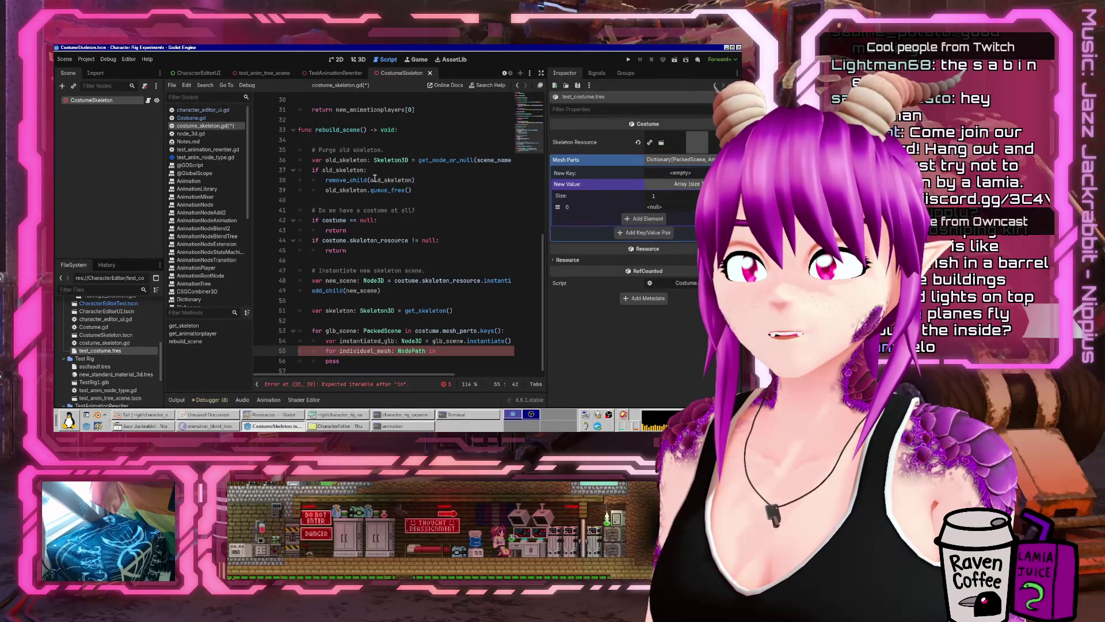
type("costume.mesh_p")
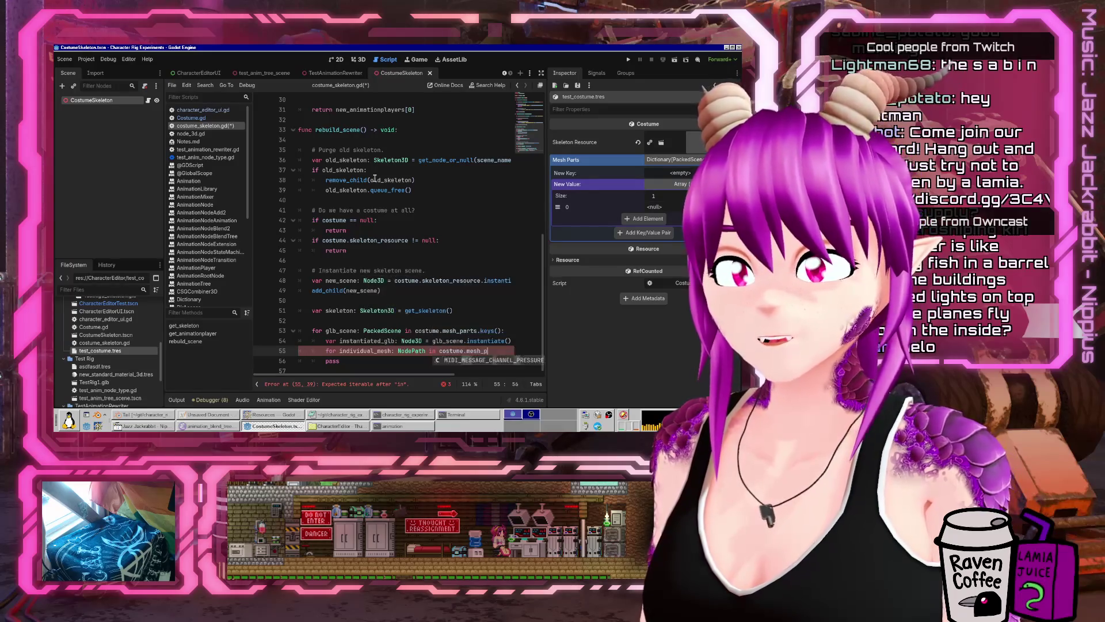
type("arts[gl")
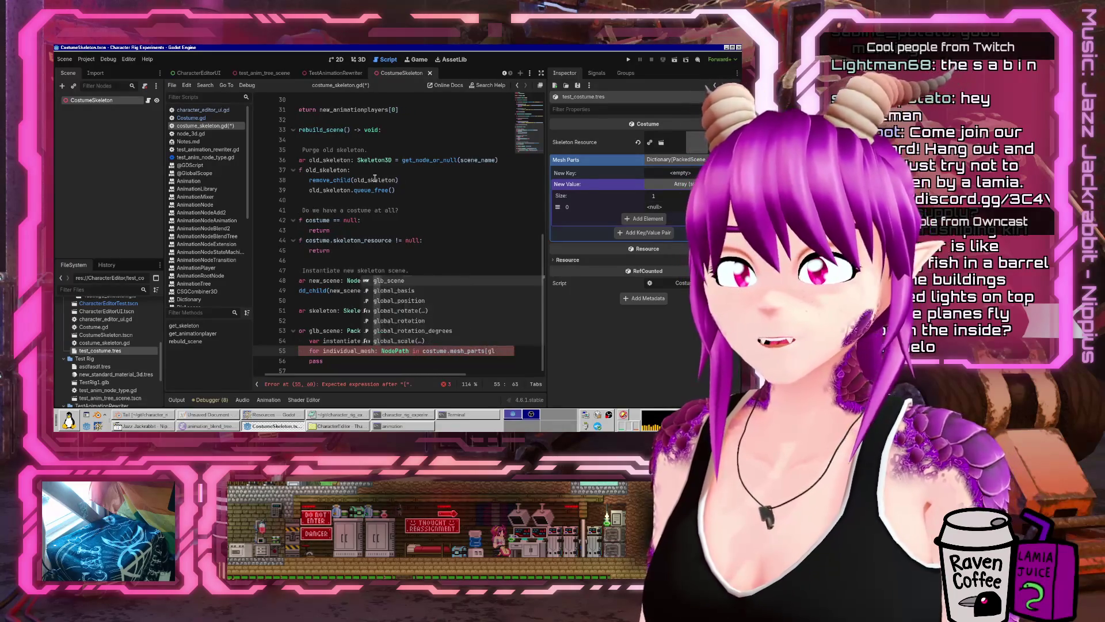
type("b_scene]:")
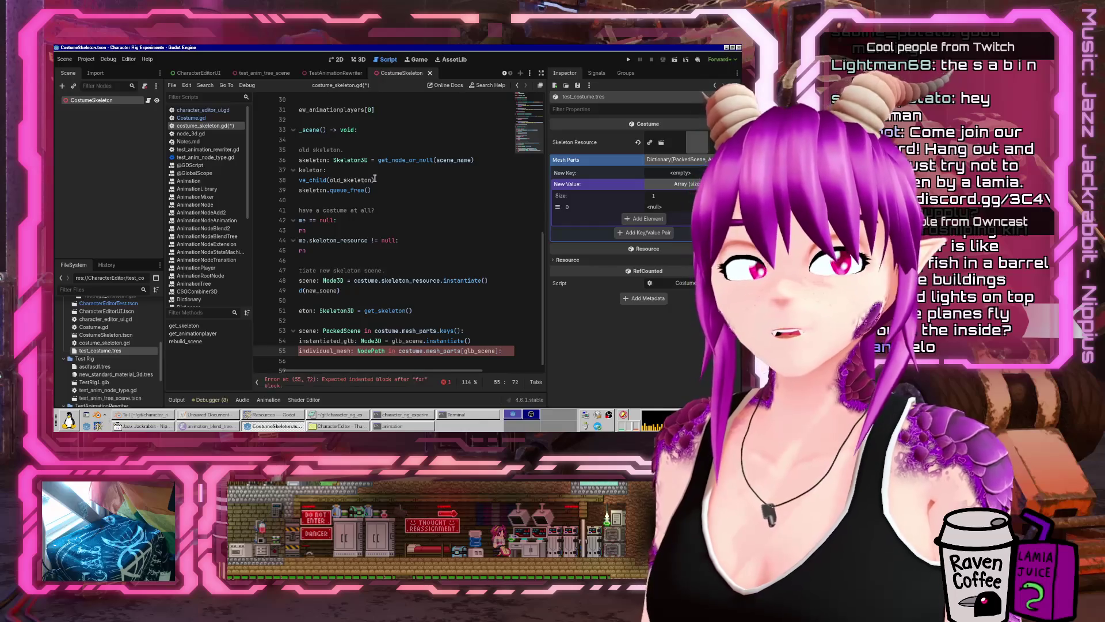
key("Return")
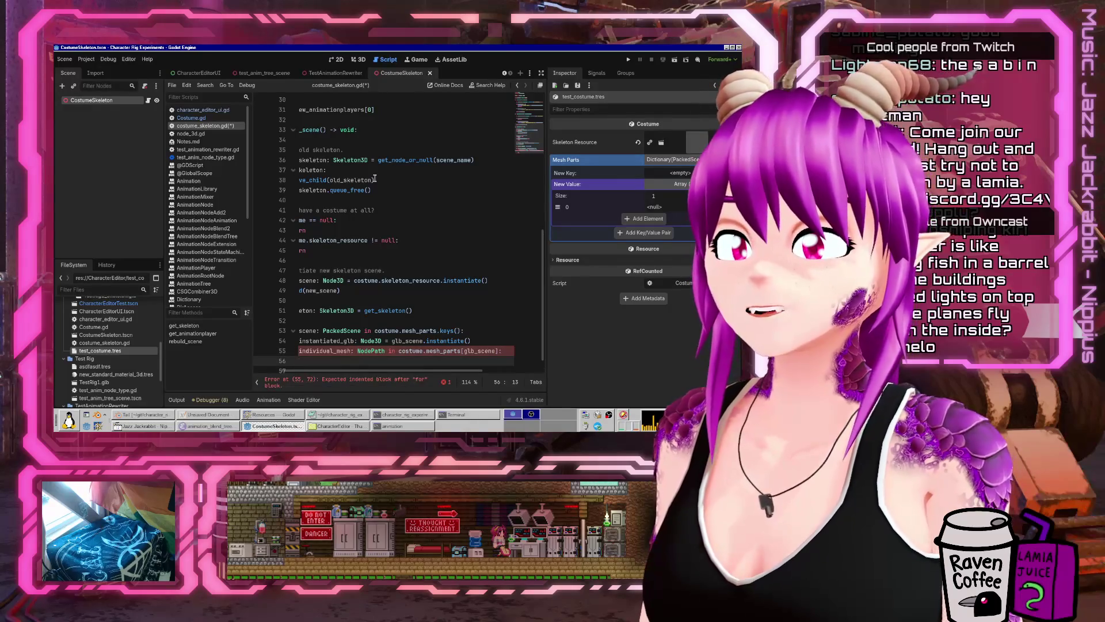
type("pass")
key("Home")
key("Home")
key("ctrl+shift+Return")
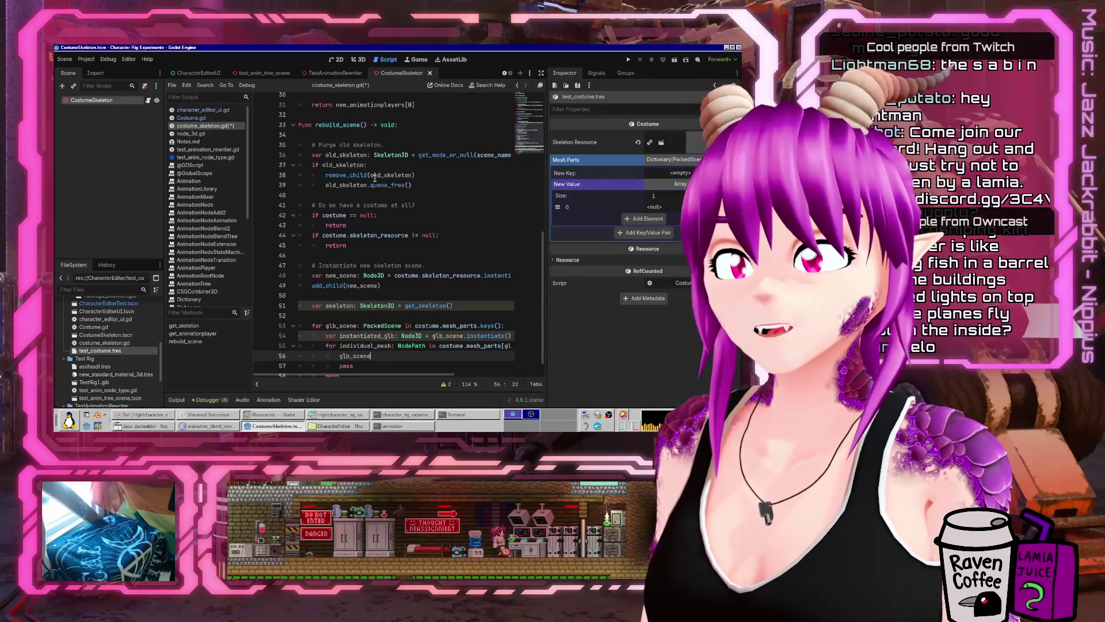
- Fetch each mesh from instantiated_glb with get_node into 'var mesh'
type(".get_")
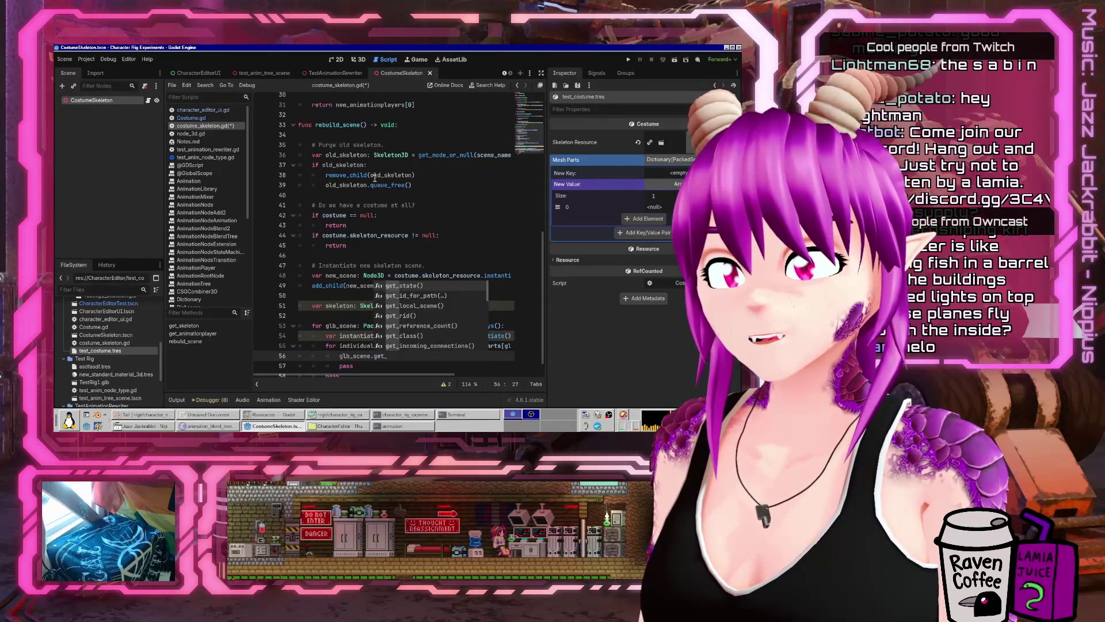
type("no")
key("BackSpace")
key("BackSpace")
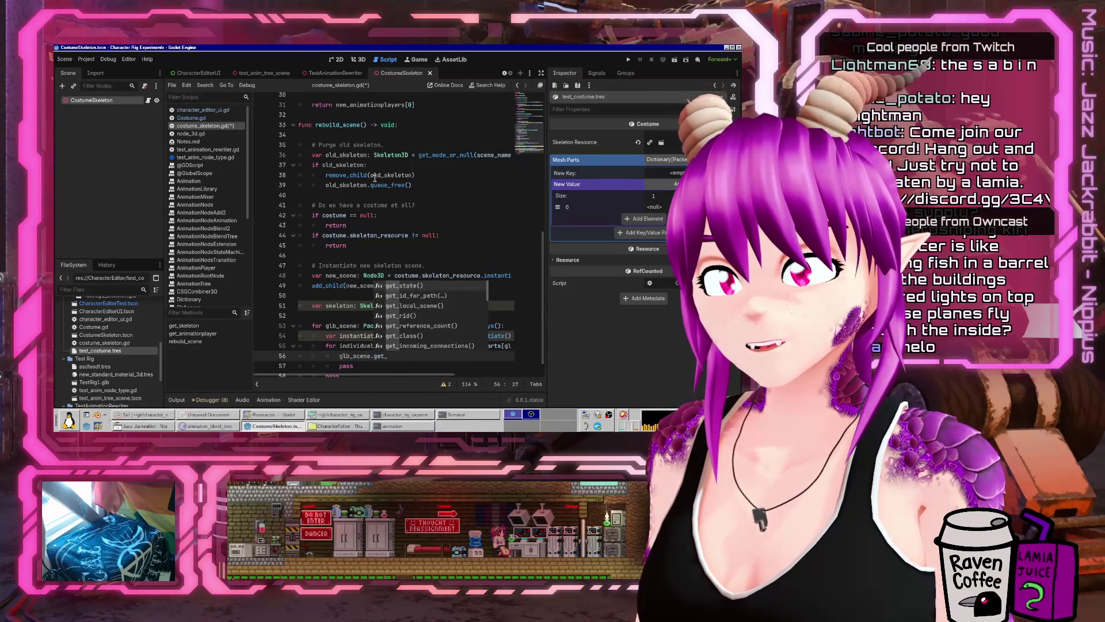
type("no")
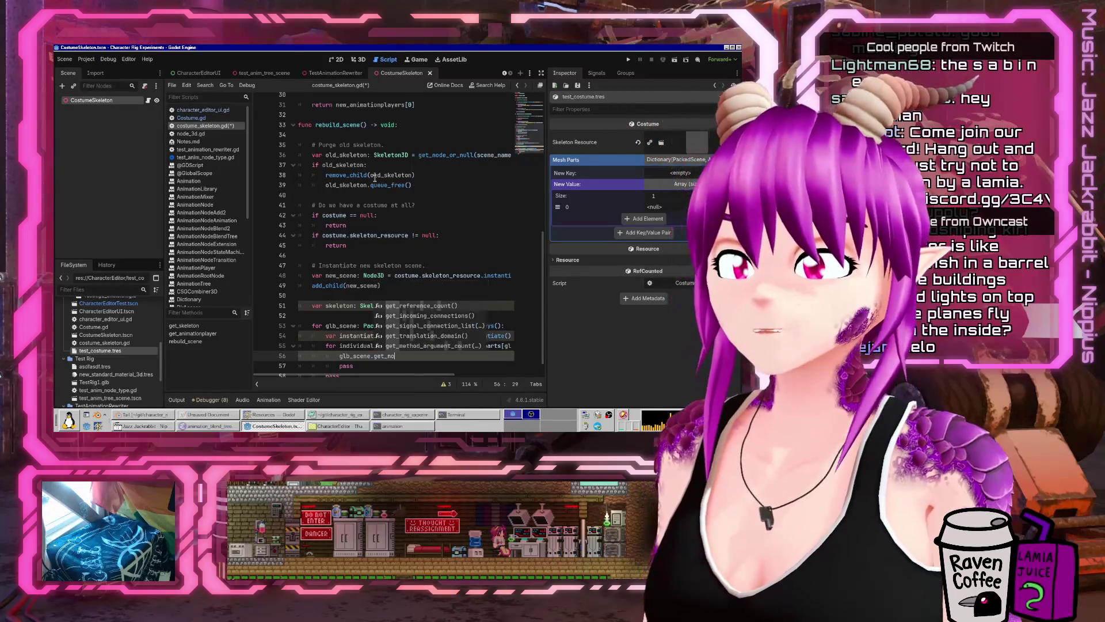
type("de(")
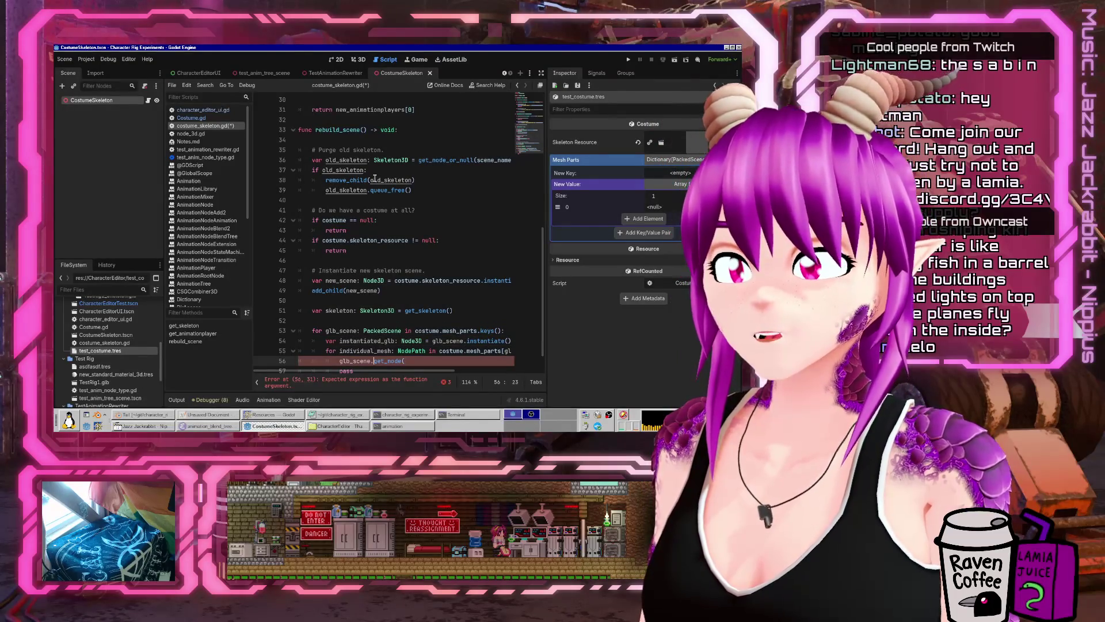
key("Left")
key("Left")
key("Left")
key("Home")
key("ctrl+shift+Right")
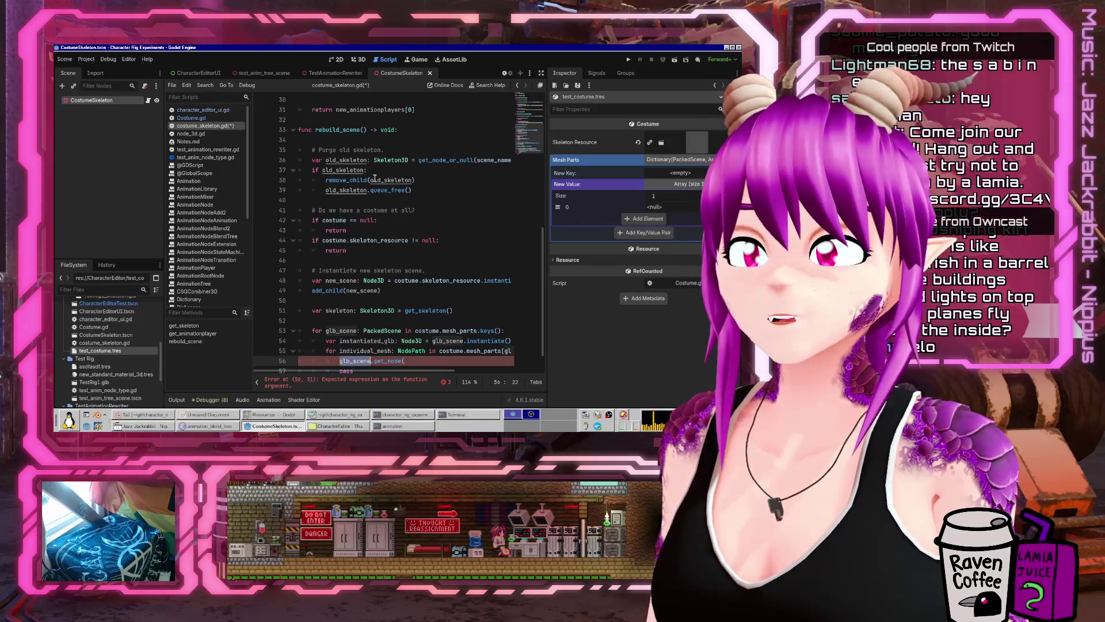
type("instantiated_glb")
key("End")
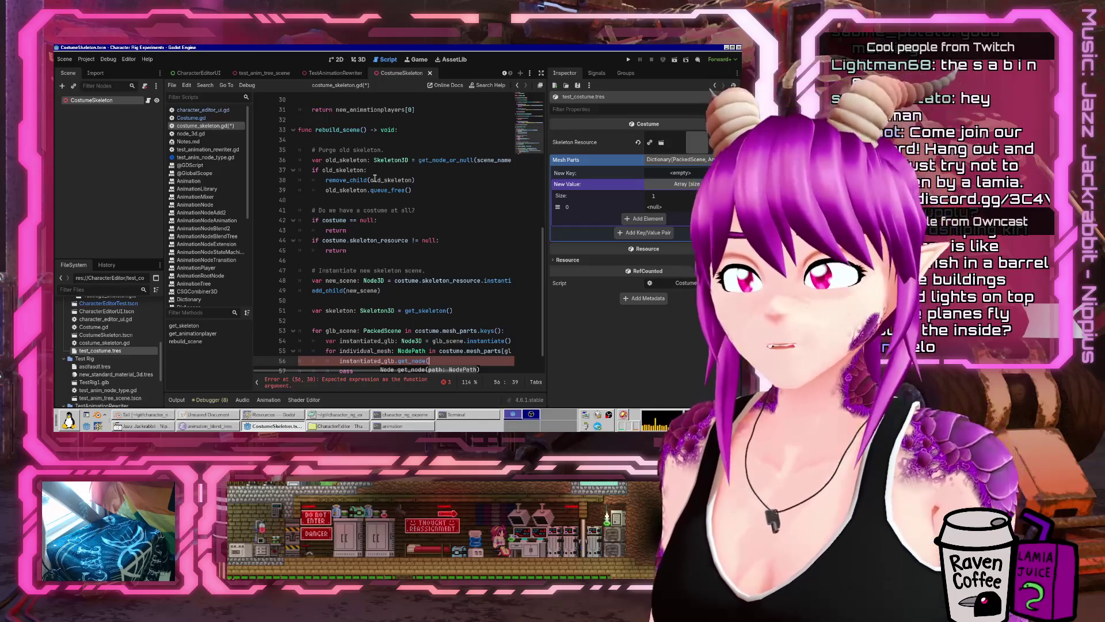
type("esh)")
key("Home")
type("var ")
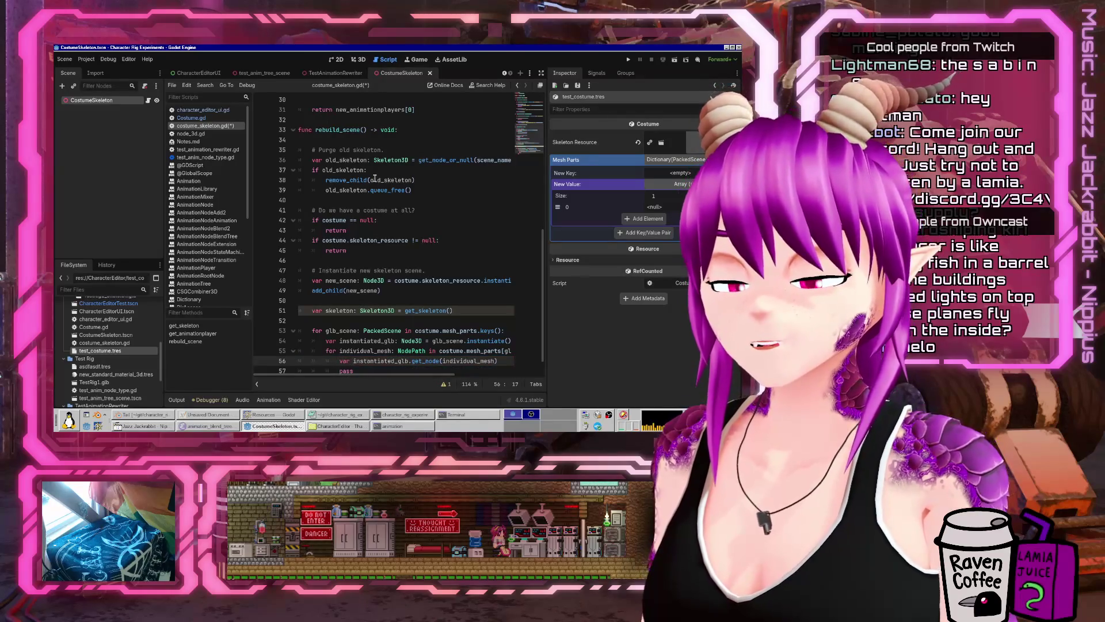
type("mesh =")
- Remove mesh from its parent, add it to skeleton, and set mesh.skeleton = skeleton
key("Down")
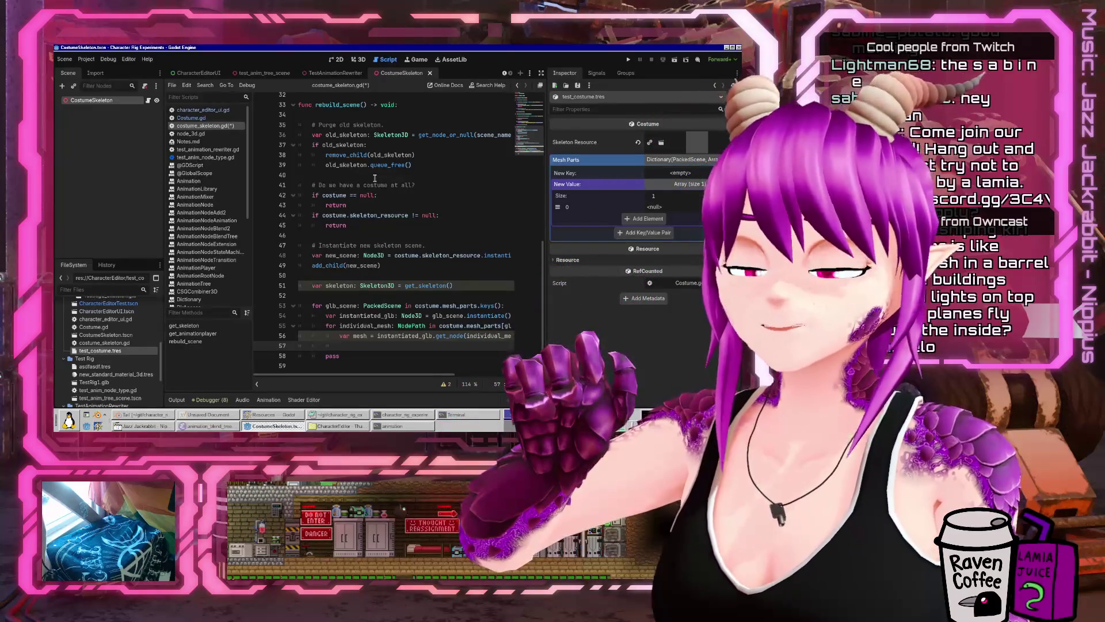
type("mesh.parent")
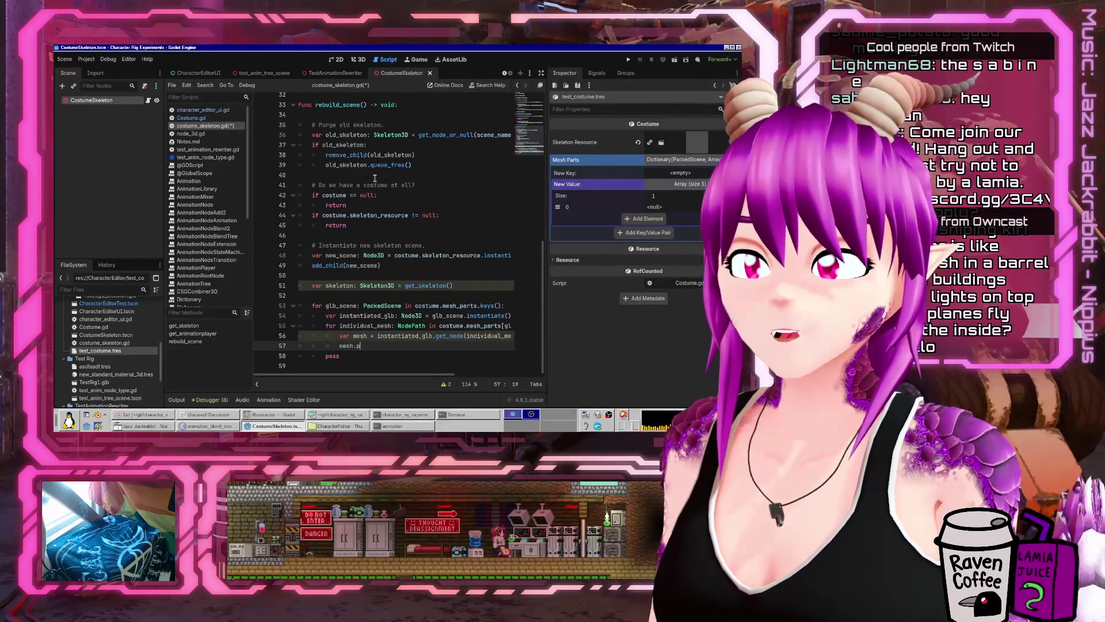
key("BackSpace")
key("BackSpace")
key("BackSpace")
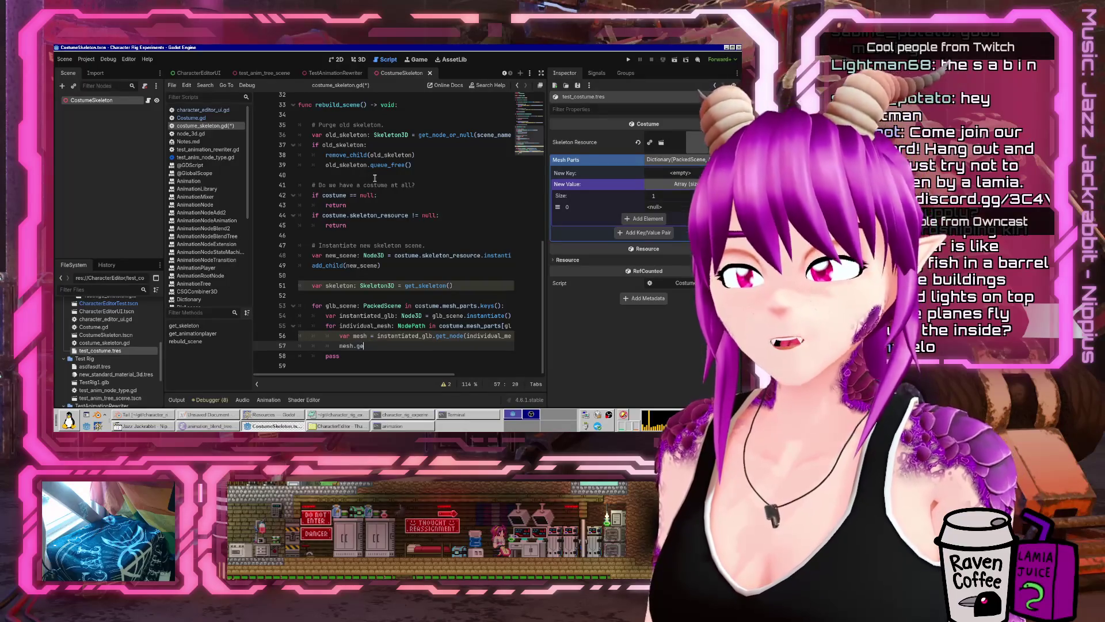
type("get_parent().remove_child(")
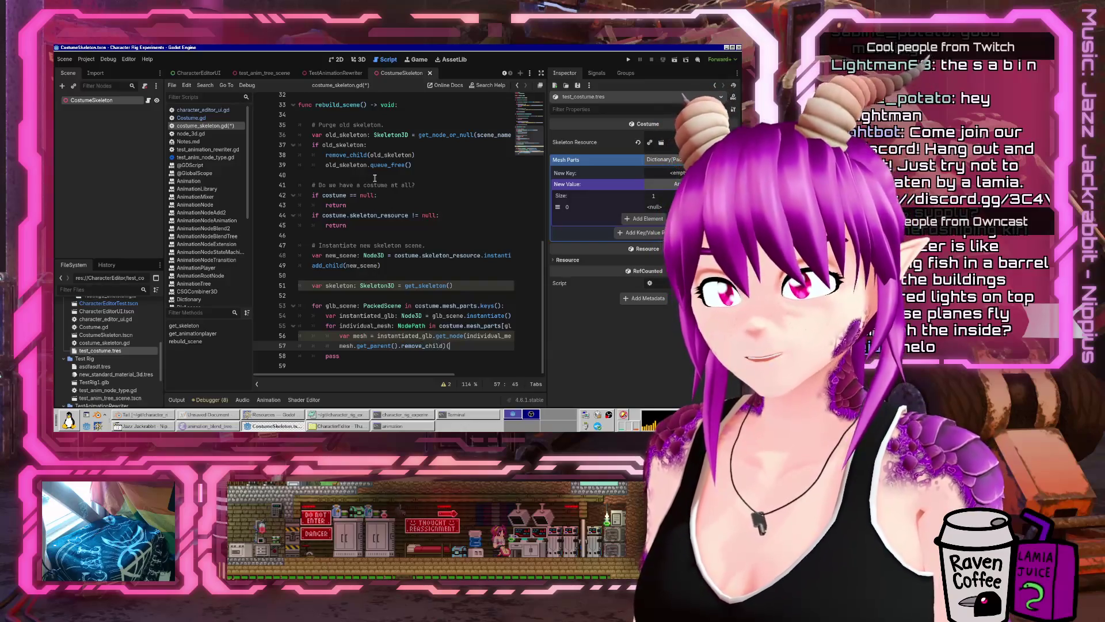
key("Left")
type("(mesh)")
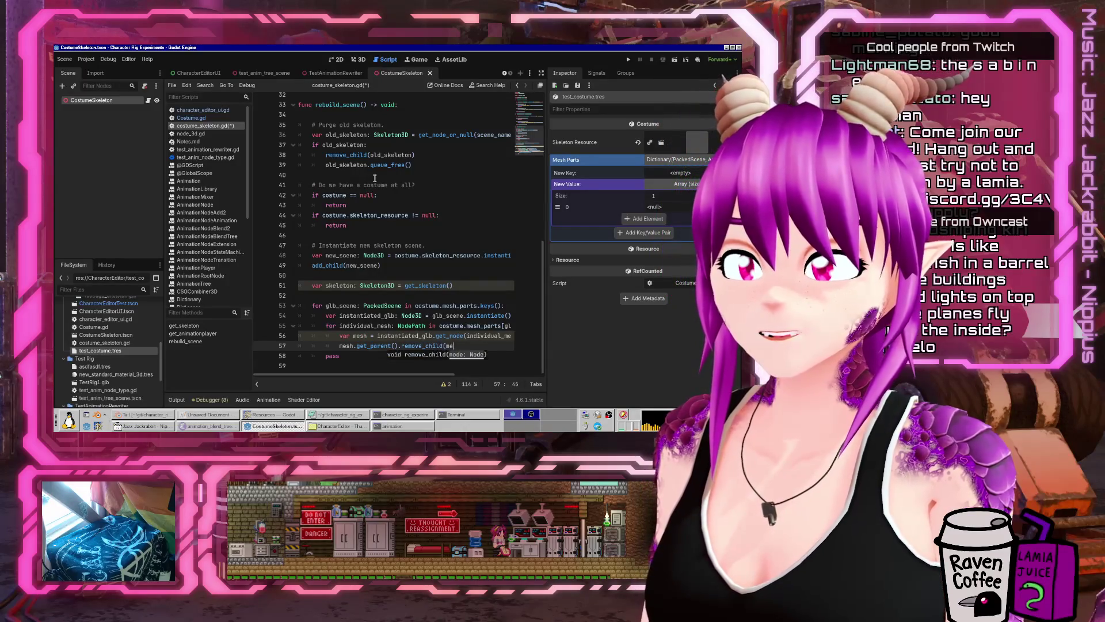
key("Return")
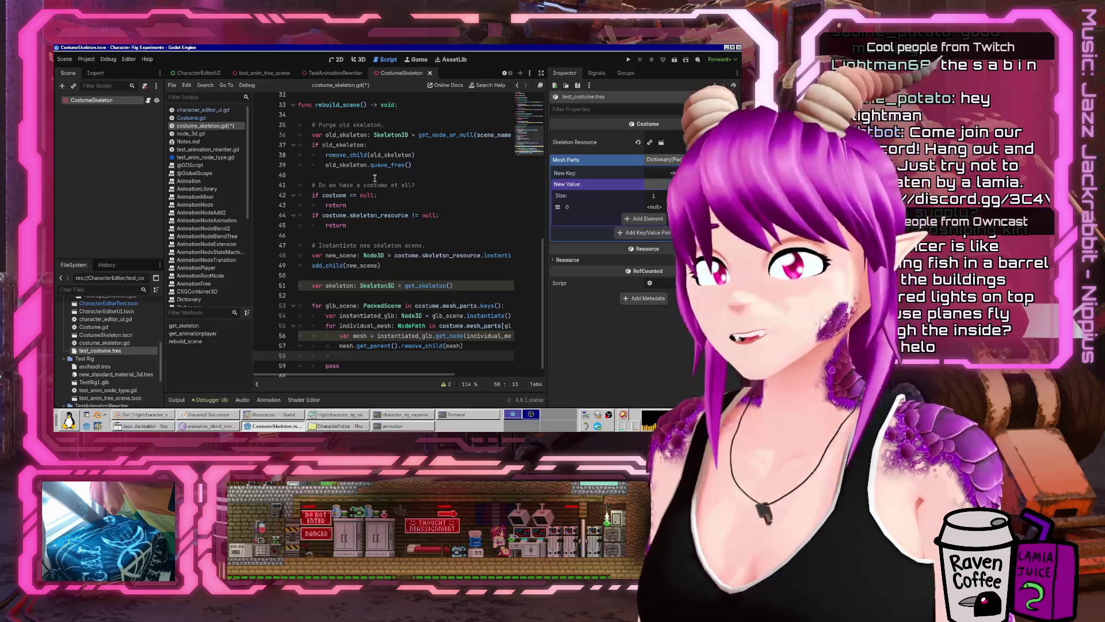
type("skeleton.add_child(mesh)")
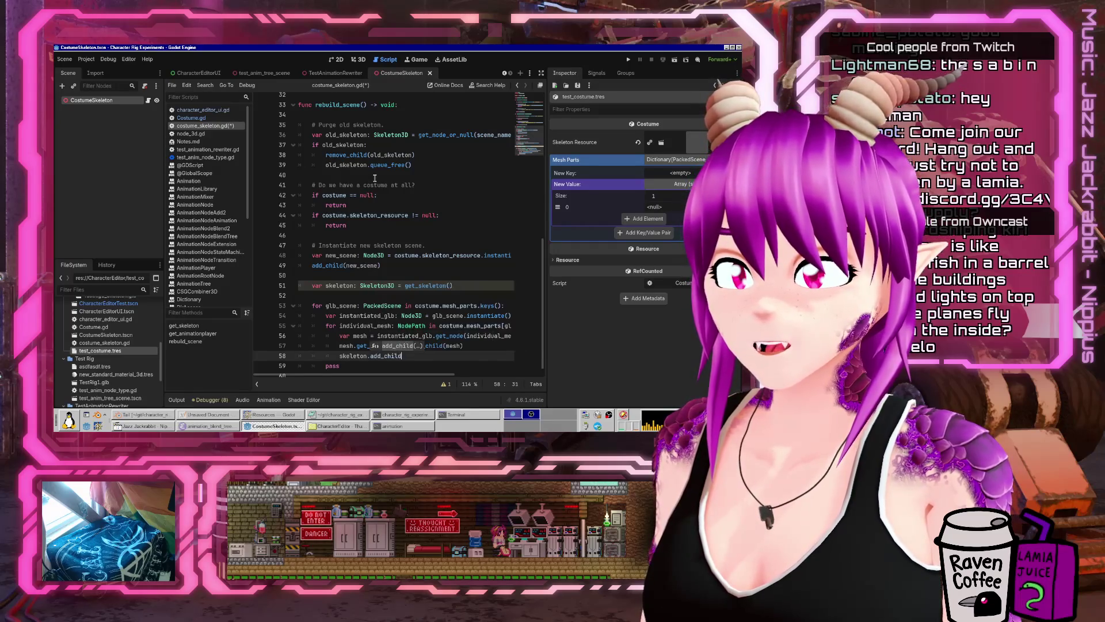
key("Return")
type(".sk")
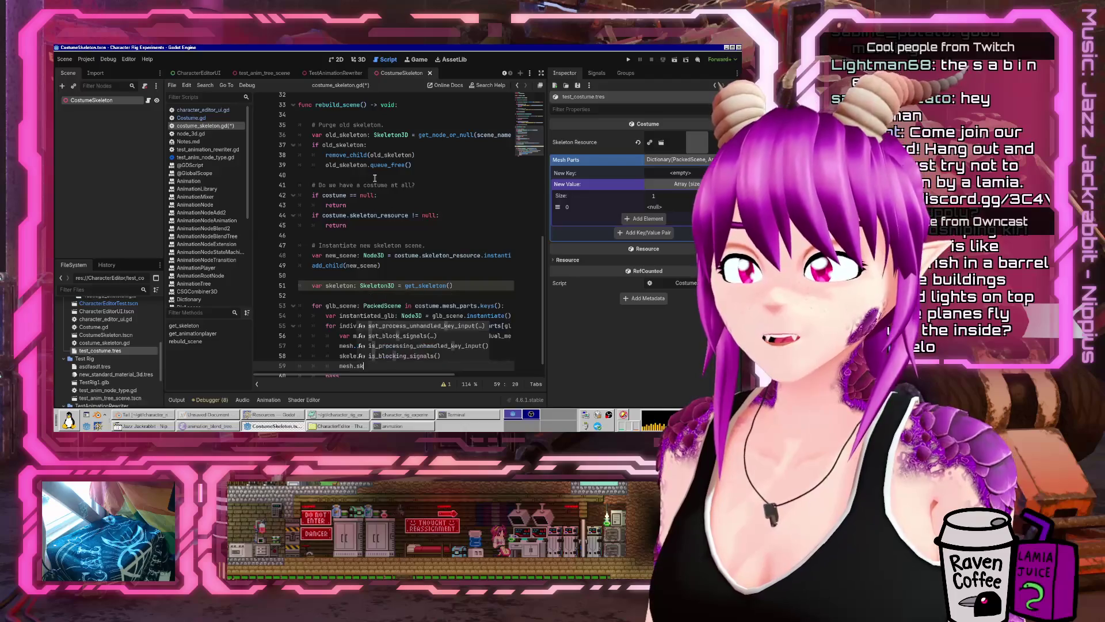
type("eleton = skeleton = skele")
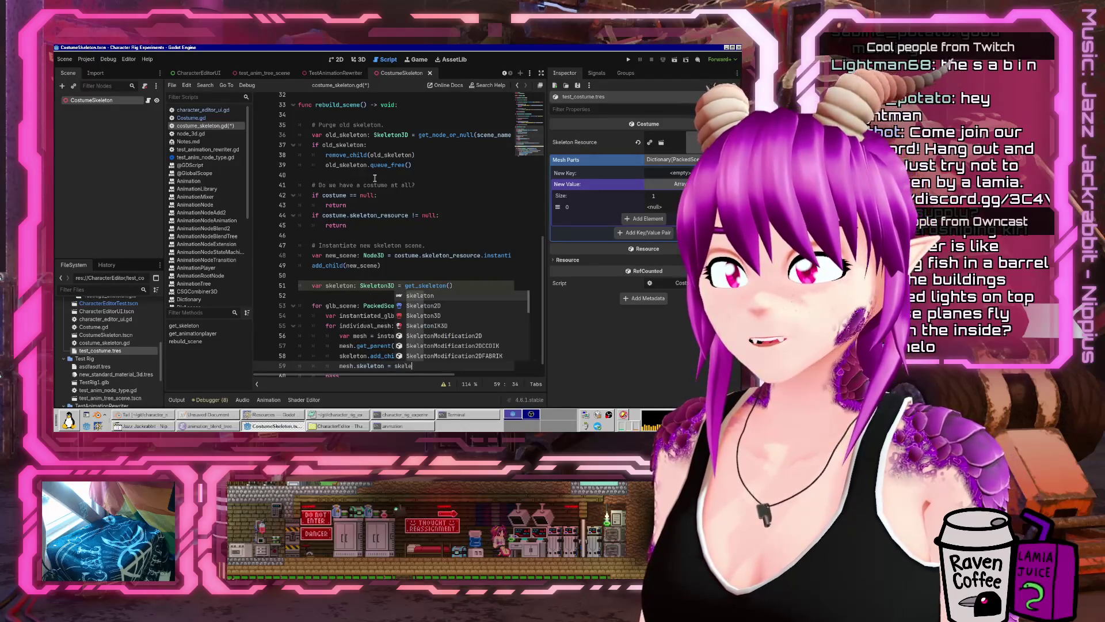
key("Up")
key("Up")
key("Up")
key("Up")
key("End")
key("Return")
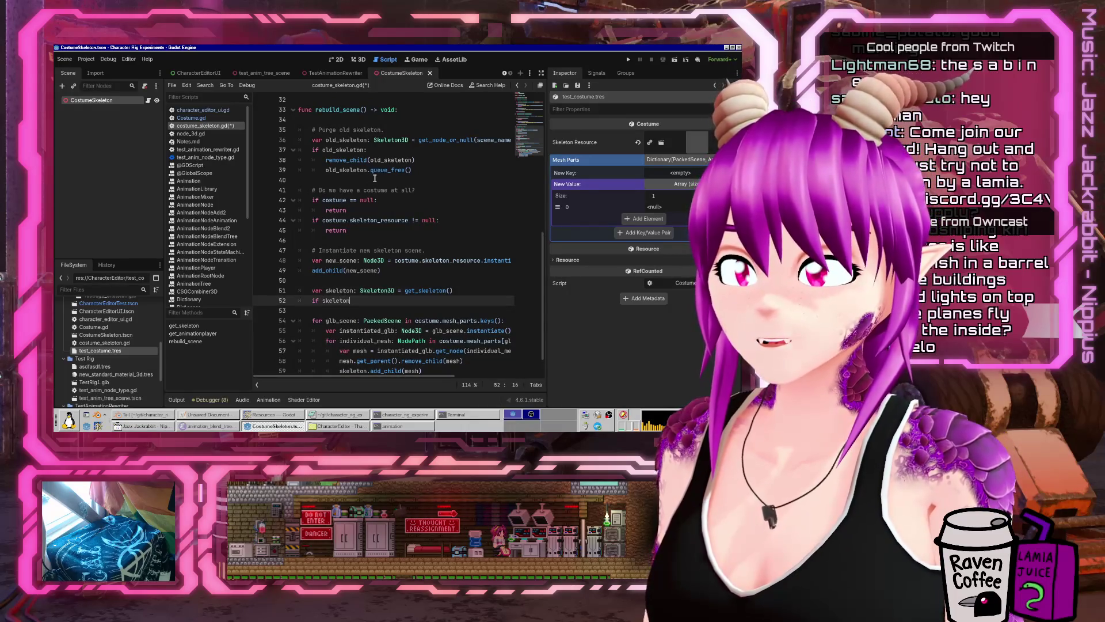
- Add a null check on the skeleton that calls push_error and returns
type("null:")
key("Return")
type("return")
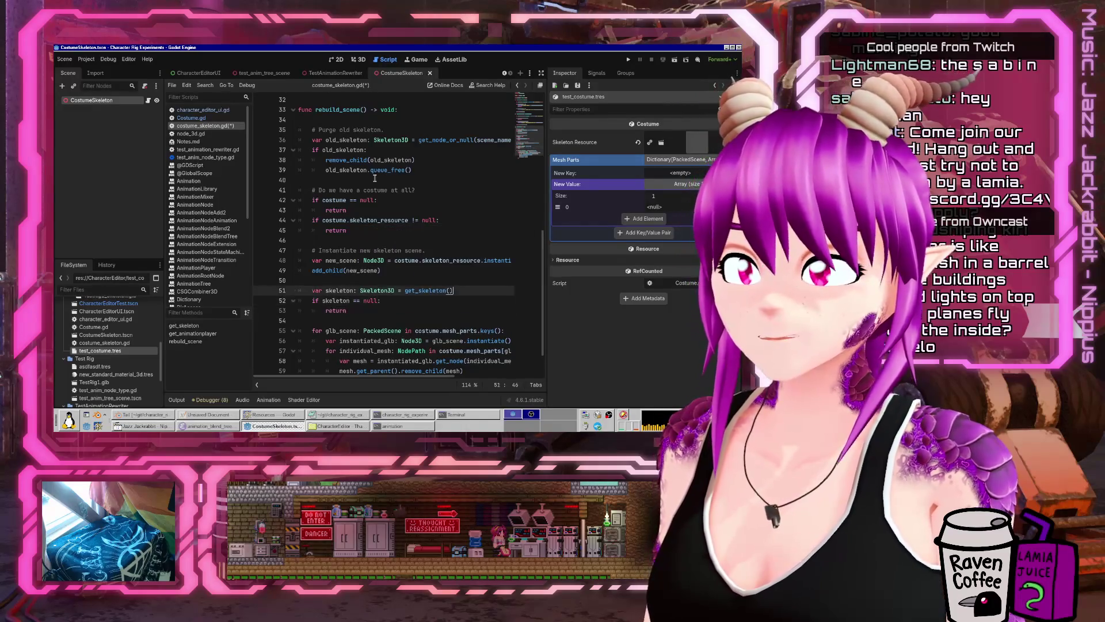
key("ctrl+shift+Return")
type("ush_error(\"")
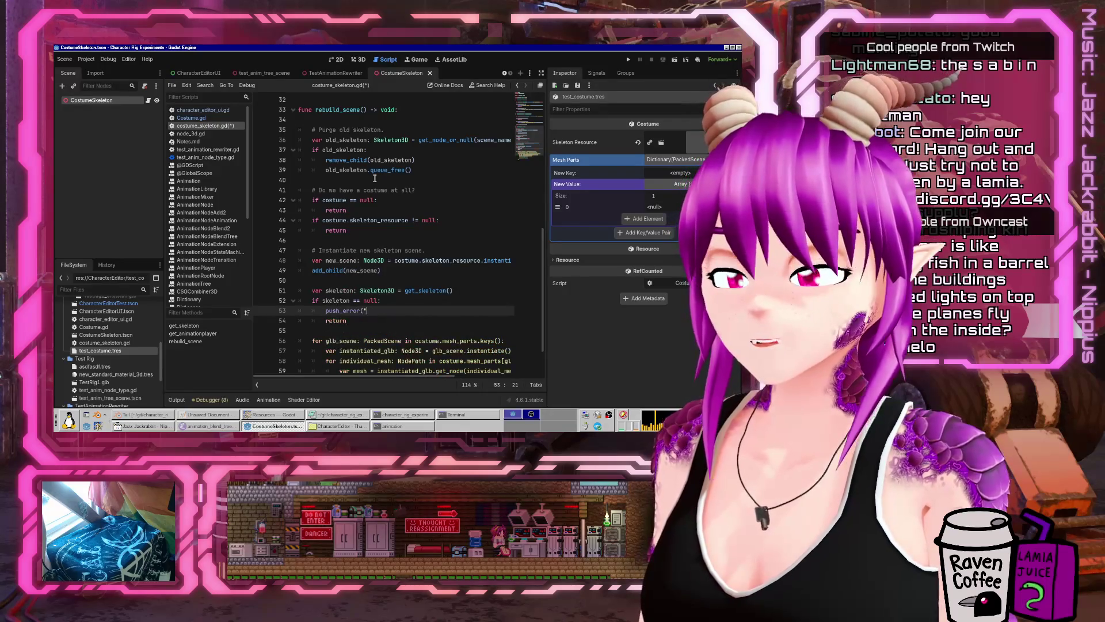
type(". Cannot con")
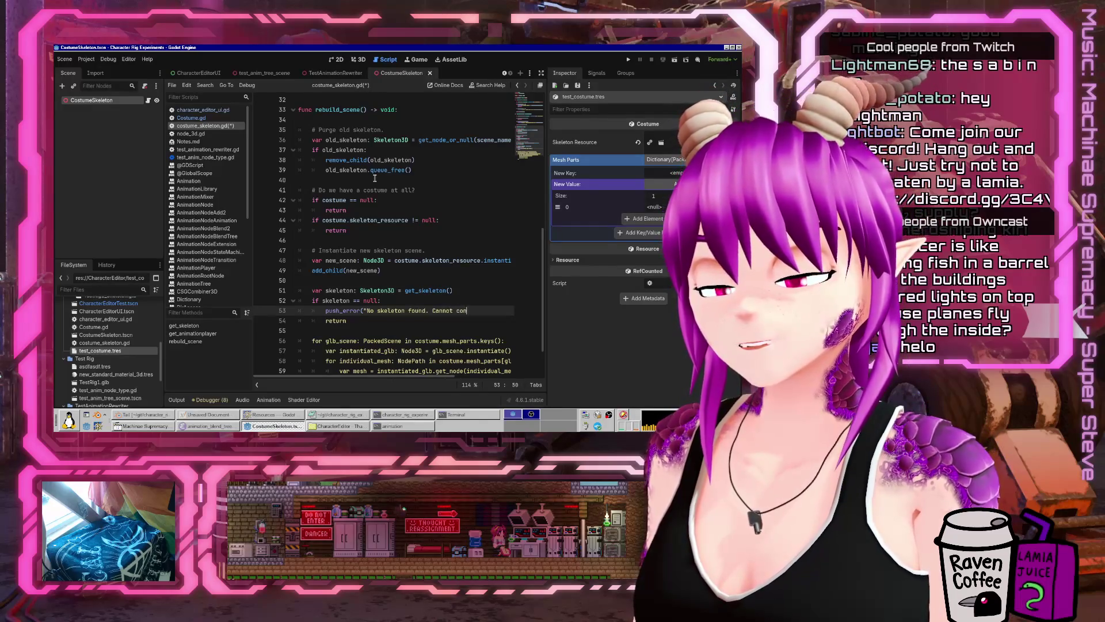
type(" .\")")
- Delete the placeholder pass line and save the script
key("Down")
key("Down")
key("Down")
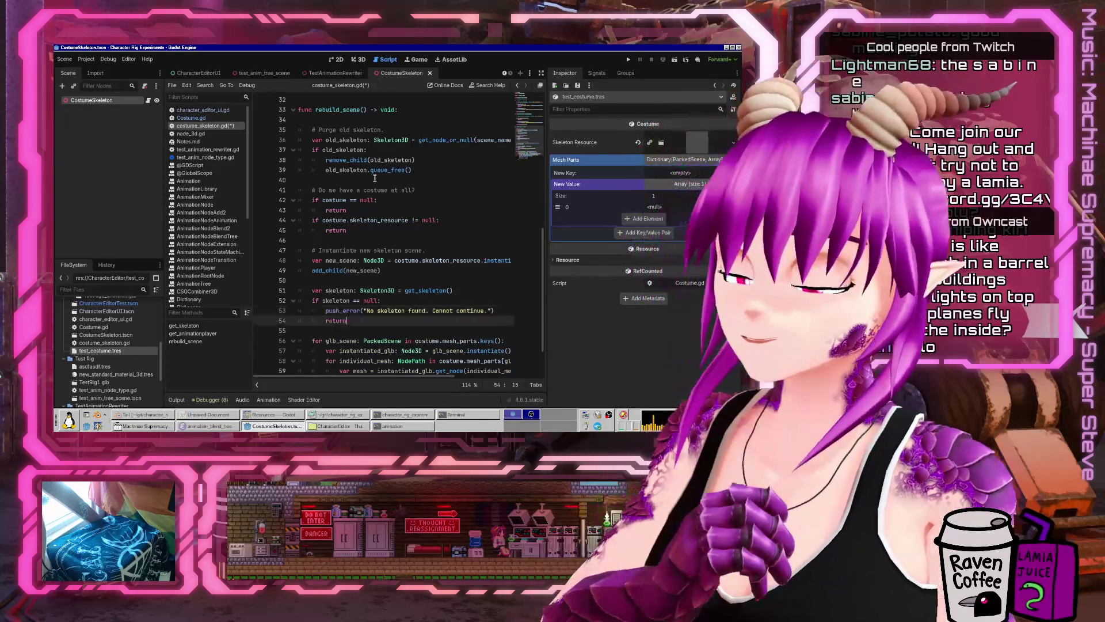
key("Down")
key("Down")
key("ctrl+s")
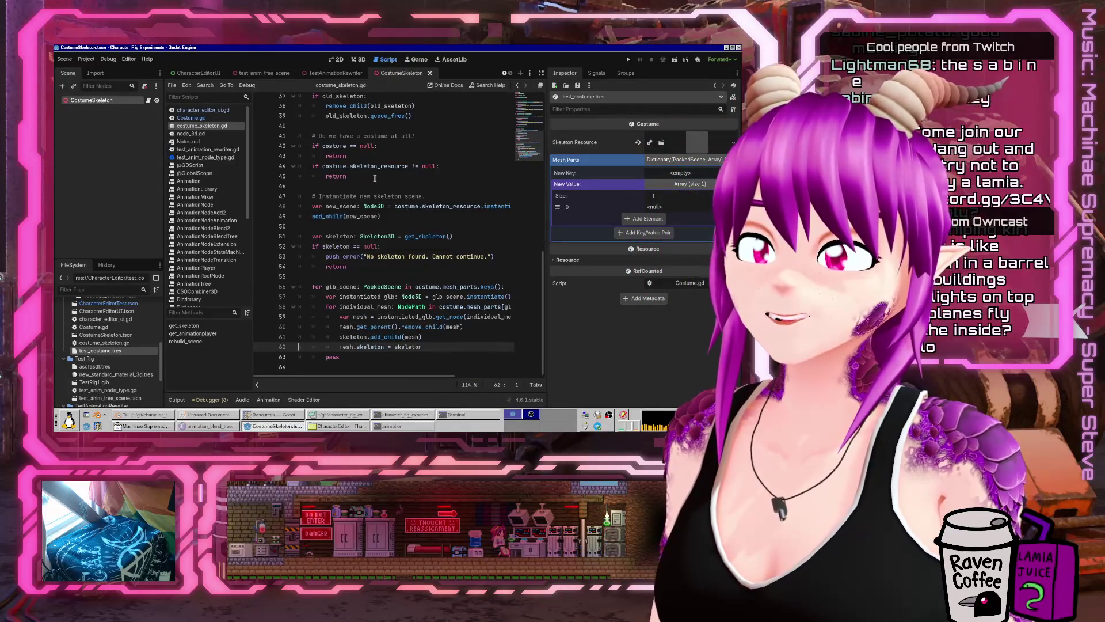
key("Home")
key("Home")
key("shift+End")
key("BackSpace")
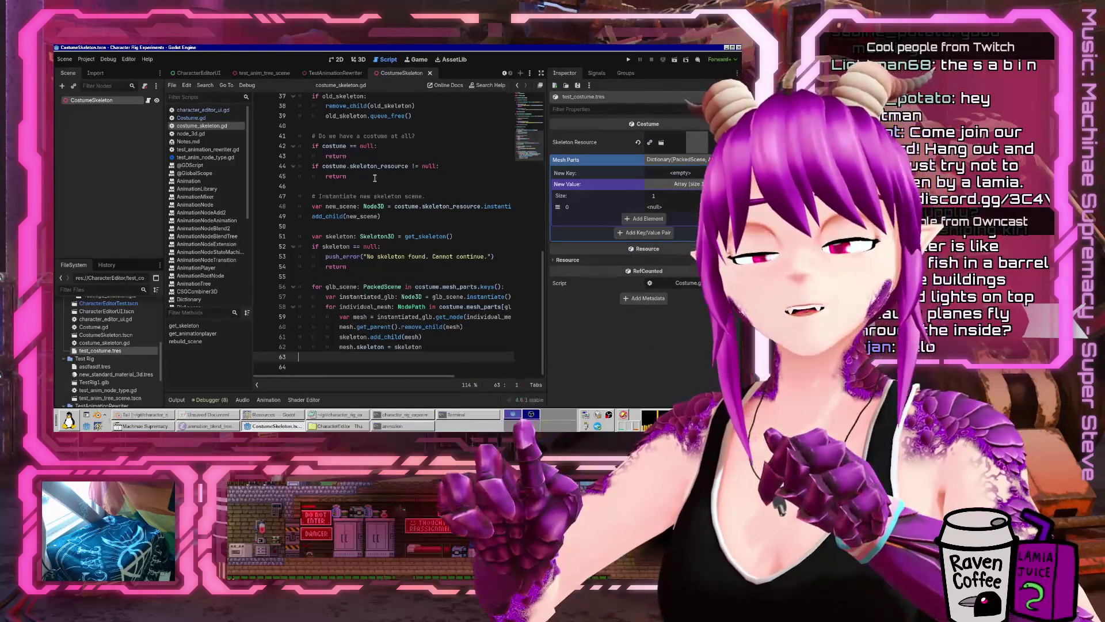
key("ctrl+s")
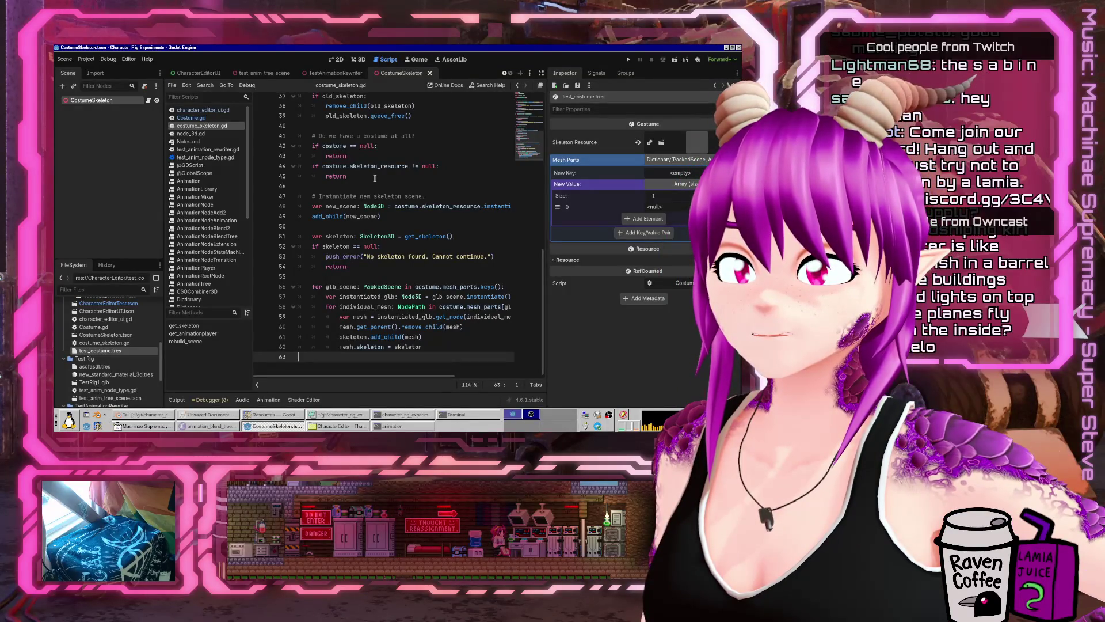
- Add instantiated_glb.queue_free() at the loop's end and a comment above the mesh loop
key("Left")
key("Down")
key("Tab")
type("n")
key("Return")
type(".")
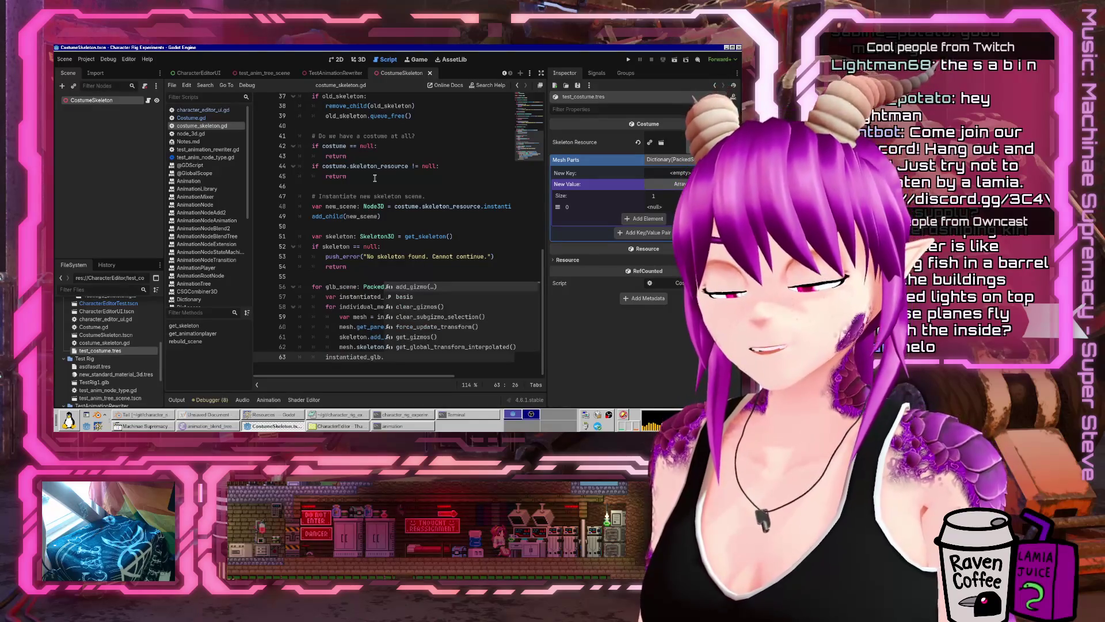
type("queue")
key("Return")
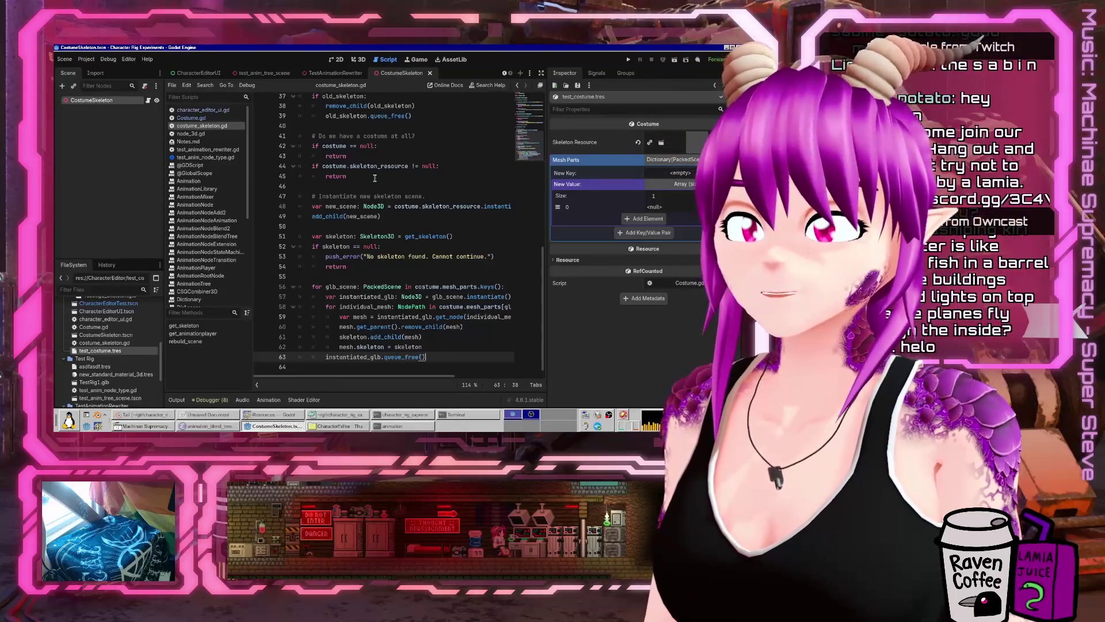
key("Up")
key("Up")
key("Up")
key("Up")
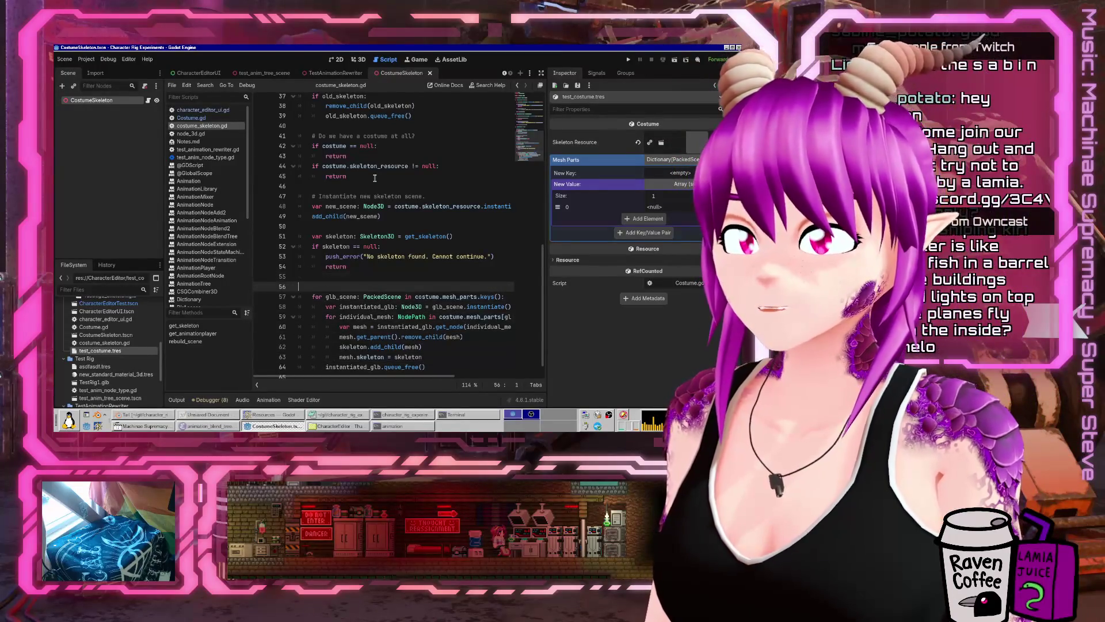
key("Return")
type("#")
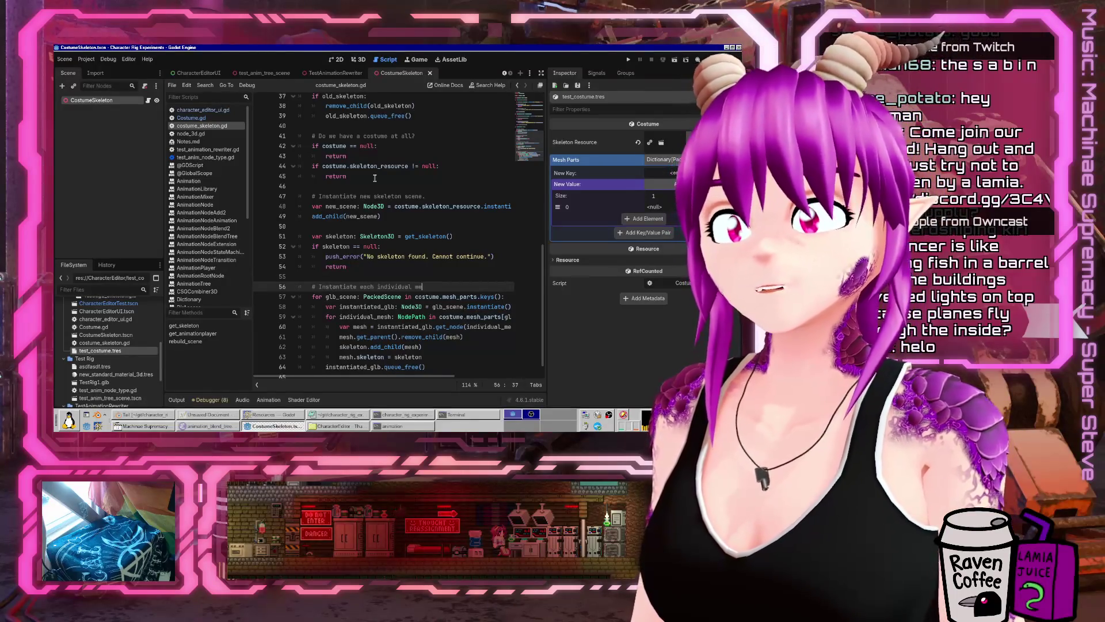
key("ctrl+End")
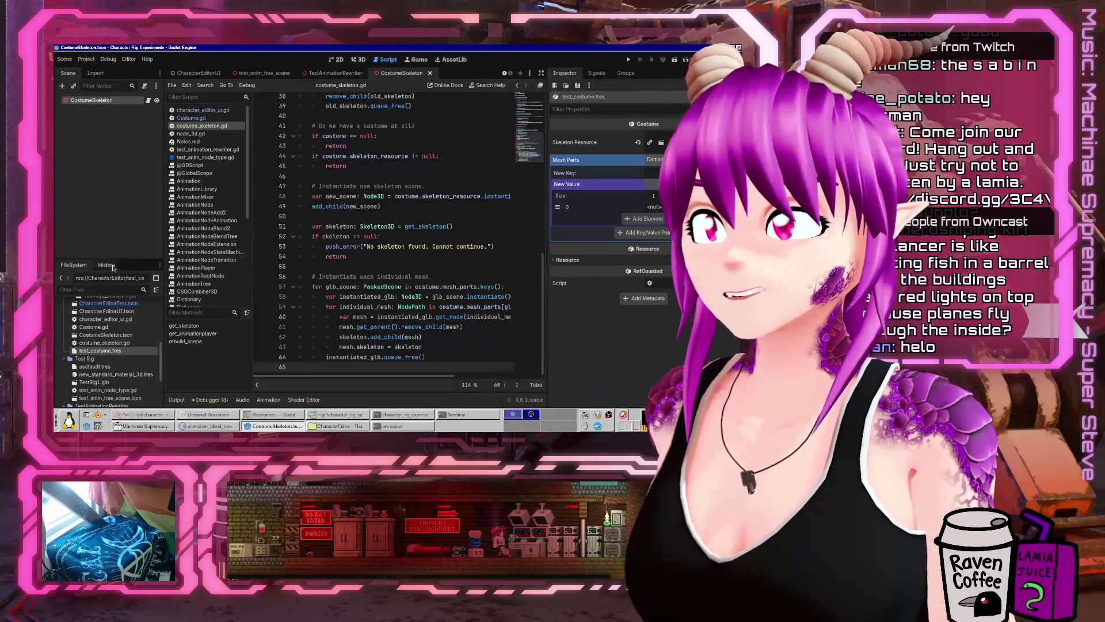
- In character_editor_ui.gd, add 'var new_costume: Costume = Costume.new()' at the top of _rebuild_scene
left_click(203, 110)
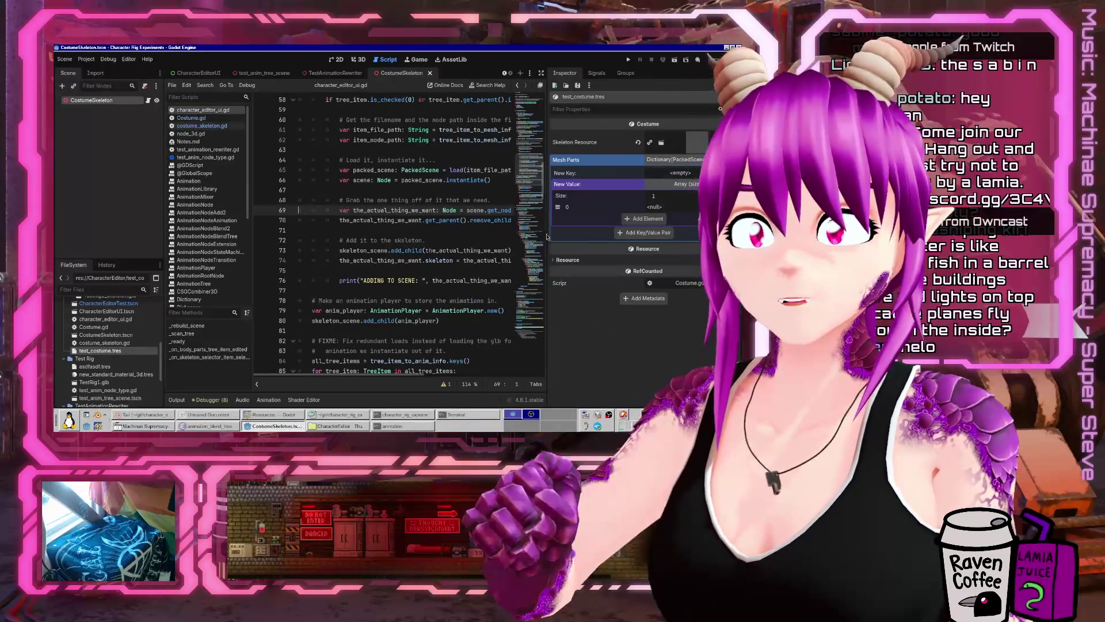
left_click_drag(547, 238, 632, 237)
scroll(427, 255, "up", 10)
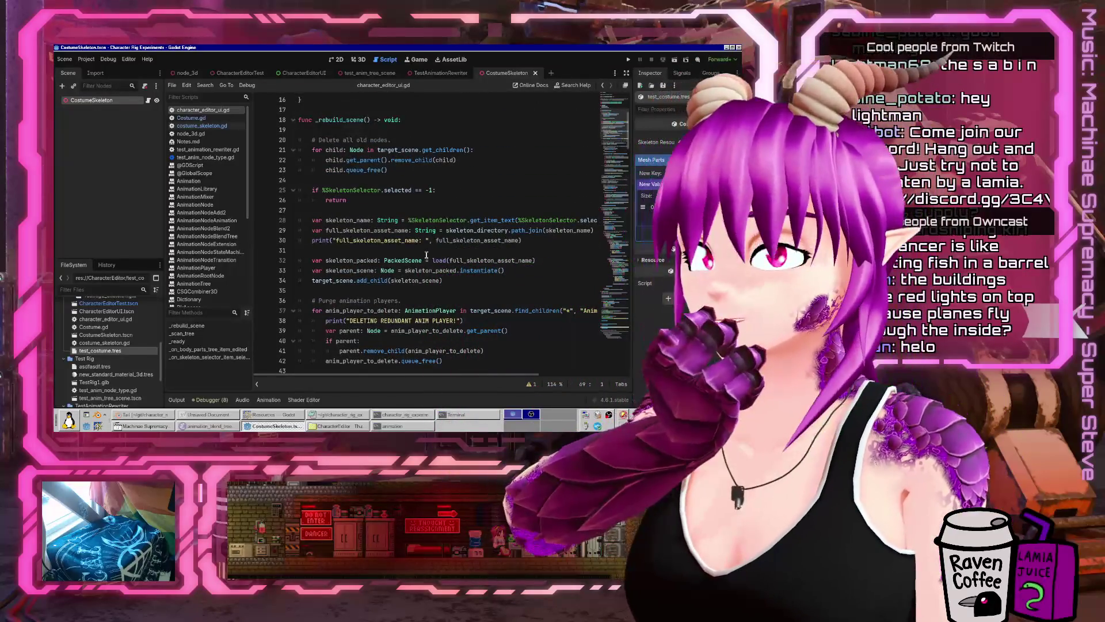
scroll(426, 255, "up", 5)
scroll(426, 254, "down", 1)
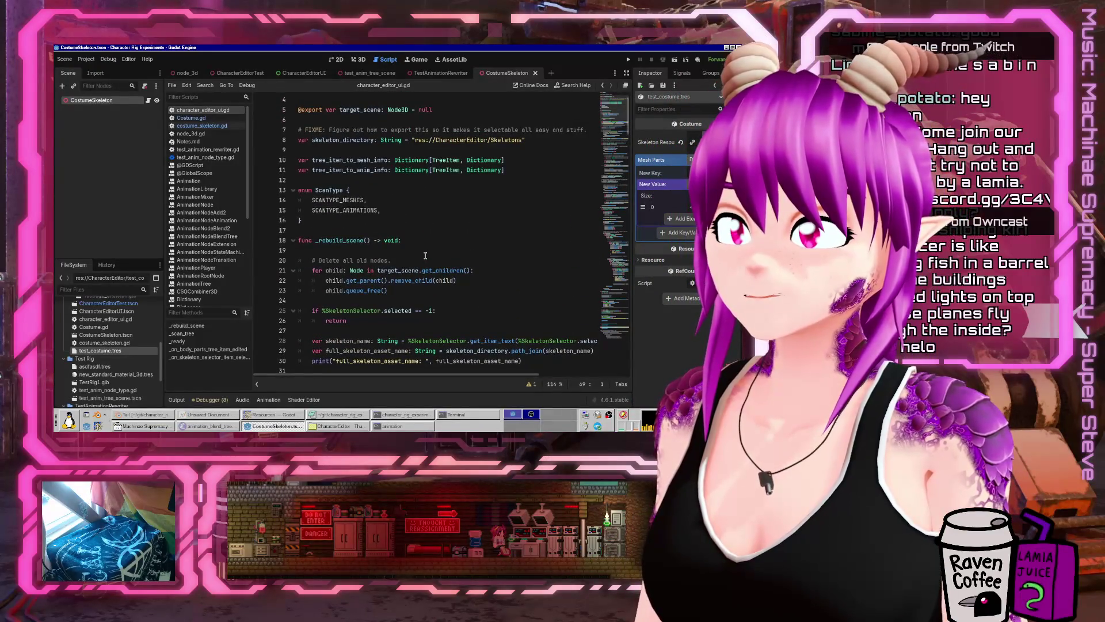
left_click(424, 250)
key("Return")
key("Tab")
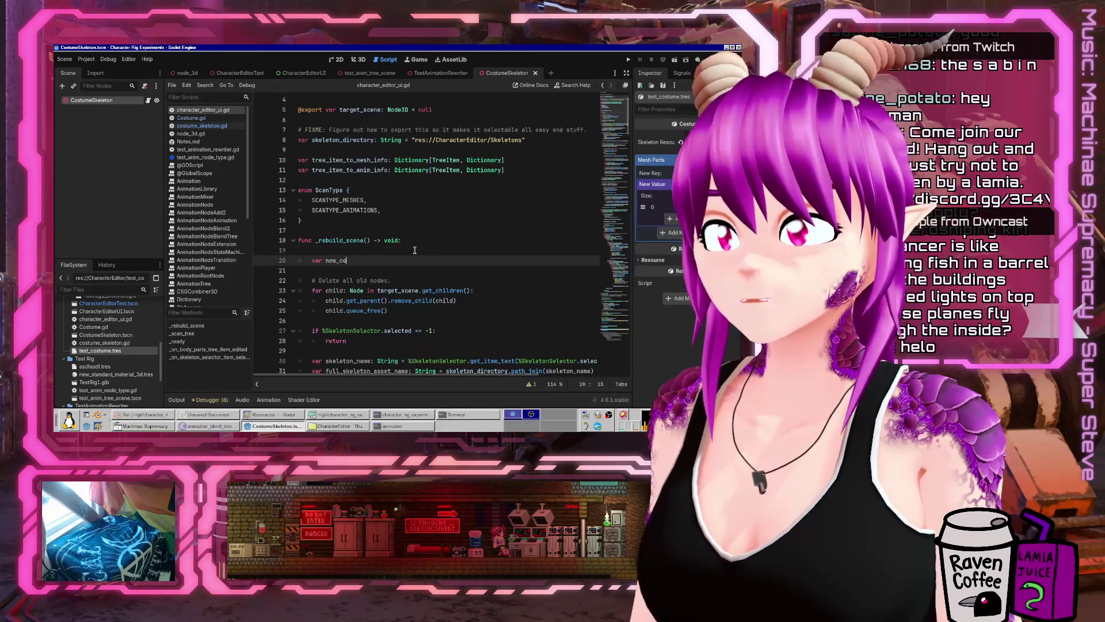
type("stume = Costu")
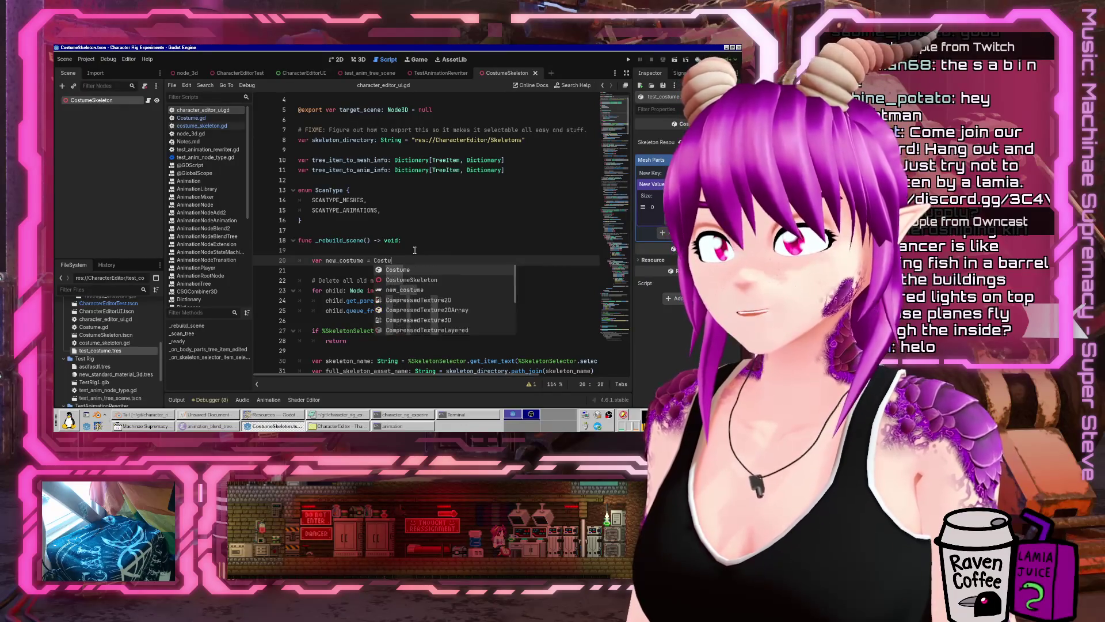
type("me.new()")
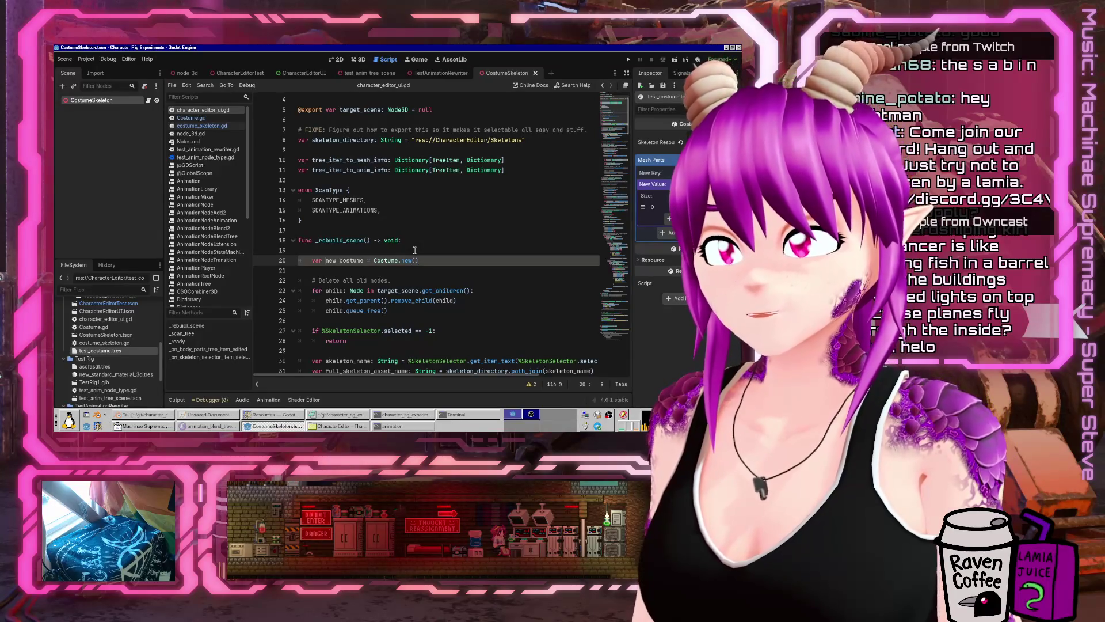
key("ctrl+Right")
type(": Costume")
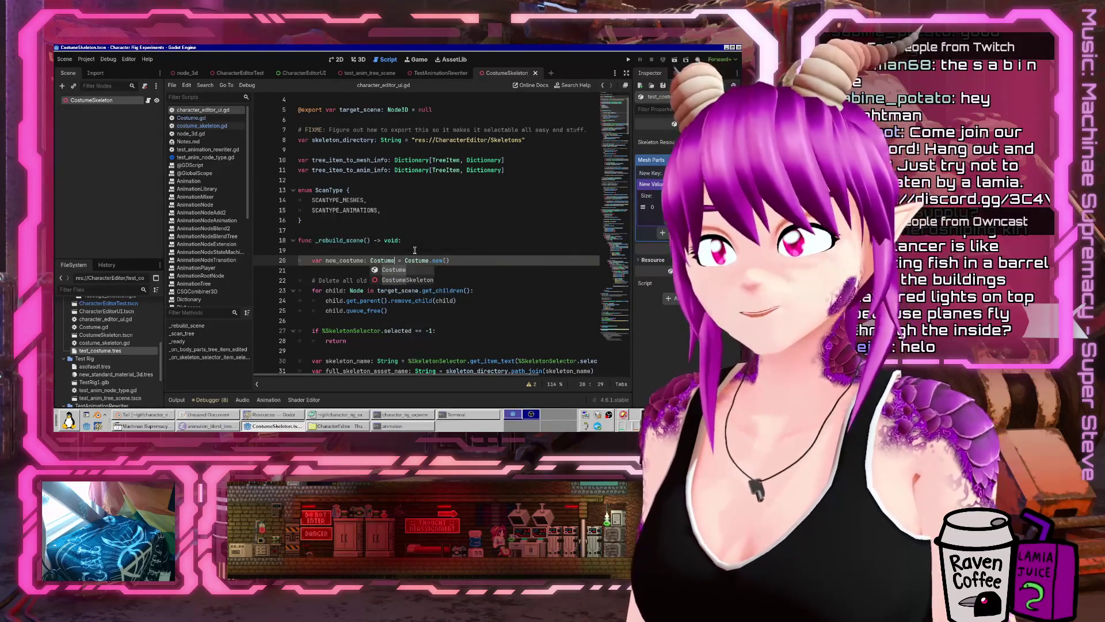
- Insert two blank lines under the 'Grab the one thing off of it' comment
scroll(518, 230, "down", 4)
left_click(522, 229)
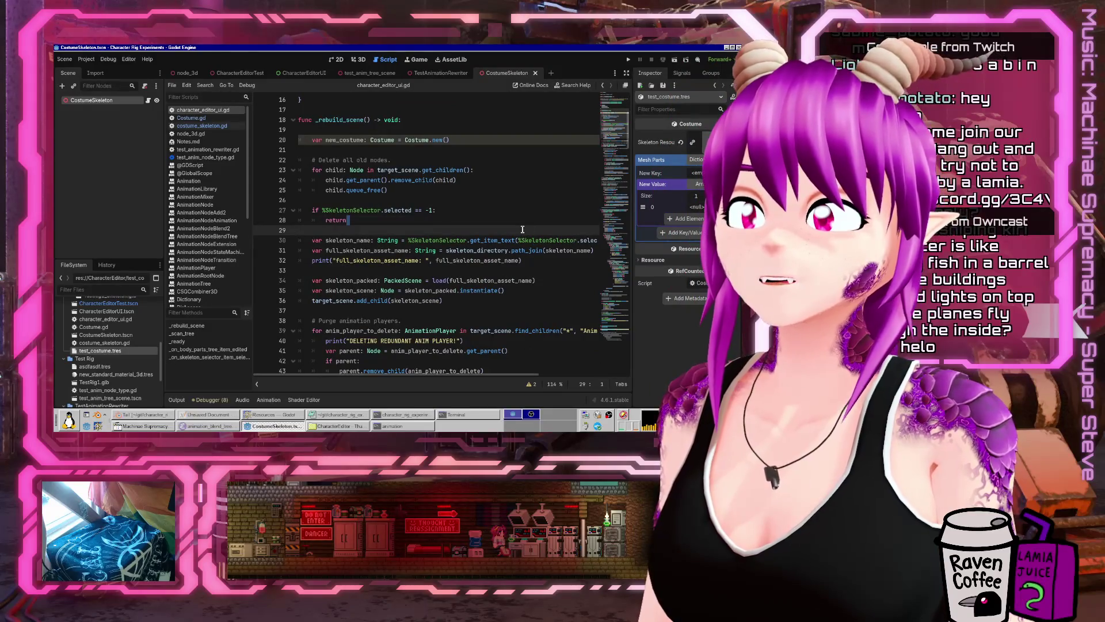
scroll(522, 229, "down", 7)
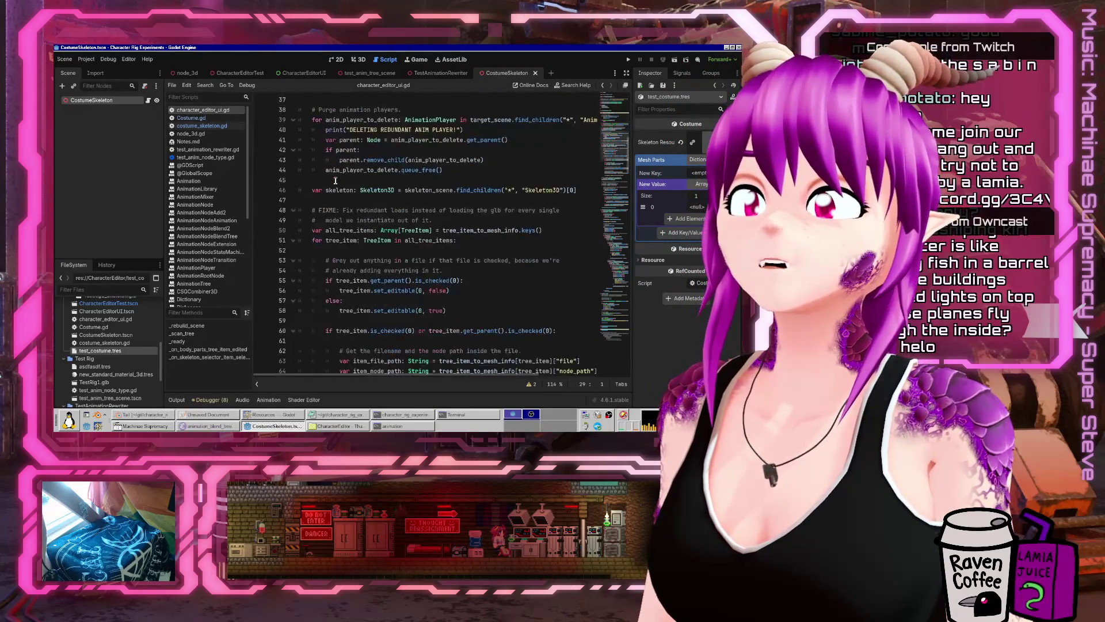
scroll(335, 181, "down", 6)
left_click(340, 270)
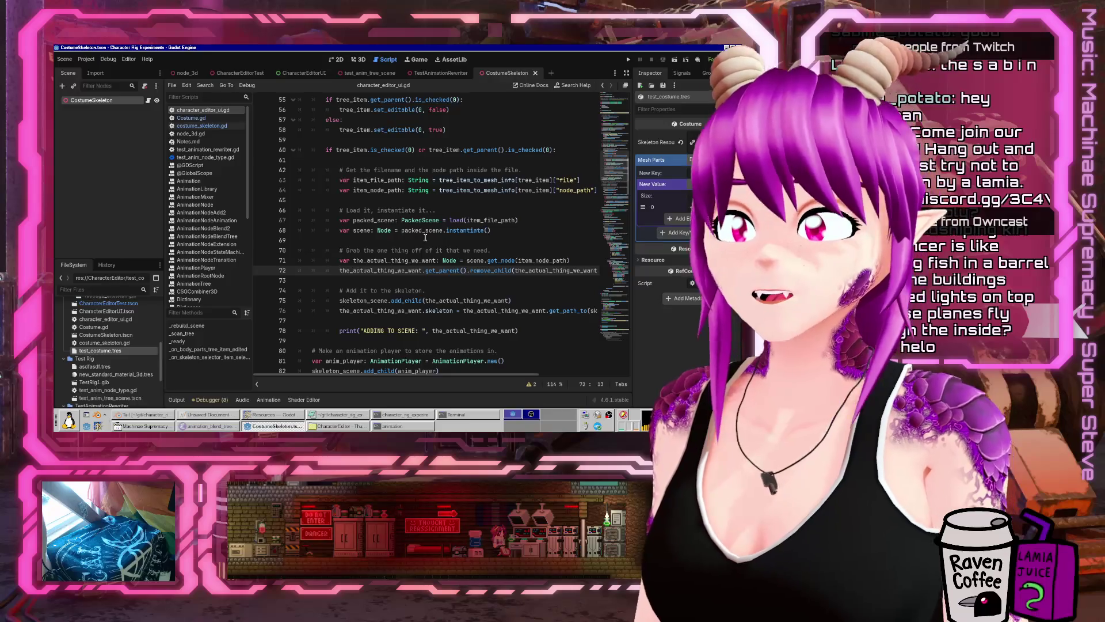
key("Down")
key("Down")
key("Down")
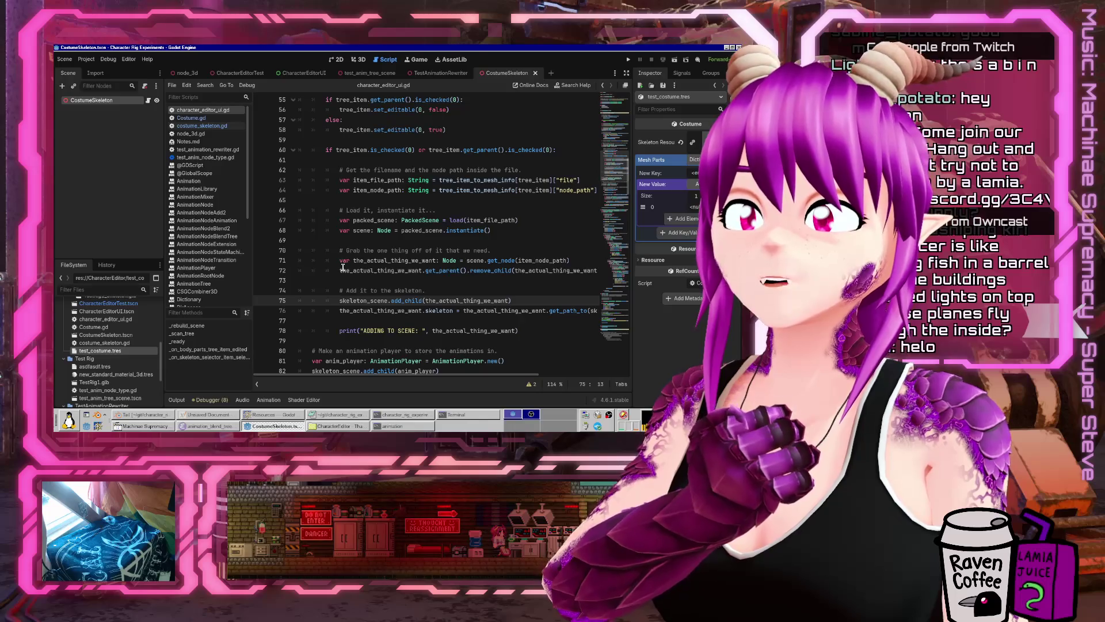
left_click(552, 251)
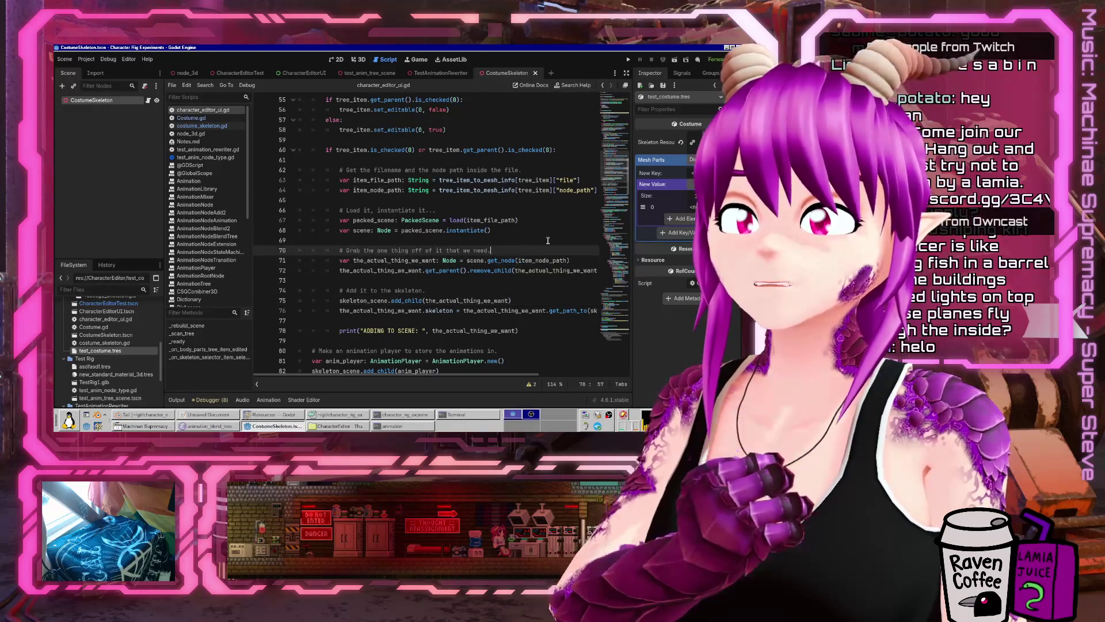
key("Return")
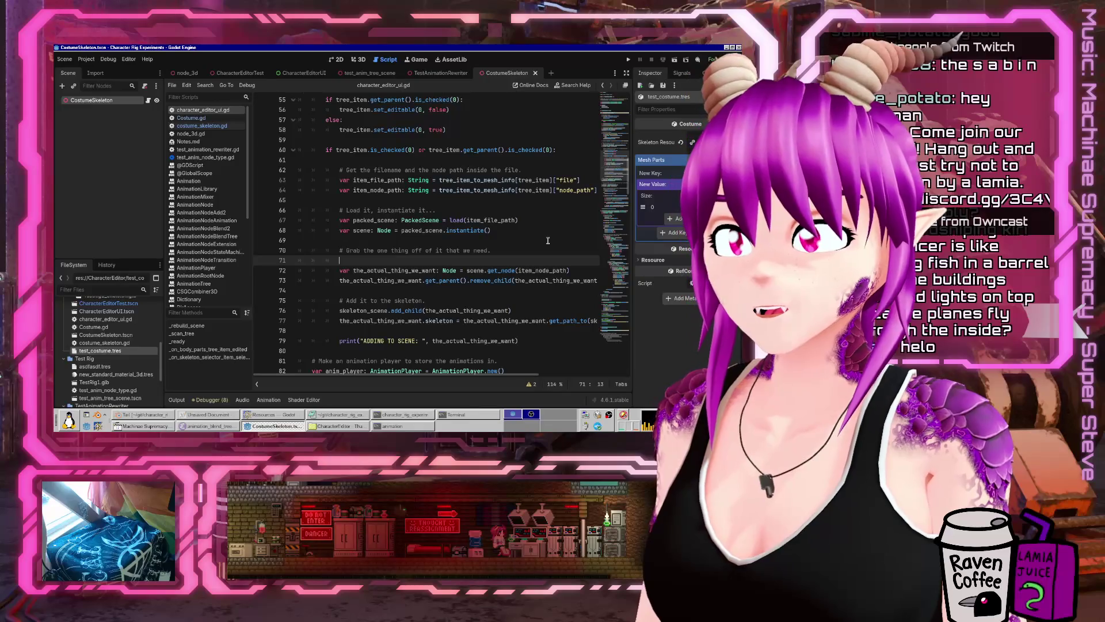
key("Return")
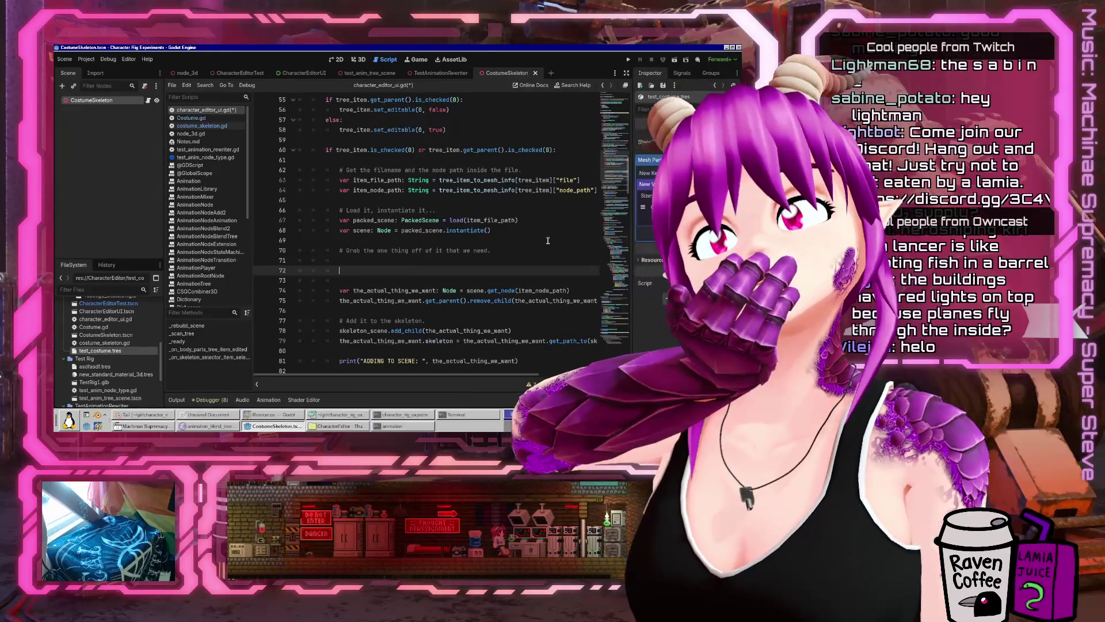
- Write the condition 'if not new_costume.mesh_parts.has(packed_scene):' in character_editor_ui.gd
type("cost")
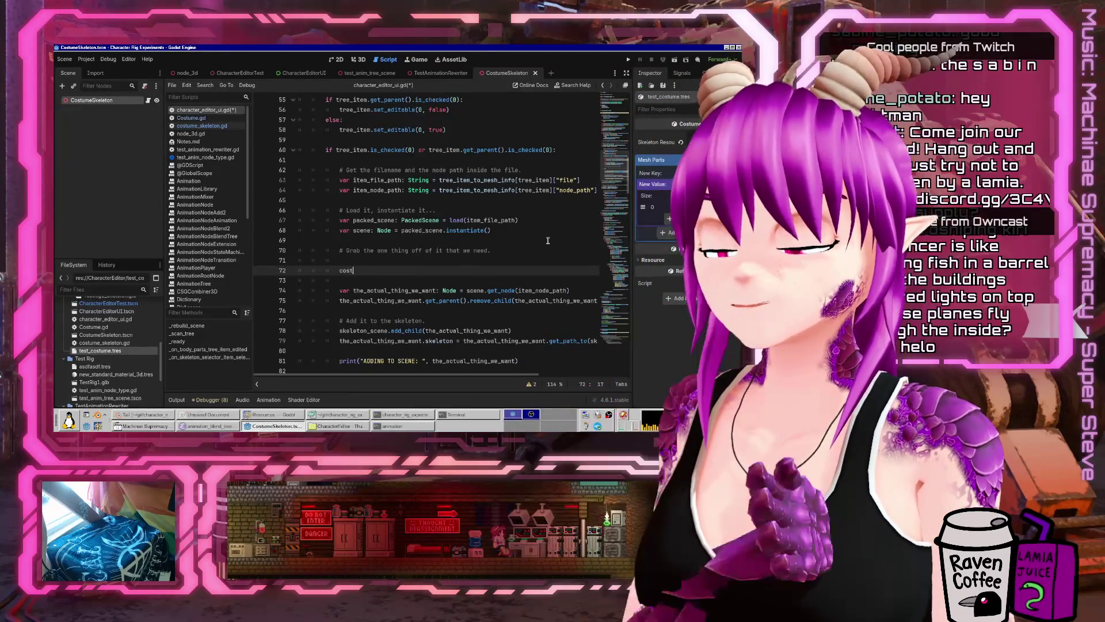
type("ume.me")
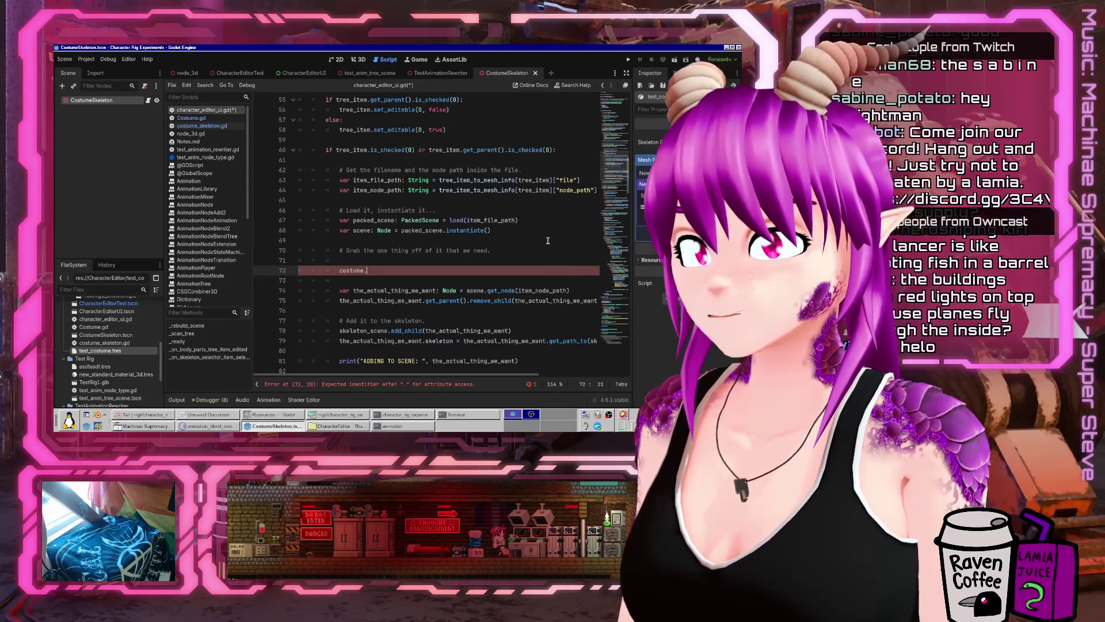
key("BackSpace")
key("BackSpace")
key("BackSpace")
type("new_costume.")
key("Return")
key("BackSpace")
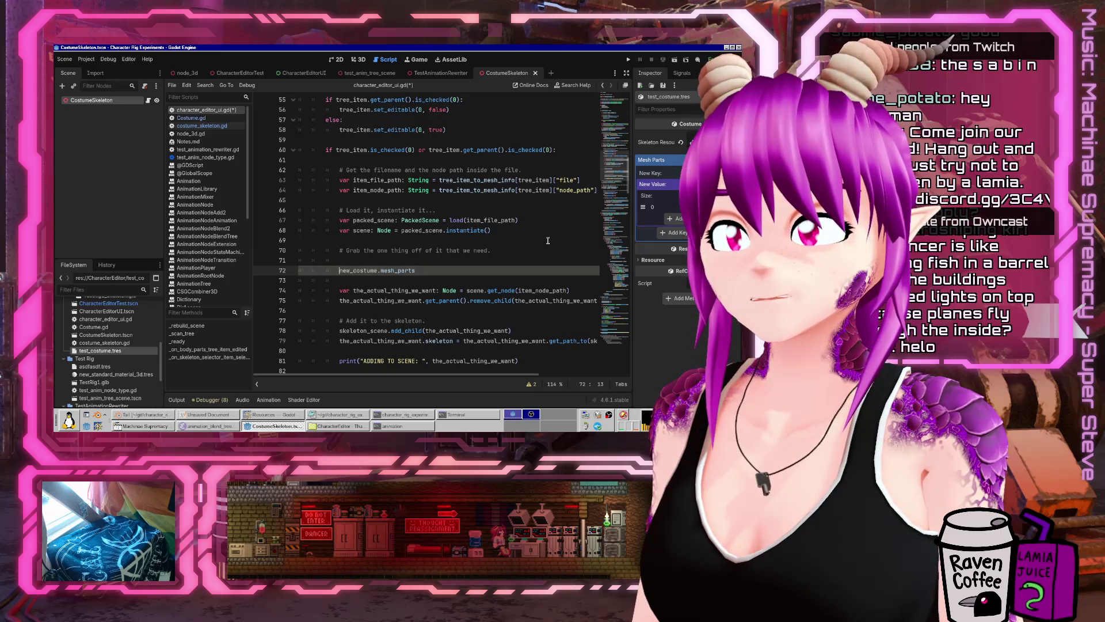
type("if ")
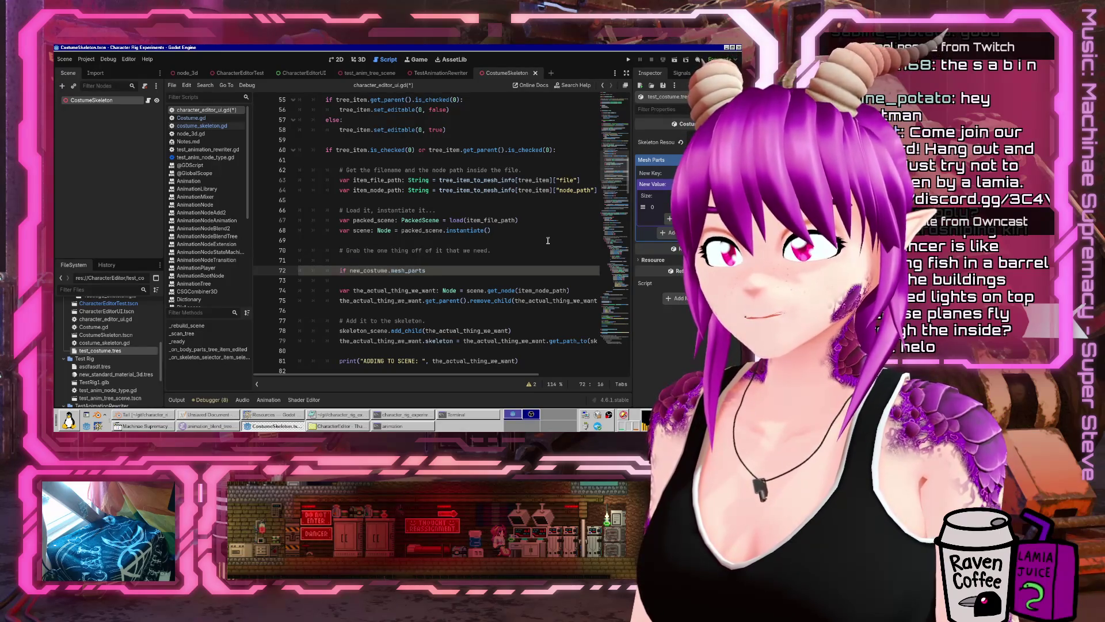
type(".j")
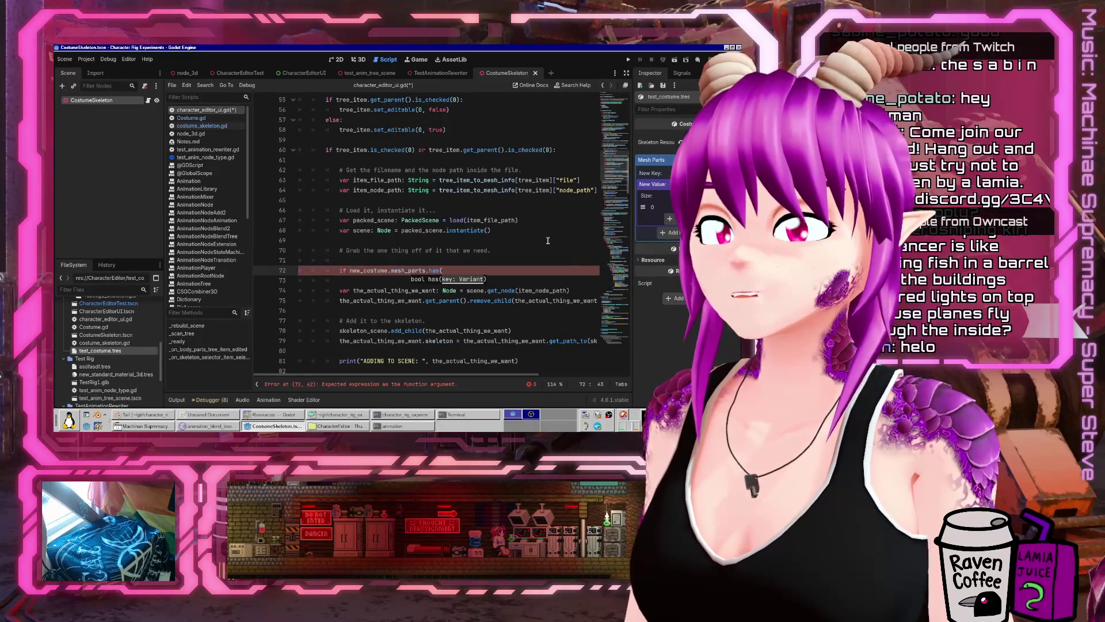
type("d_scene)")
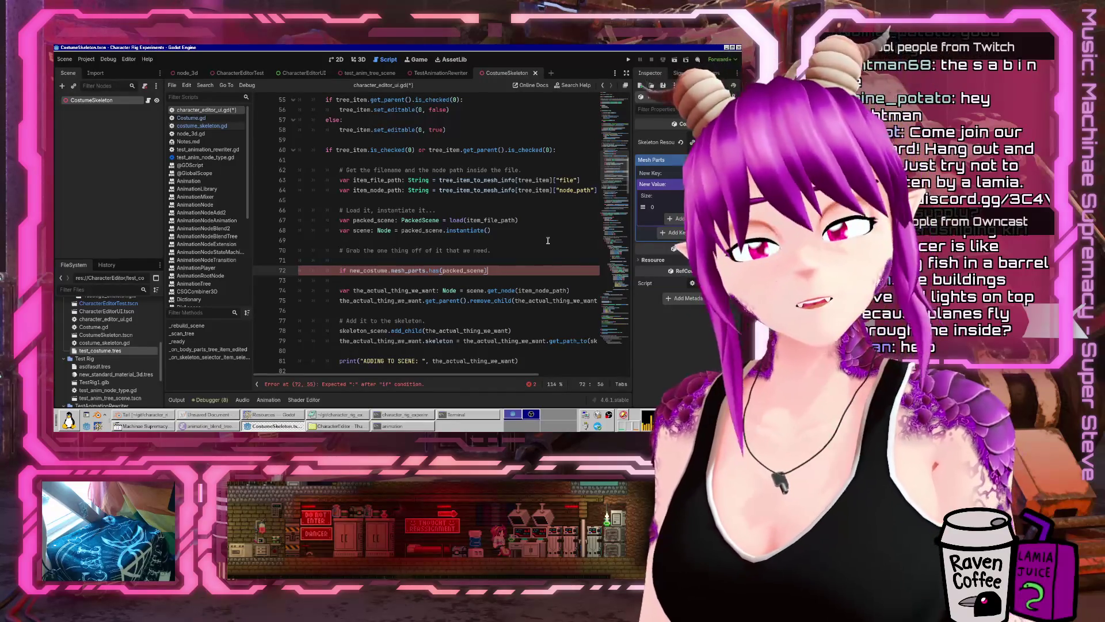
type("not")
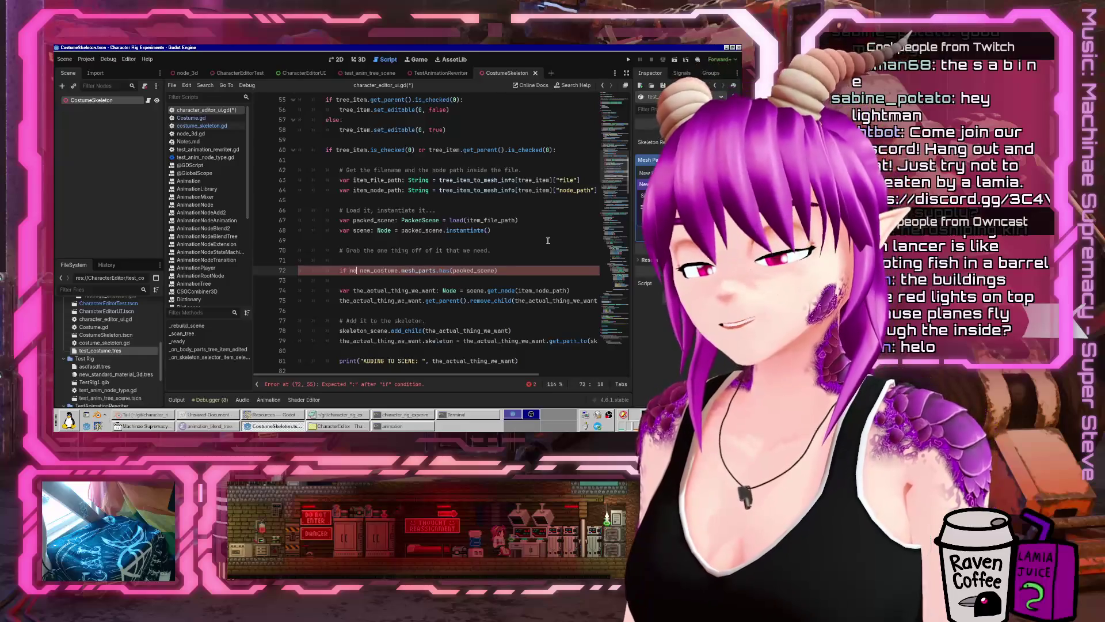
key("End")
type(":")
key("Return")
- Under the condition, assign new_costume.mesh_parts[packed_scene] = [] and save the script
key("Up")
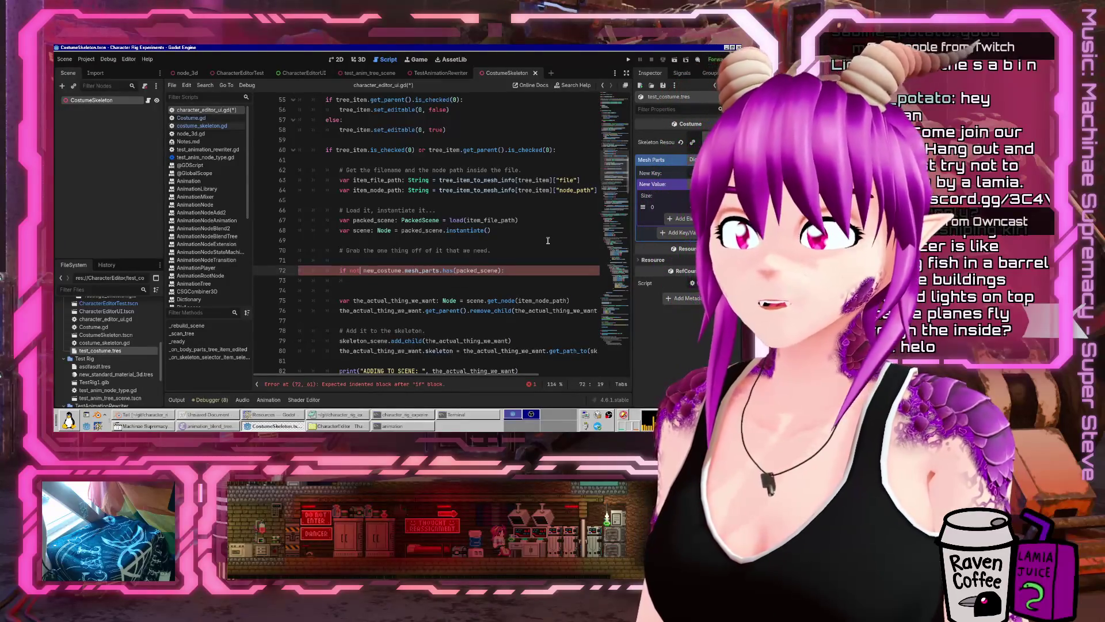
key("shift+End")
key("ctrl+c")
key("Down")
key("ctrl+v")
key("ctrl+Left")
key("ctrl+Left")
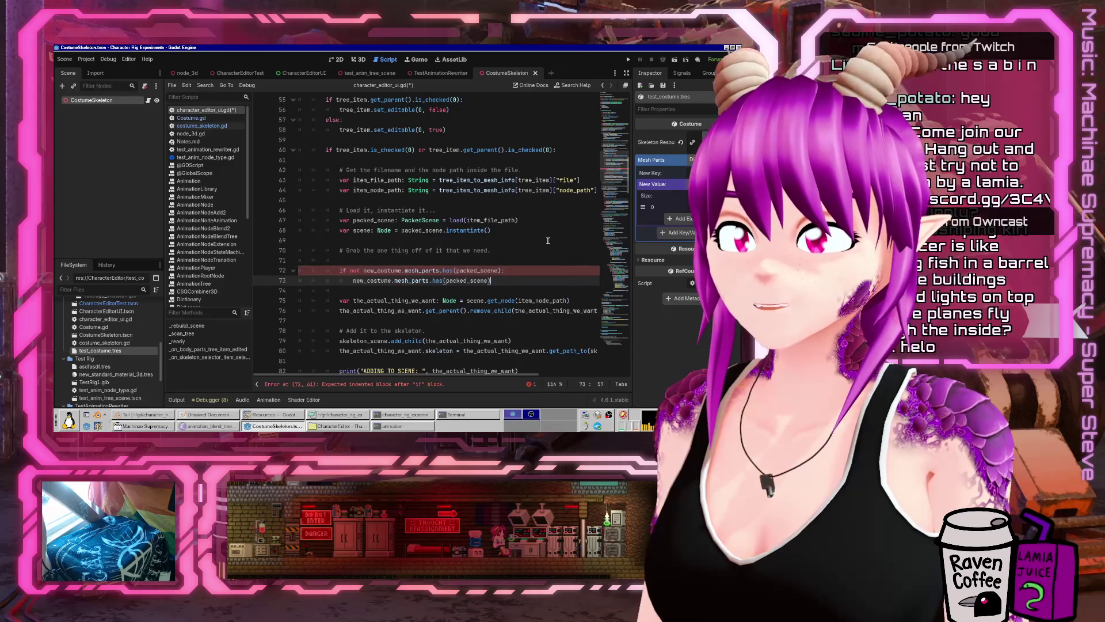
key("ctrl+shift+Right")
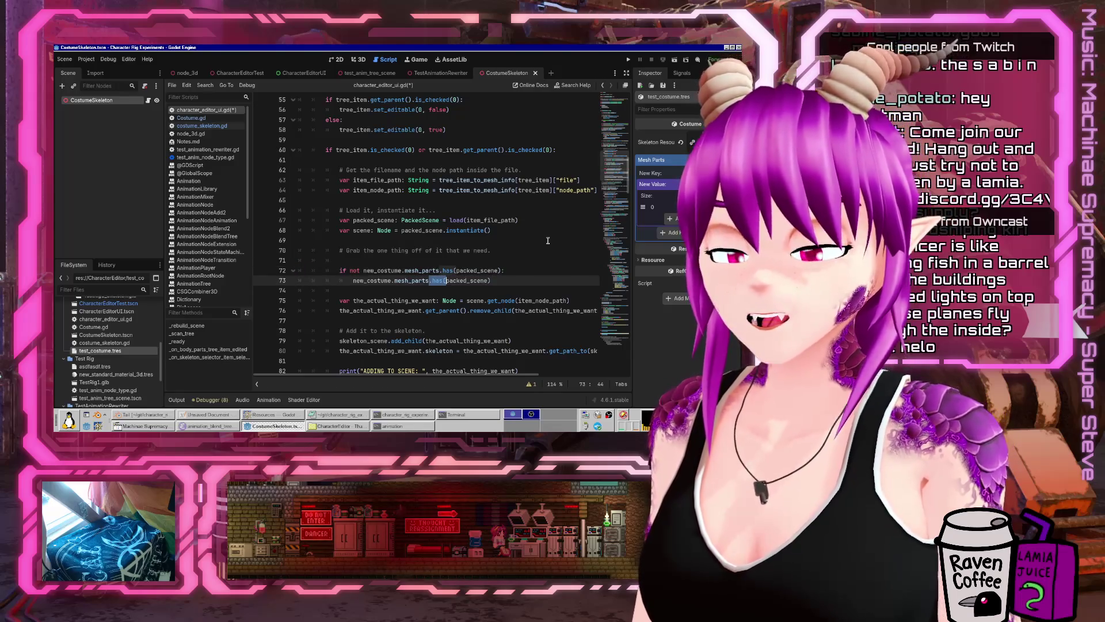
type("[")
key("End")
key("BackSpace")
type("]e] = Array()")
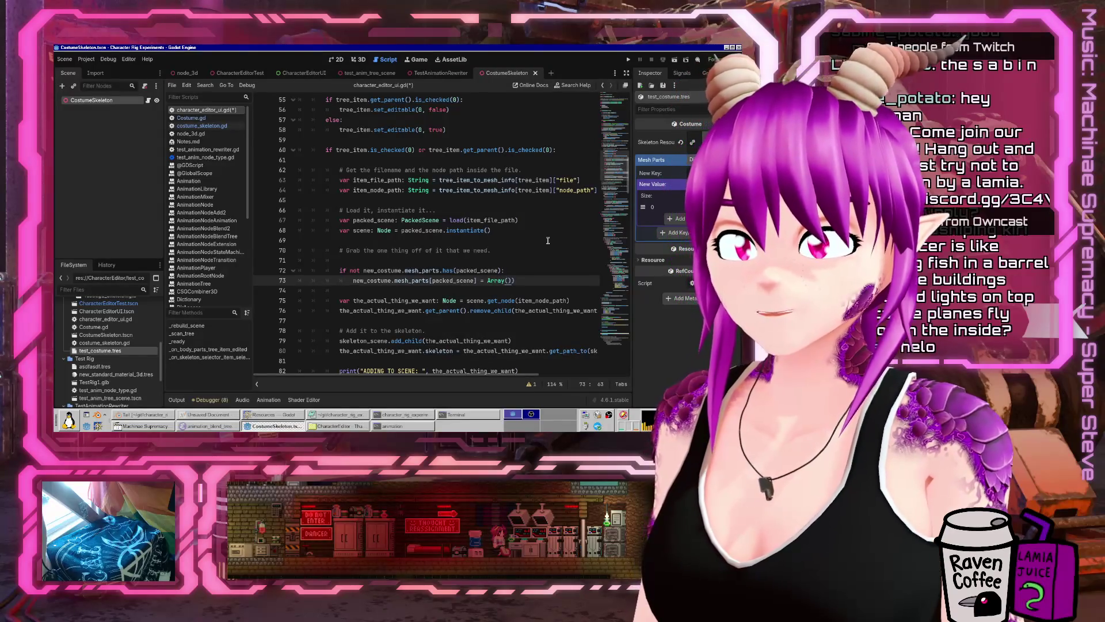
key("BackSpace")
key("BackSpace")
key("BackSpace")
type("[]")
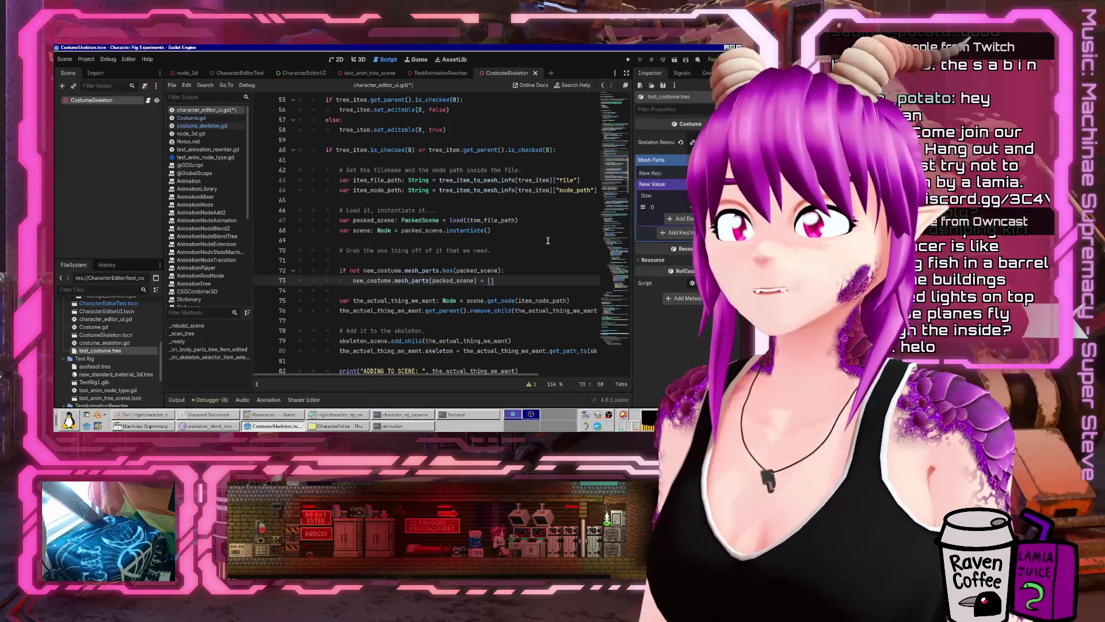
key("ctrl+s")
- Add a comment above the condition ending 'isn't already included in the costume, then add it.'
key("Home")
key("Home")
key("Up")
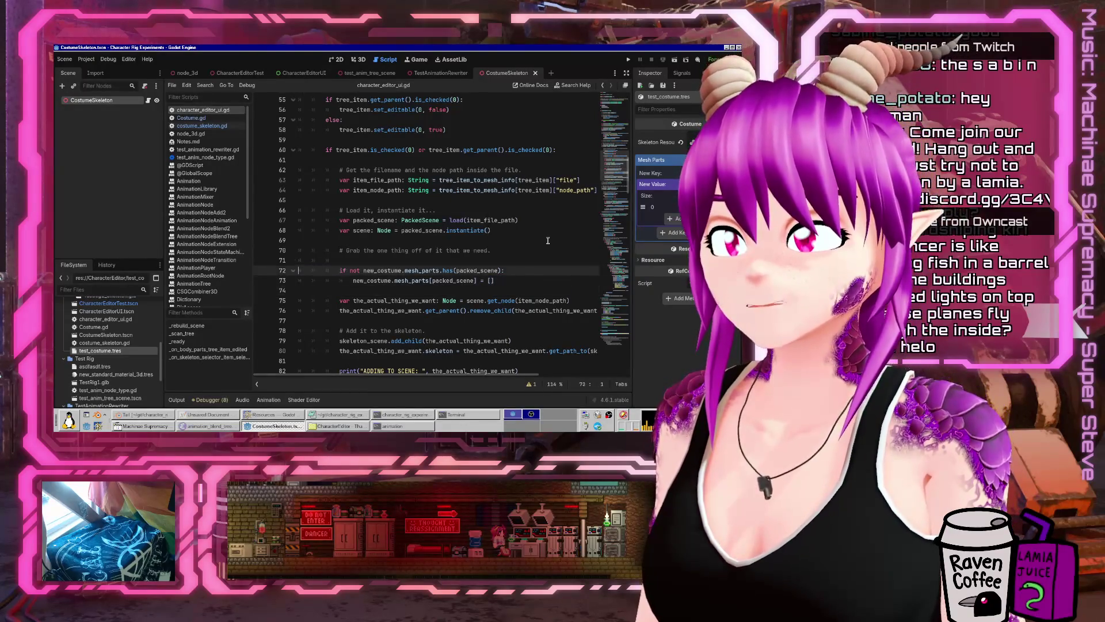
key("Return")
key("Up")
key("Tab")
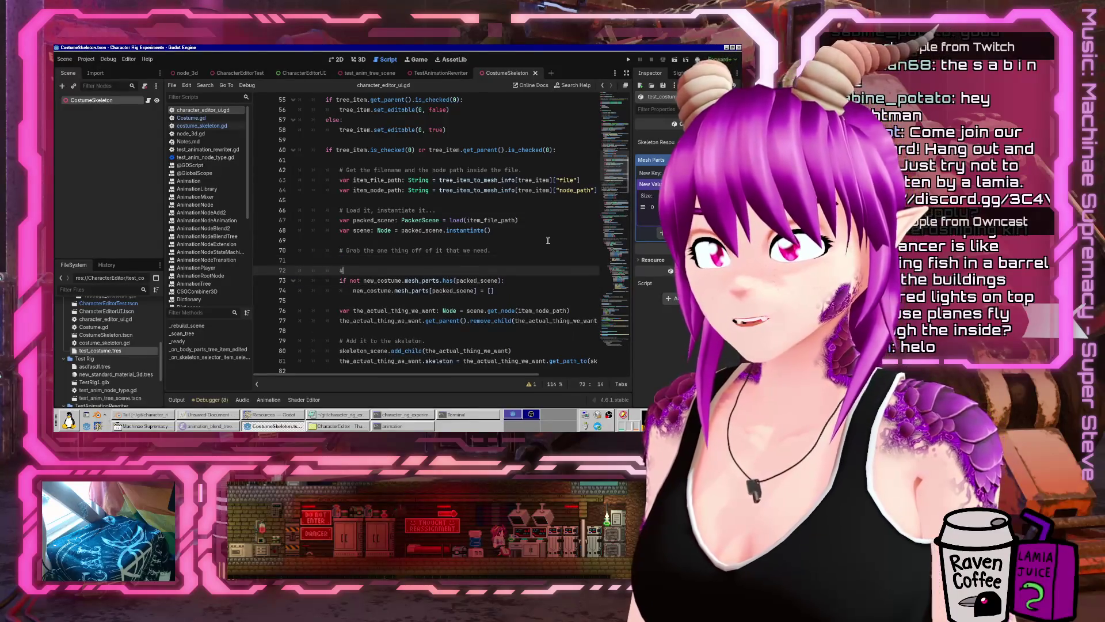
type("isn't already ")
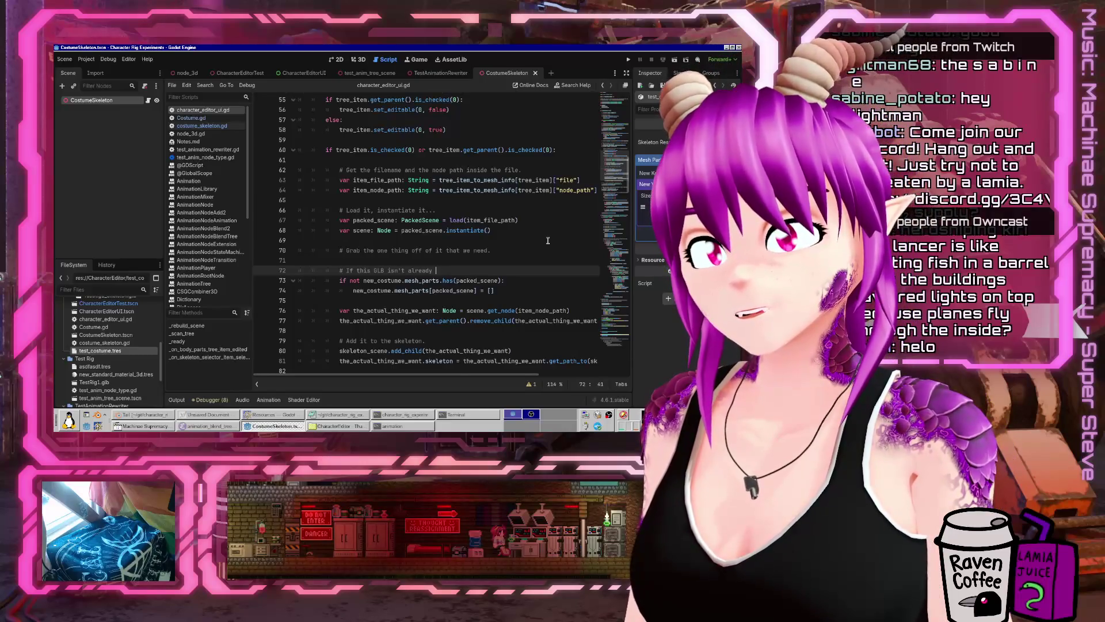
type("included in the co")
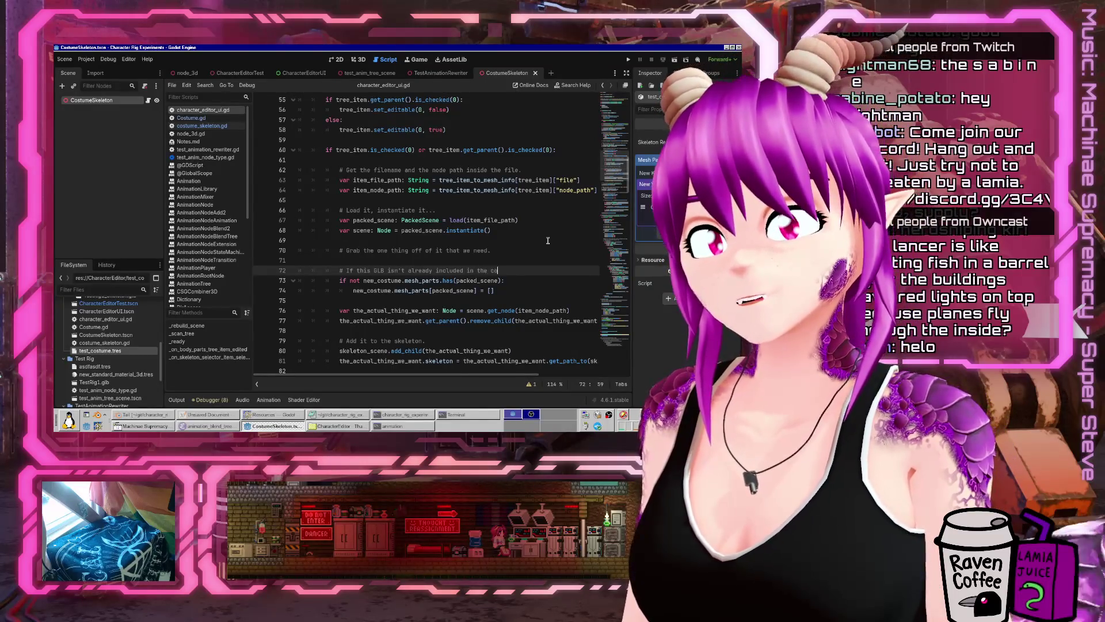
type("stume, then add it.")
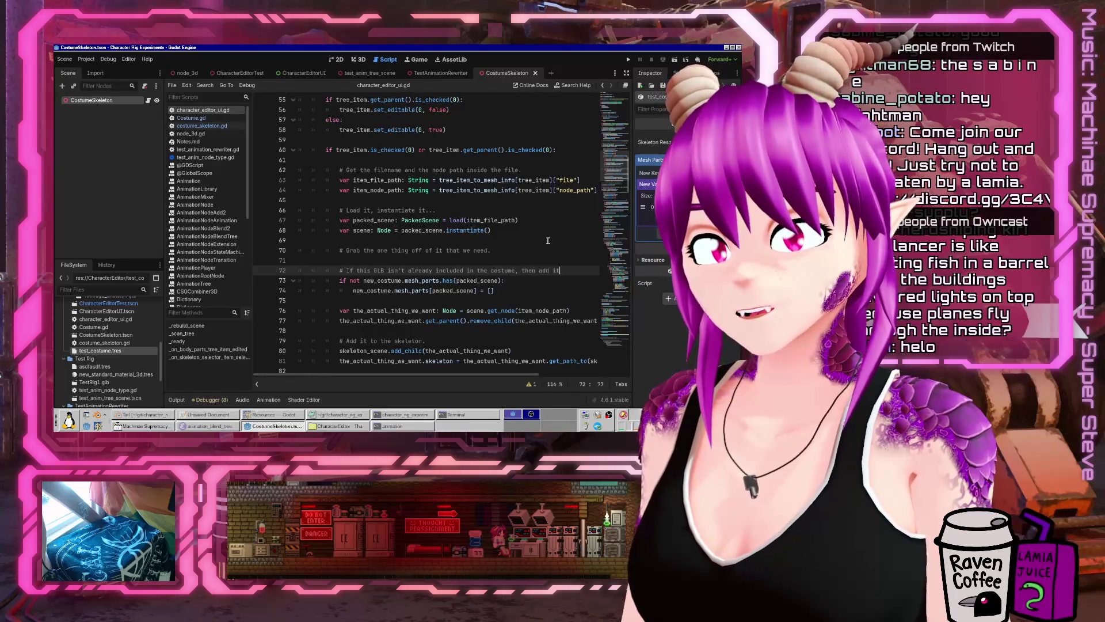
key("Down")
key("Down")
key("Down")
key("Down")
key("Down")
key("Up")
key("Up")
- Add blank lines after the list-creation line and copy the mesh_parts[packed_scene] lookup expression
scroll(494, 220, "down", 3)
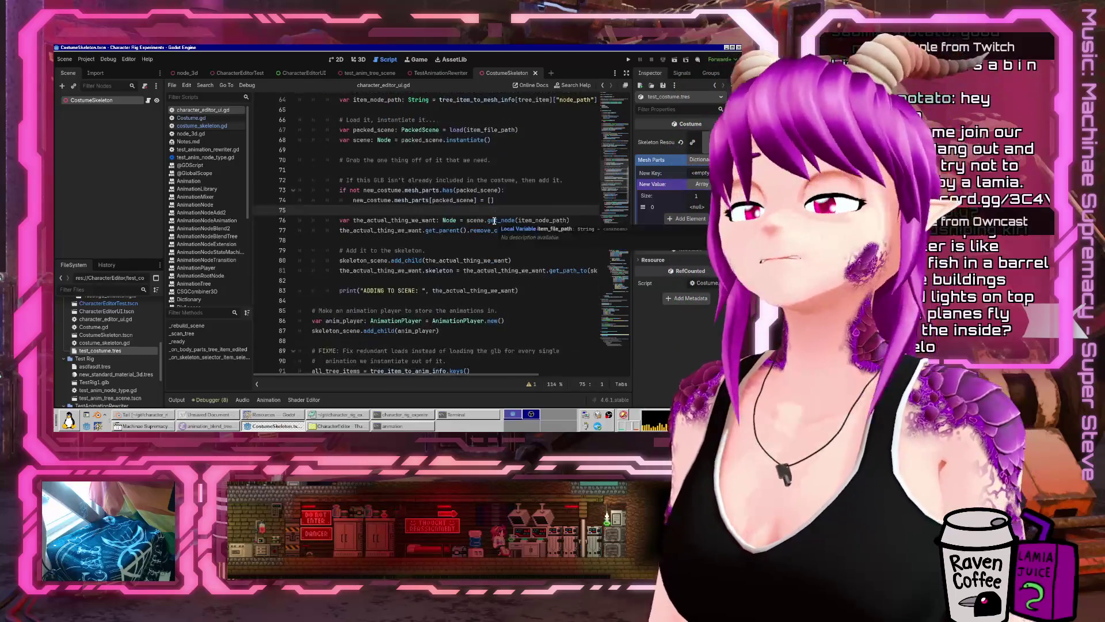
scroll(461, 232, "down", 15)
scroll(459, 233, "up", 15)
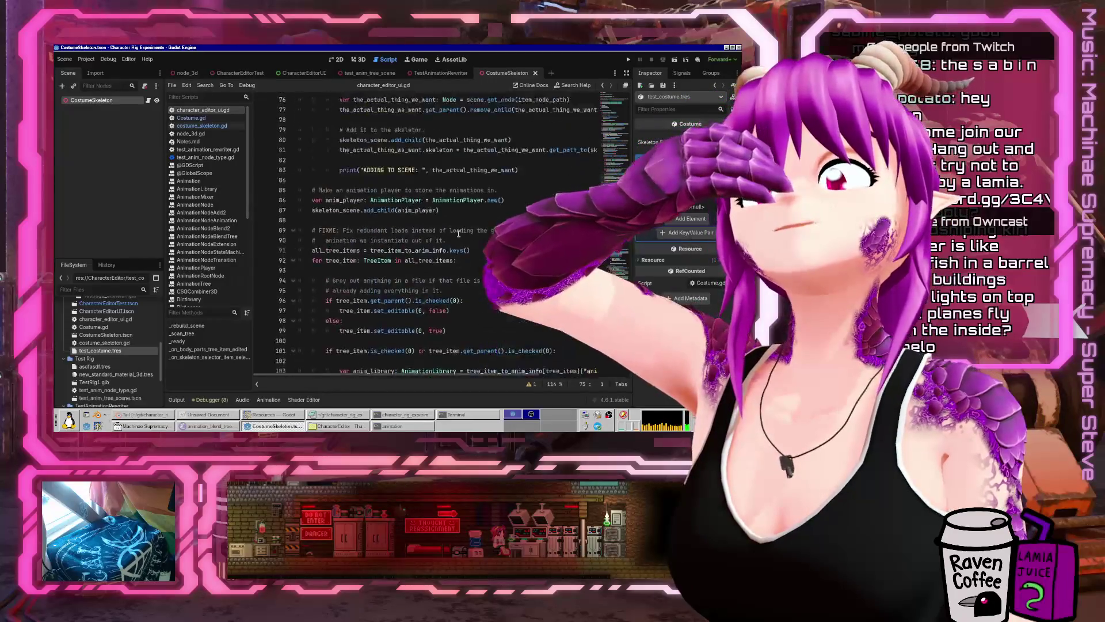
left_click(521, 195)
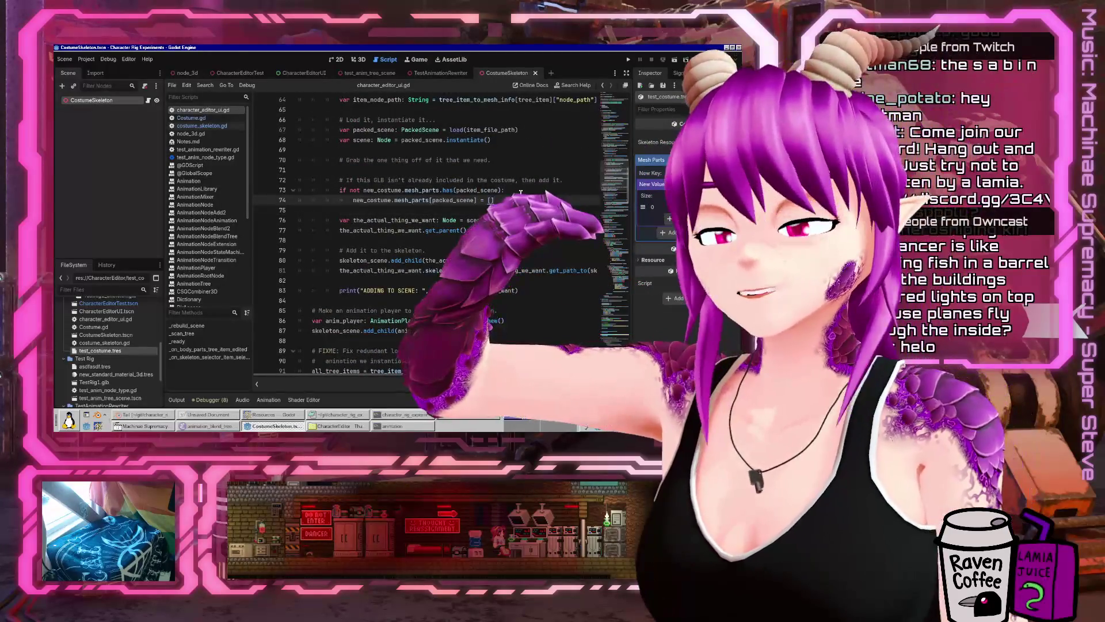
key("Return")
key("Return")
key("Up")
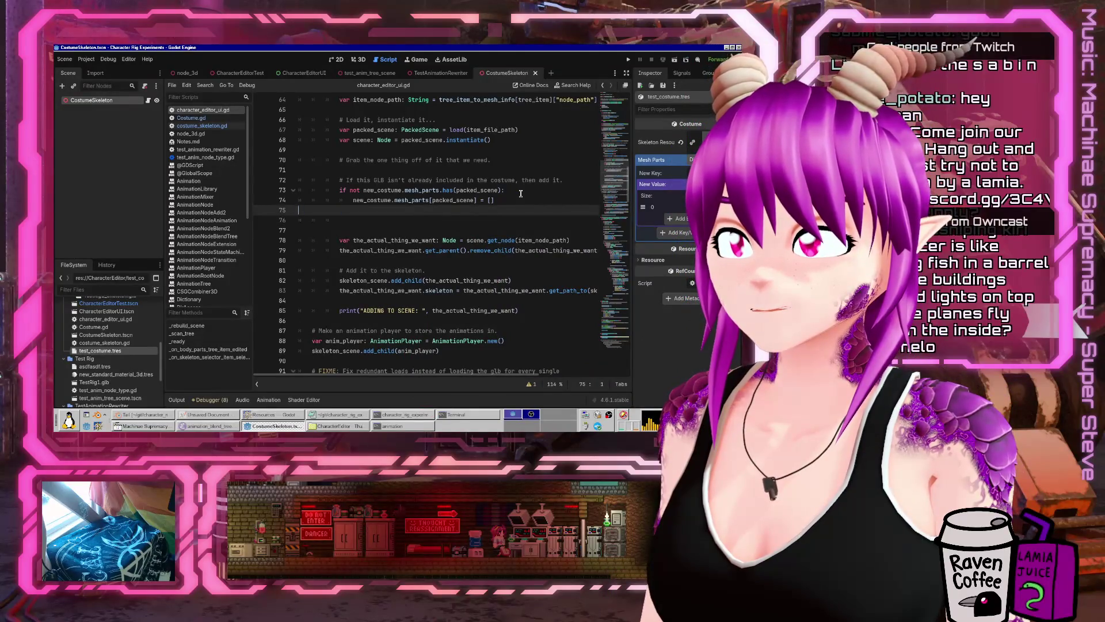
key("alt+Down")
key("Up")
key("Up")
key("Home")
key("ctrl+shift+Right")
key("ctrl+shift+Right")
key("ctrl+shift+Right")
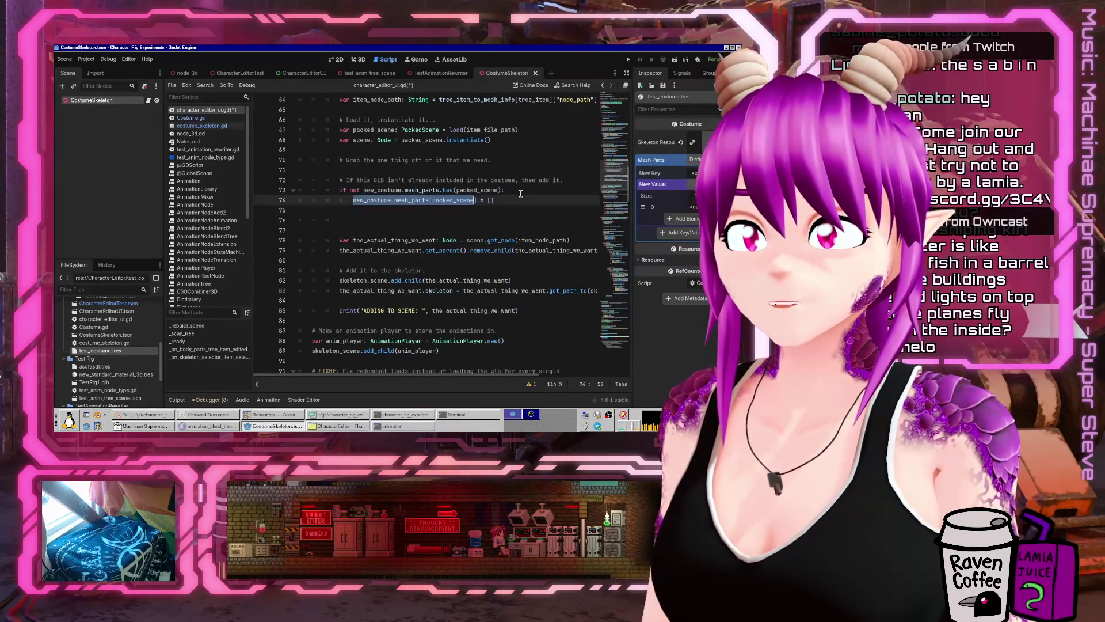
key("ctrl+shift+Right")
key("ctrl+shift+Left")
key("ctrl+shift+Left")
key("ctrl+shift+Right")
key("ctrl+c")
key("Down")
key("Down")
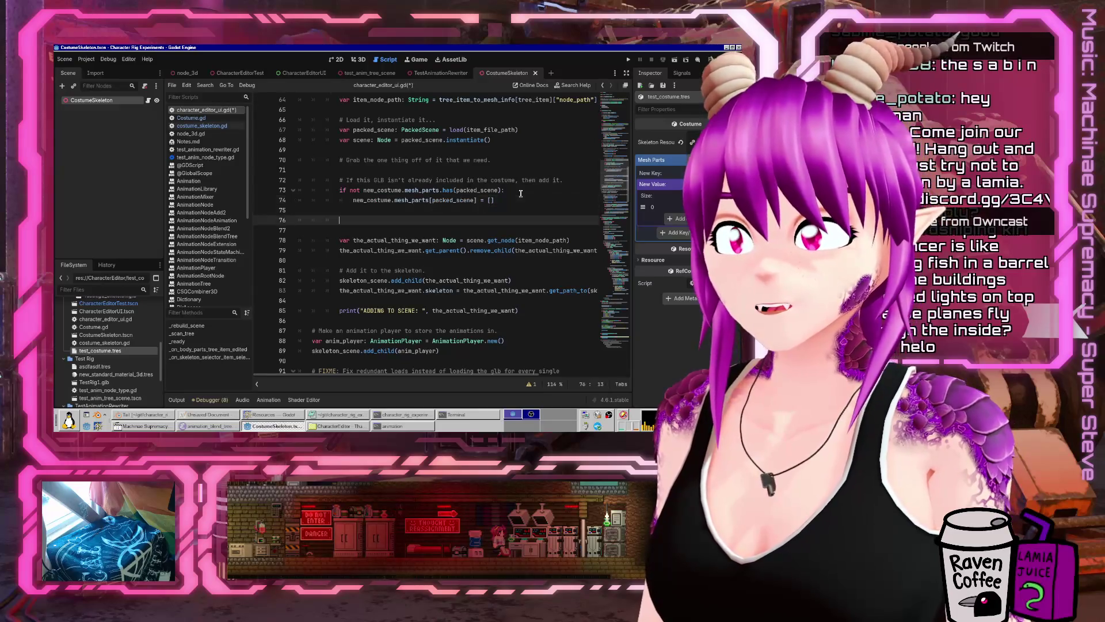
- Write 'new_costume.mesh_parts[packed_scene].append(item_node_path)', checking Array.append in the docs, and save
key("ctrl+v")
type(".add")
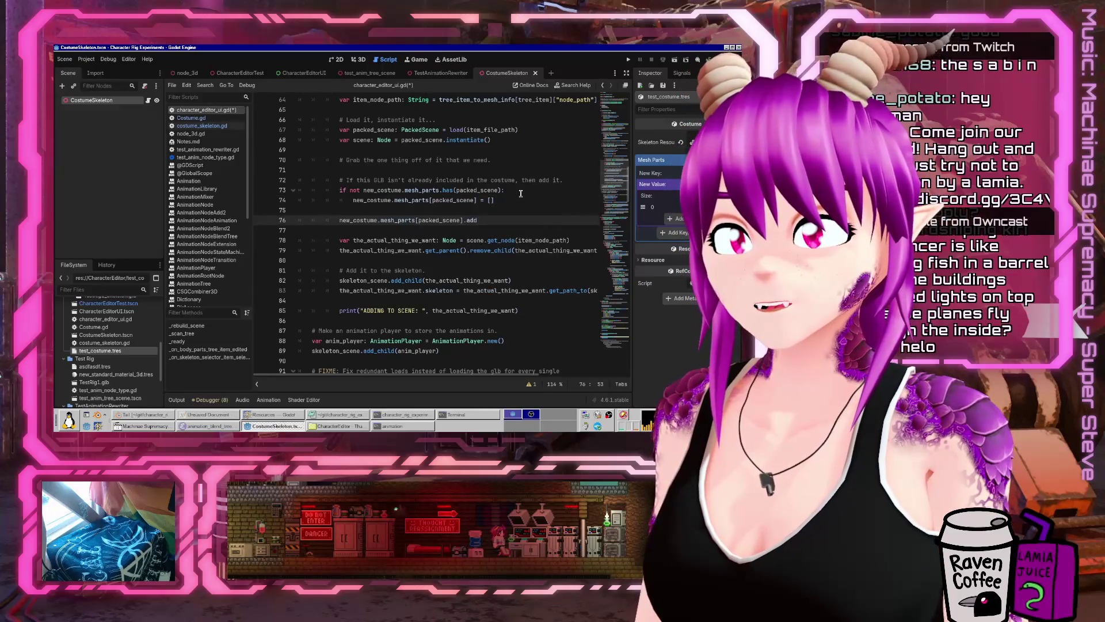
key("BackSpace")
key("BackSpace")
type("ppend(")
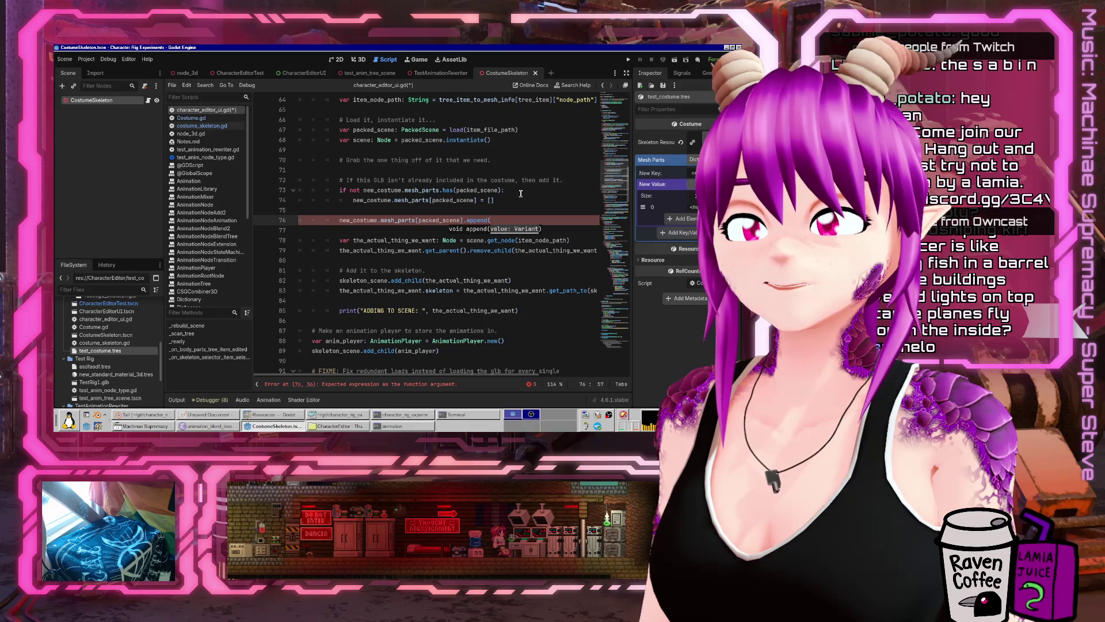
left_click(571, 85)
type("append")
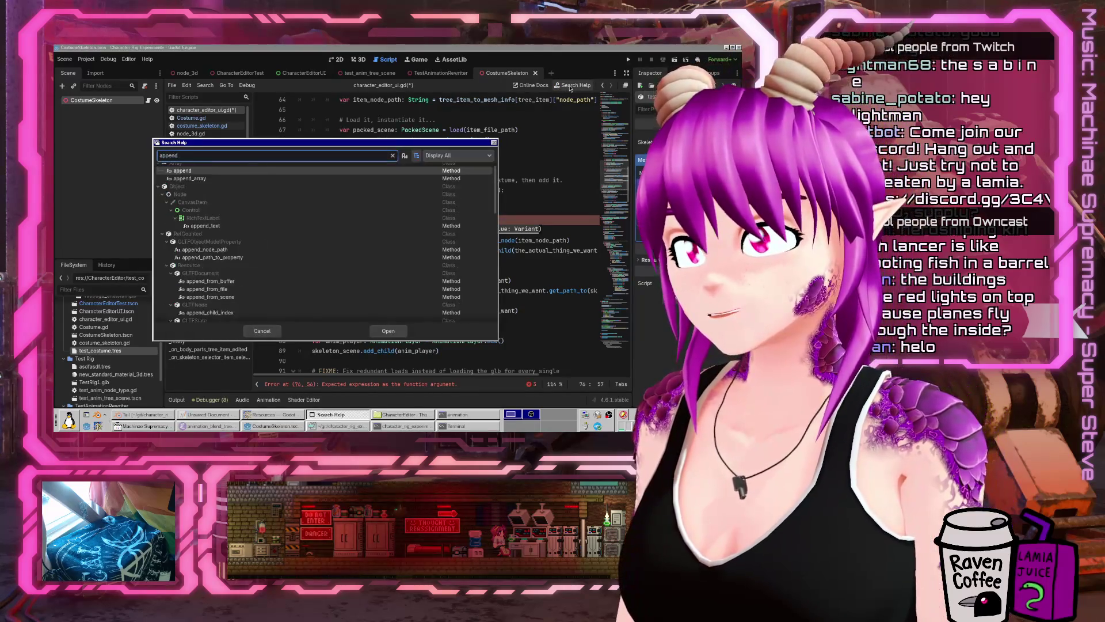
key("Return")
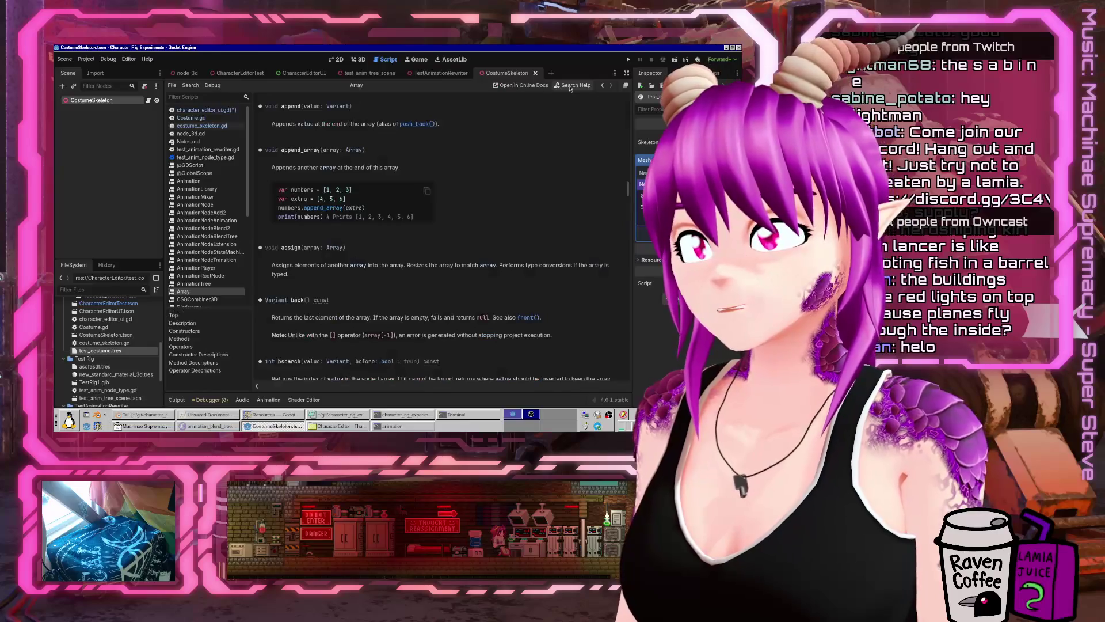
left_click(204, 110)
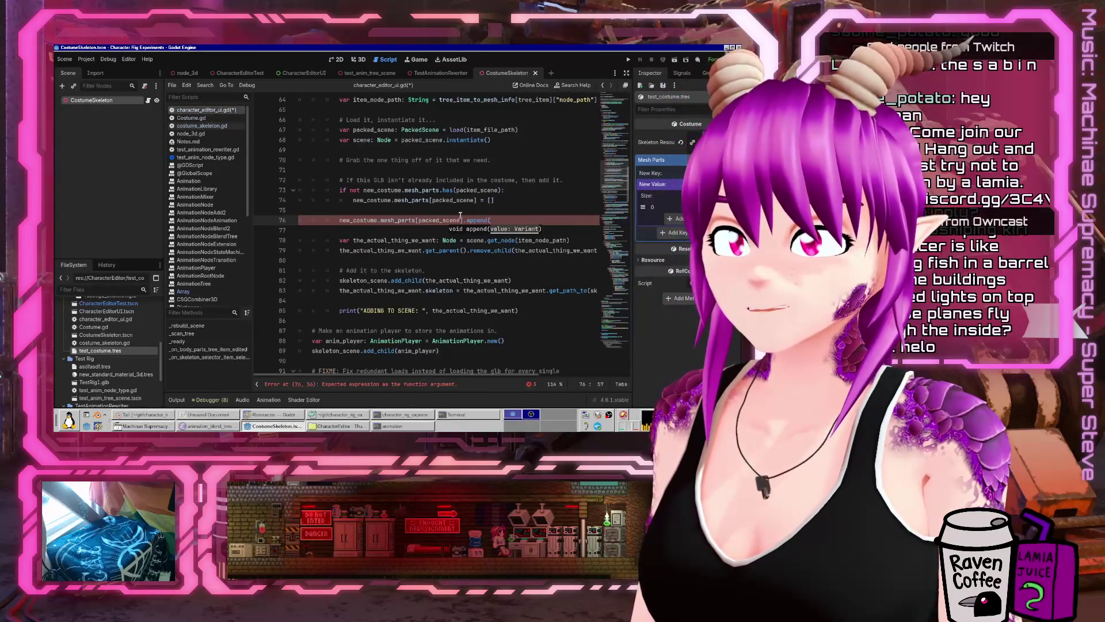
type("item_node_path")
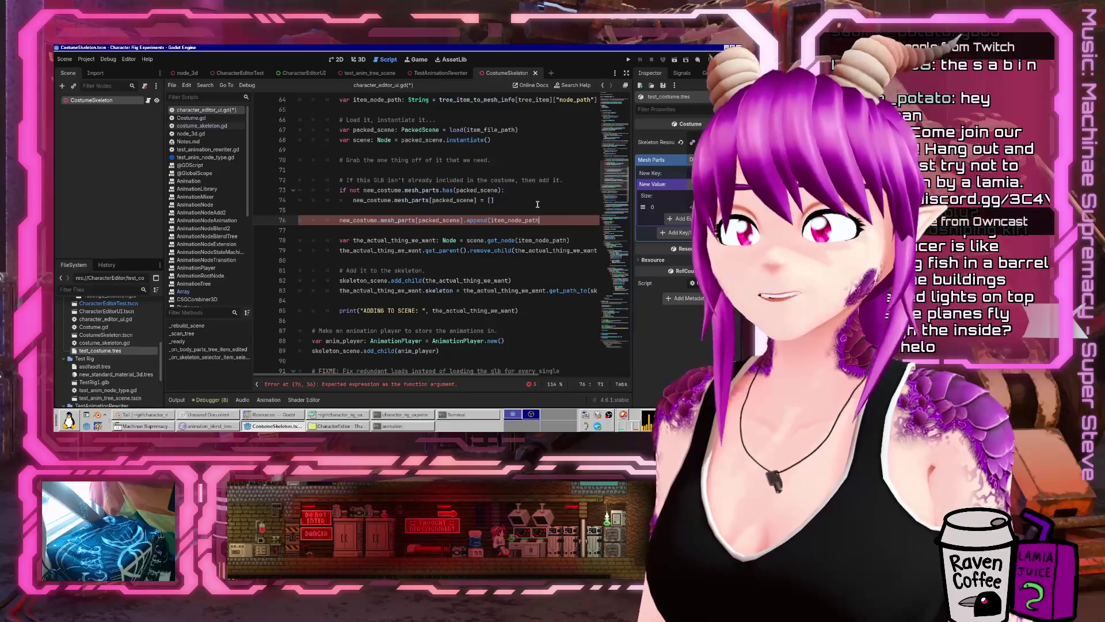
key("ctrl+s")
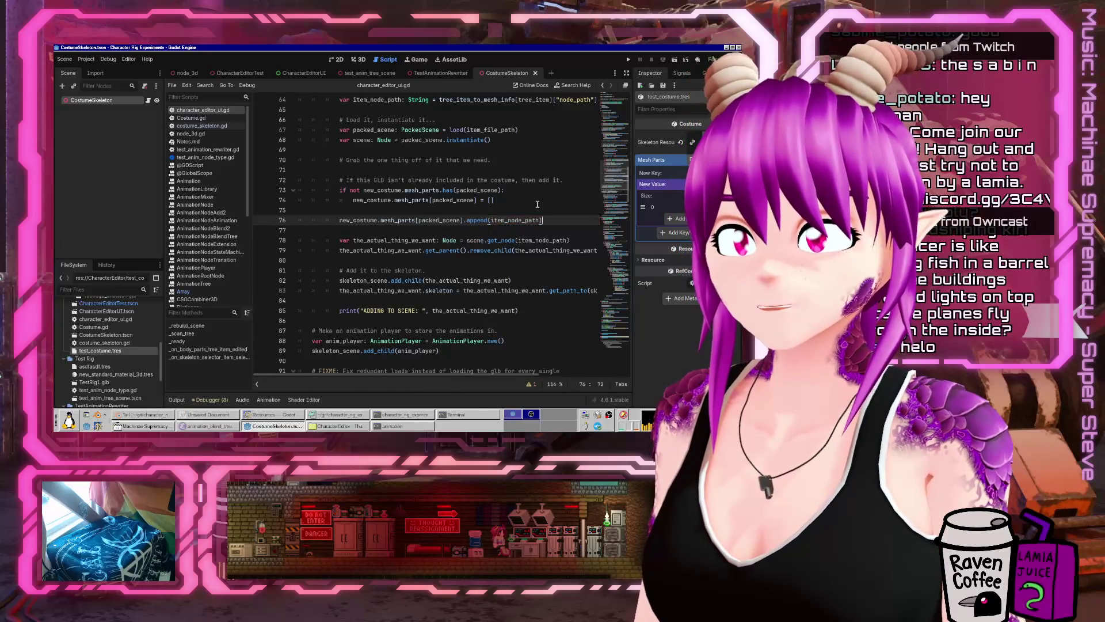
- Add the comment 'Add this mesh to the costume.' above the append call
key("Up")
key("Return")
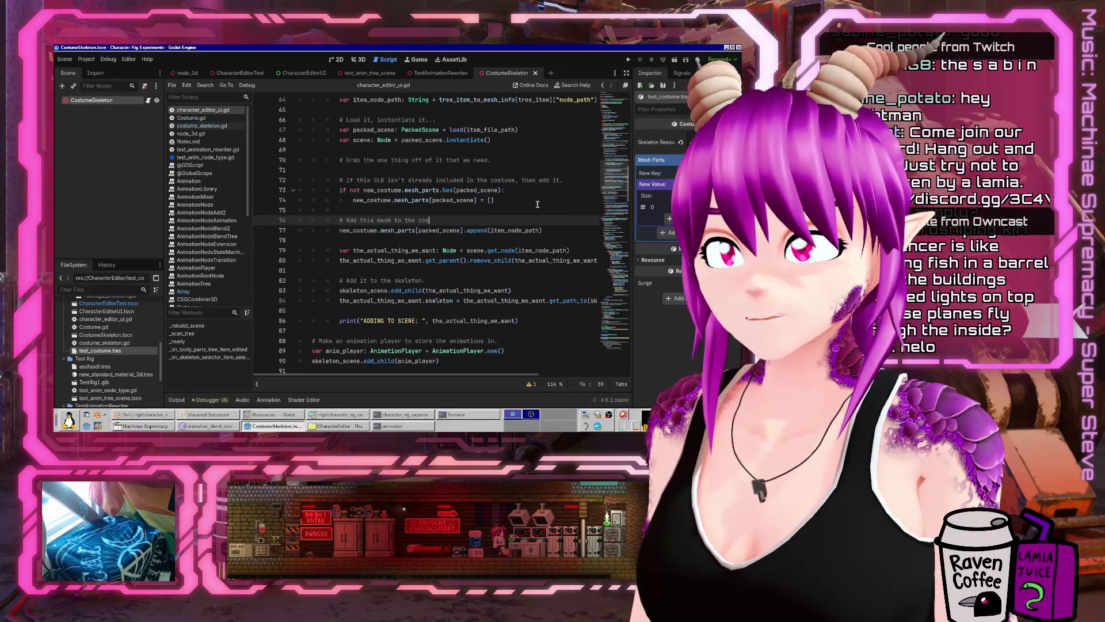
type(".")
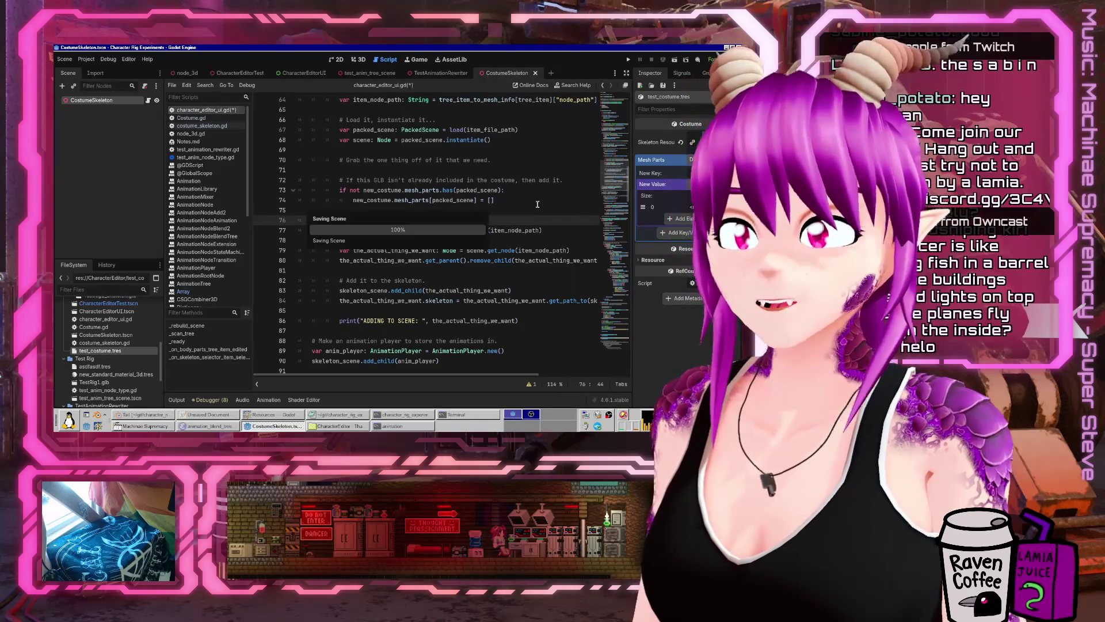
scroll(490, 319, "down", 8)
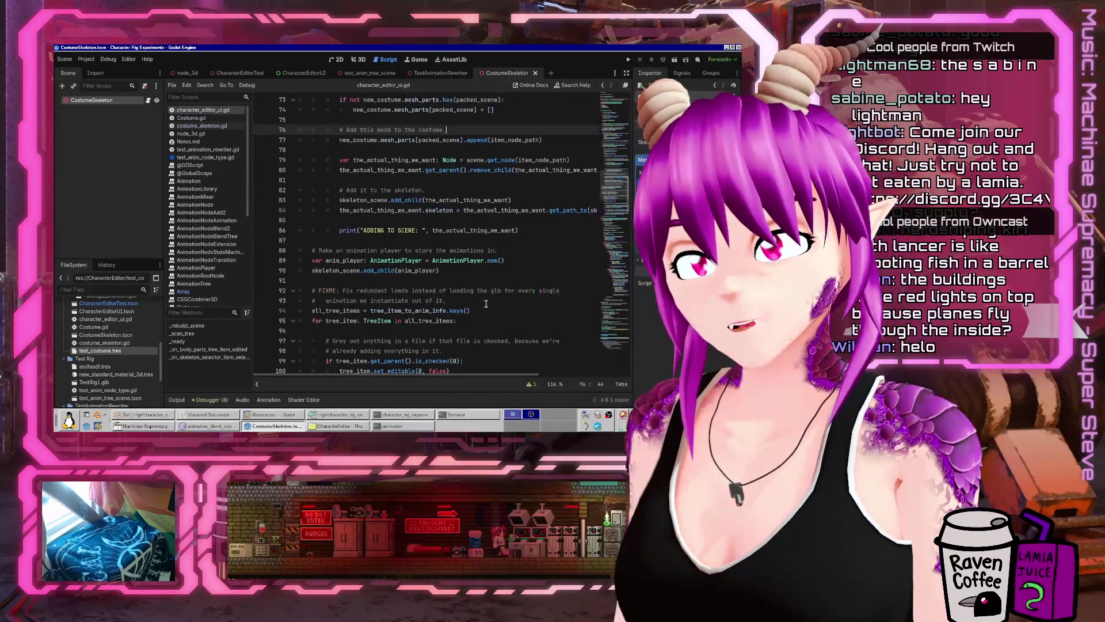
scroll(484, 297, "down", 5)
- Add ResourceSaver.save(new_costume, "res://tmp_costume.tres") after the animation print line and save the script
left_click(494, 231)
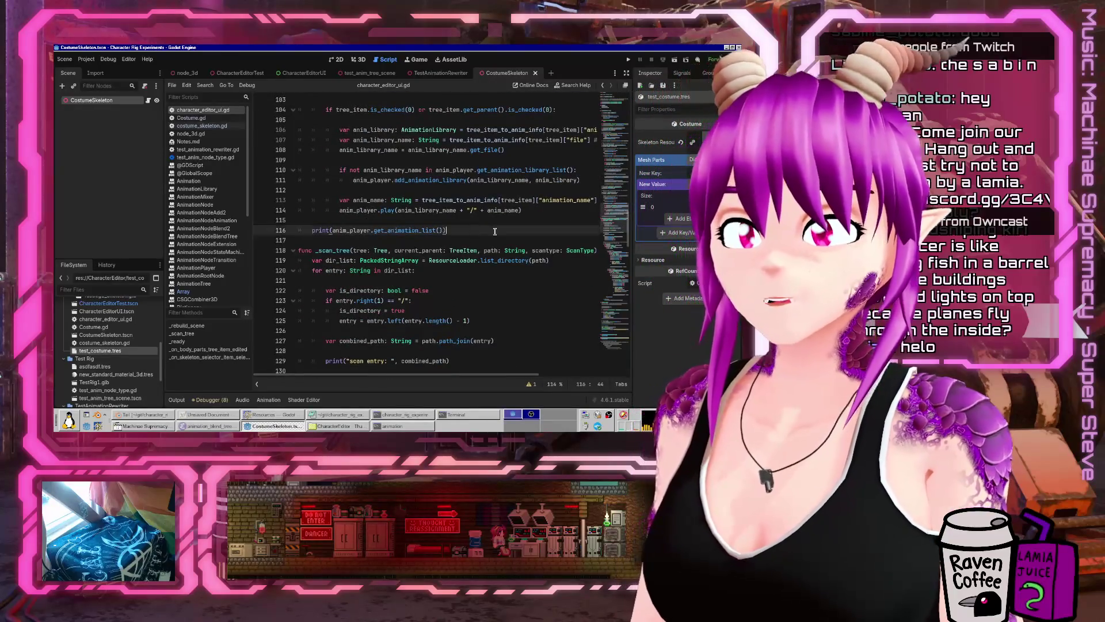
key("Return")
key("BackSpace")
key("BackSpace")
key("Return")
key("Return")
type("Resource")
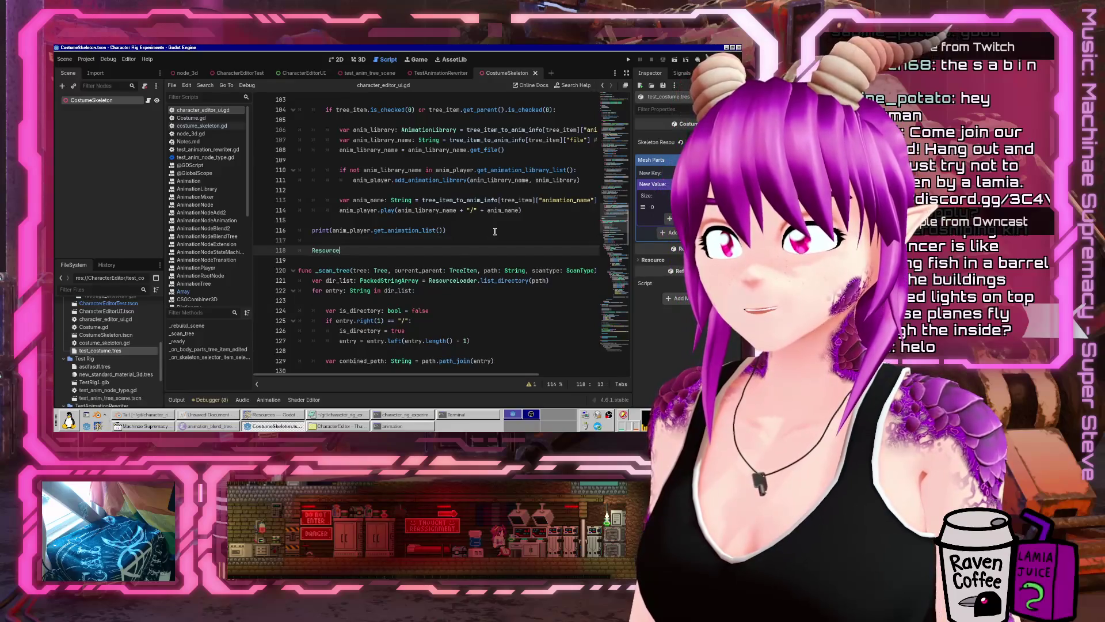
type("Saver.sa")
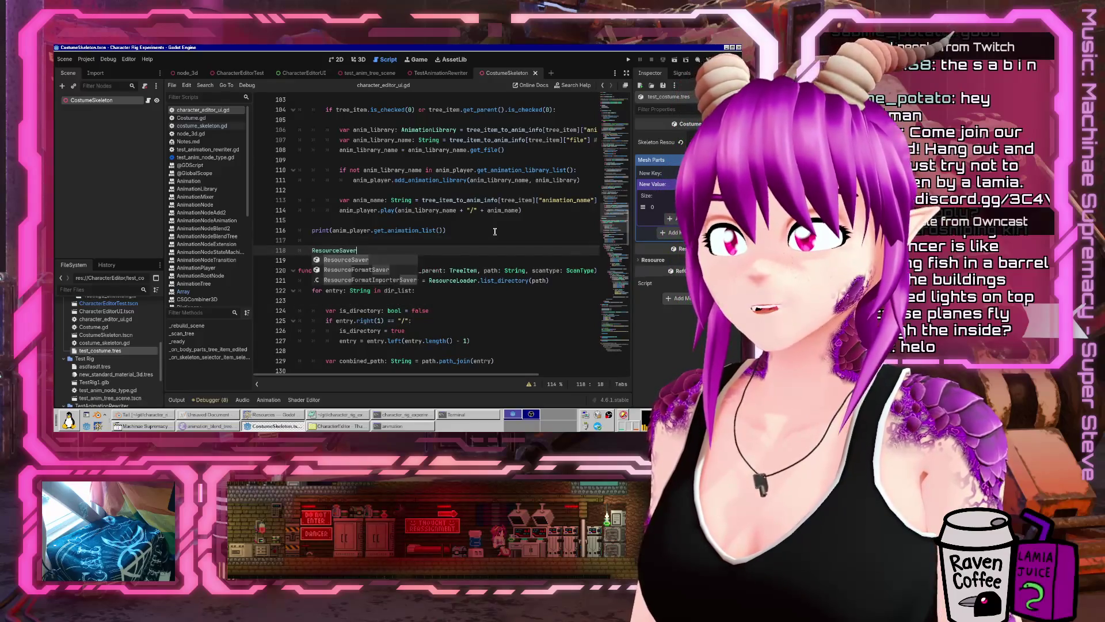
type("ve(")
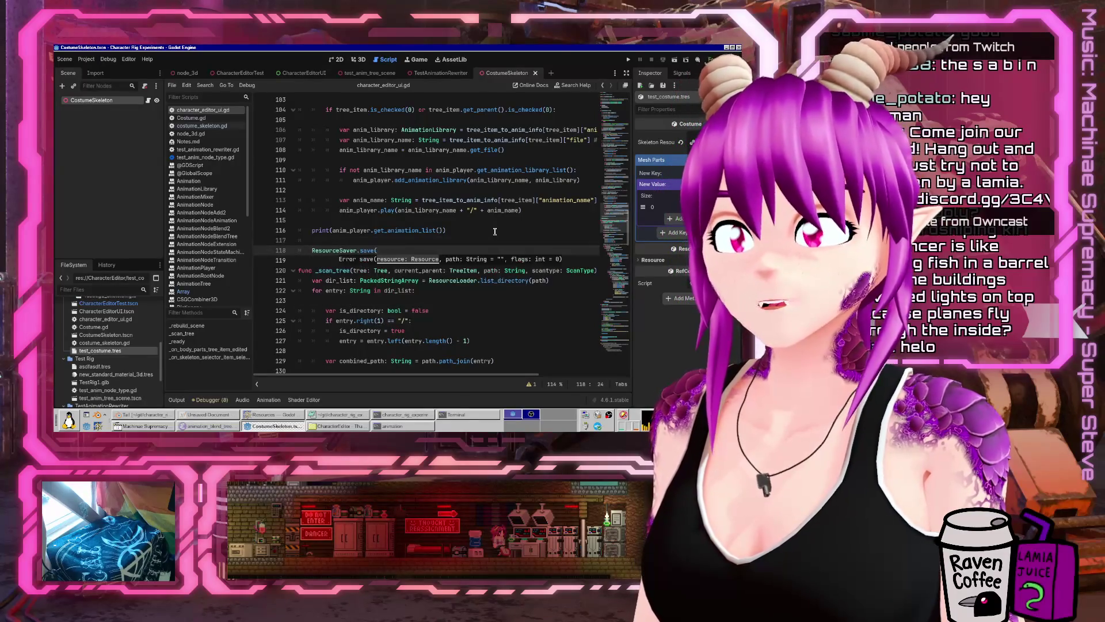
type("me, \"")
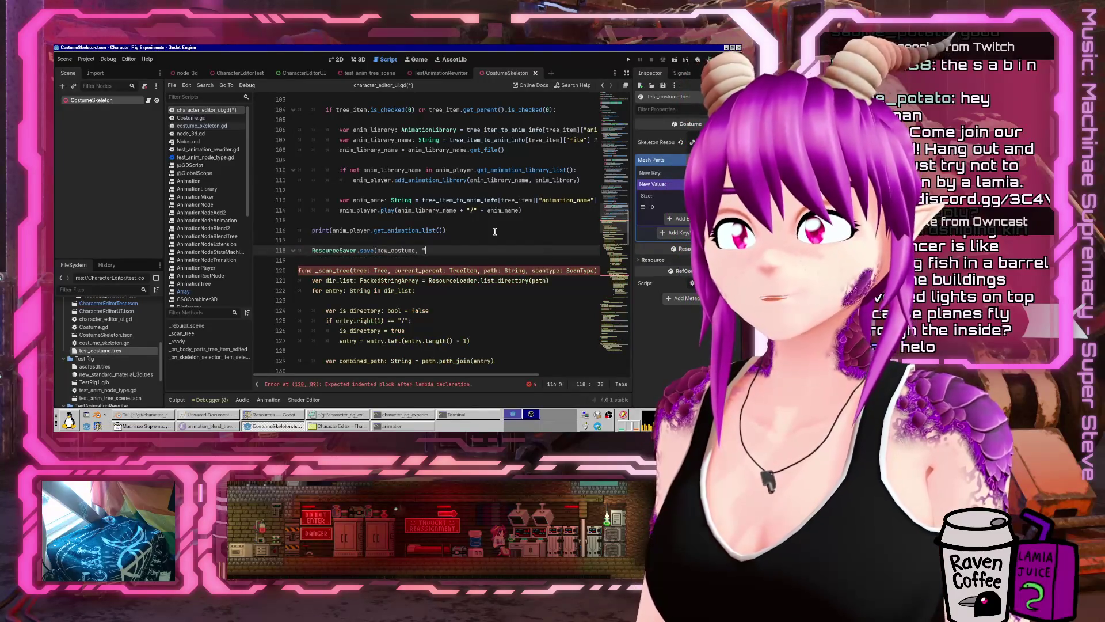
type("res://tmp_costume.tres\"")
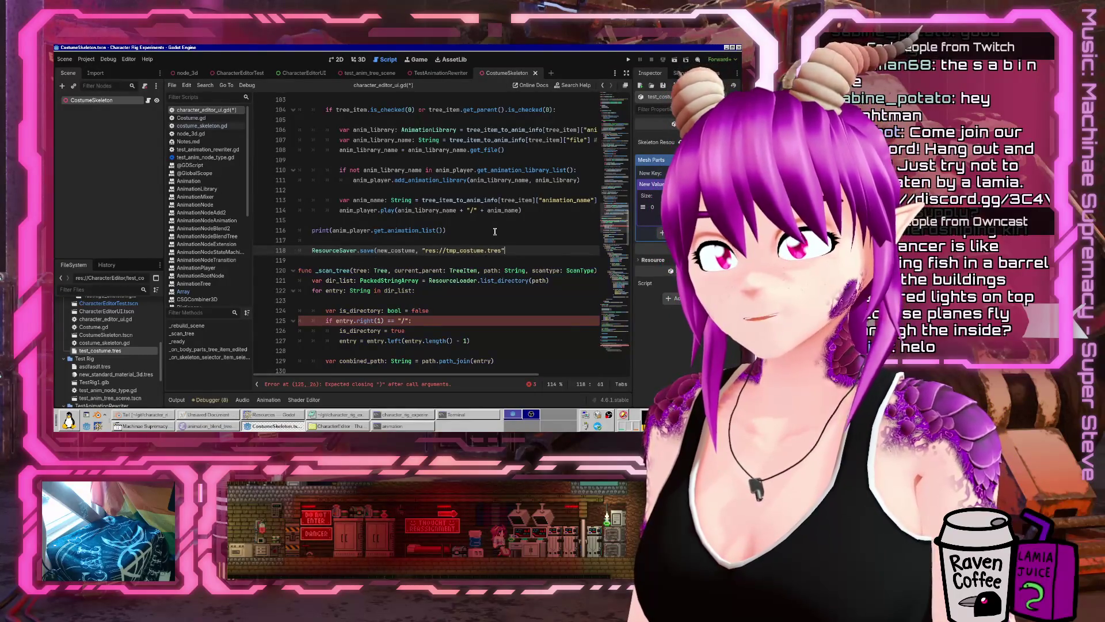
type(")")
key("ctrl+s")
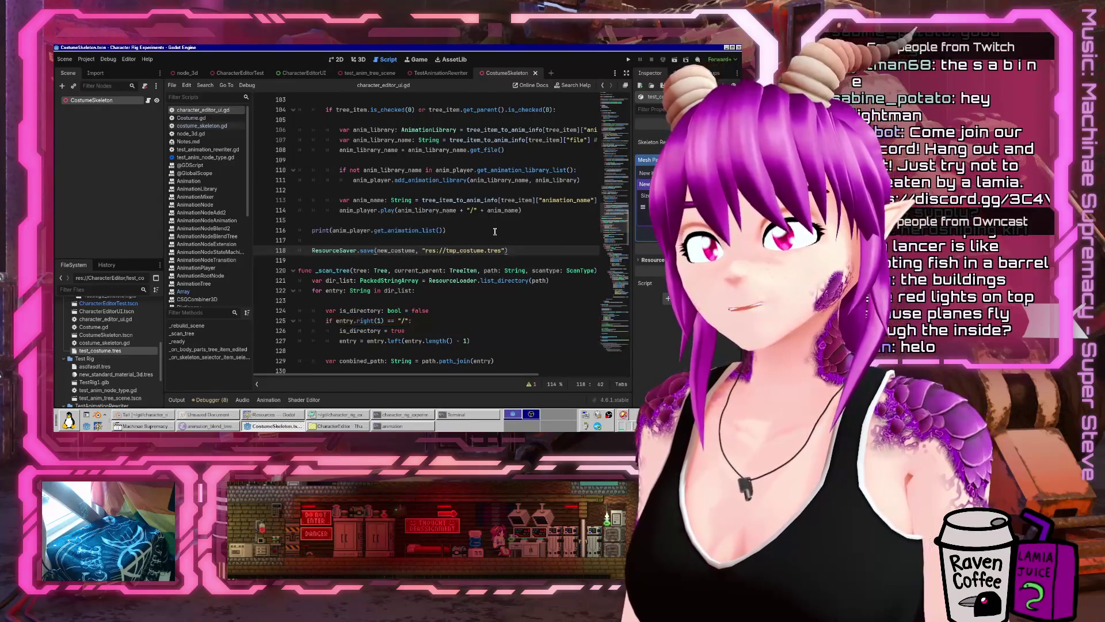
- Run the project, tick the Mannequin part in Parts, then stop the game
left_click(629, 59)
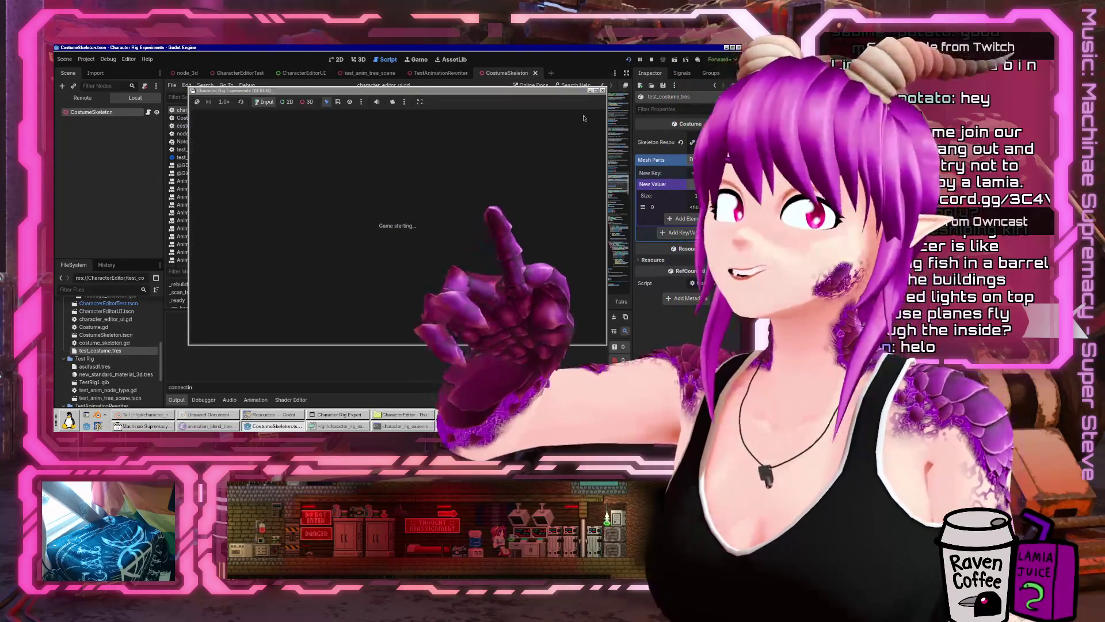
scroll(459, 295, "down", 2)
scroll(459, 296, "up", 1)
scroll(459, 221, "down", 3)
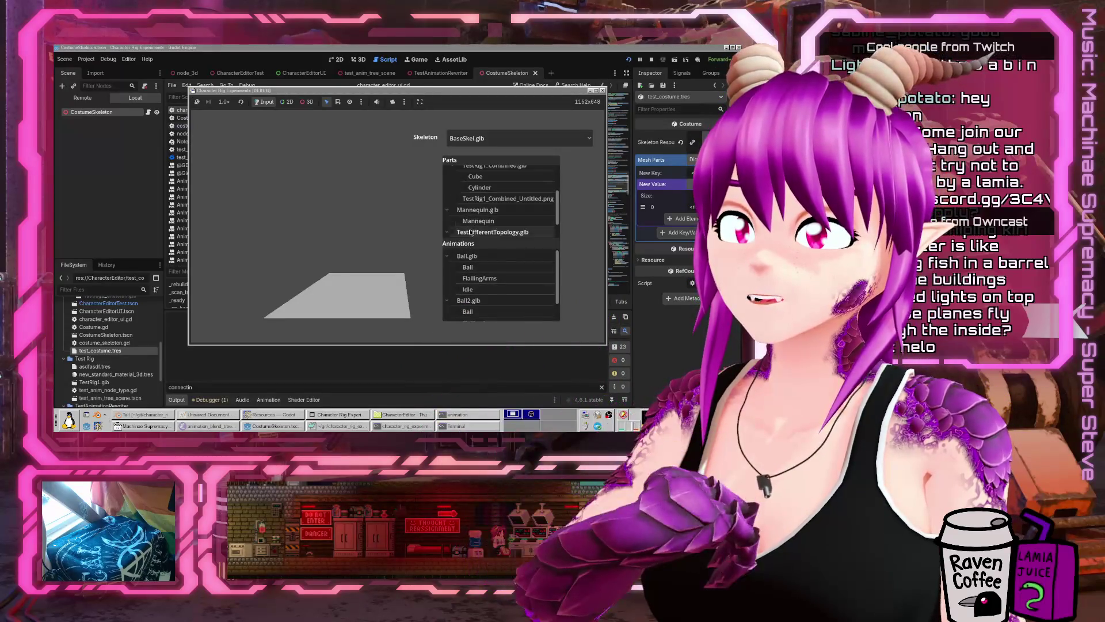
left_click(458, 221)
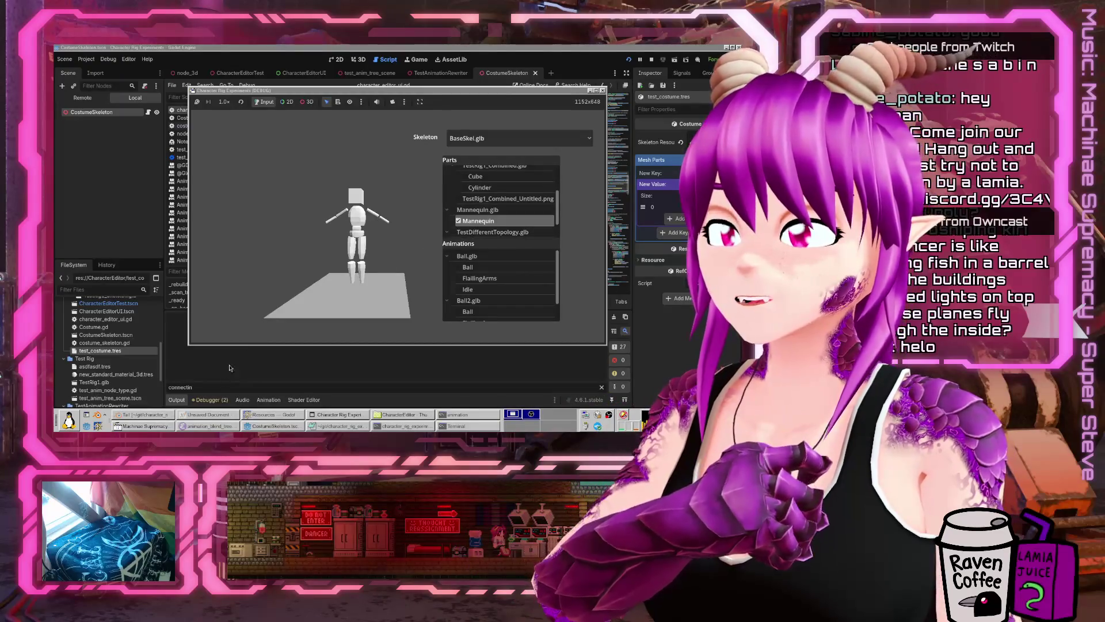
scroll(487, 207, "up", 2)
key("F8")
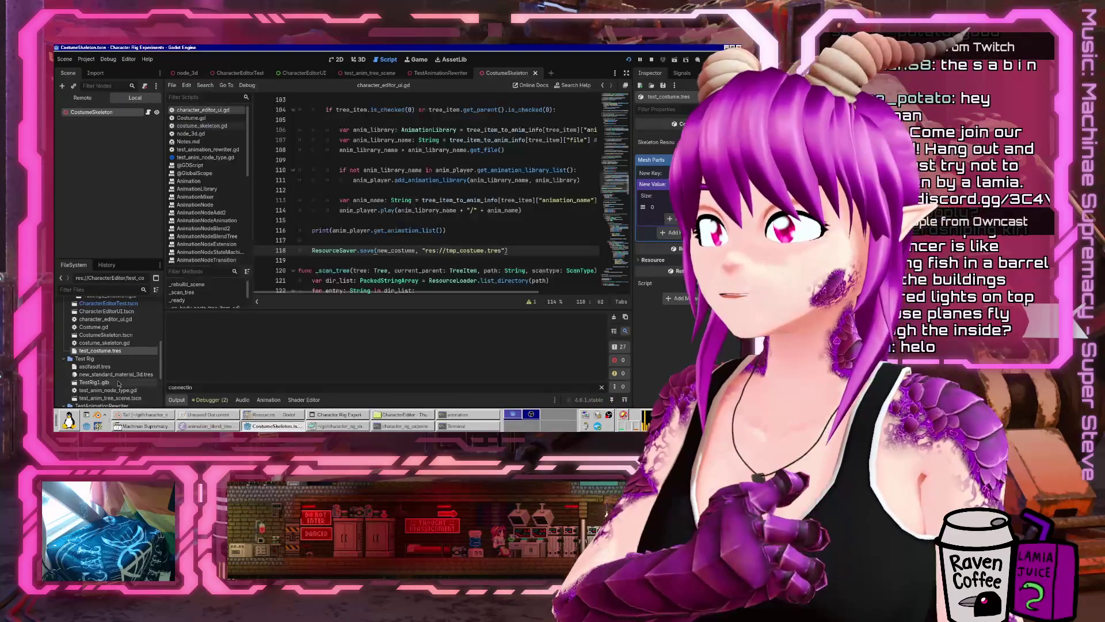
- Open the new tmp_costume.tres file in Mousepad from the file manager
left_click(87, 399)
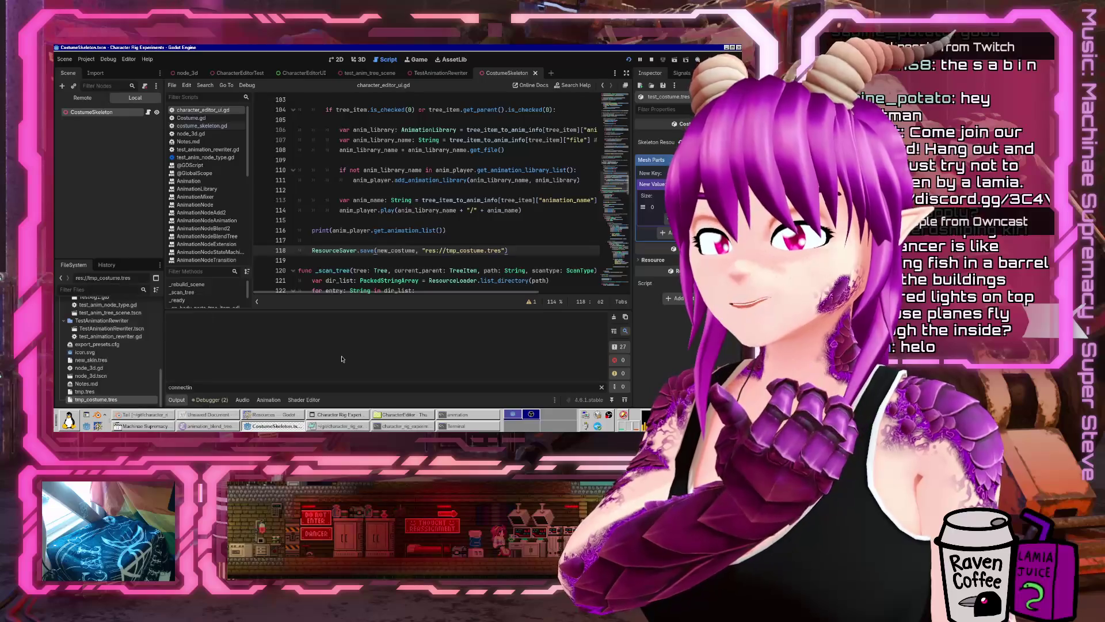
left_click(409, 419)
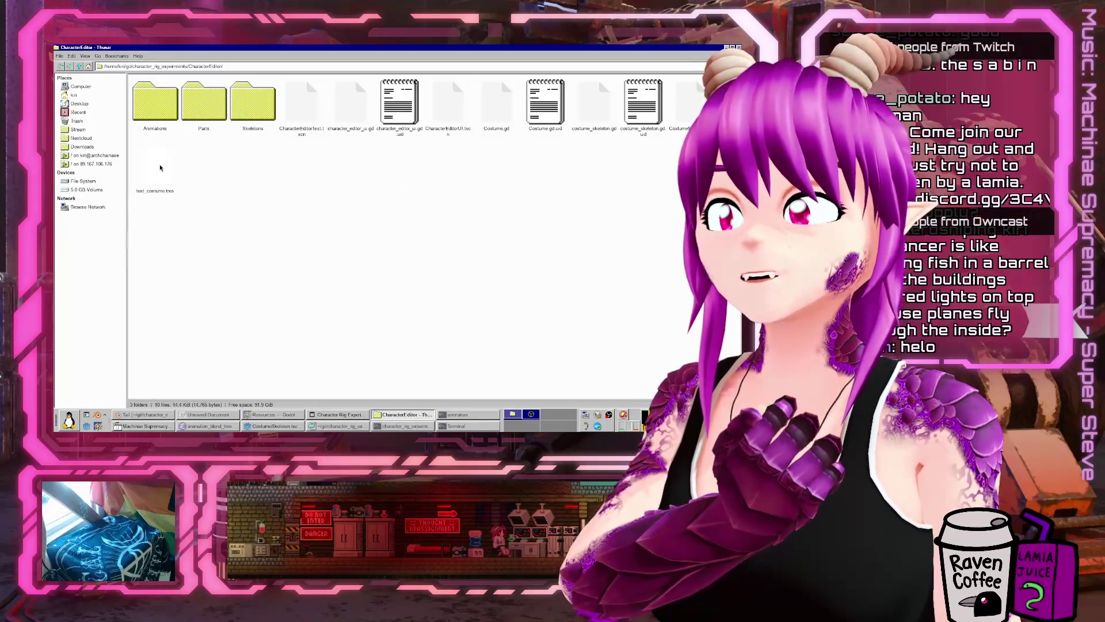
right_click(154, 166)
left_click(190, 168)
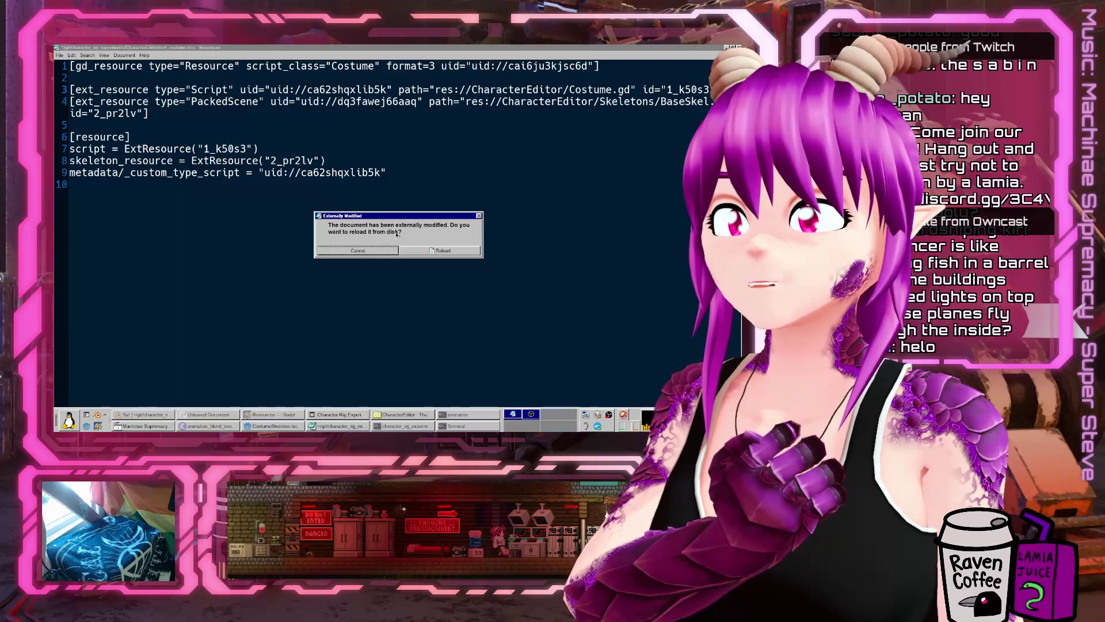
- Reload tmp_costume.tres from disk and inspect the PackedScene type and metarig/Skeleton3D/Mannequin path
left_click(427, 254)
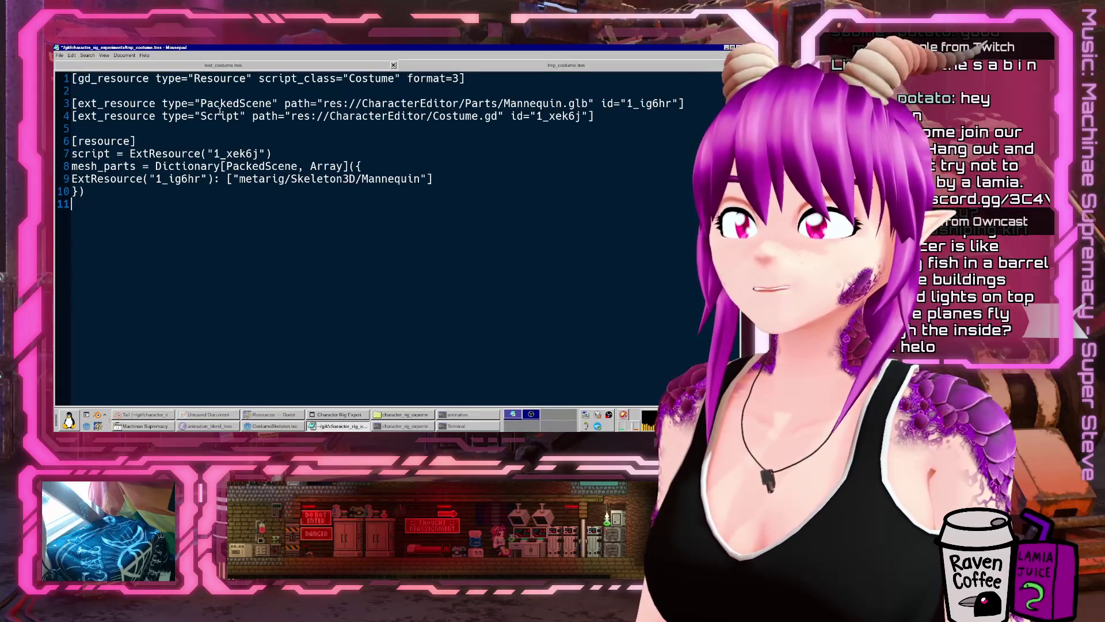
left_click_drag(199, 103, 267, 104)
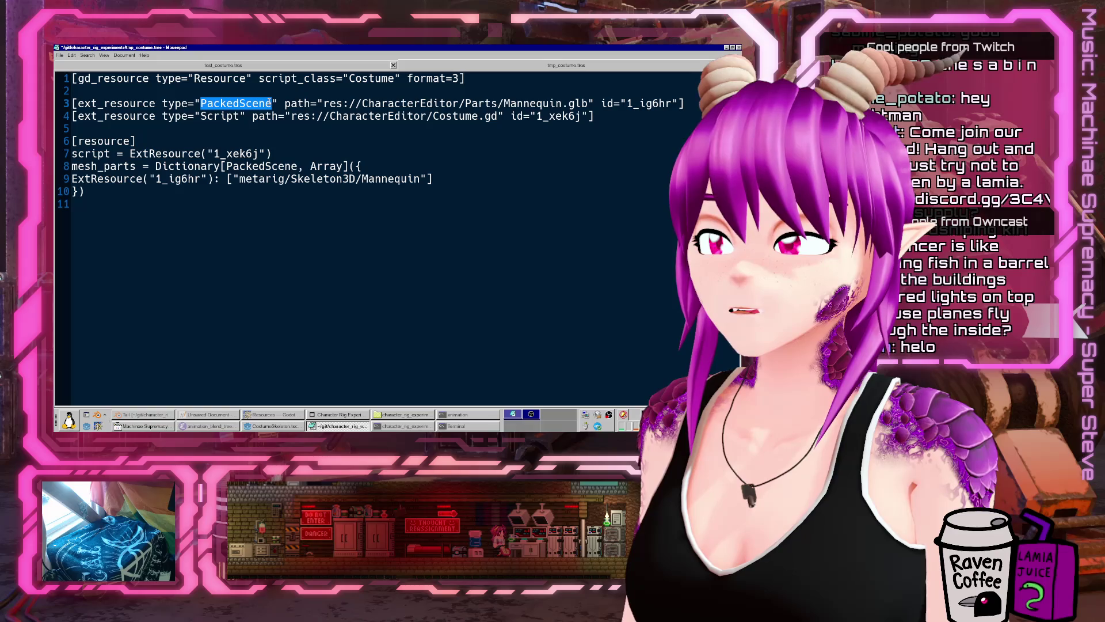
left_click(269, 103)
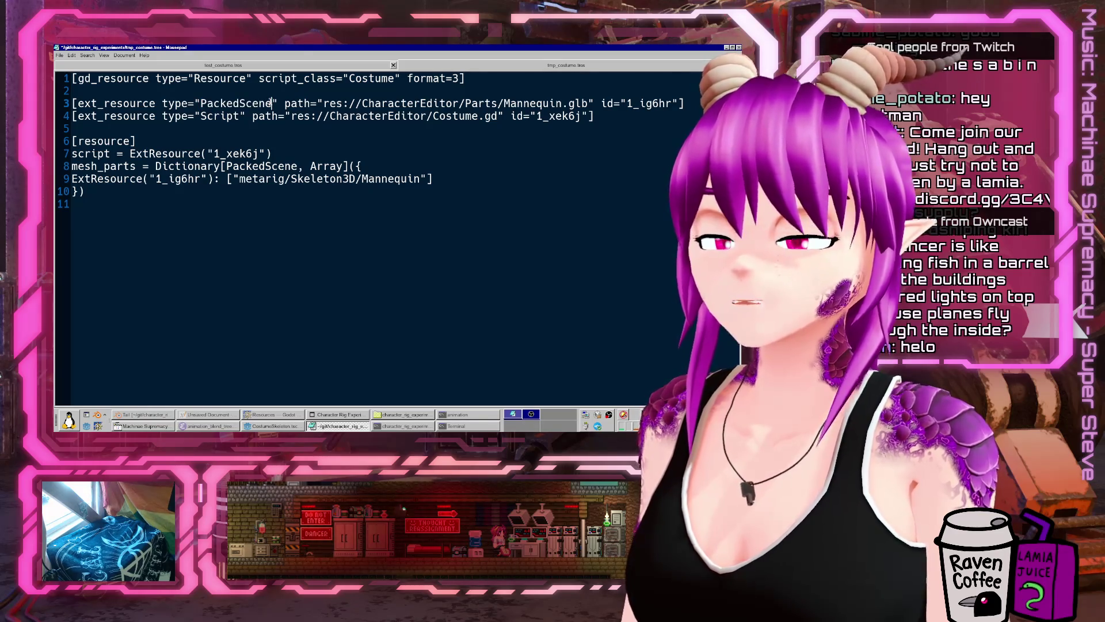
left_click_drag(240, 178, 422, 178)
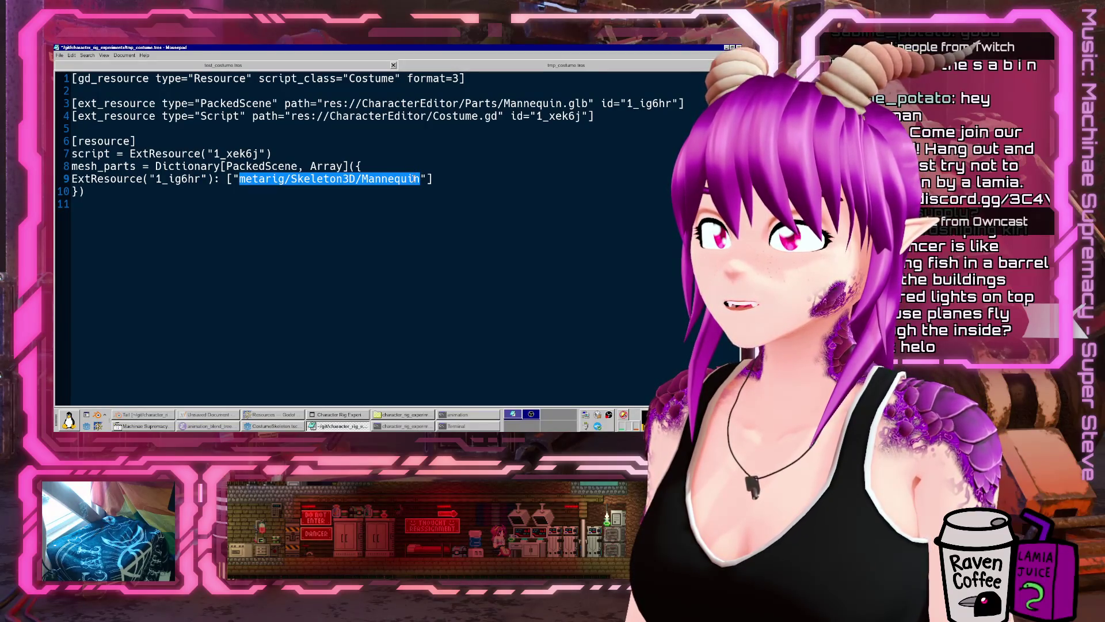
left_click(315, 187)
- Compare the resource ids 1_xek6j and 1_ig6hr, then switch back to the Godot editor
double_click(276, 166)
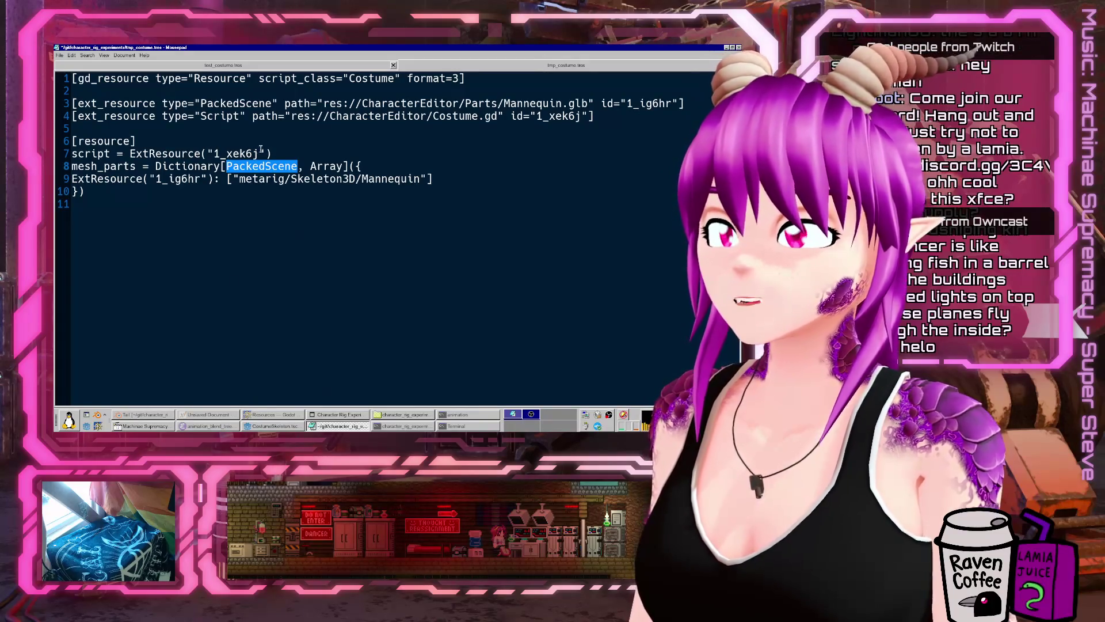
double_click(233, 154)
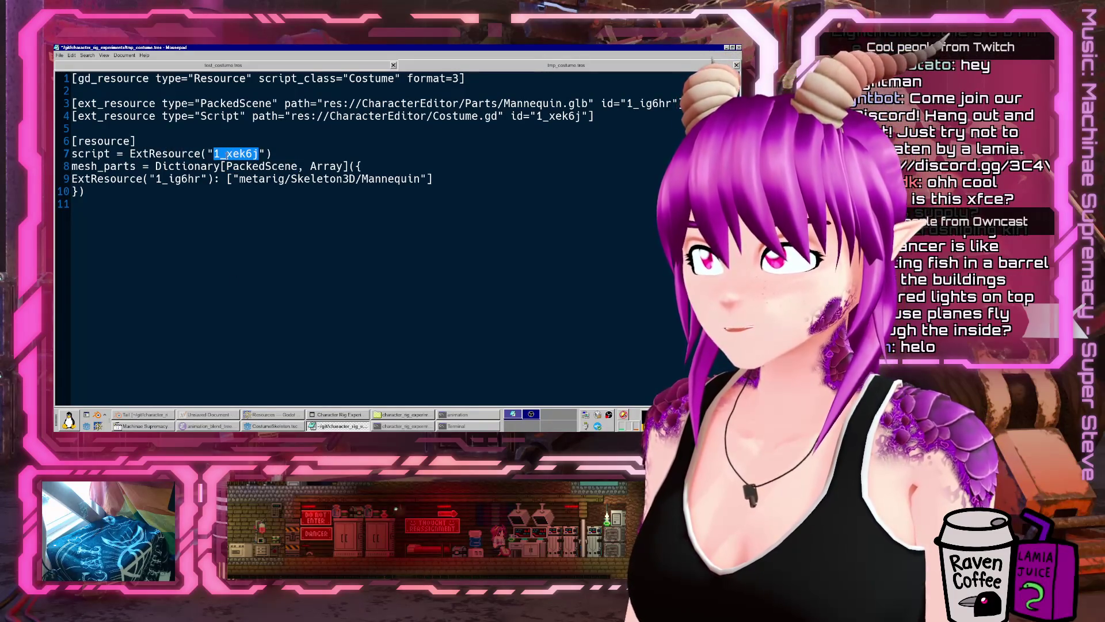
double_click(544, 116)
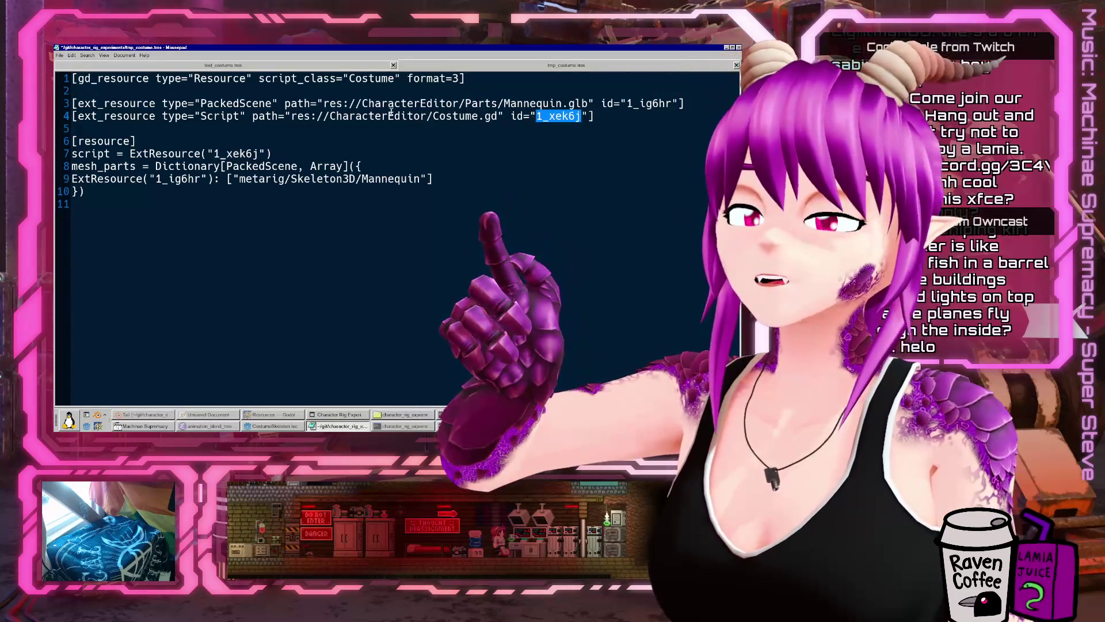
double_click(233, 154)
left_click(178, 183)
double_click(178, 180)
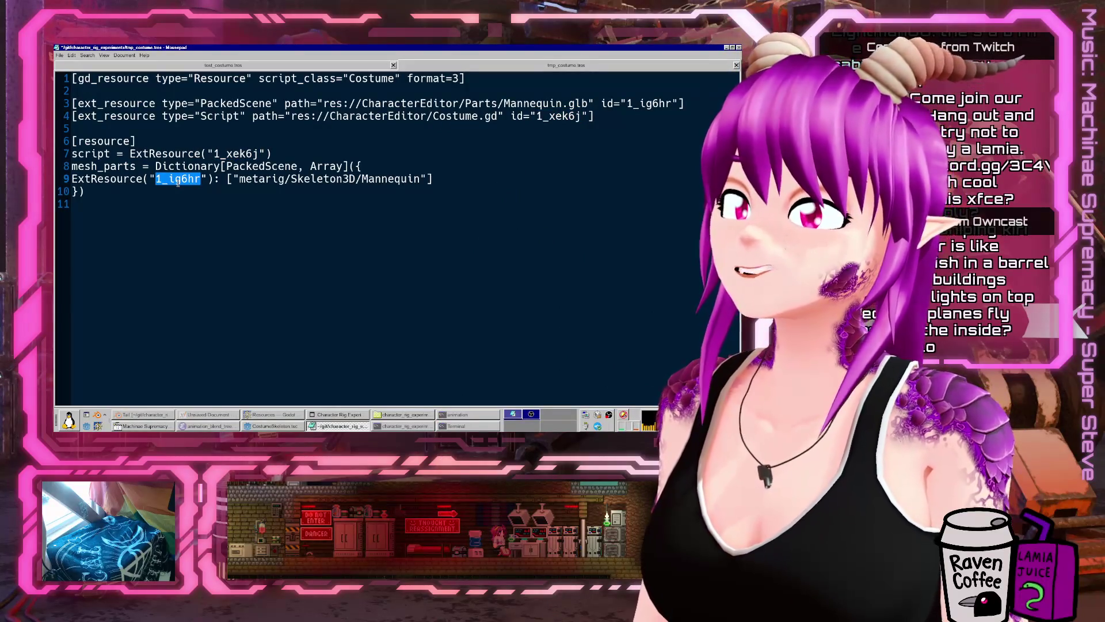
left_click(556, 108)
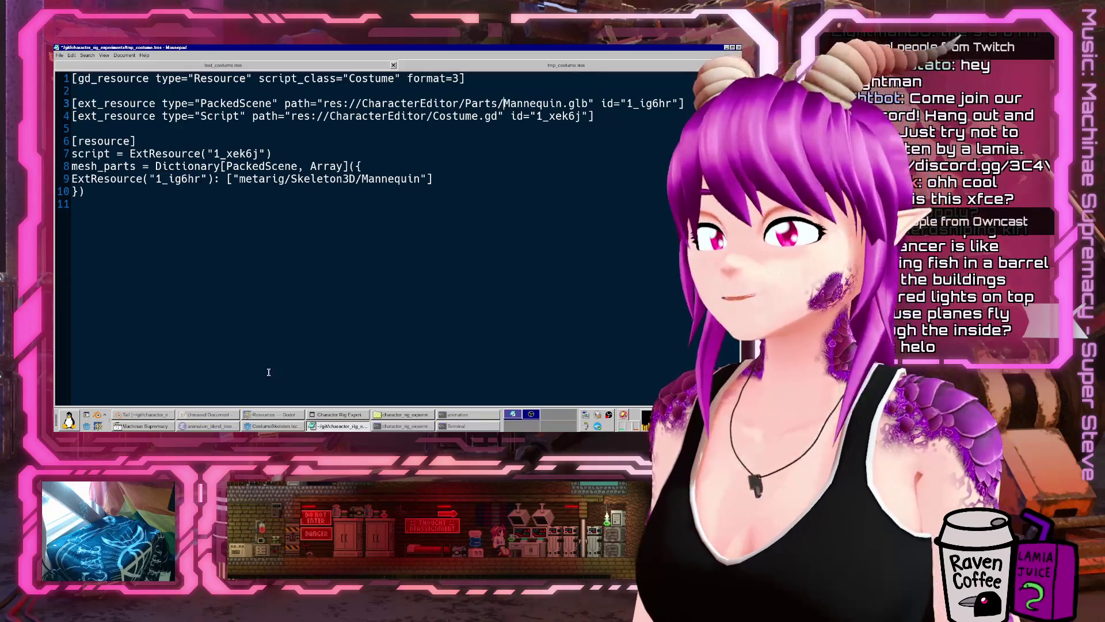
key("alt+Tab")
key("alt+Tab")
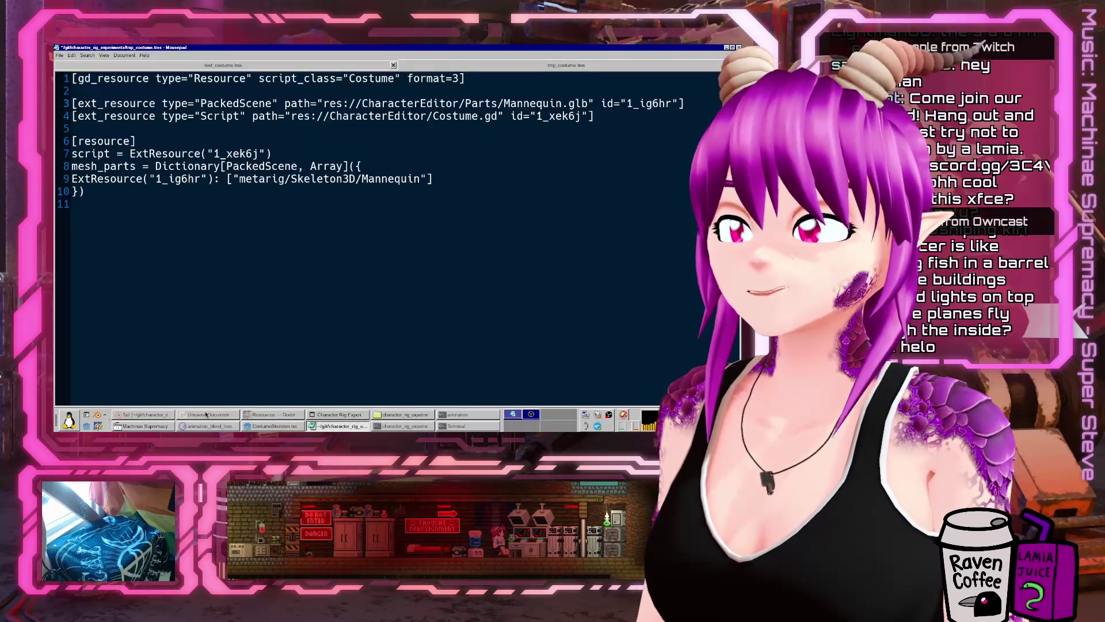
left_click(266, 424)
- After the skeleton-loading code on line 37, add 'new_costume.skeleton_resource = skeleton_packed'
scroll(392, 220, "up", 12)
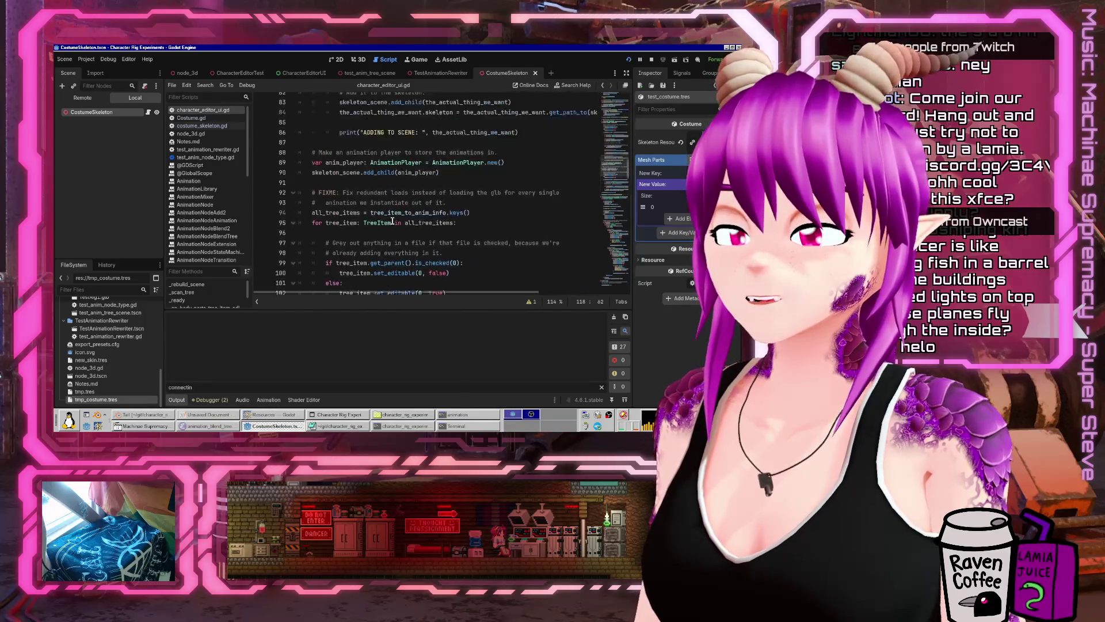
scroll(392, 220, "up", 5)
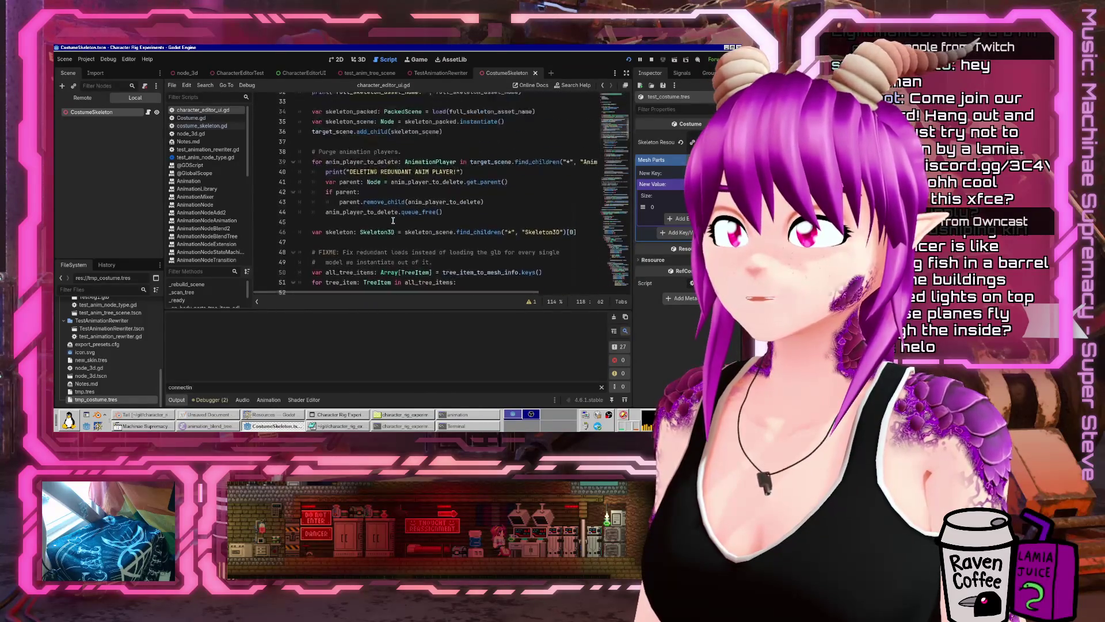
left_click(480, 201)
left_click(490, 182)
scroll(495, 158, "up", 2)
double_click(489, 219)
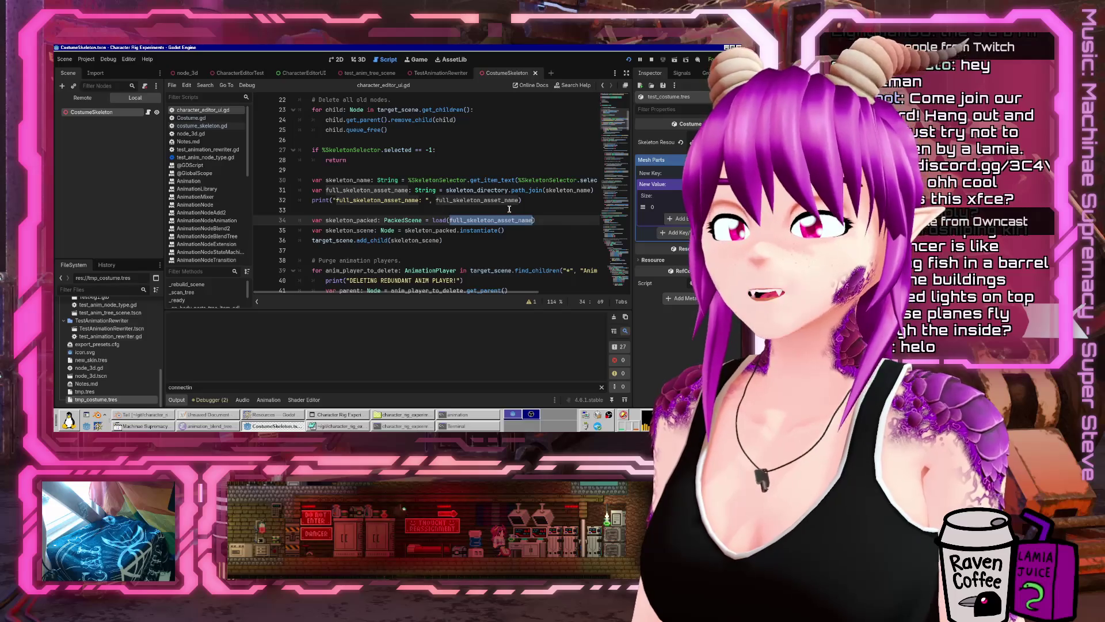
left_click(518, 246)
key("Return")
type("new")
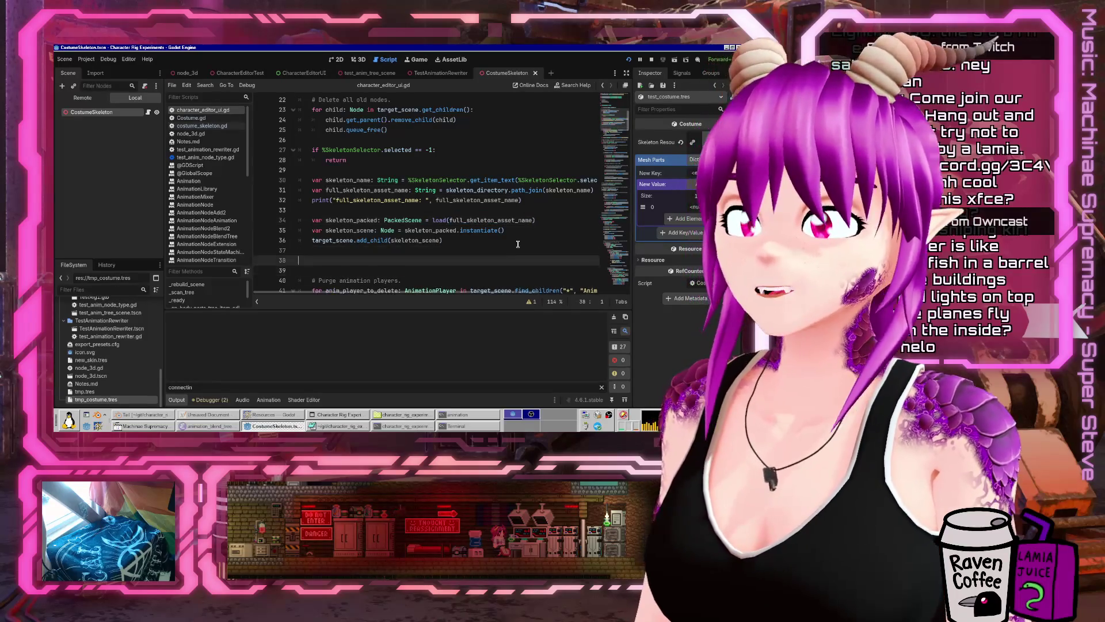
type("_c")
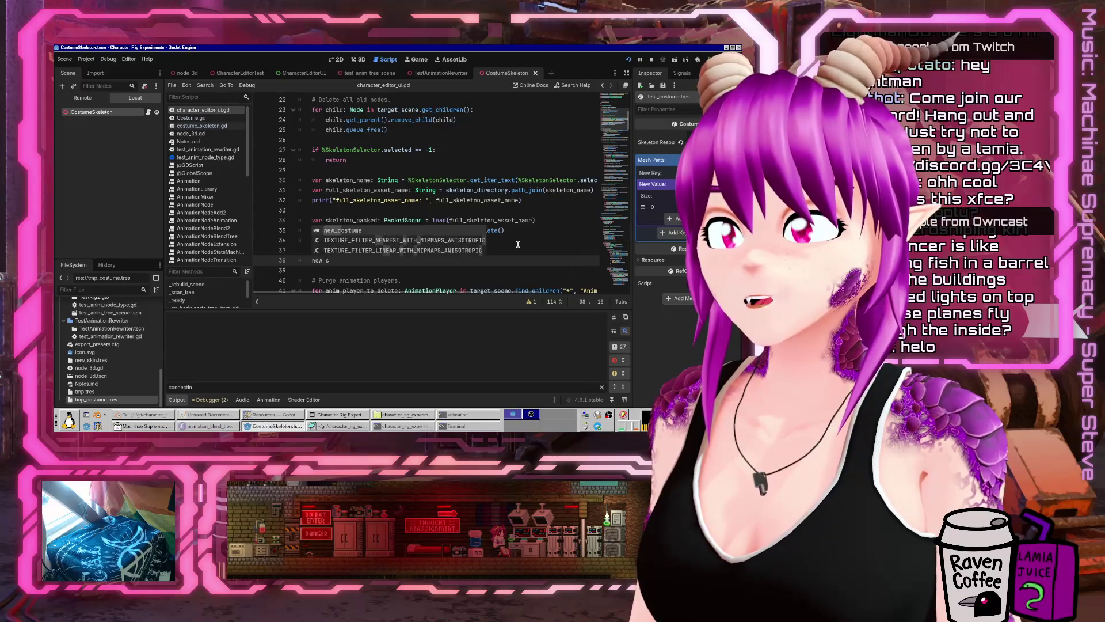
type("ostume.skeleton_resource")
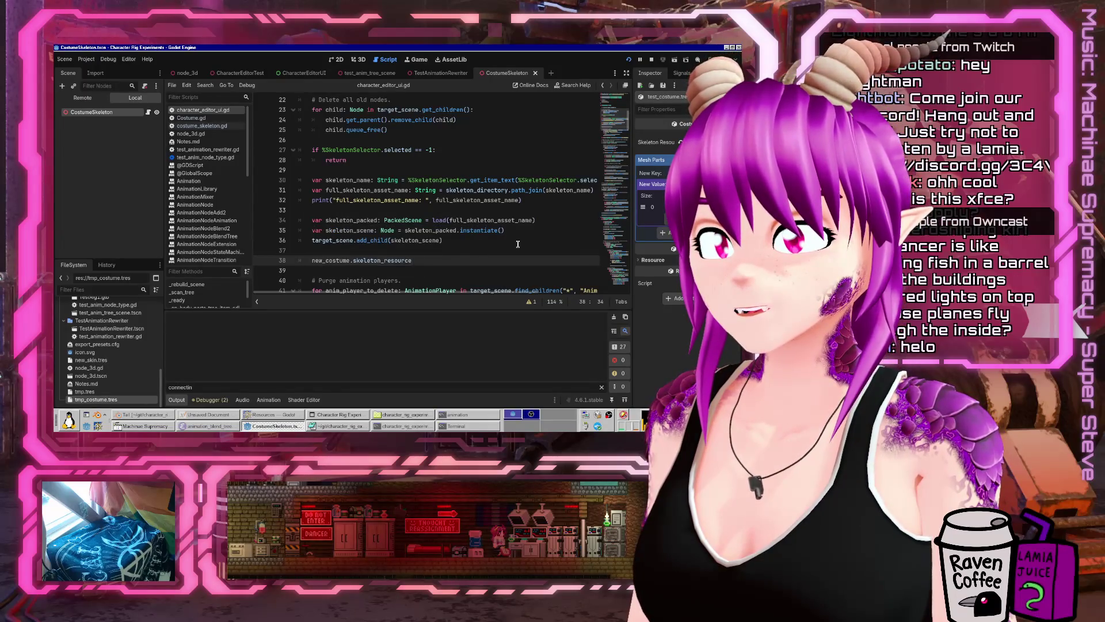
type(" = skele")
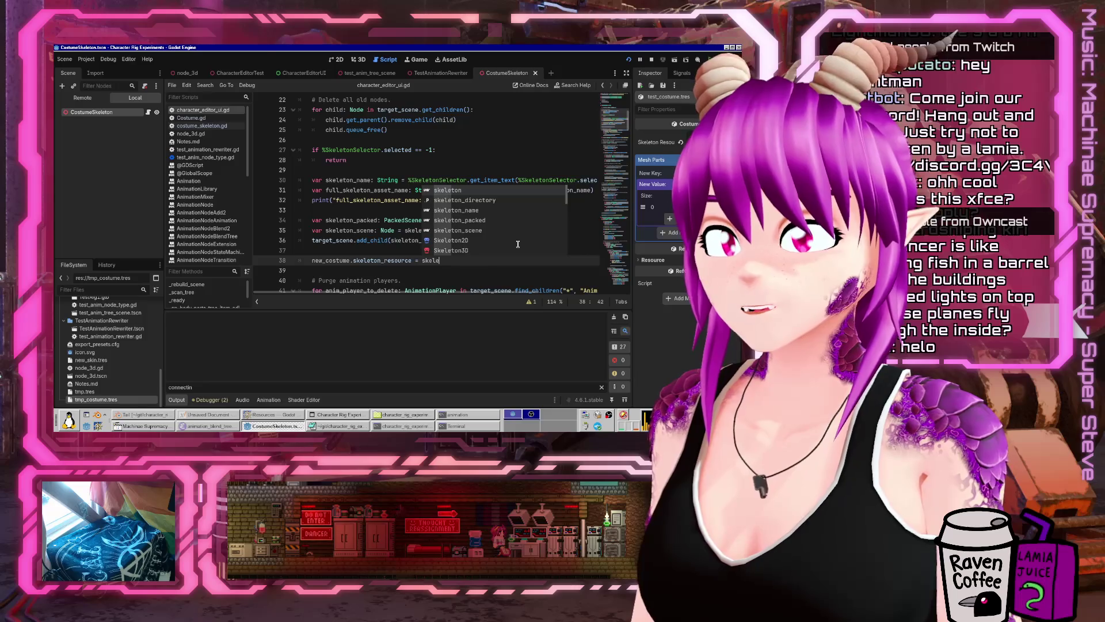
type("ton_packed")
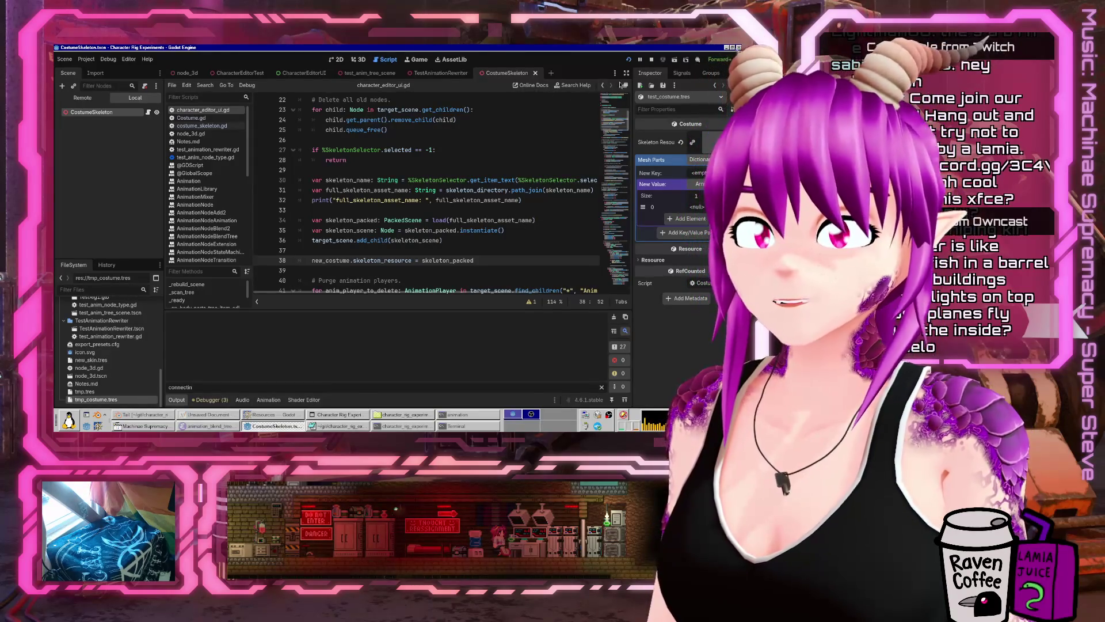
- Rerun the project, tick Mannequin in the Parts tree, and bring up tmp_costume.tres in Mousepad
left_click(629, 60)
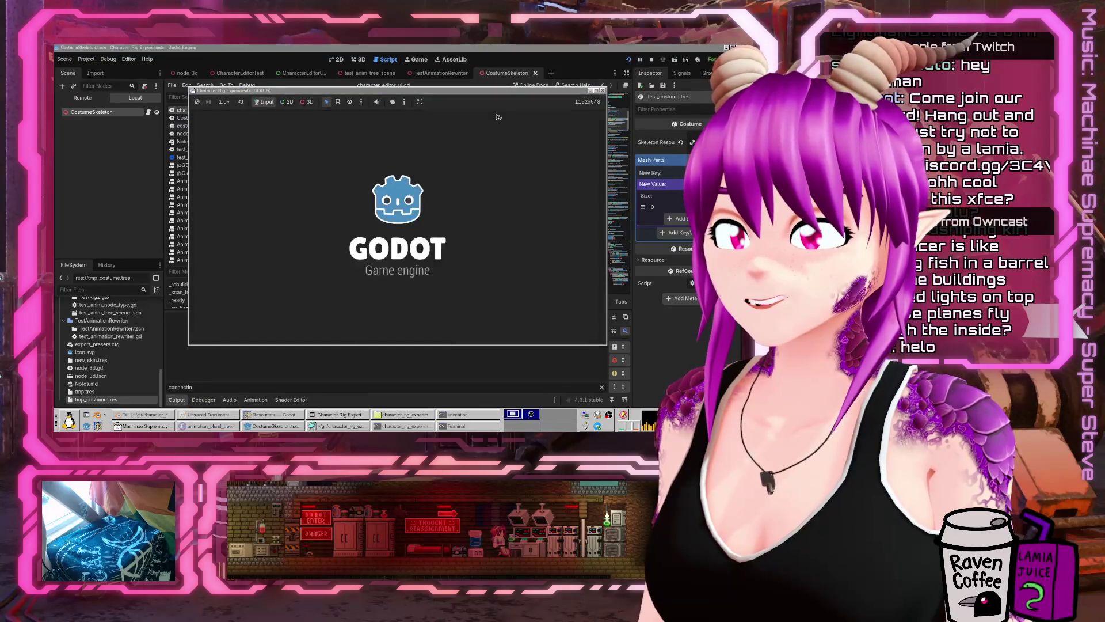
scroll(460, 226, "down", 3)
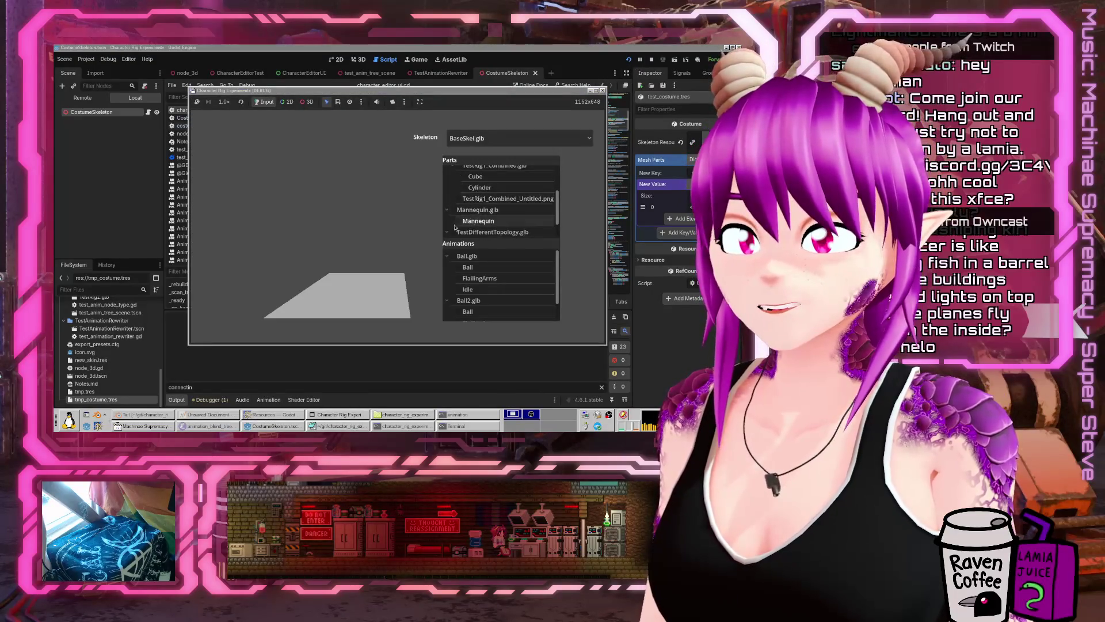
left_click(460, 222)
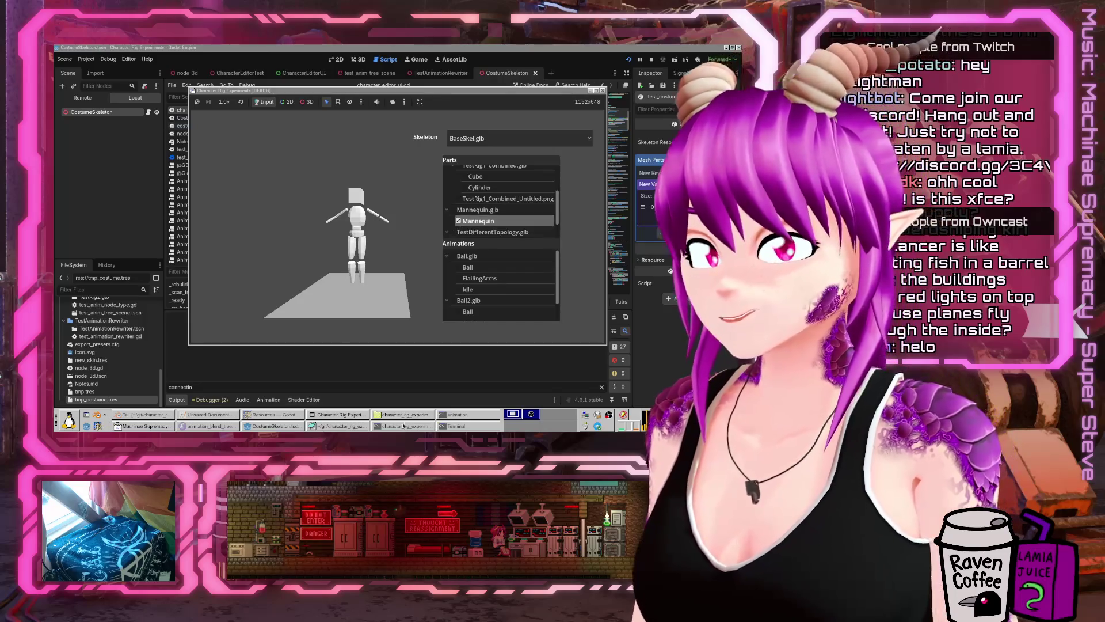
left_click(337, 425)
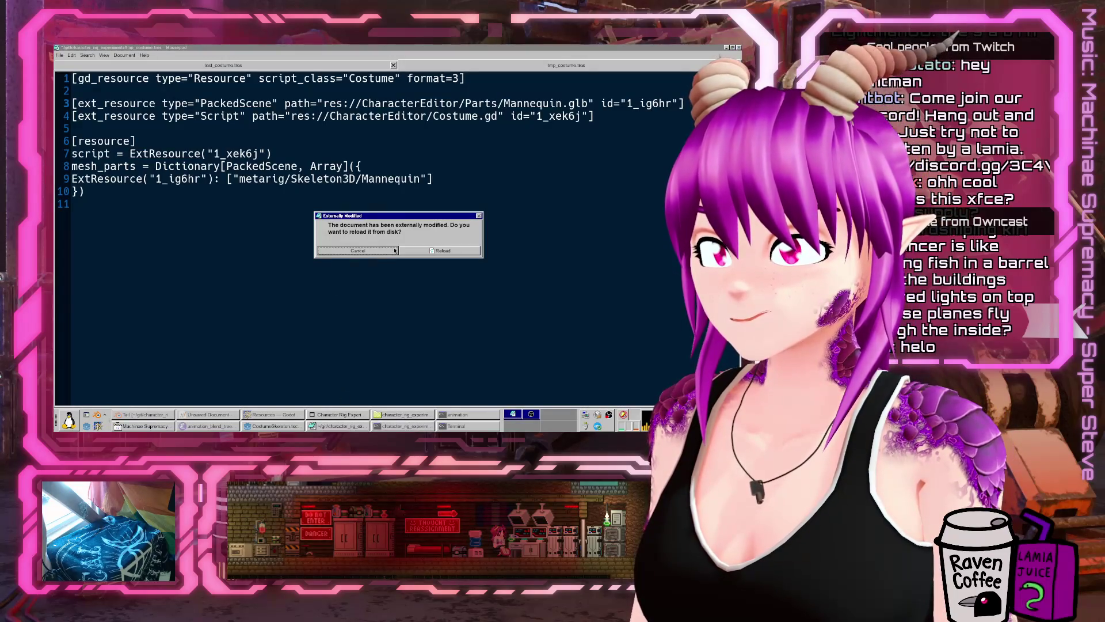
- Reload tmp_costume.tres and review the skeleton_resource line referencing BaseSkel.glb with id 2_ndnhj
left_click(439, 249)
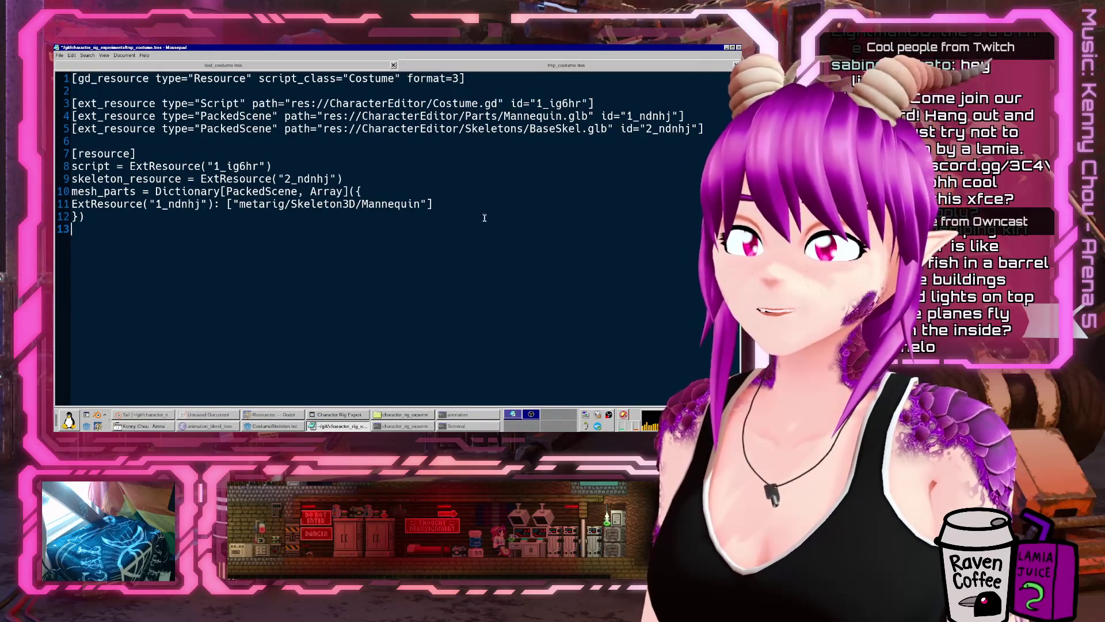
left_click_drag(704, 129, 72, 116)
left_click(636, 109)
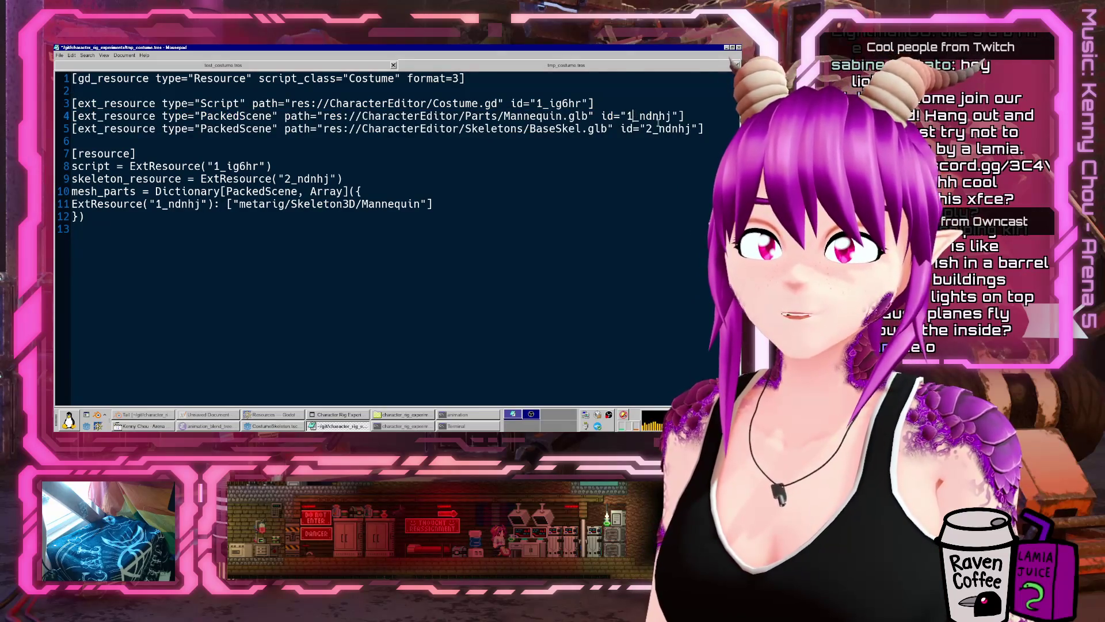
double_click(513, 117)
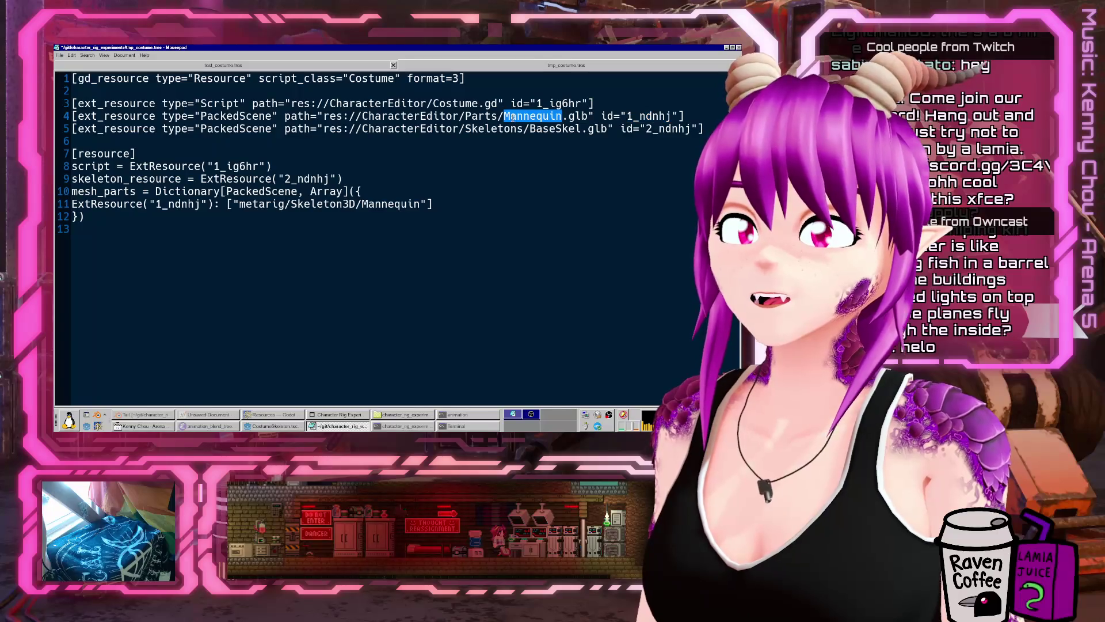
double_click(666, 129)
double_click(553, 128)
left_click(228, 191)
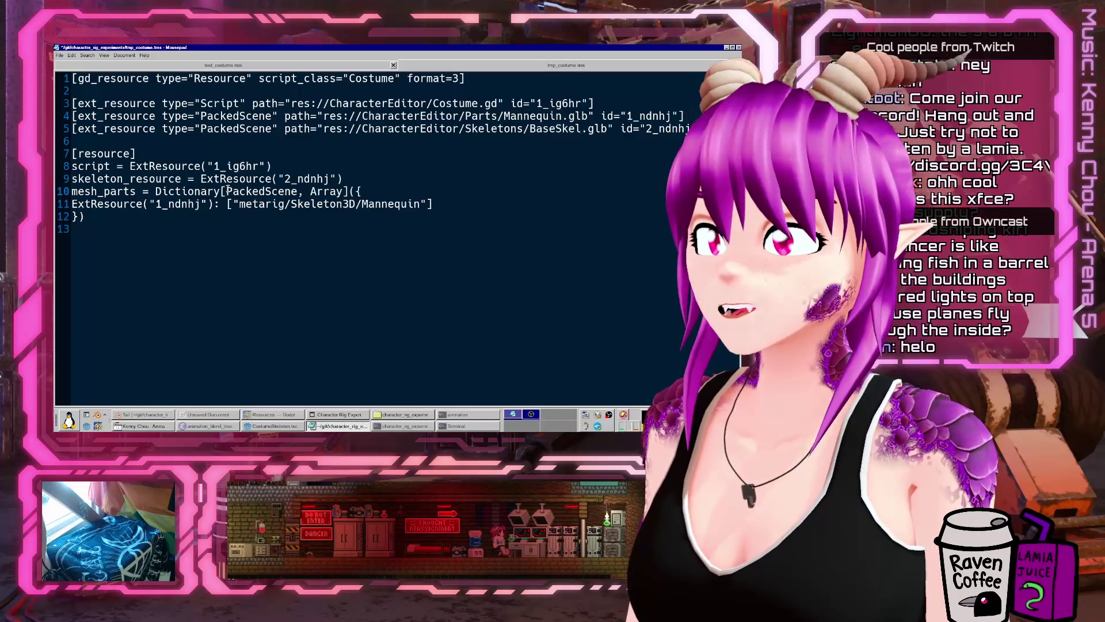
left_click_drag(71, 178, 378, 176)
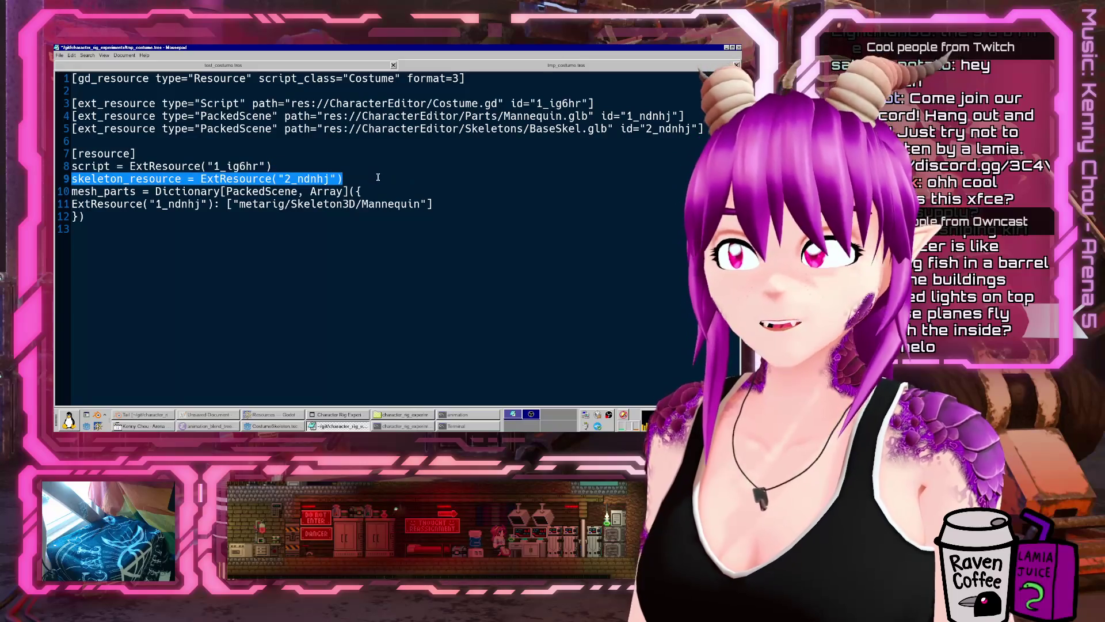
double_click(665, 128)
- Review the mesh_parts Dictionary mapping Mannequin.glb to metarig/Skeleton3D/Mannequin, then minimize Mousepad
left_click_drag(70, 191, 344, 191)
double_click(261, 191)
double_click(320, 191)
double_click(259, 204)
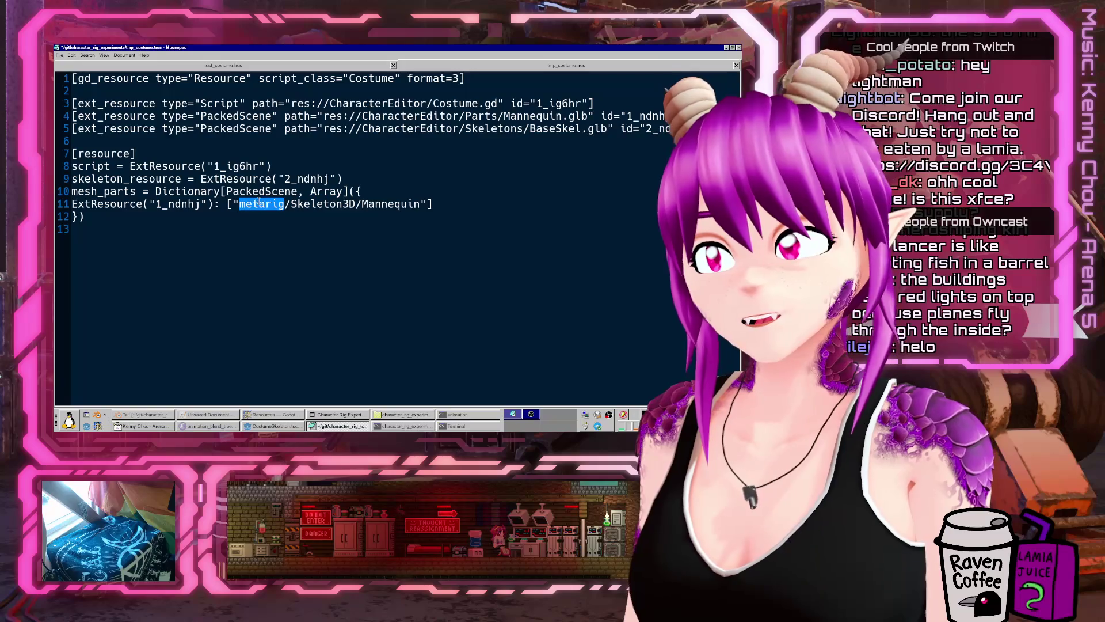
left_click_drag(159, 191, 266, 191)
left_click(266, 191)
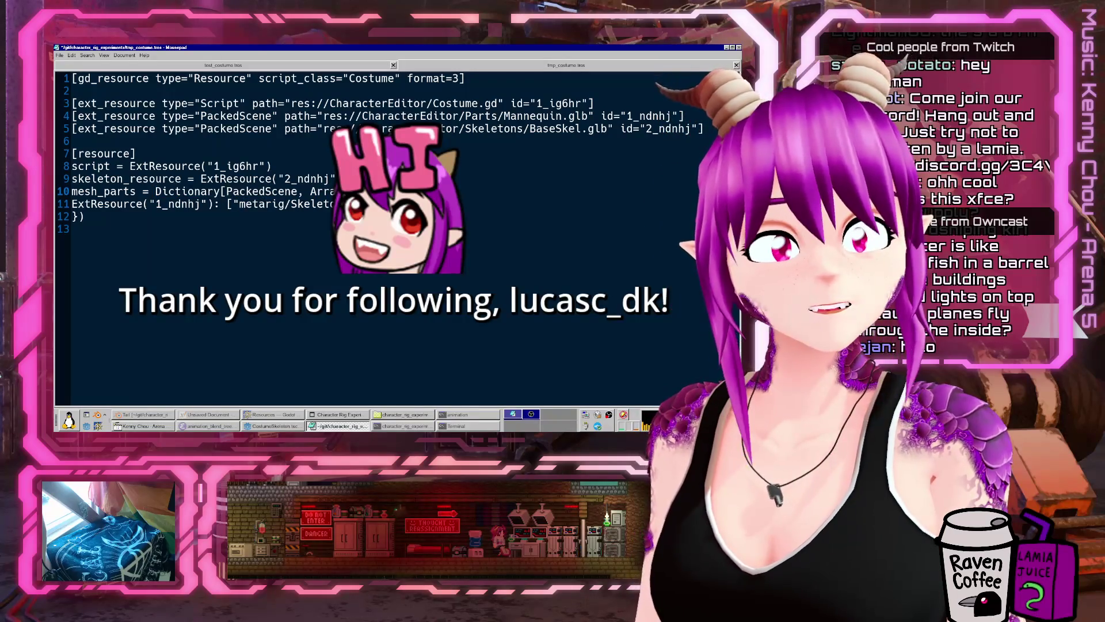
double_click(91, 205)
left_click_drag(221, 204, 67, 204)
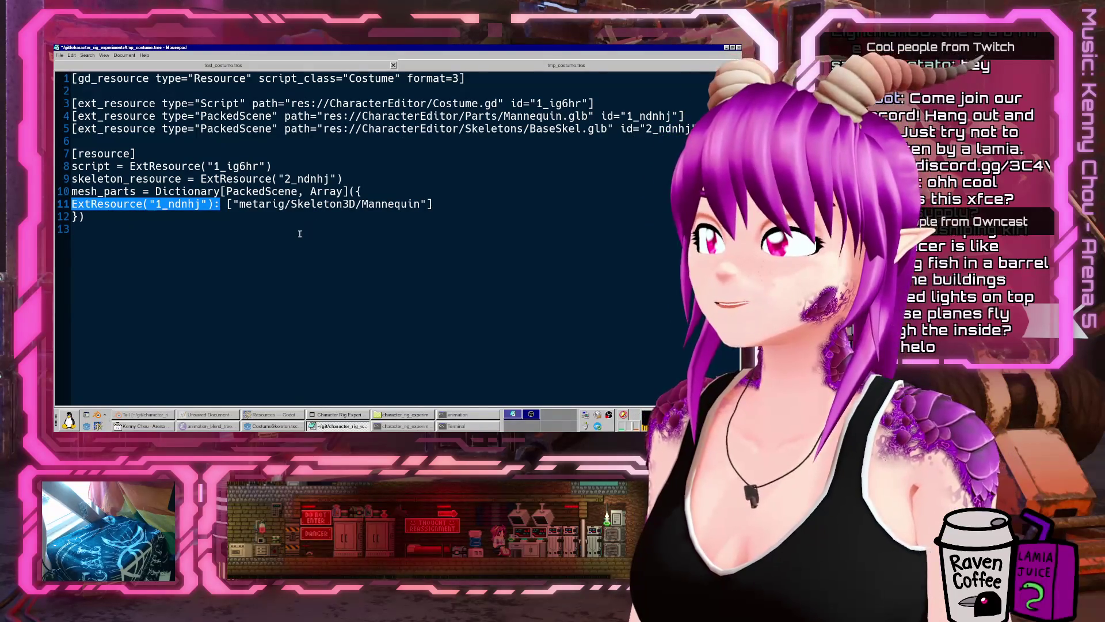
left_click(388, 221)
left_click_drag(239, 203, 422, 205)
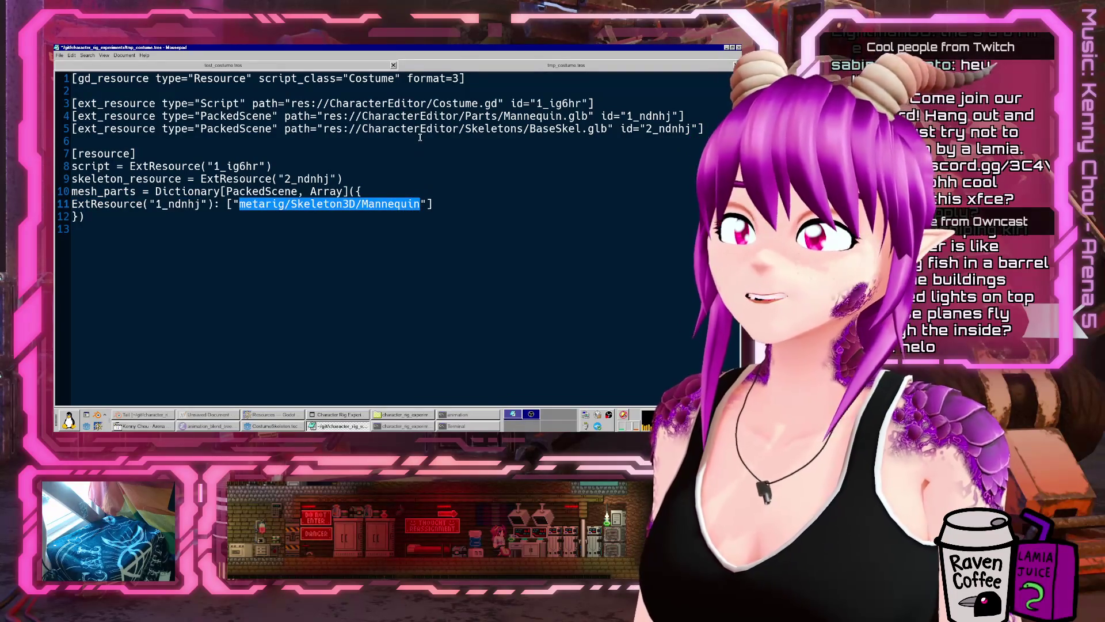
left_click(413, 164)
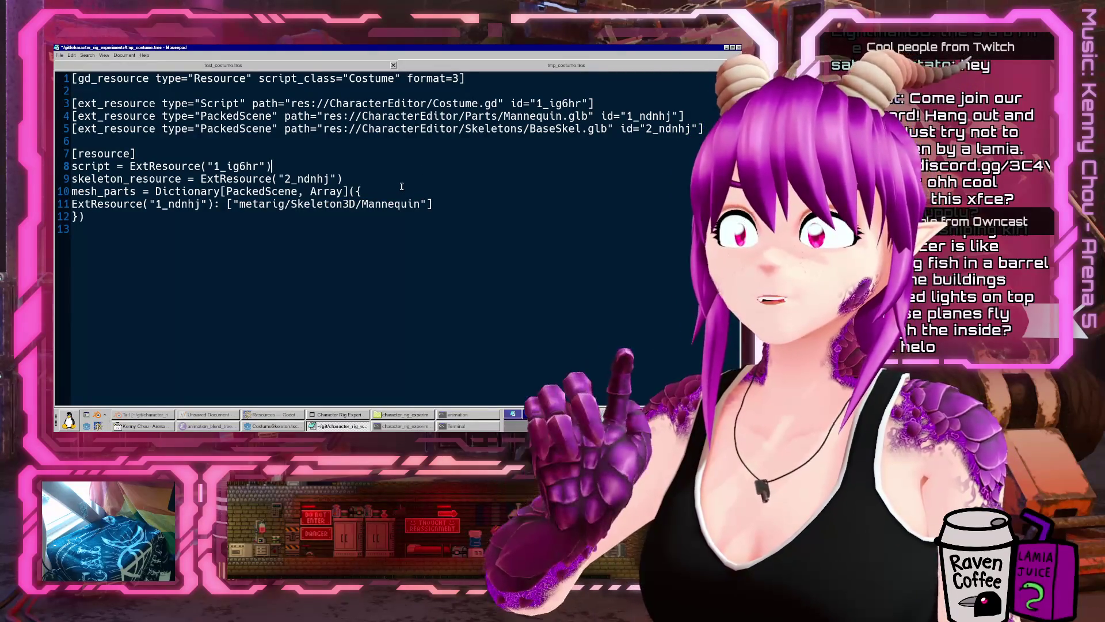
left_click(333, 427)
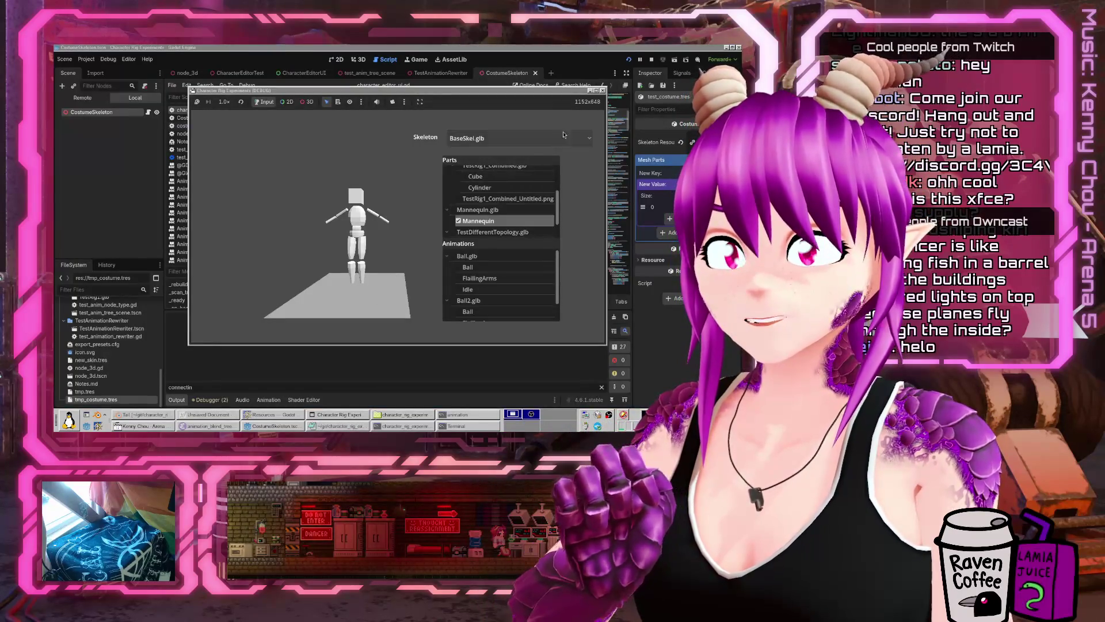
- Stop the running game and look over the CostumeSkeleton node's properties
left_click(603, 90)
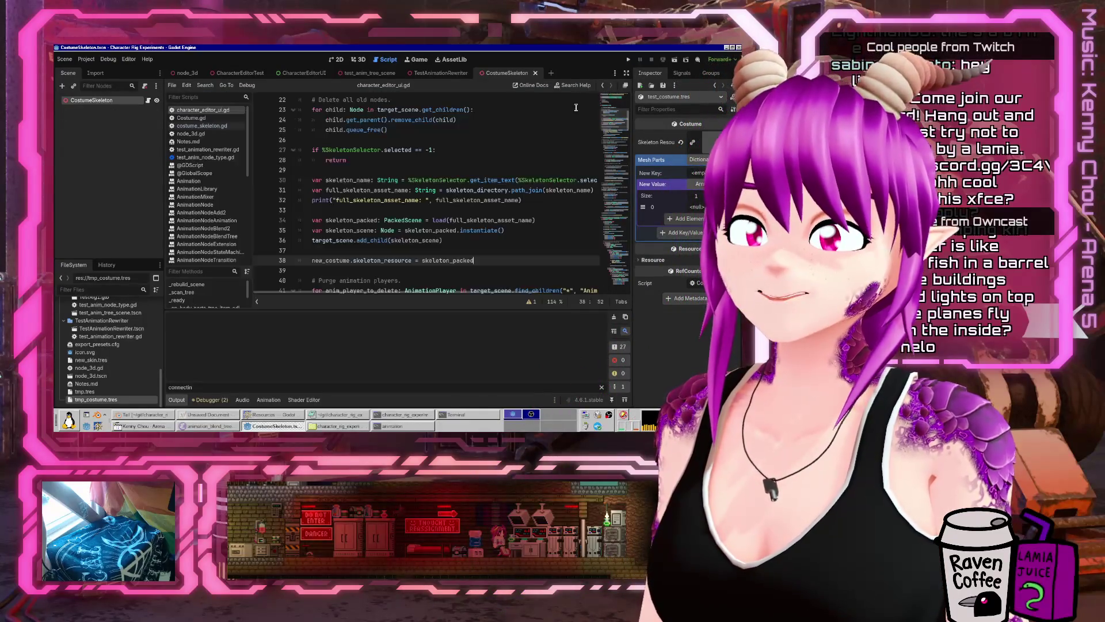
left_click(101, 102)
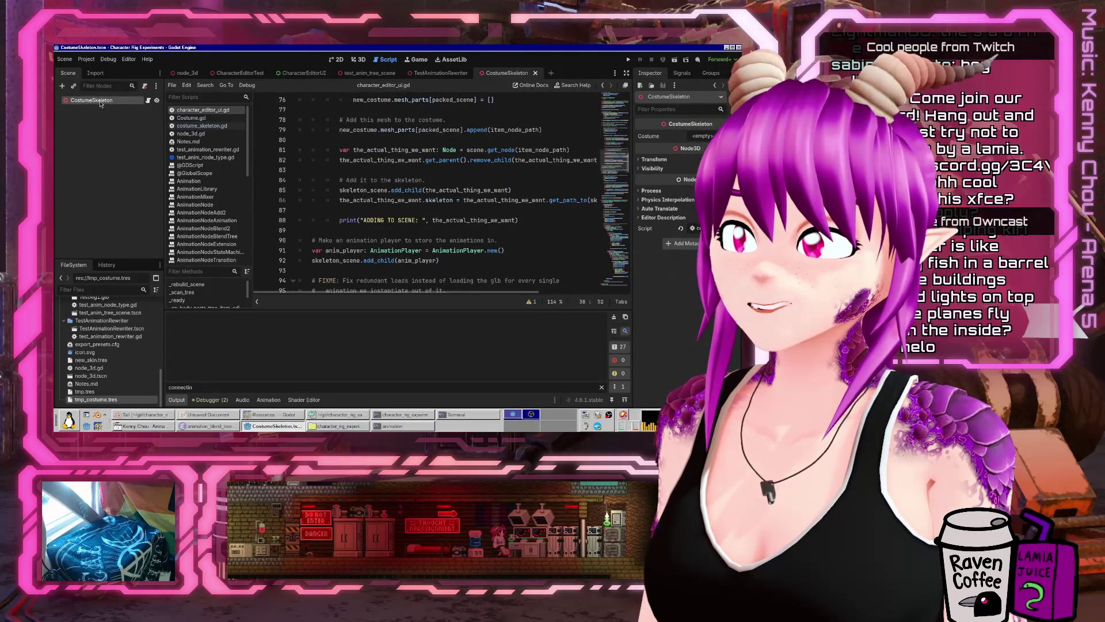
scroll(116, 376, "up", 2)
scroll(116, 375, "up", 3)
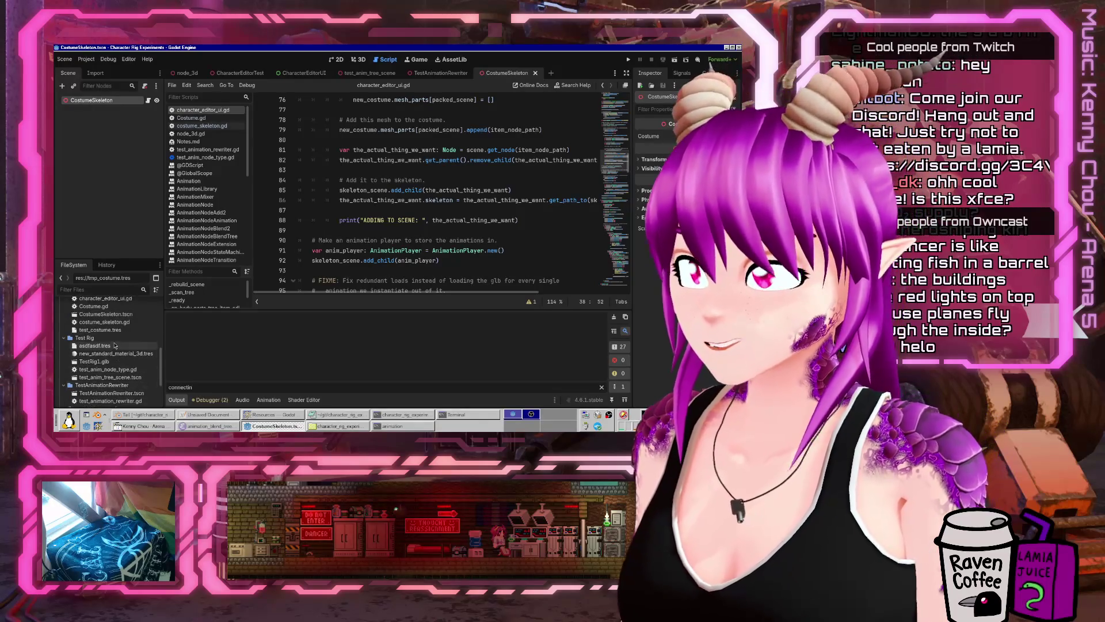
scroll(120, 334, "up", 1)
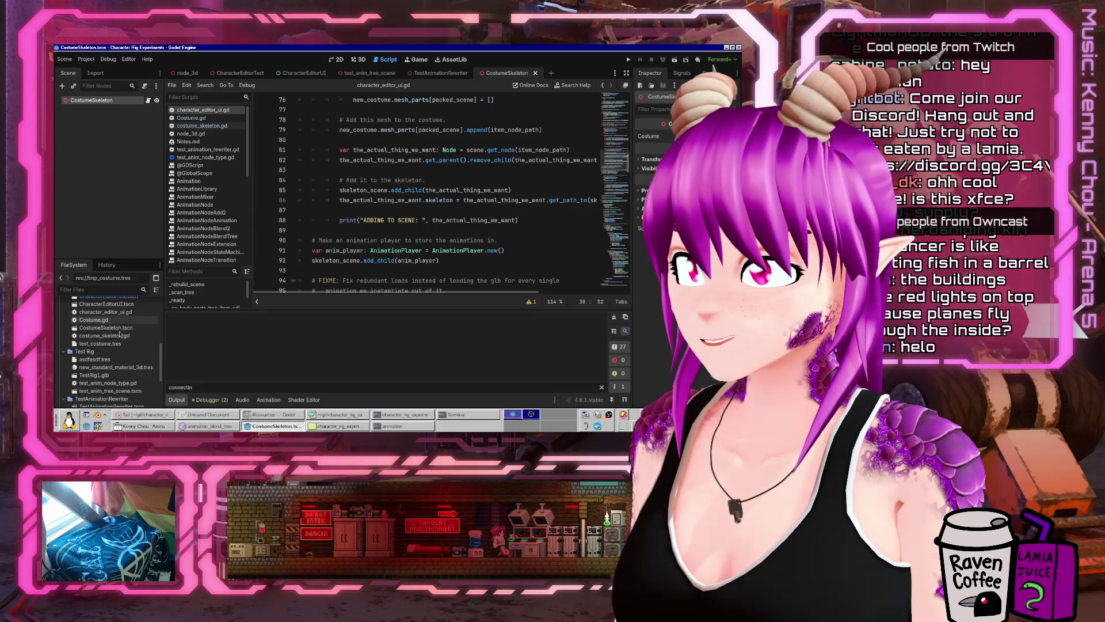
scroll(119, 334, "up", 1)
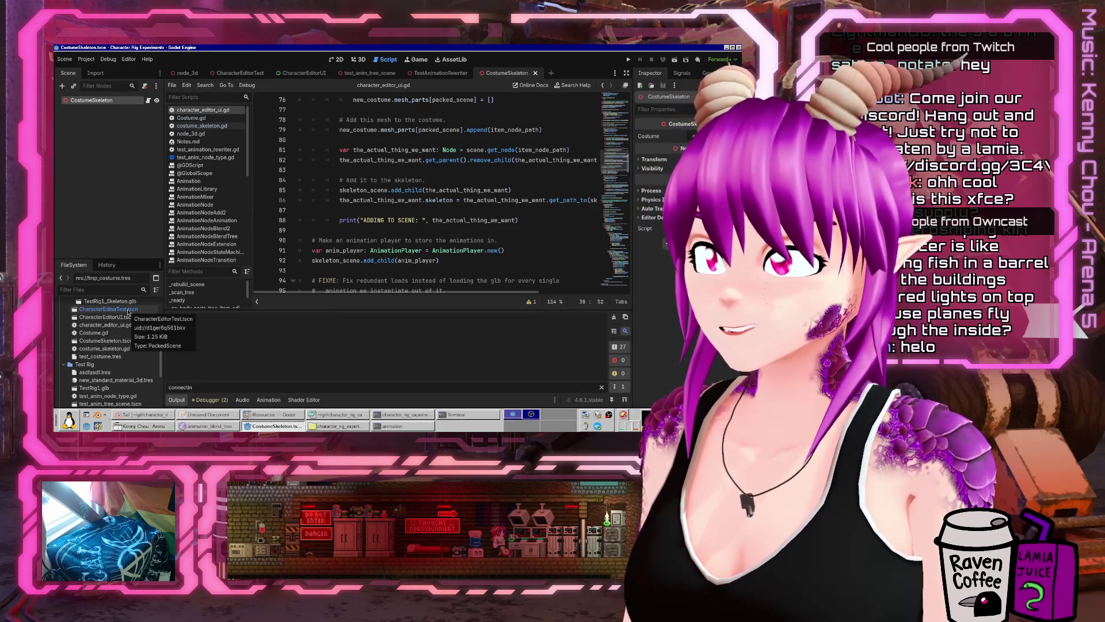
- Open CharacterEditorTest.tscn and review the rebuild code in the CharacterEditorUi script
double_click(128, 310)
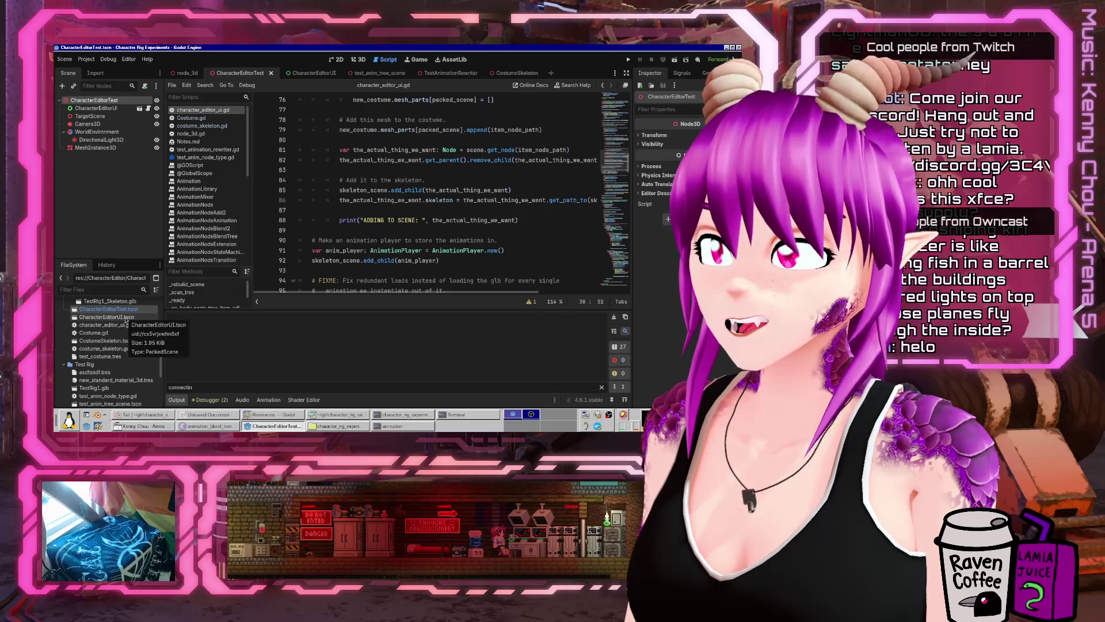
left_click(112, 108)
left_click(148, 109)
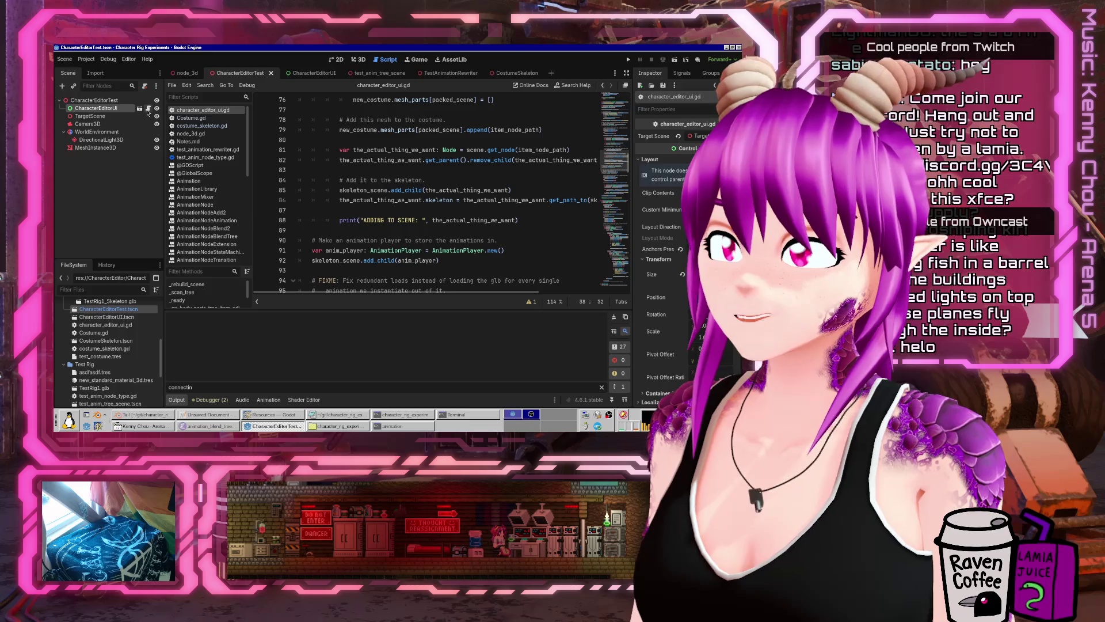
scroll(453, 224, "up", 20)
left_click(403, 189)
scroll(375, 197, "down", 3)
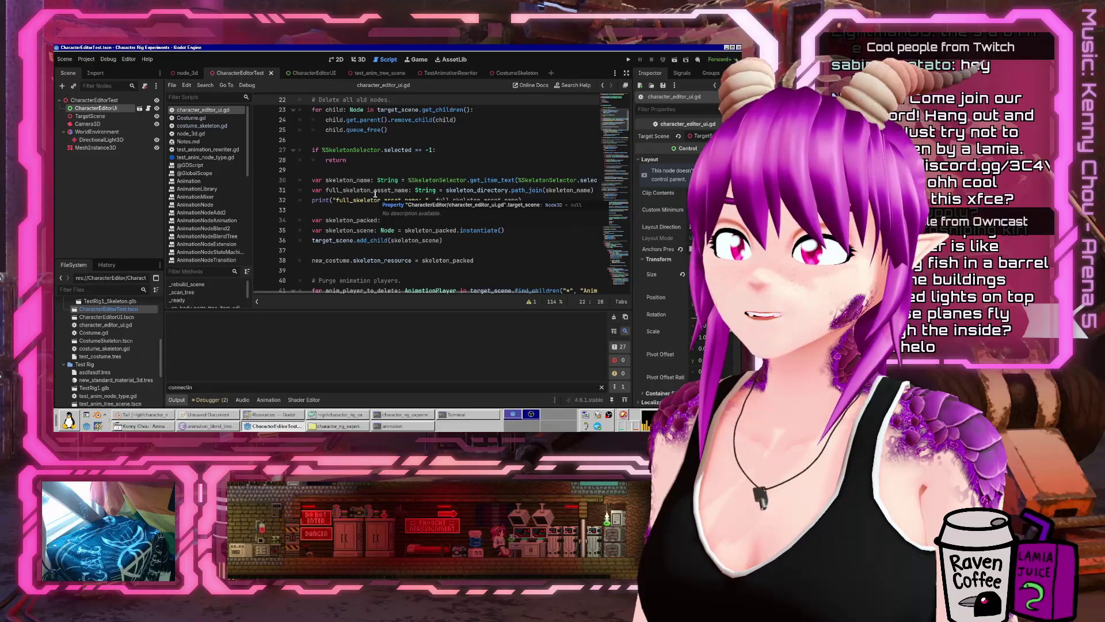
scroll(405, 172, "up", 2)
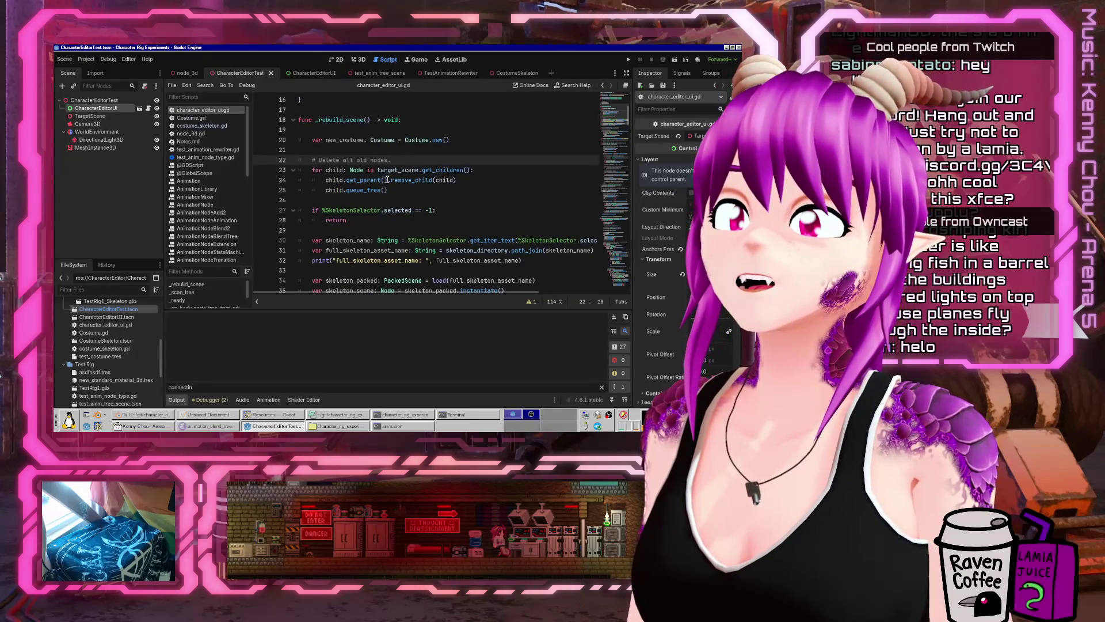
double_click(406, 171)
scroll(400, 173, "up", 4)
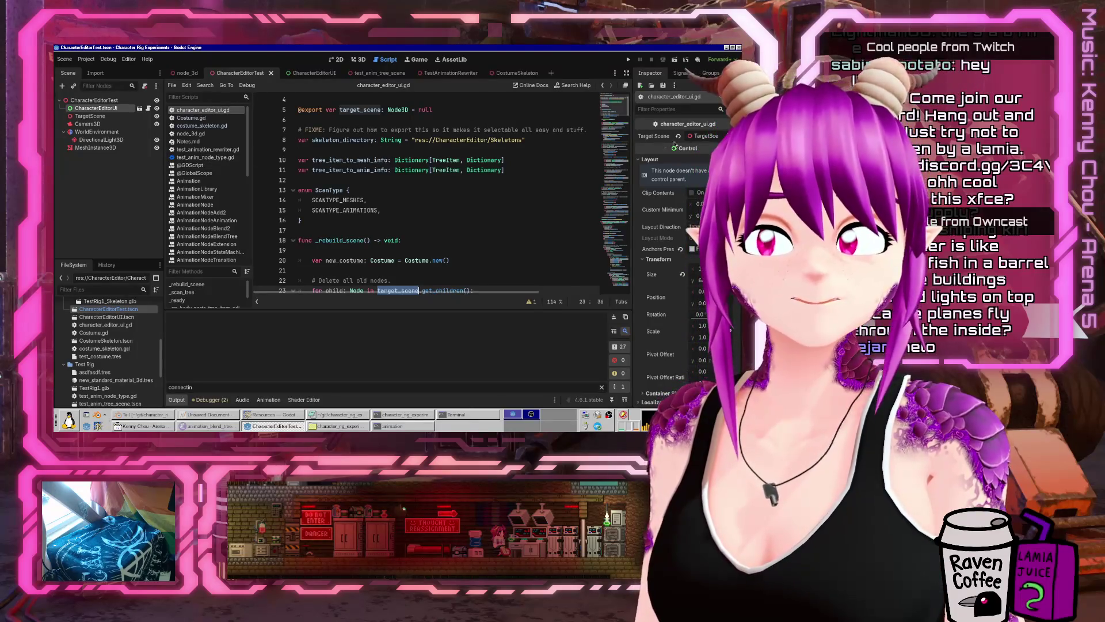
- Select the TargetScene and CharacterEditorTest root nodes and show the scene in 3D
left_click(106, 118)
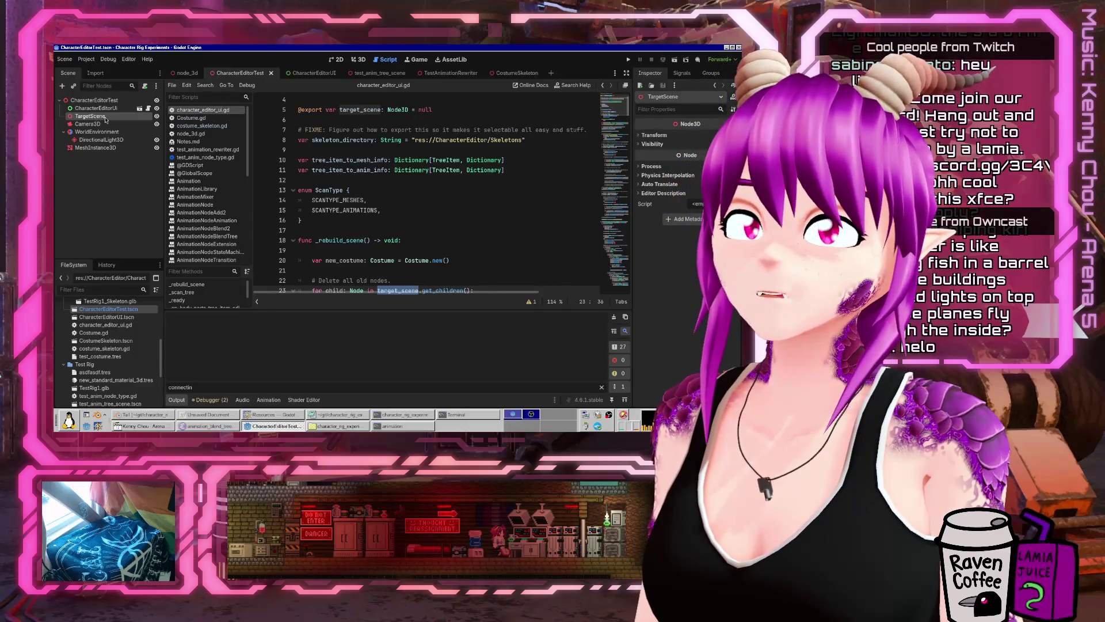
left_click(93, 101)
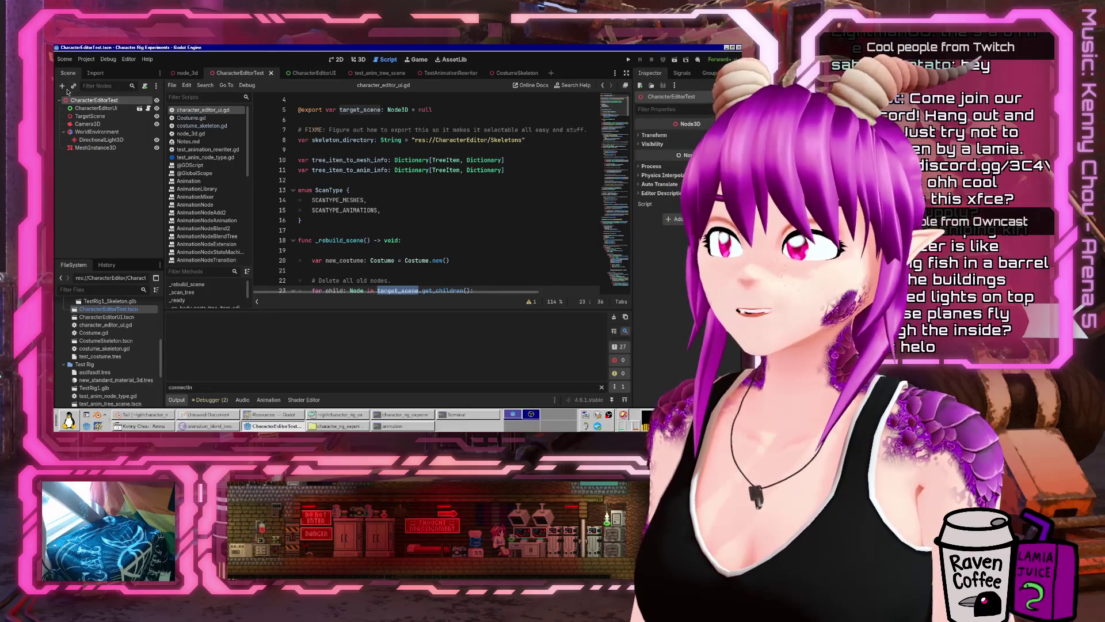
left_click(361, 59)
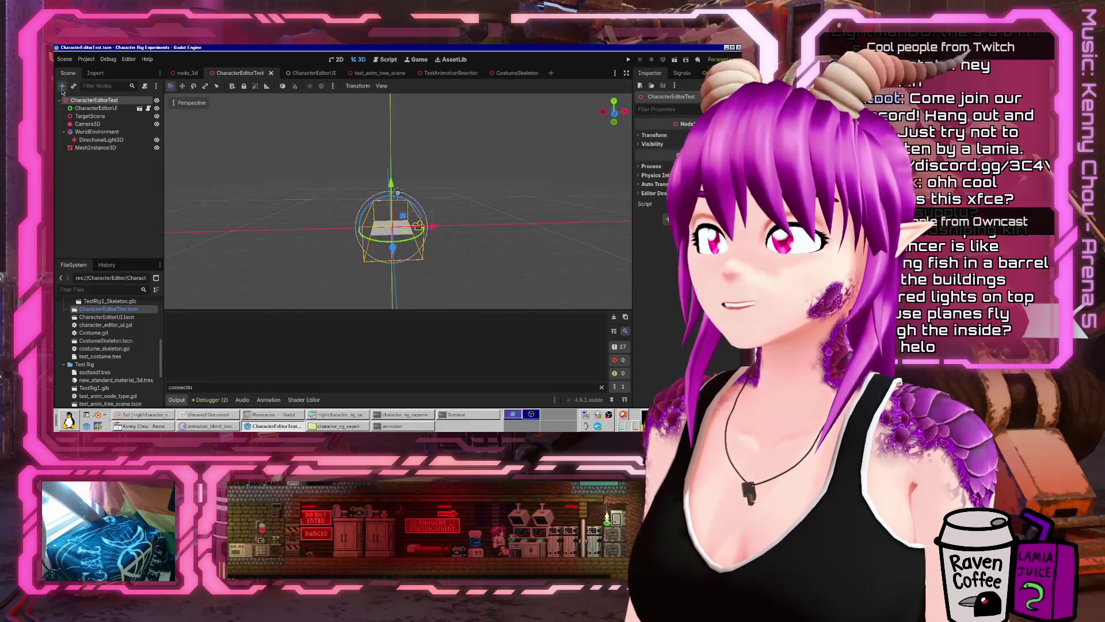
- Add a CostumeSkeleton node, shift it along X, and return to the script editor
left_click(62, 88)
type("costumeske")
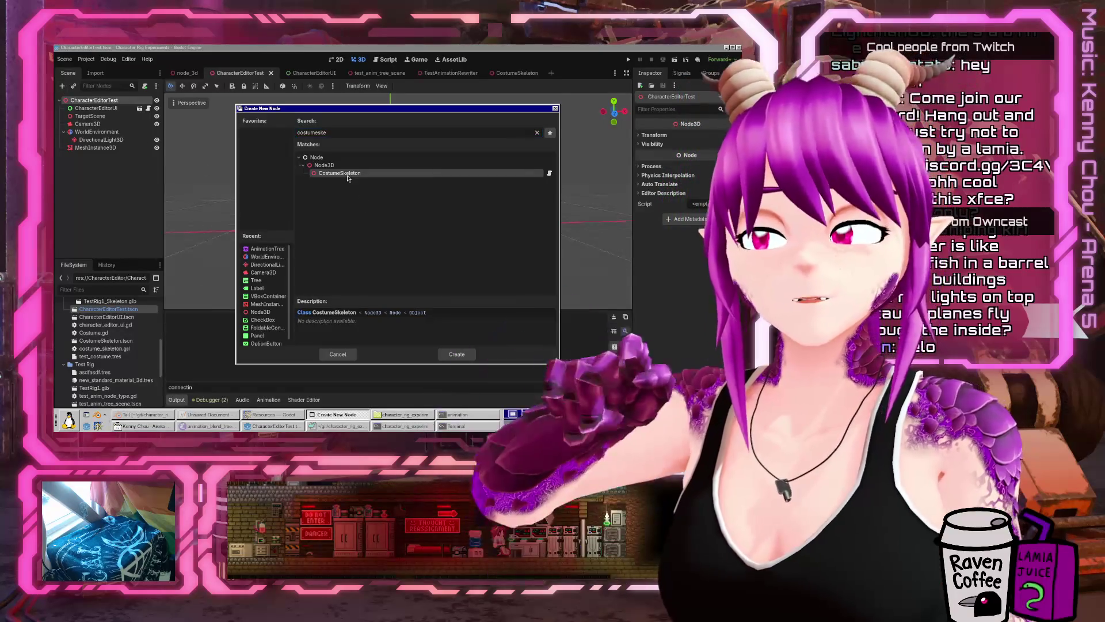
key("Return")
left_click_drag(429, 253, 396, 255)
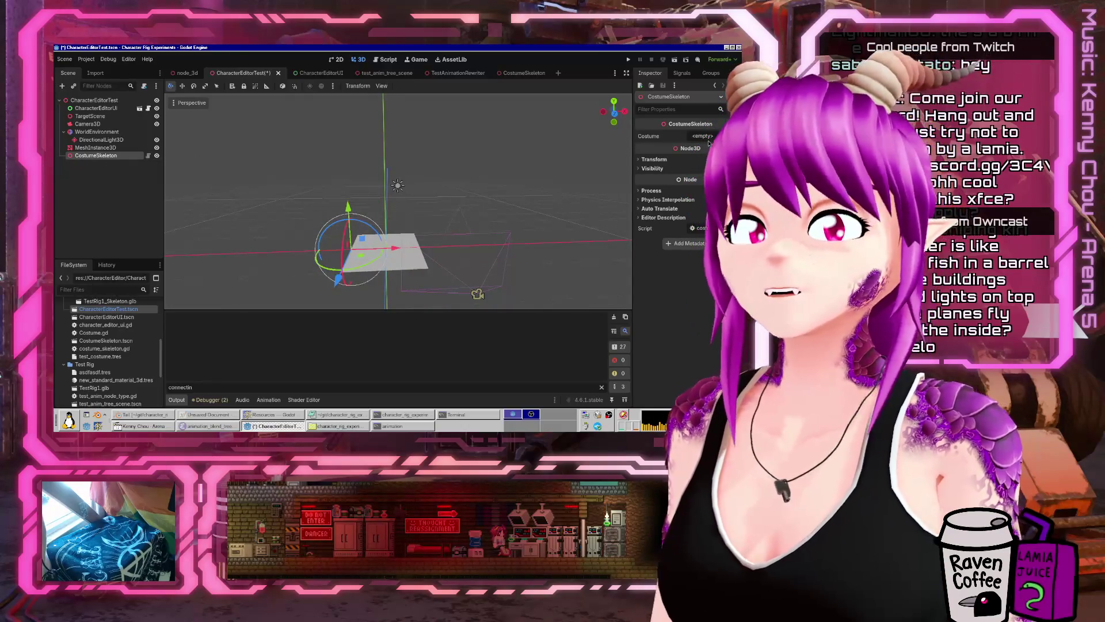
left_click(375, 61)
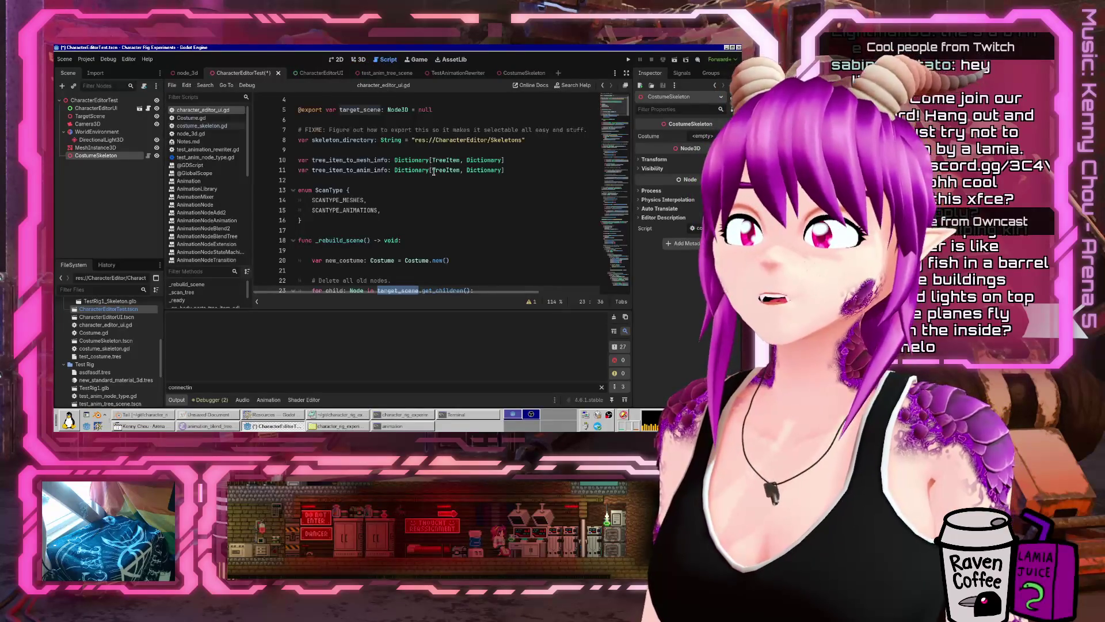
- After the save call, add get_node("../CostumeSkeleton").costume = new_costume and save the script
scroll(439, 182, "down", 20)
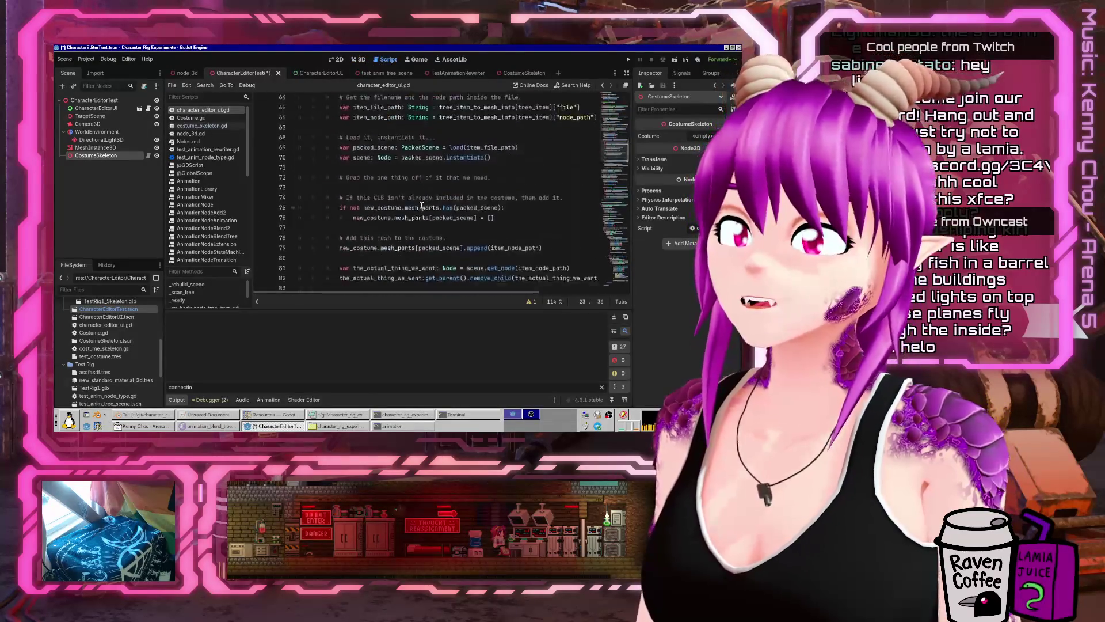
scroll(420, 209, "down", 5)
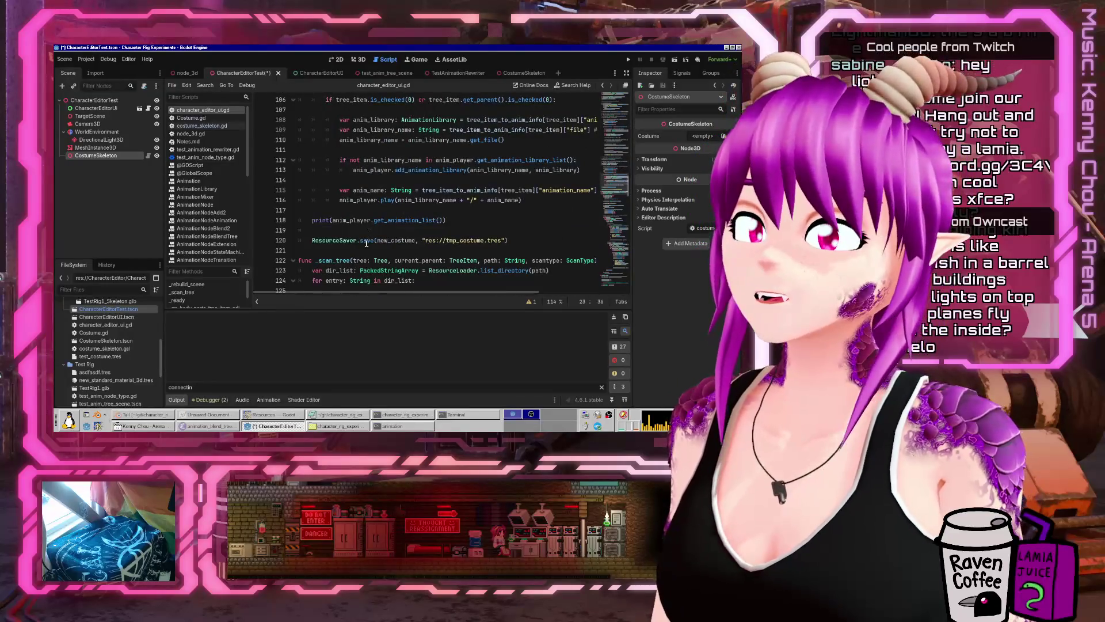
left_click(529, 240)
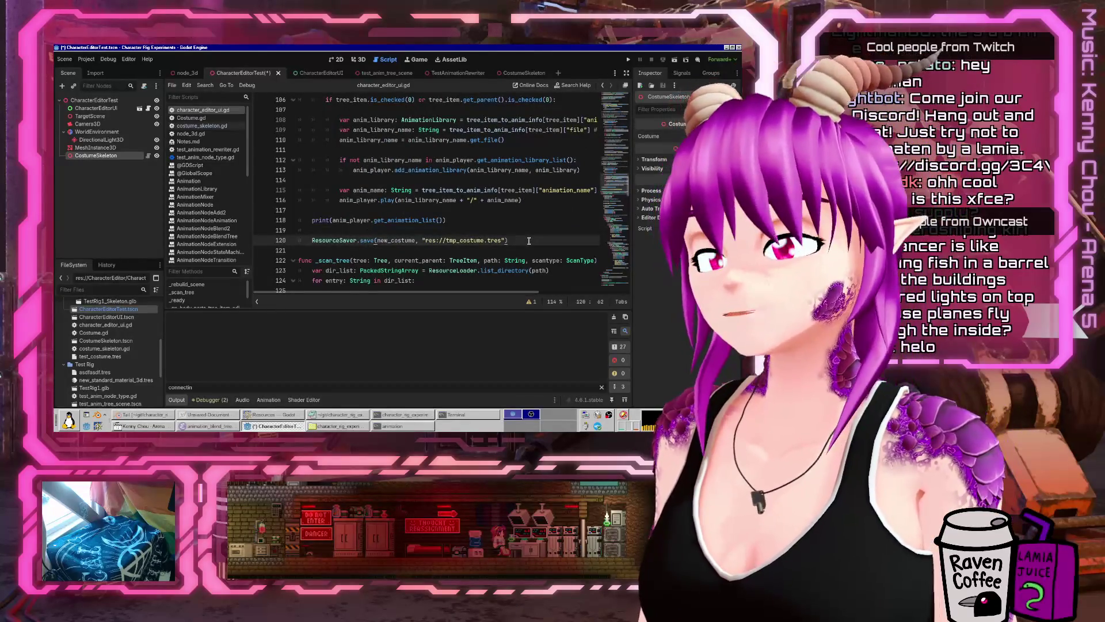
key("Return")
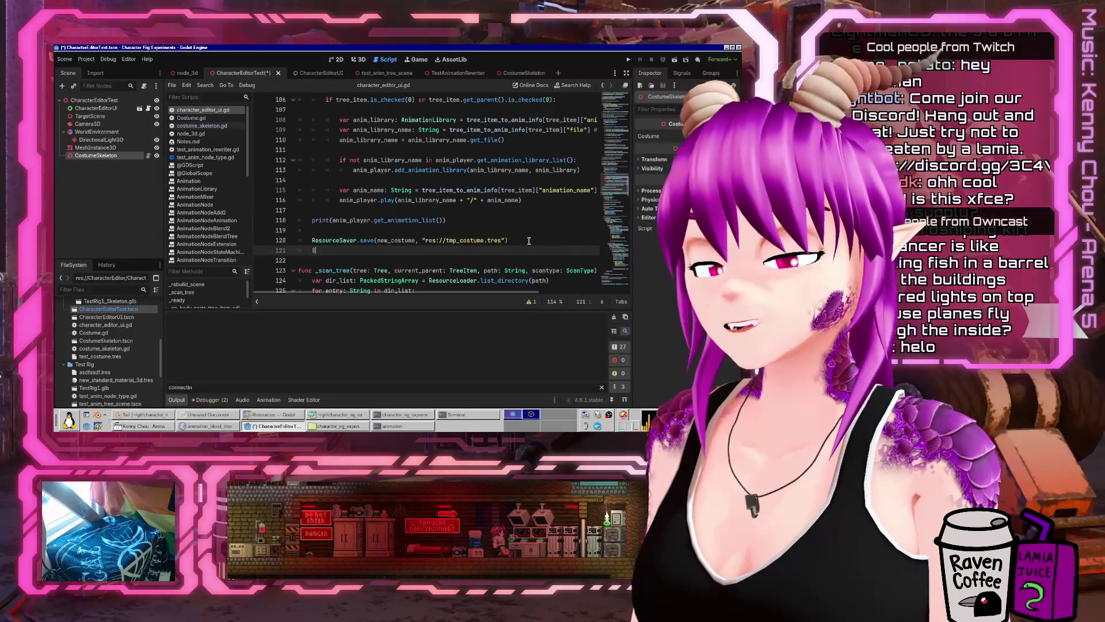
type("$Costume = ")
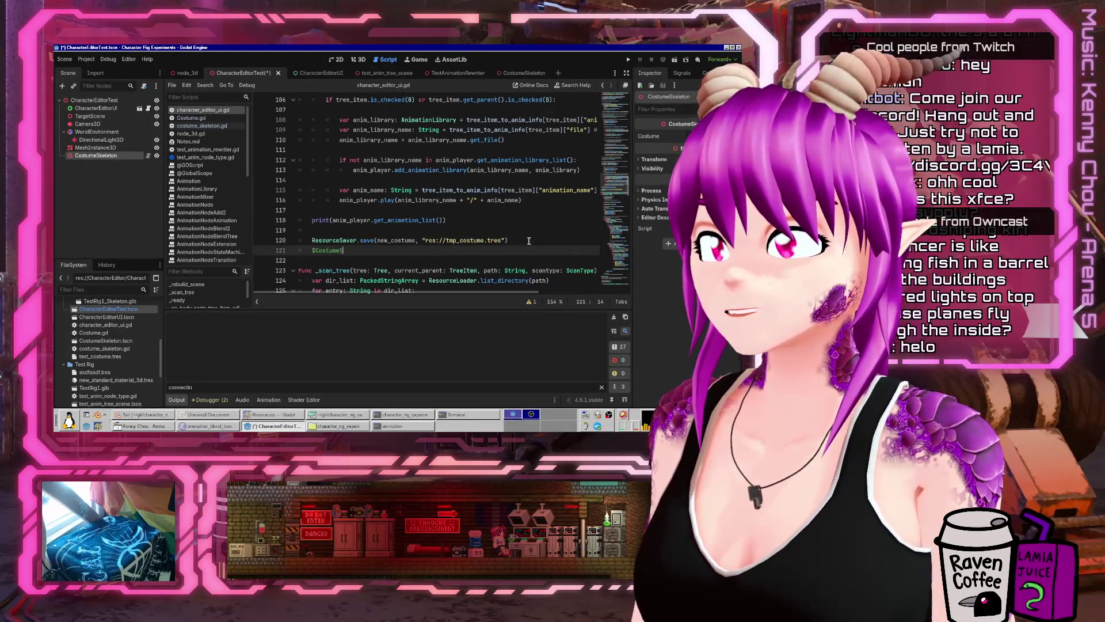
type("new_costume")
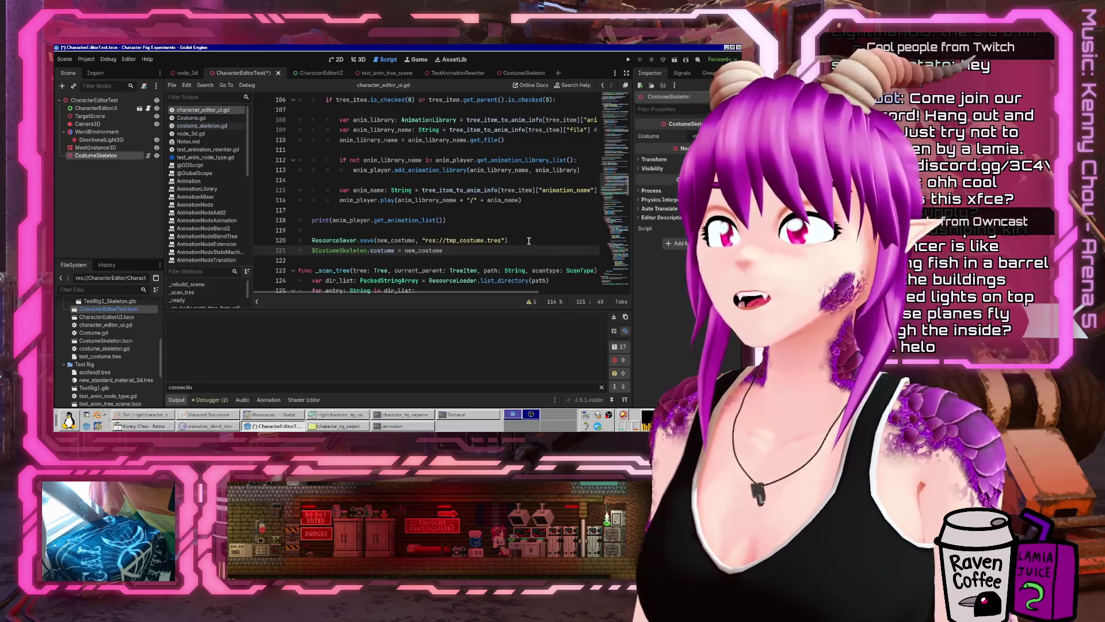
key("Return")
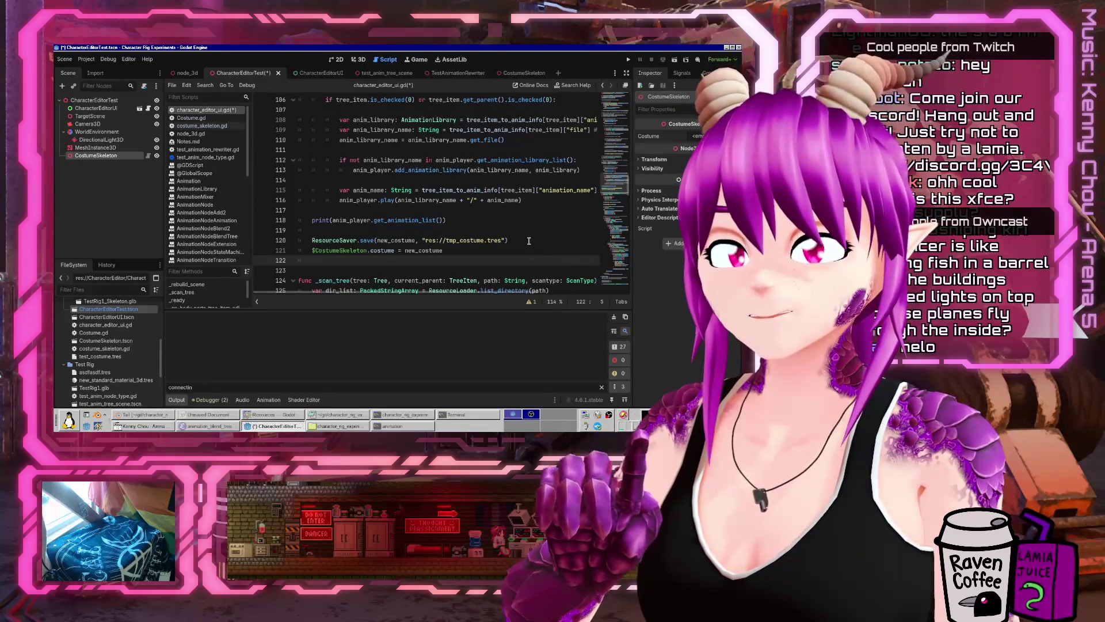
key("Up")
type("get_ndo")
key("Return")
type("\"../")
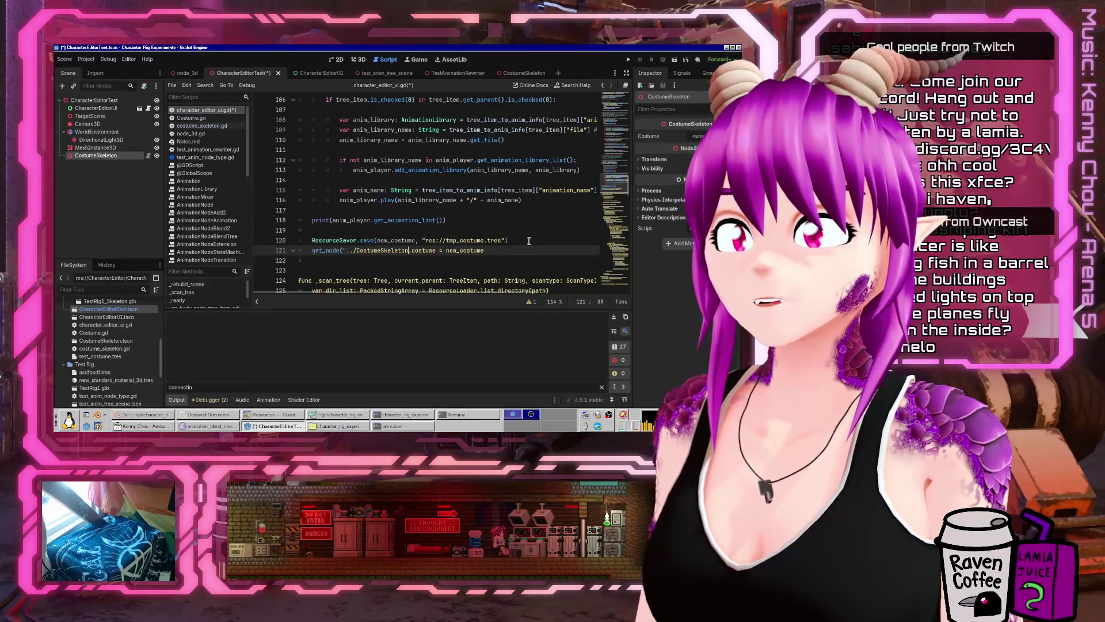
type("\")")
key("ctrl+s")
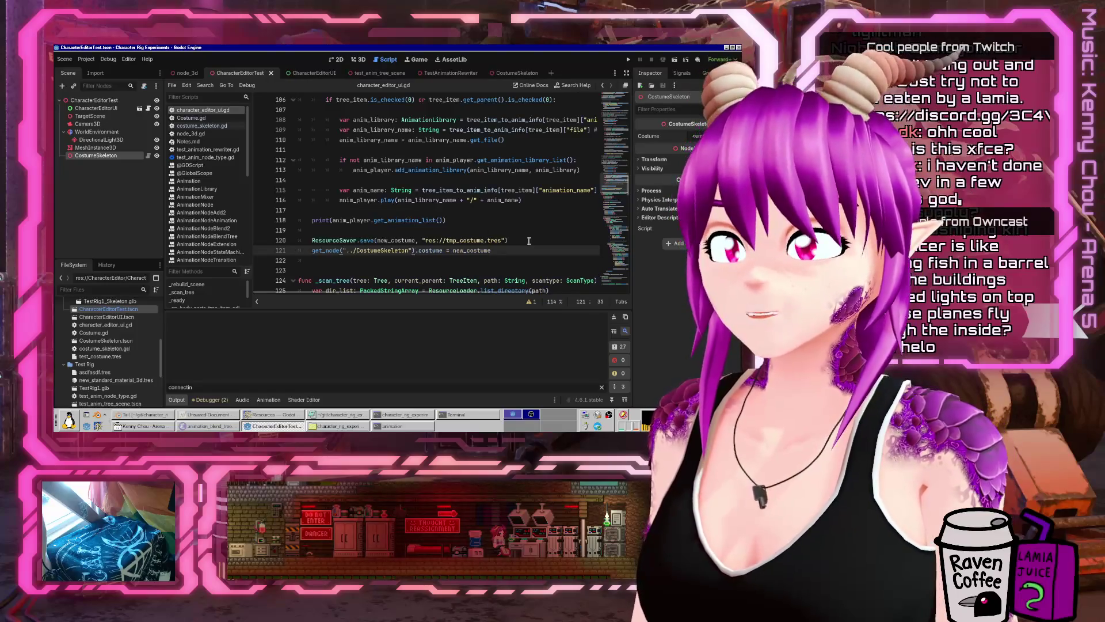
- Add get_node("../CostumeSkeleton").rebuild_scene() on the line below
key("Right")
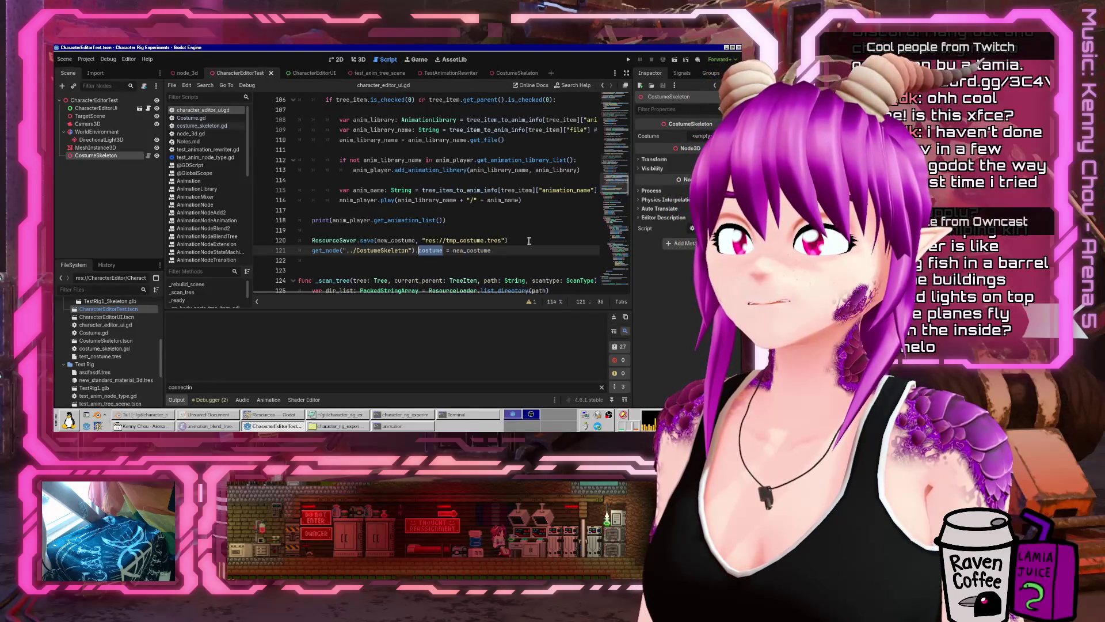
key("Down")
type("get_node(\"../CostumeSkeleton\").rebuild")
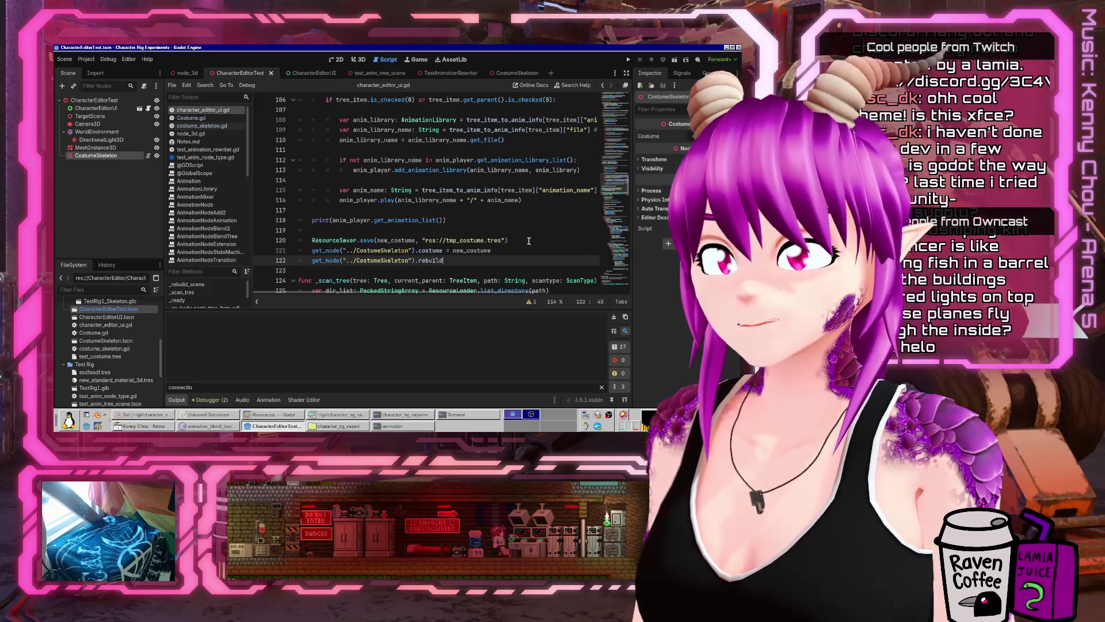
type("_scene()")
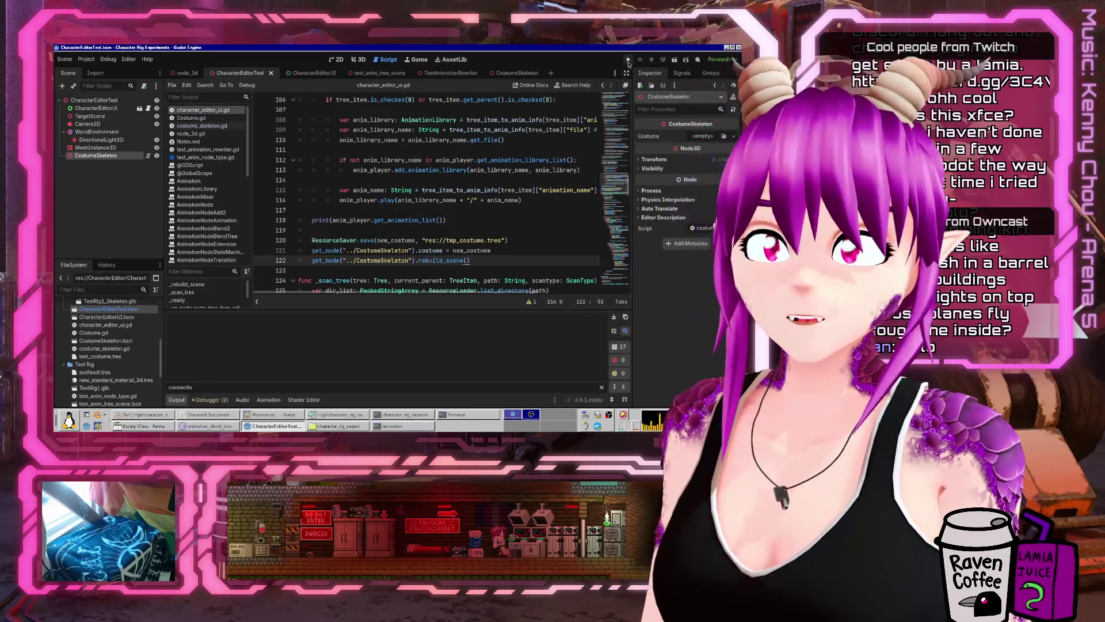
- Run the project, turn on the Mannequin part, then close the game
left_click(629, 60)
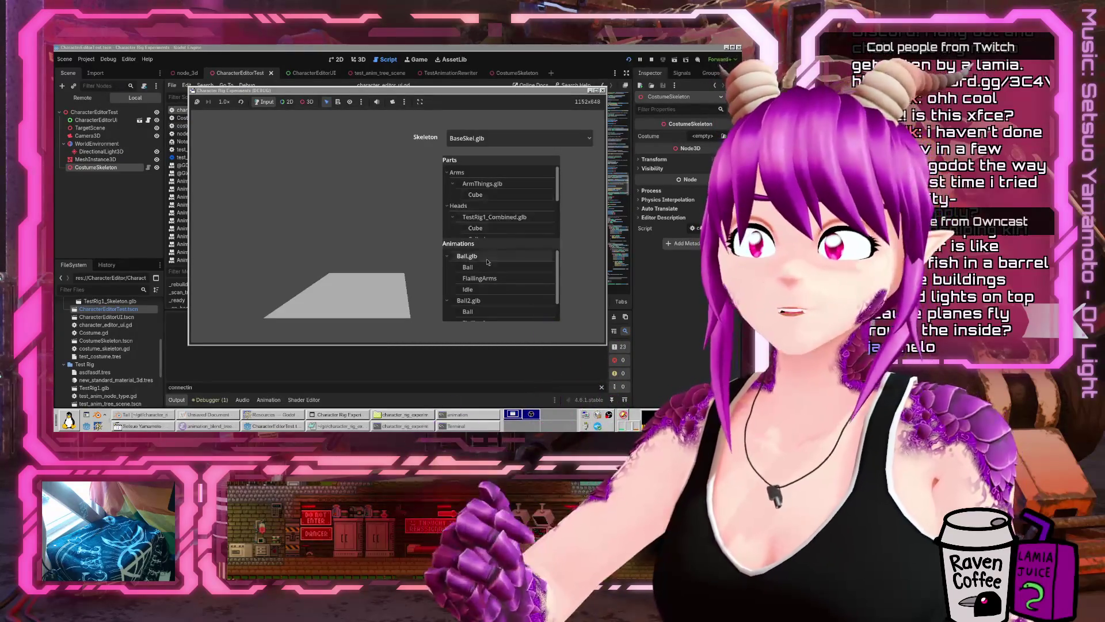
scroll(466, 202, "down", 5)
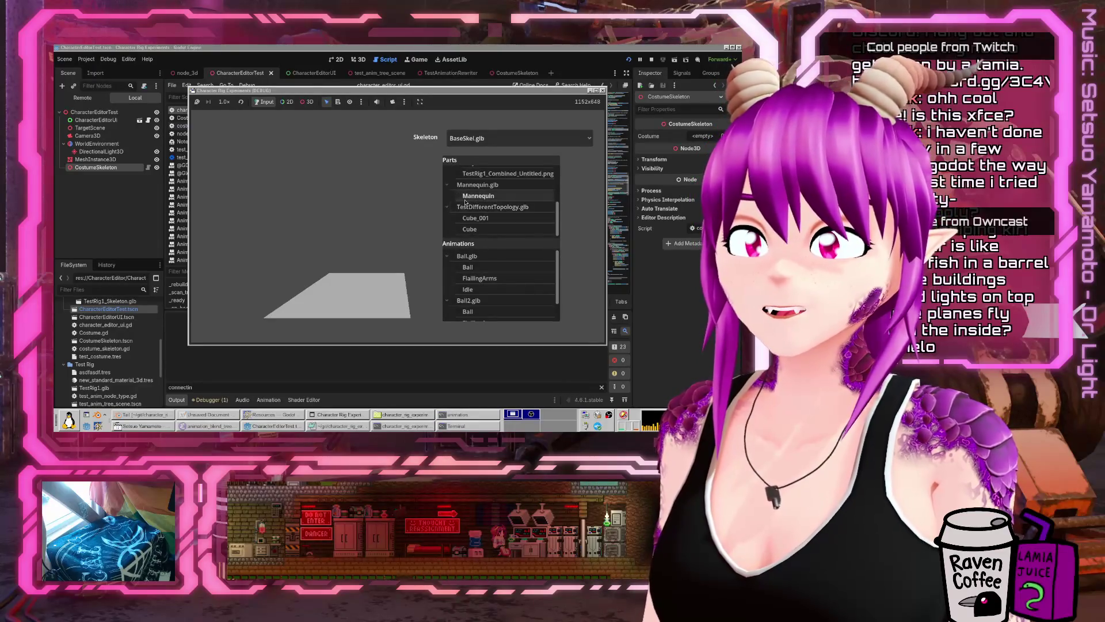
left_click(455, 197)
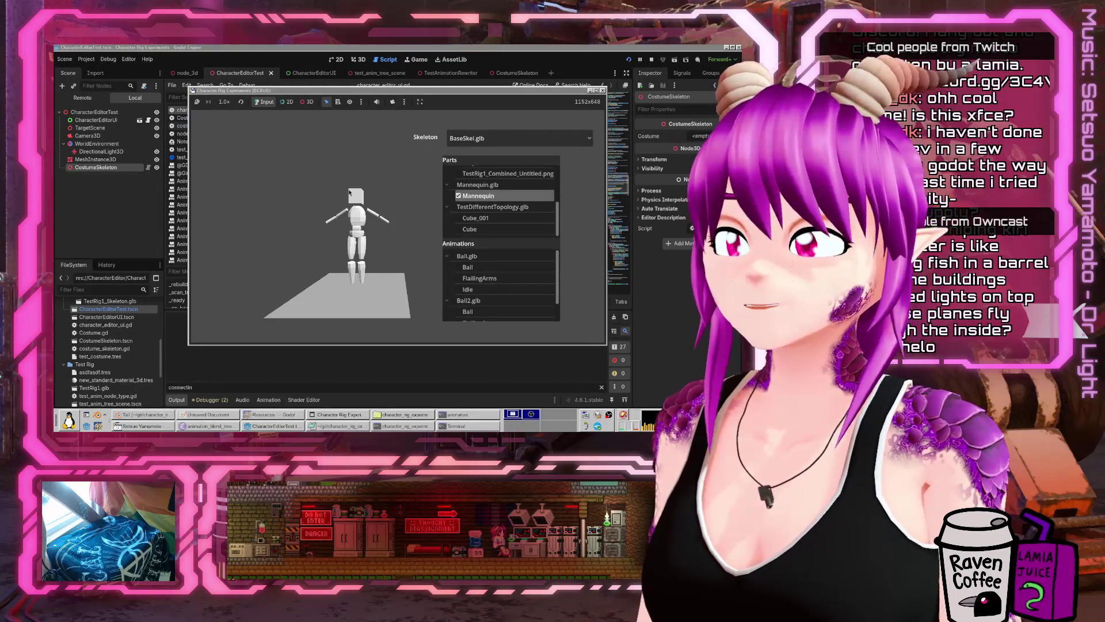
key("F8")
- Set a breakpoint on the line 122 rebuild_scene call and tick a part to trigger it
scroll(308, 231, "down", 1)
mouse_move(308, 231)
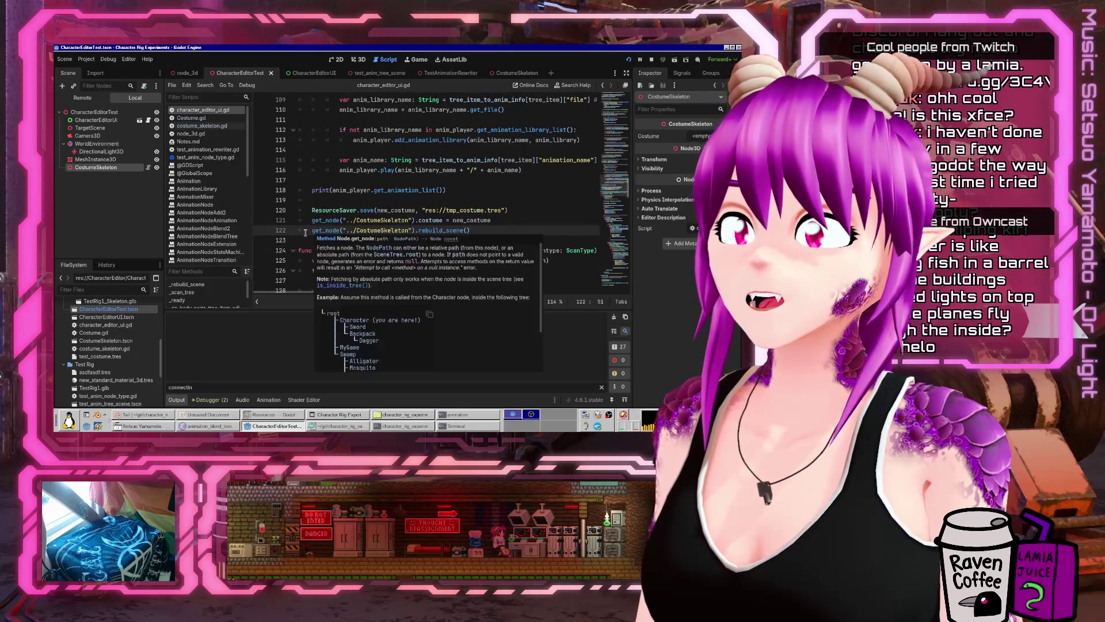
left_click(260, 231)
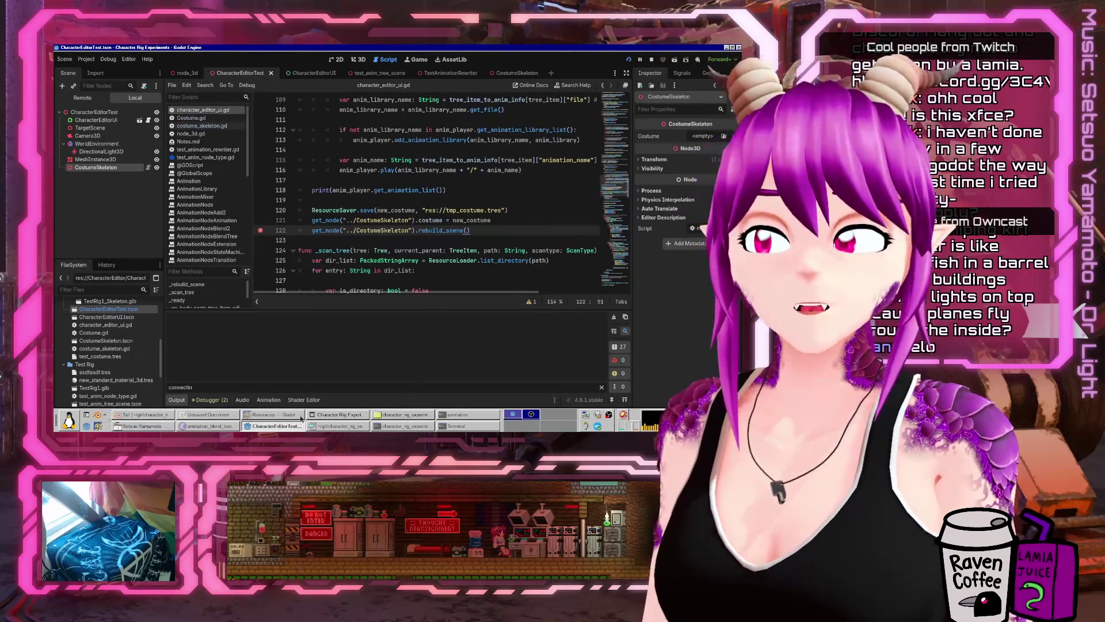
left_click(337, 415)
left_click(457, 199)
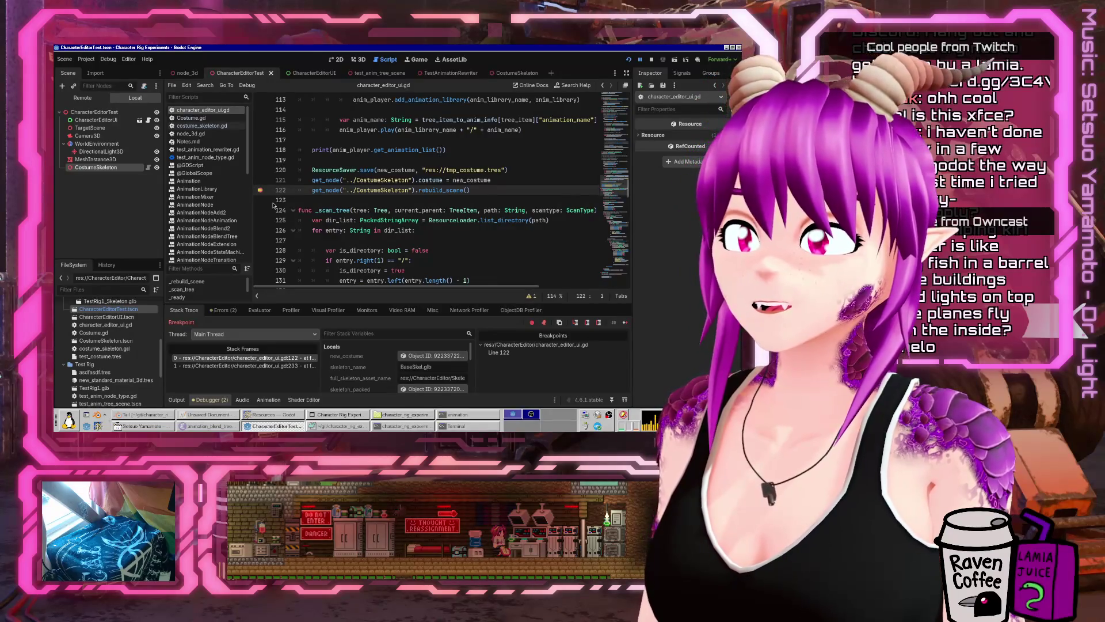
- Resume execution past the breakpoint and maximize the editor window
key("F12")
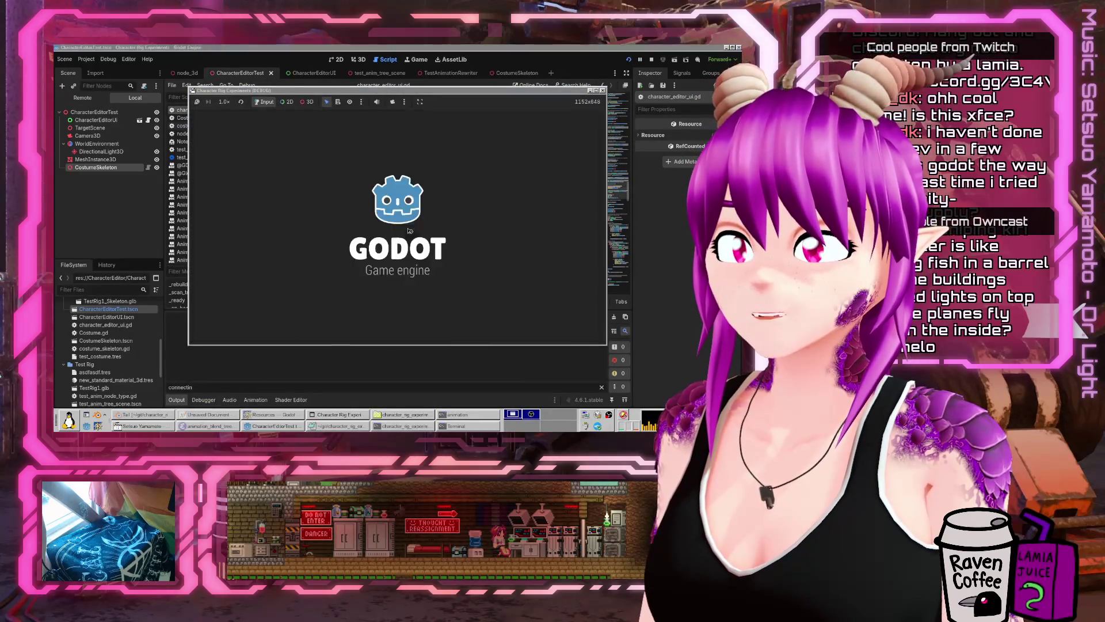
left_click(513, 209)
key("F12")
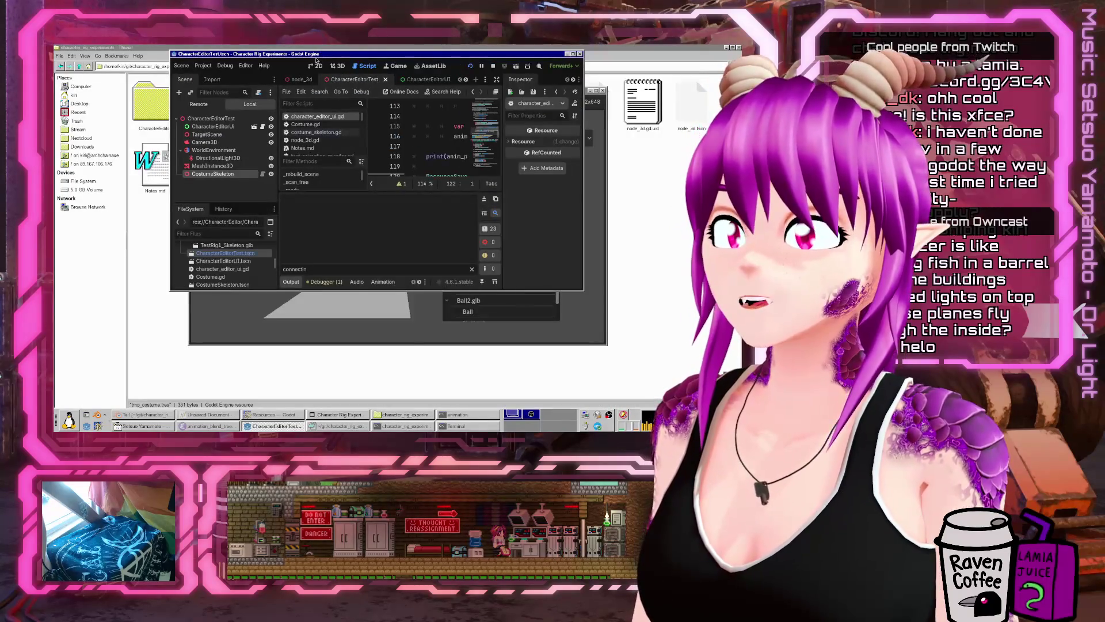
double_click(315, 54)
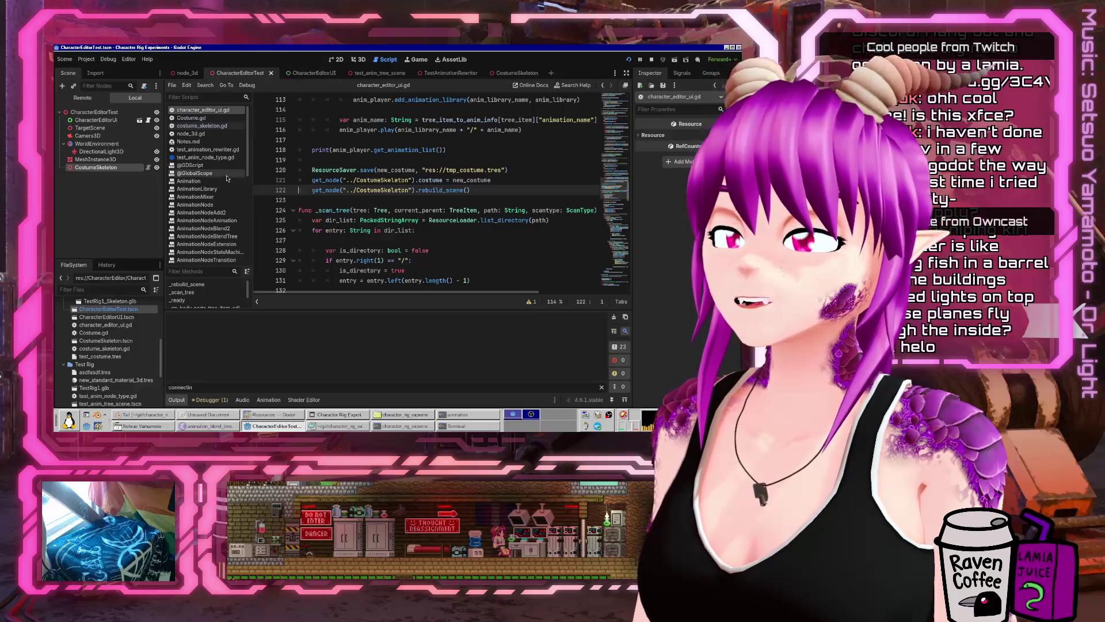
- Open costume_skeleton.gd, then turn on the Mannequin part in the running game
left_click(212, 127)
scroll(291, 229, "down", 5)
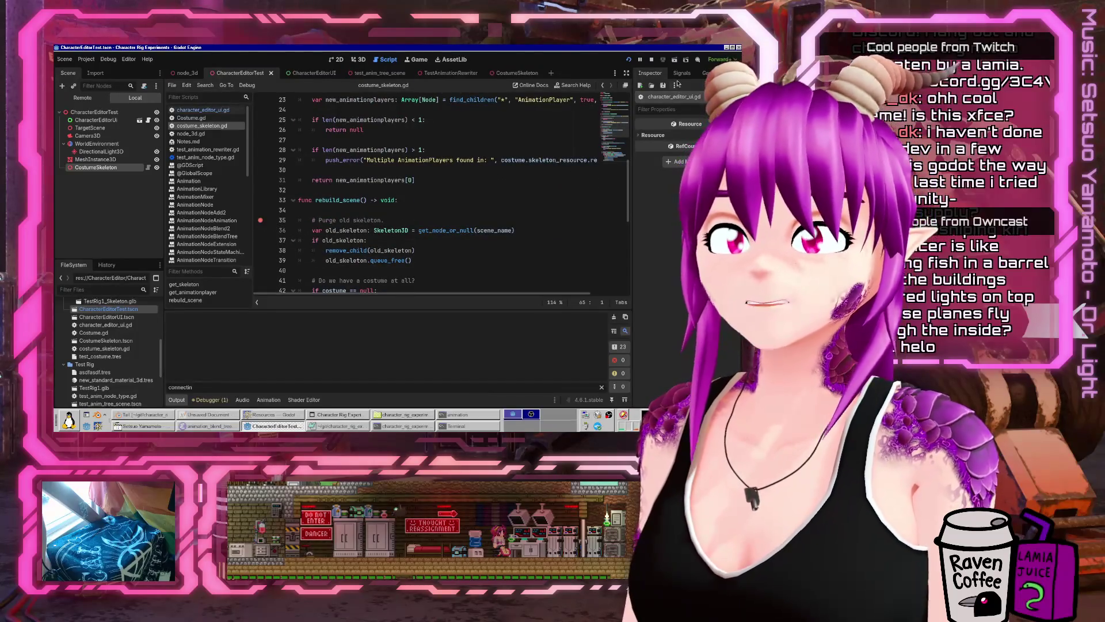
left_click(338, 414)
scroll(476, 228, "down", 1)
scroll(476, 229, "down", 2)
left_click(459, 213)
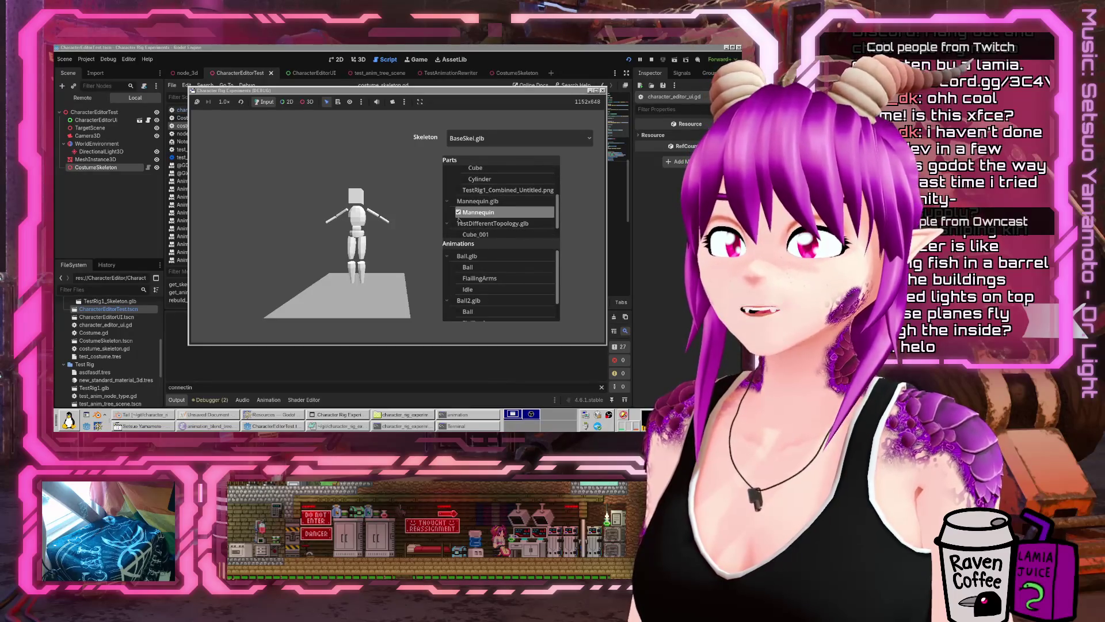
- Return to character_editor_ui.gd and show the debugger's Errors list
left_click(343, 49)
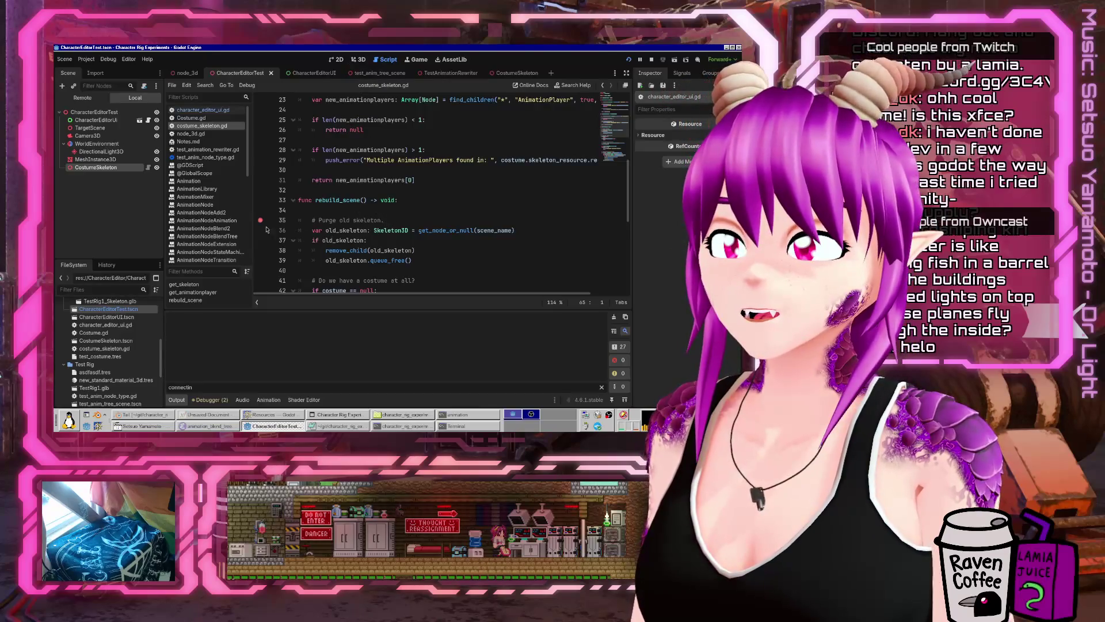
left_click(199, 110)
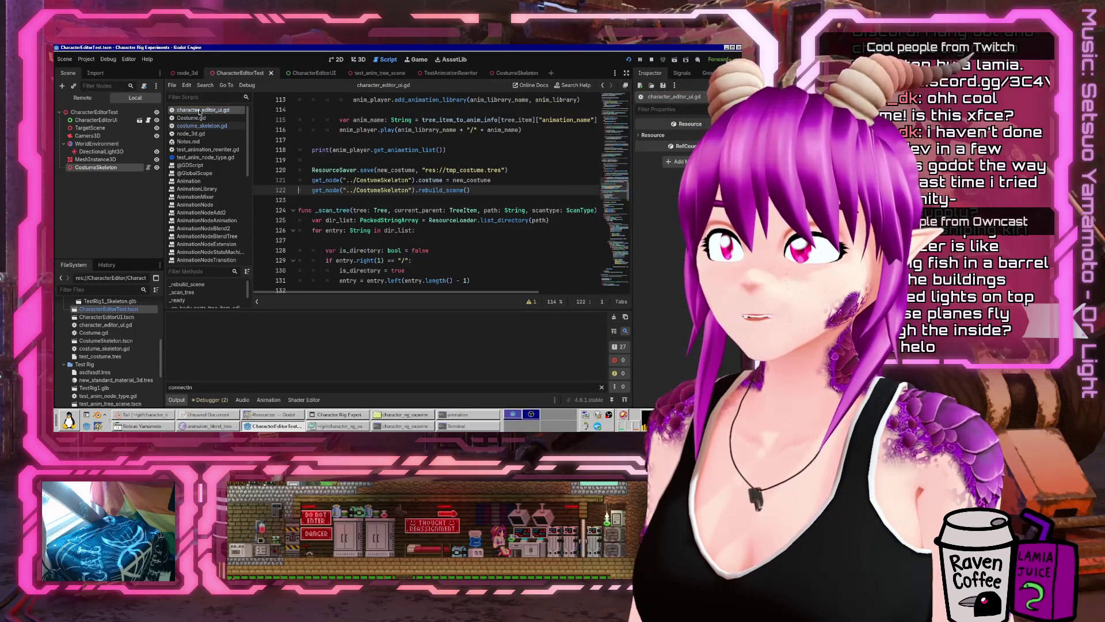
mouse_move(475, 211)
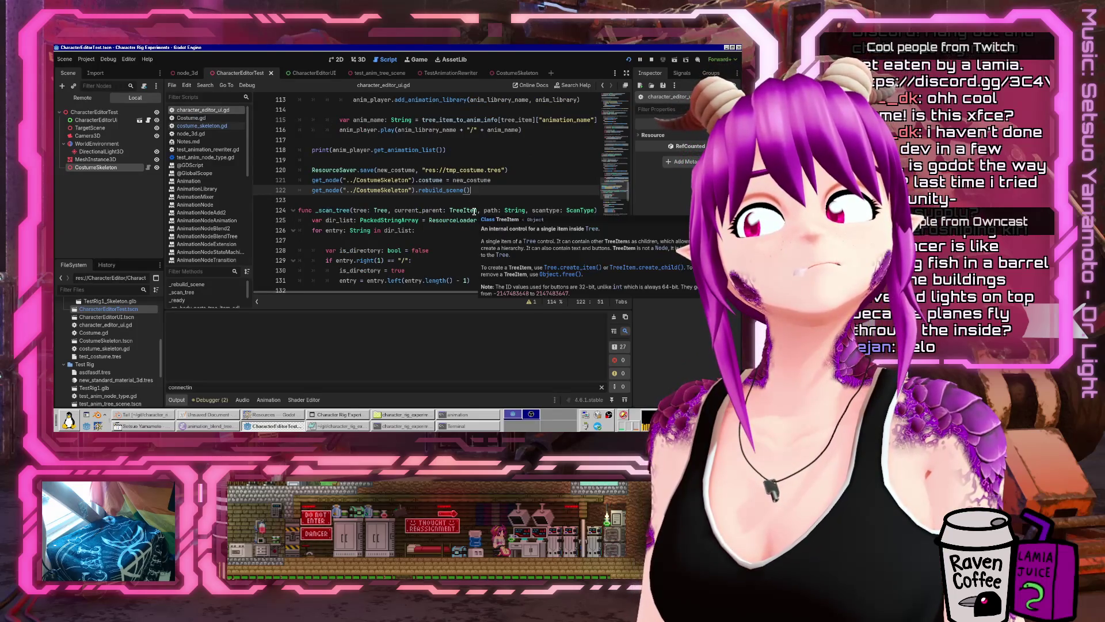
left_click(209, 400)
left_click(222, 310)
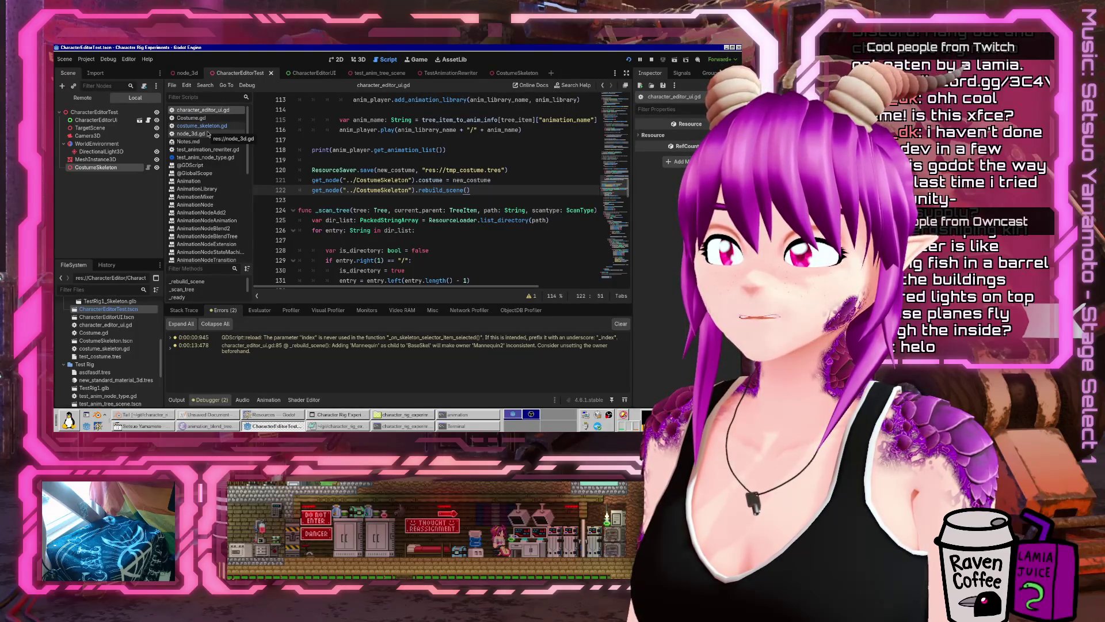
- Expand the second error's stack trace and open costume_skeleton.gd
left_click(297, 346)
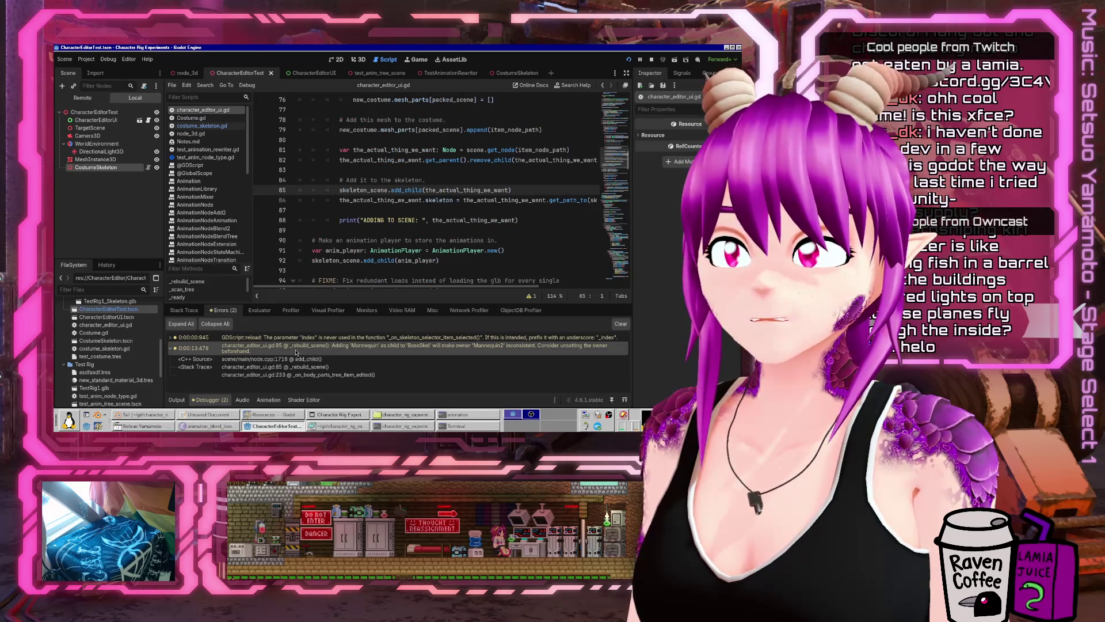
right_click(297, 353)
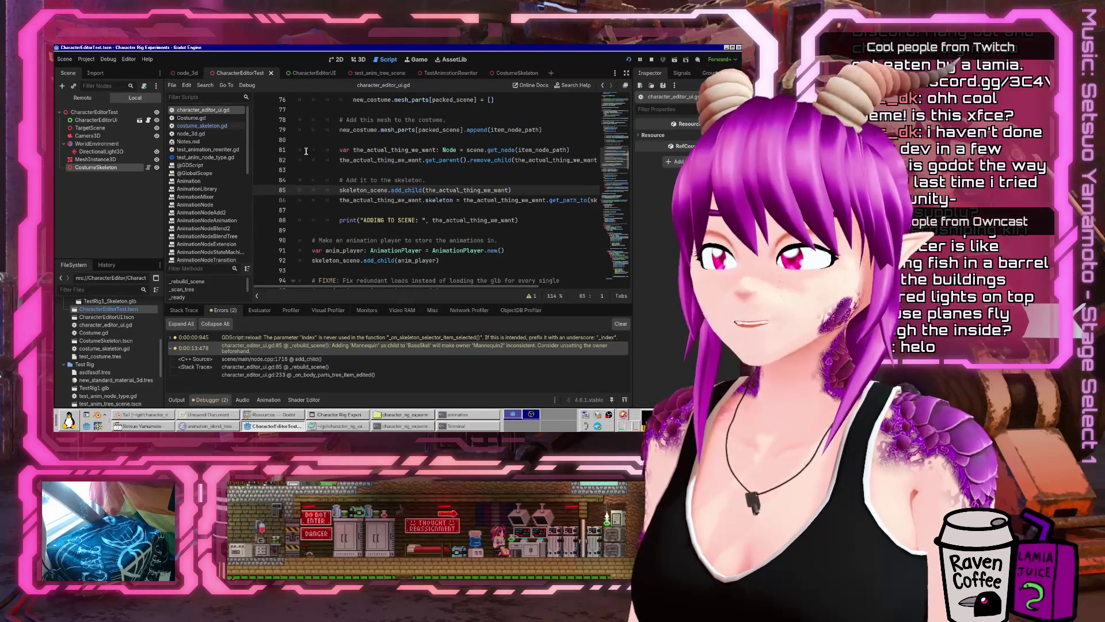
left_click(226, 126)
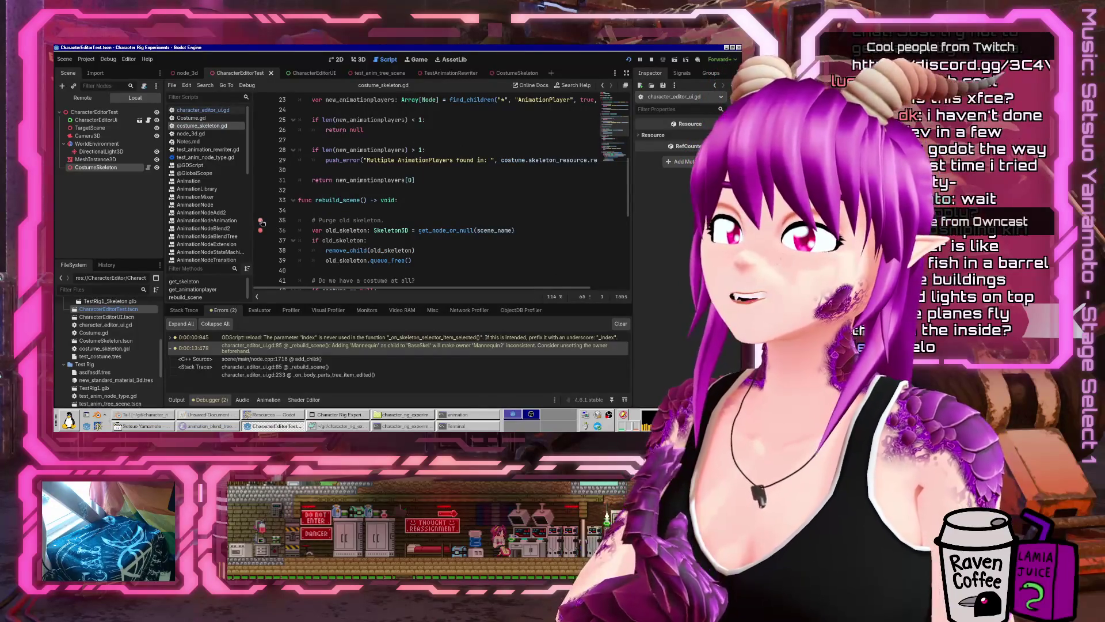
- Search the help for rebuild_scene, then rerun the game from character_editor_ui.gd
left_click(576, 86)
type("rebuild_sc")
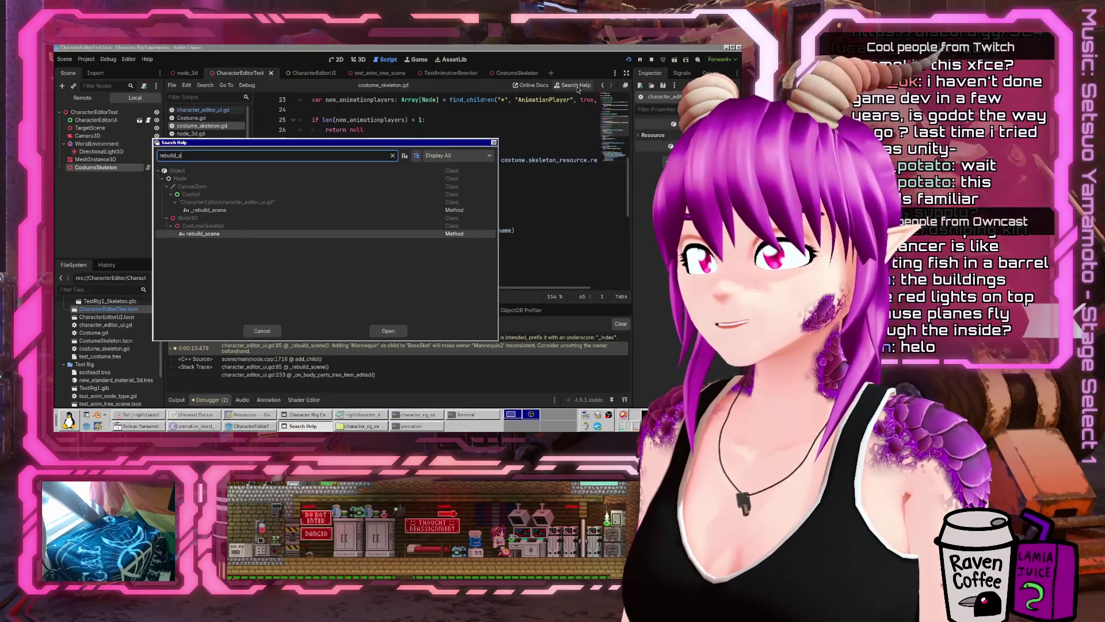
type("ene")
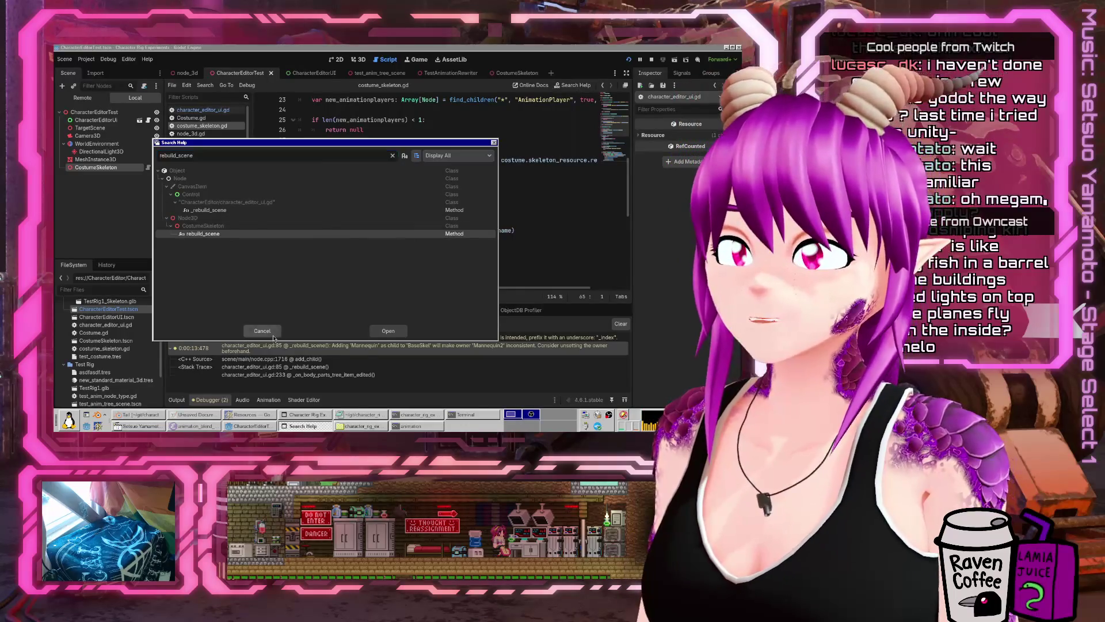
key("Escape")
scroll(390, 211, "down", 3)
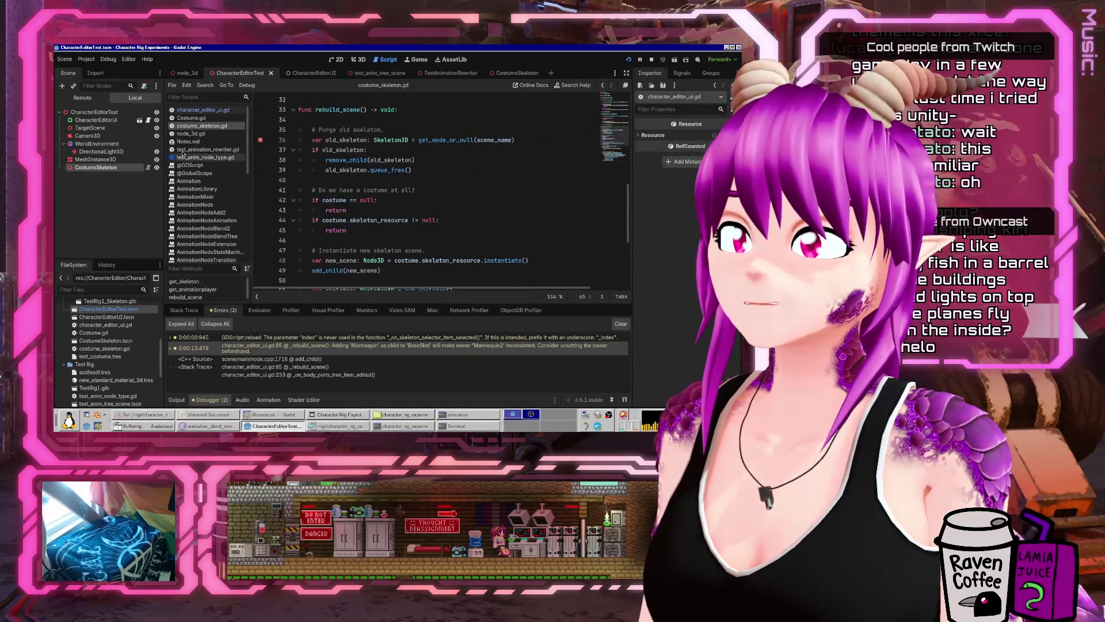
left_click(218, 113)
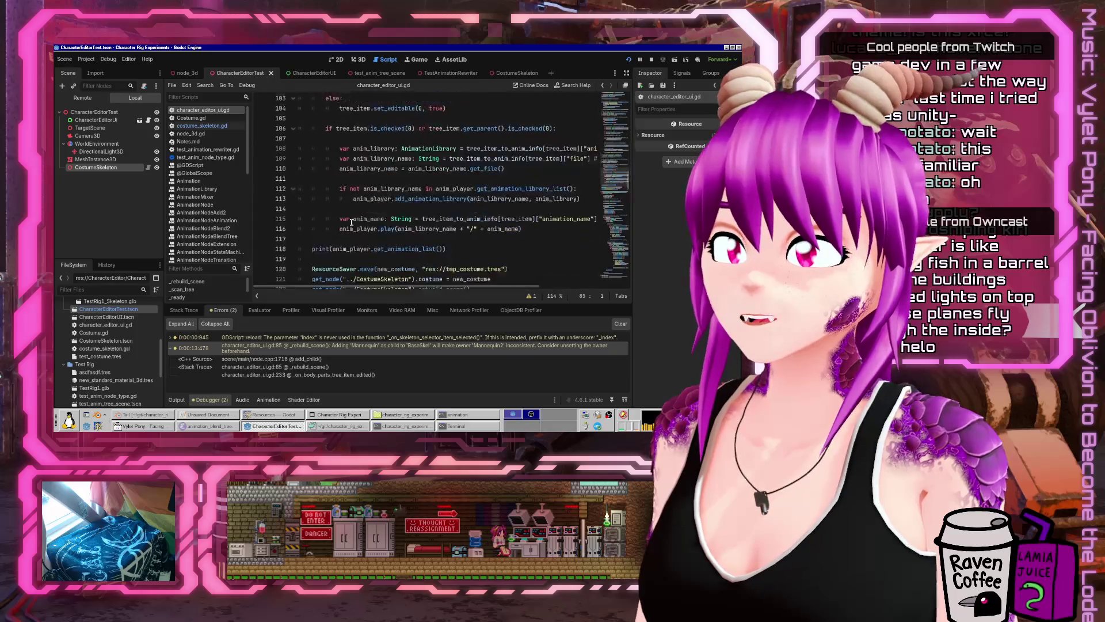
scroll(350, 226, "up", 5)
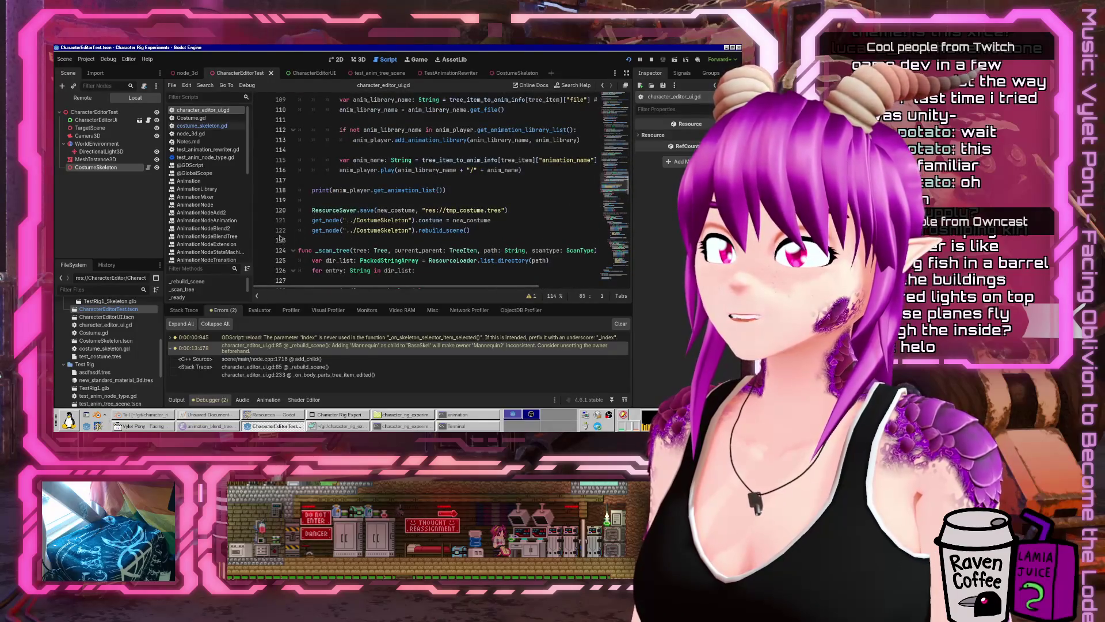
left_click(629, 60)
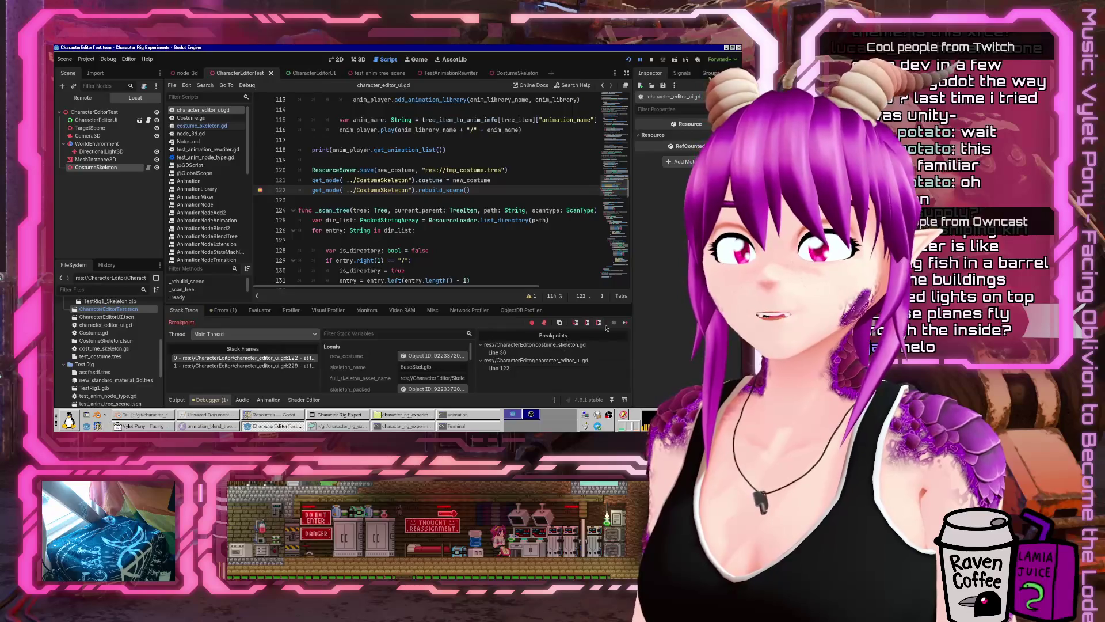
- Step into rebuild_scene and change the line 44 skeleton_resource check from '!= null' to '== null'
left_click(576, 323)
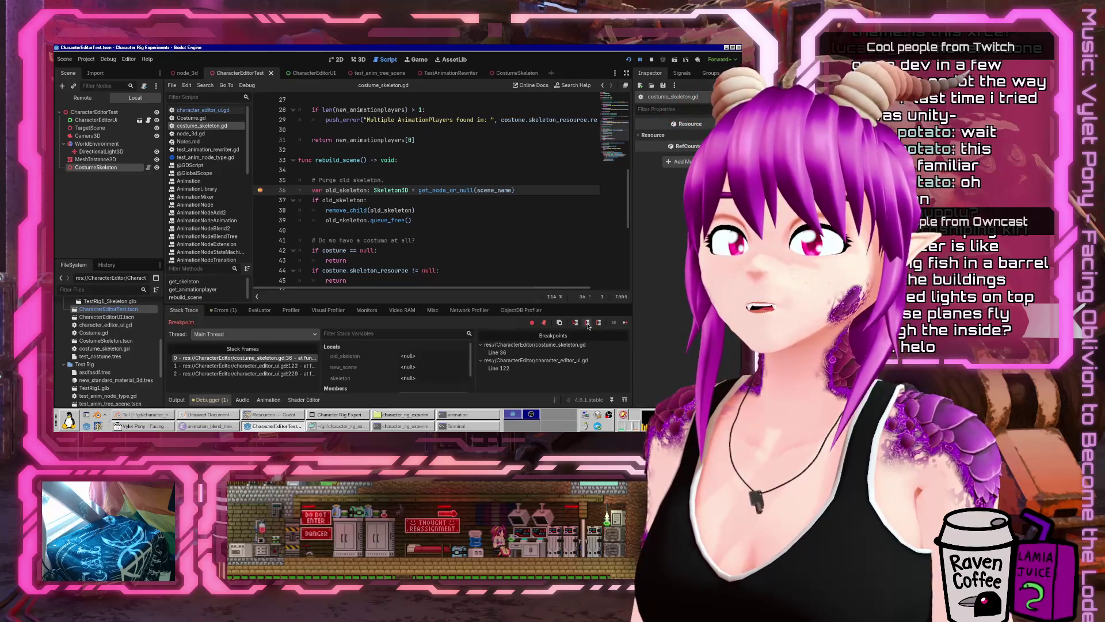
left_click(587, 323)
left_click(587, 323)
left_click(587, 323)
left_click(587, 323)
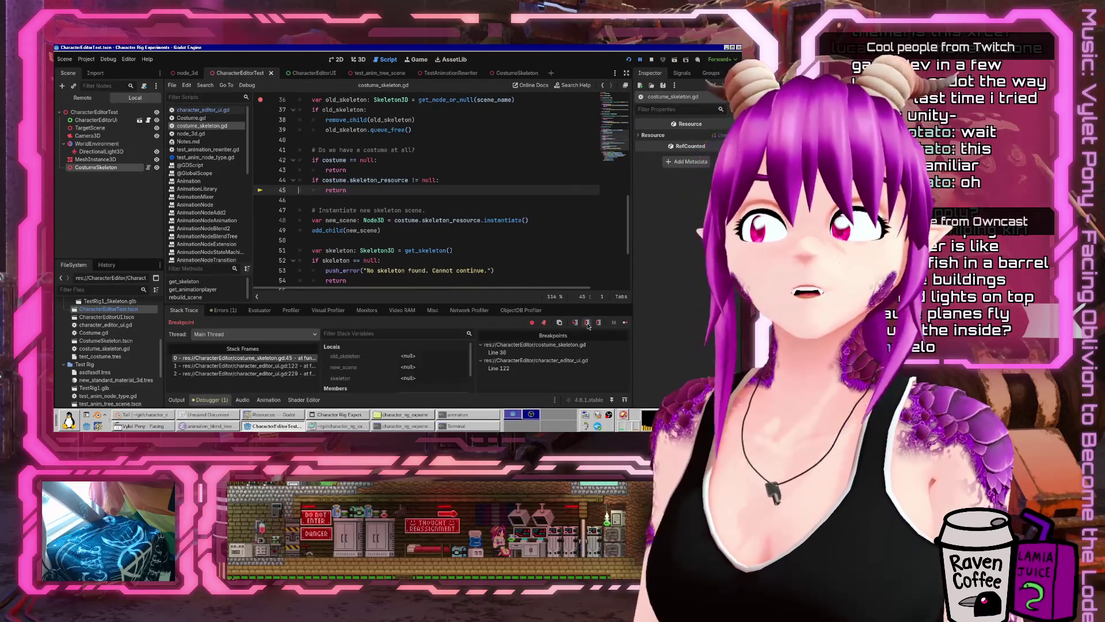
left_click(387, 180)
type("=")
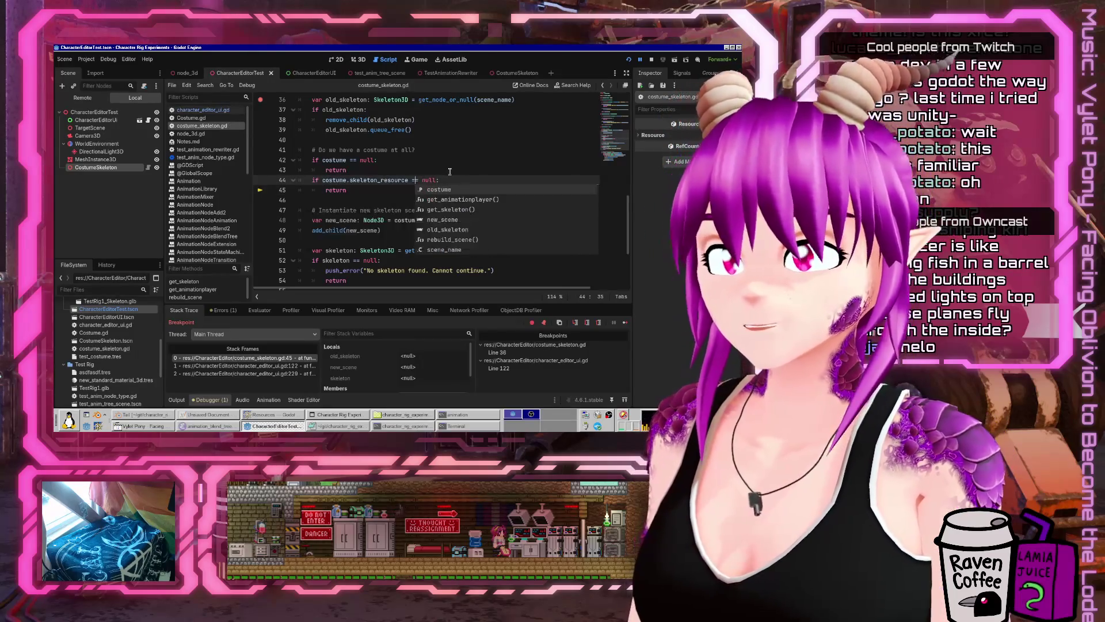
- Restart the game and step through rebuild_scene's mesh loop to the line 60 lookup
left_click(629, 60)
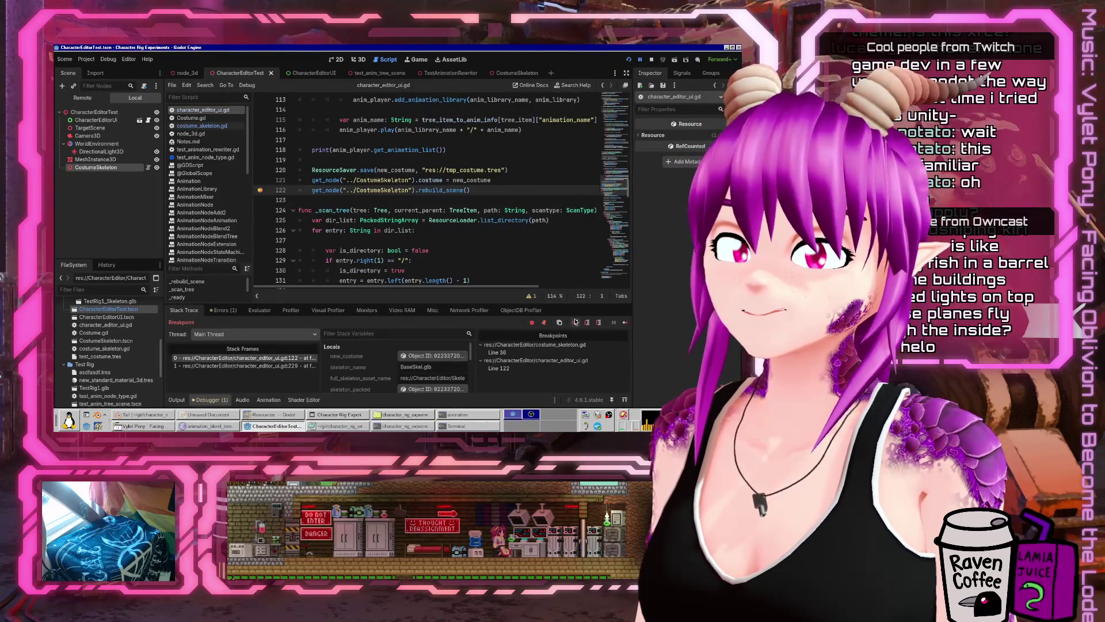
left_click(587, 323)
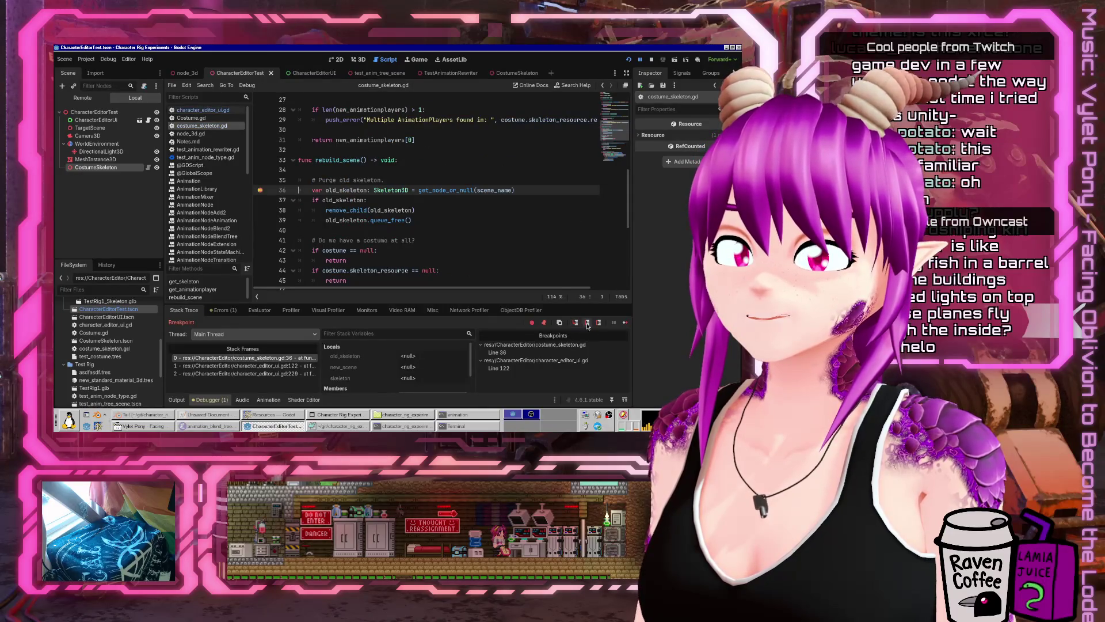
left_click(587, 323)
left_click(587, 323)
left_click(587, 322)
left_click(587, 322)
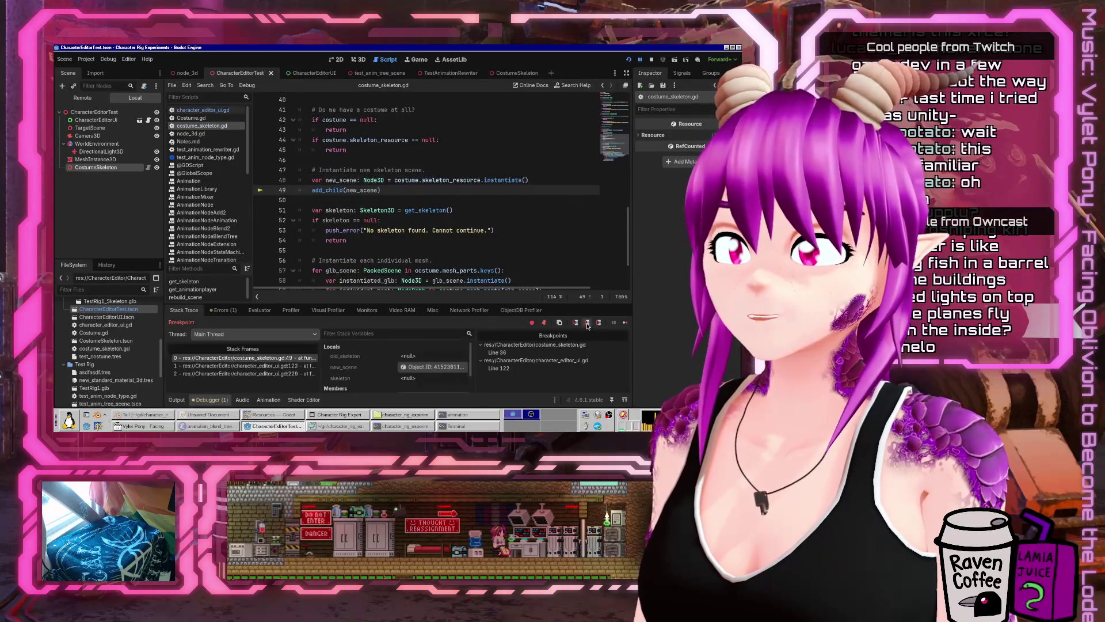
left_click(587, 323)
left_click(587, 323)
left_click(587, 323)
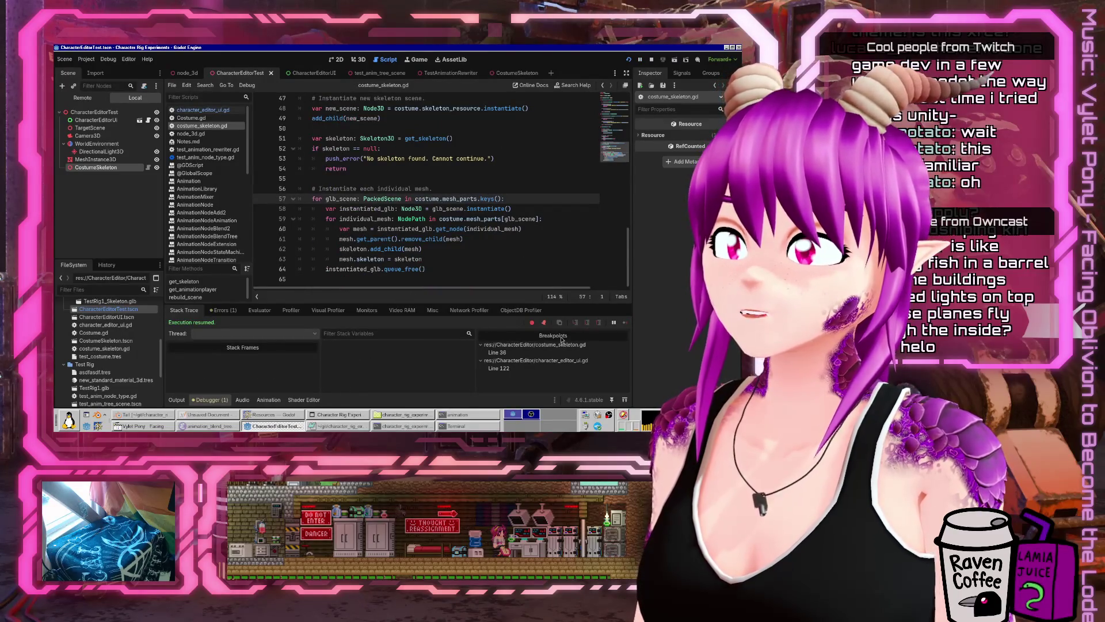
left_click(459, 229)
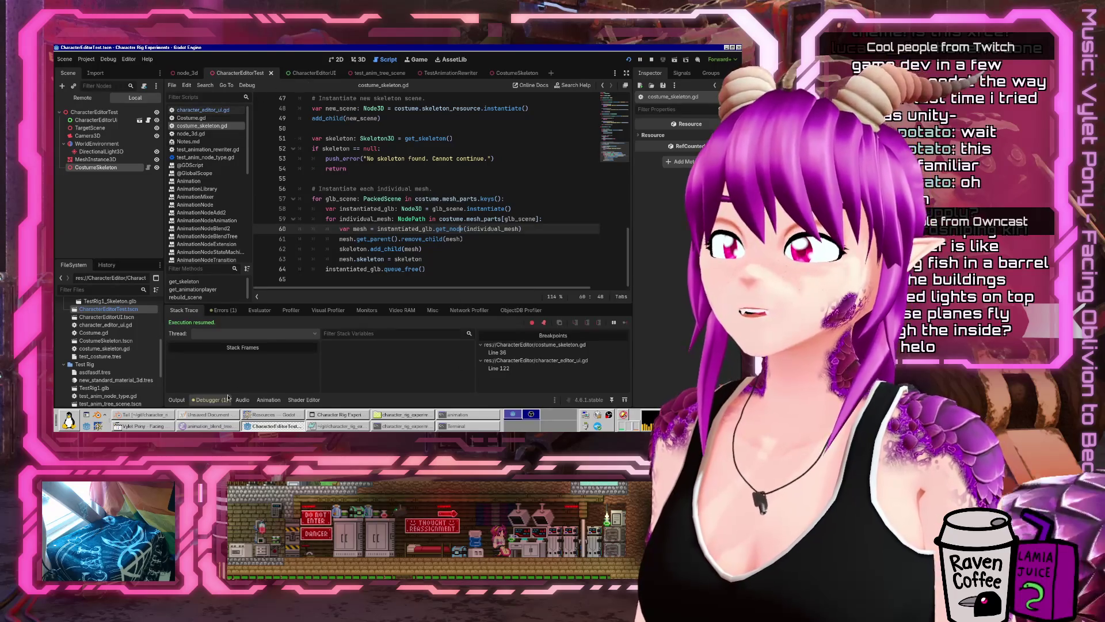
- Toggle the Mannequin part in the game and resume past the breakpoints
left_click(328, 416)
scroll(463, 229, "down", 3)
left_click(464, 229)
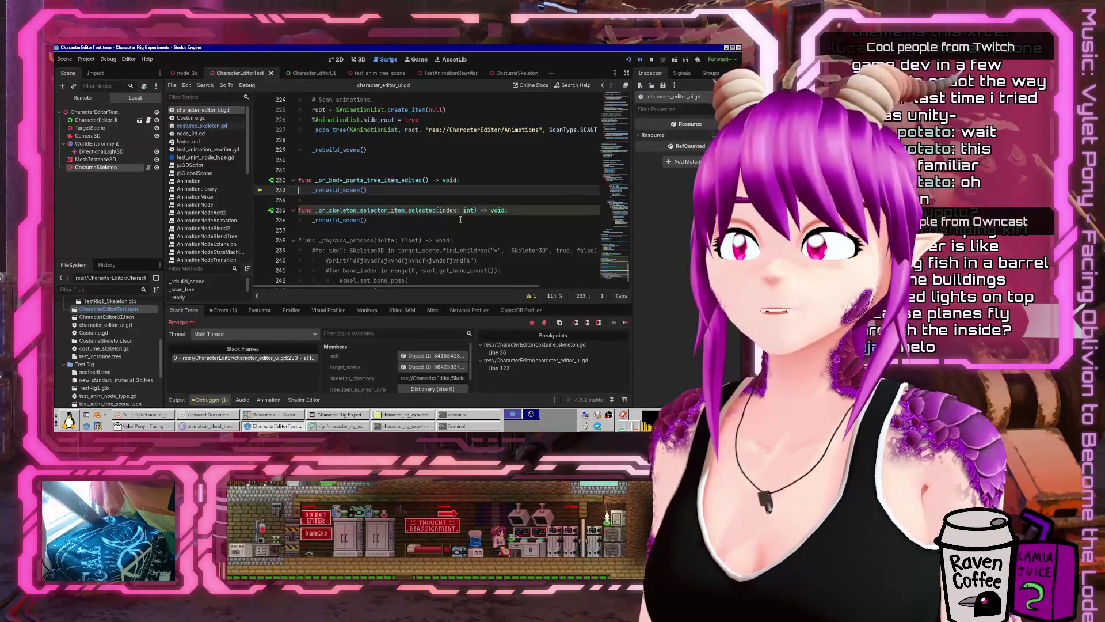
left_click(623, 323)
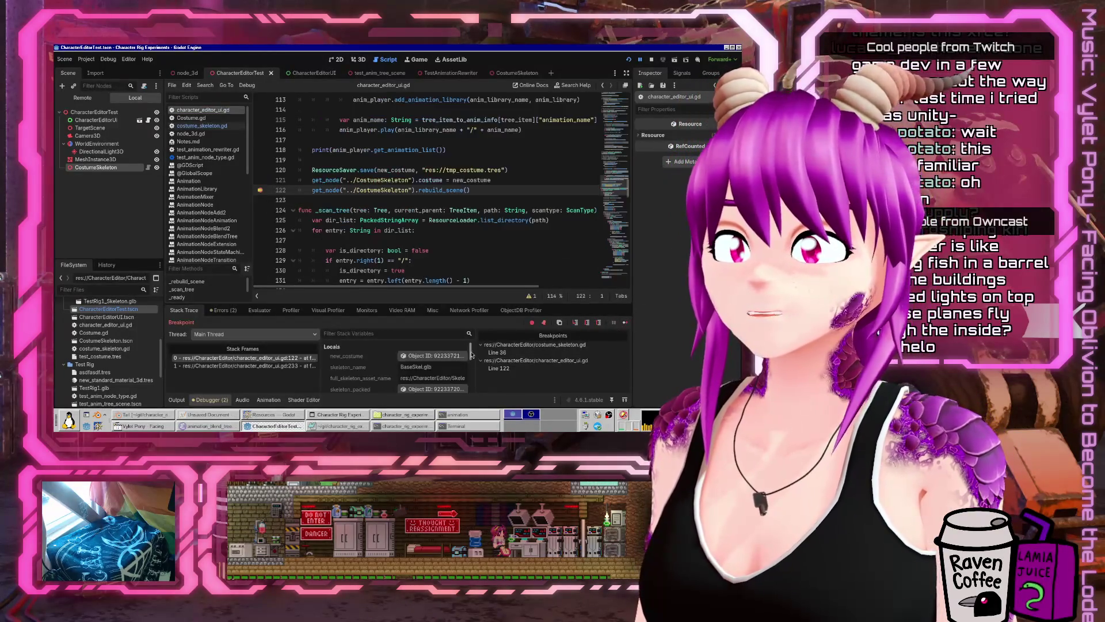
left_click(623, 323)
left_click(625, 324)
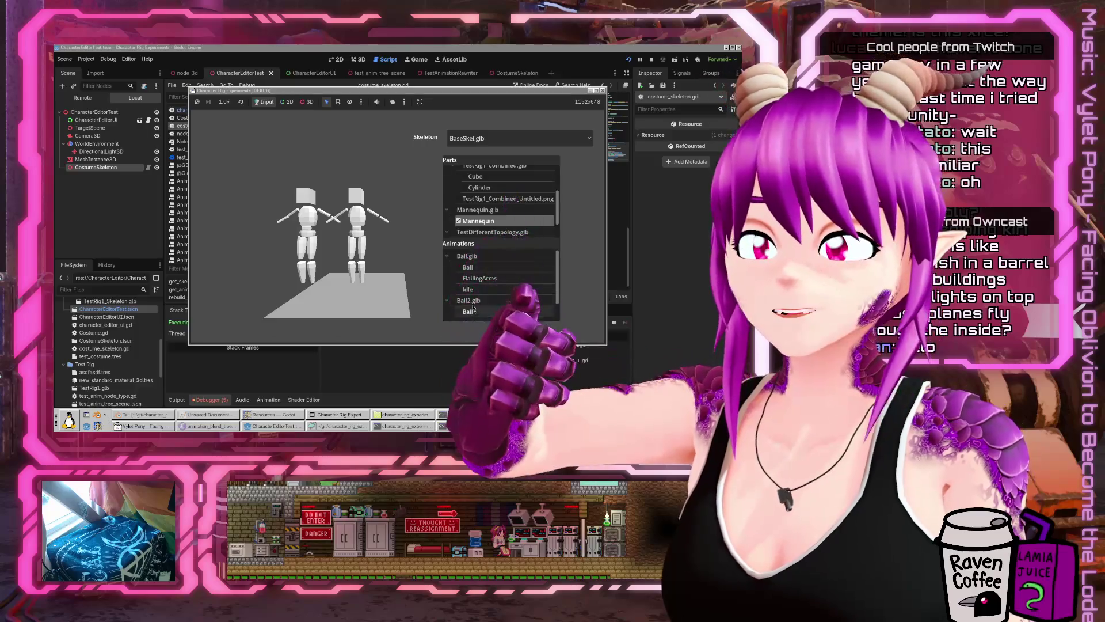
- Remove the breakpoints at line 36 of costume_skeleton.gd and line 122 of character_editor_ui.gd
key("alt+Tab")
scroll(312, 208, "down", 5)
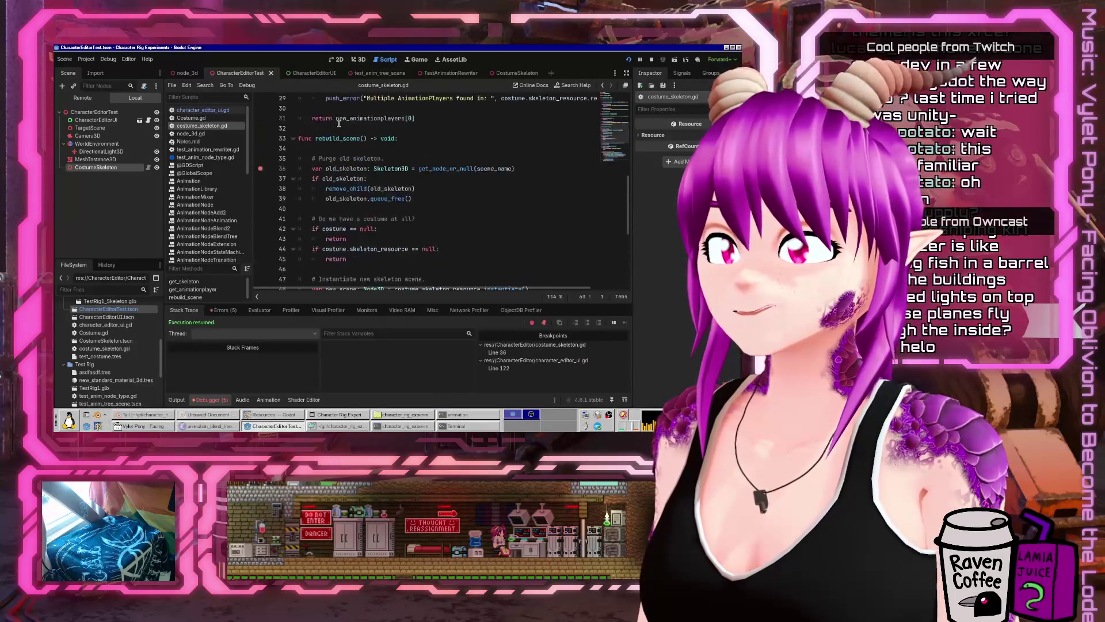
left_click(260, 260)
scroll(323, 242, "up", 6)
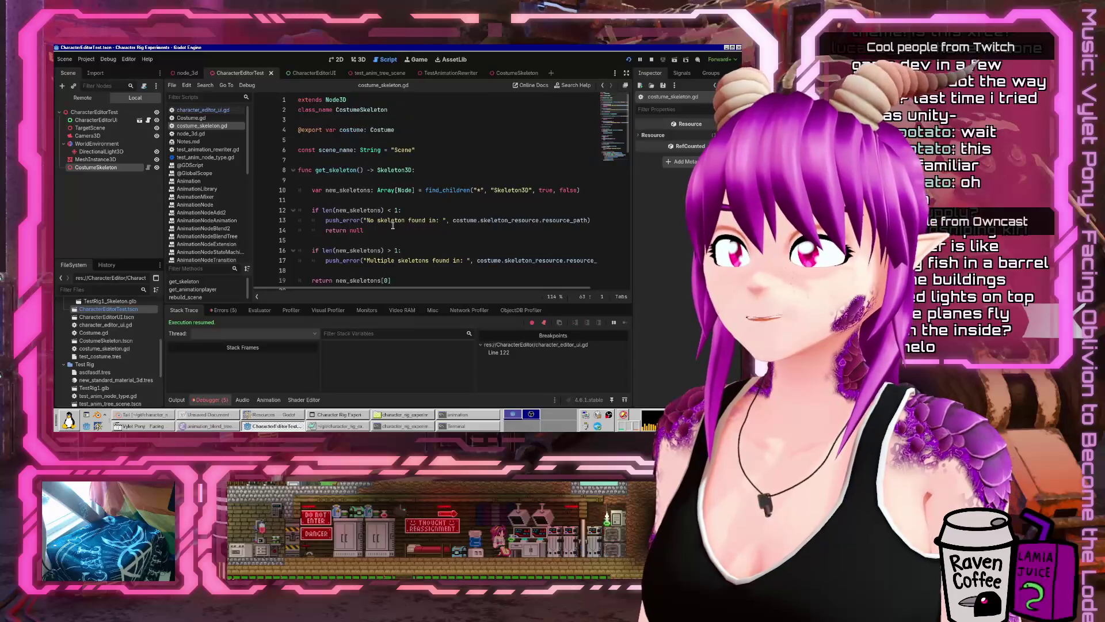
left_click(217, 110)
left_click(257, 190)
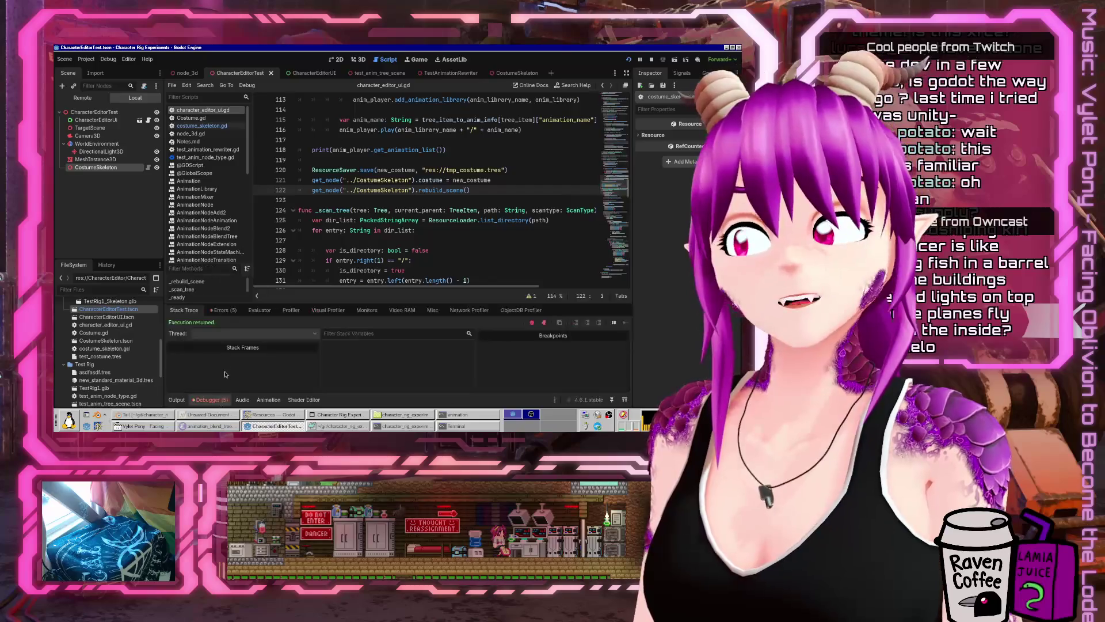
- Inspect the Errors list and jump to the invalid skeleton assignment at line 63
left_click(222, 310)
double_click(337, 361)
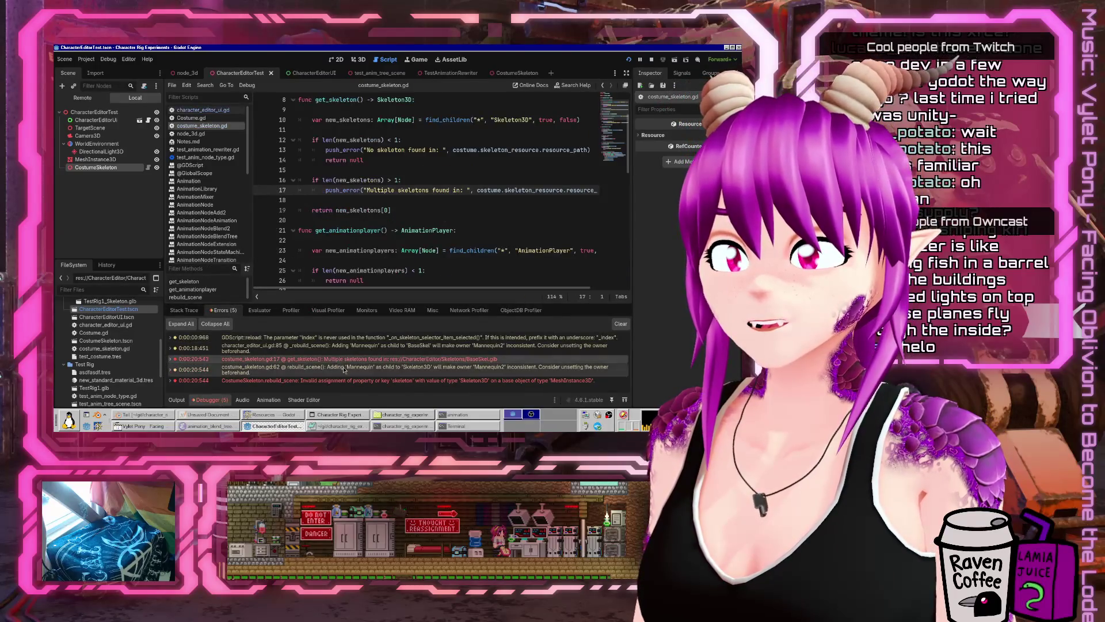
double_click(311, 359)
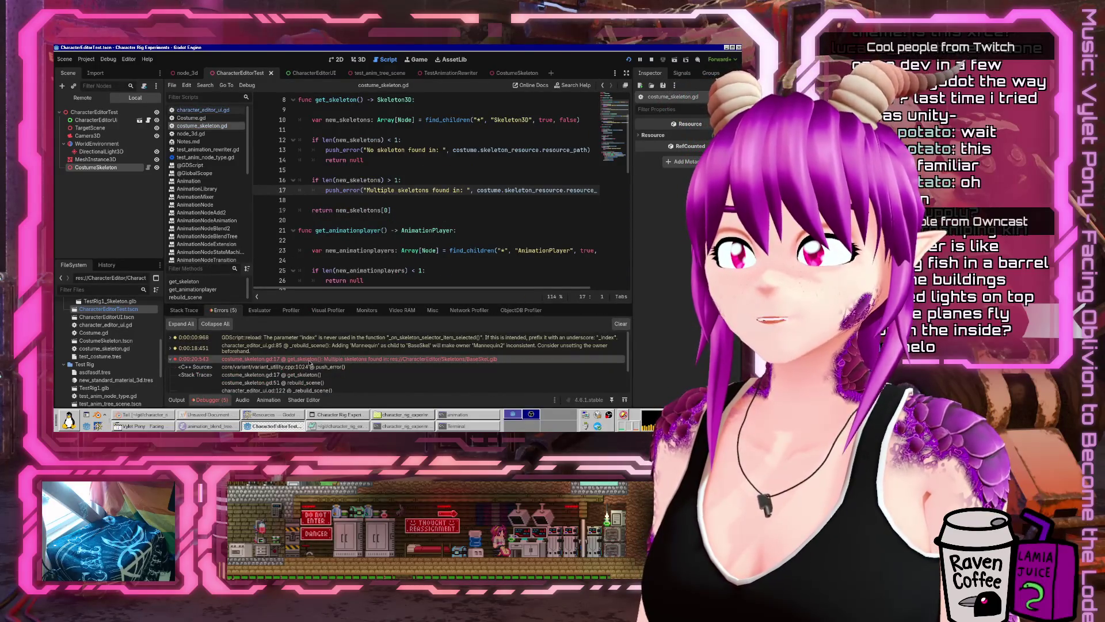
double_click(311, 361)
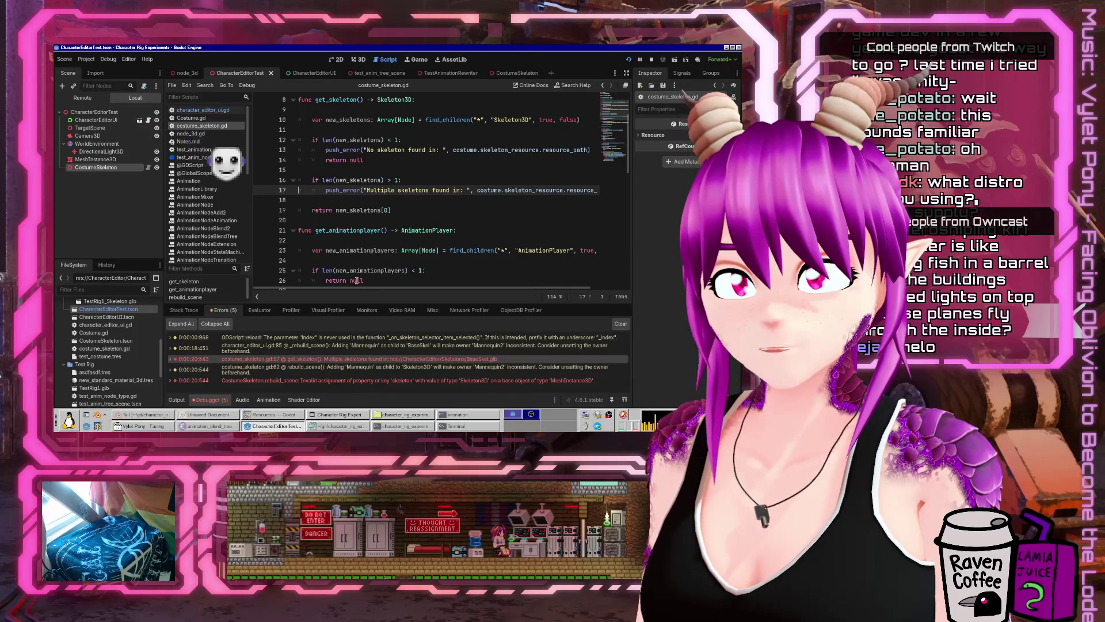
left_click(427, 381)
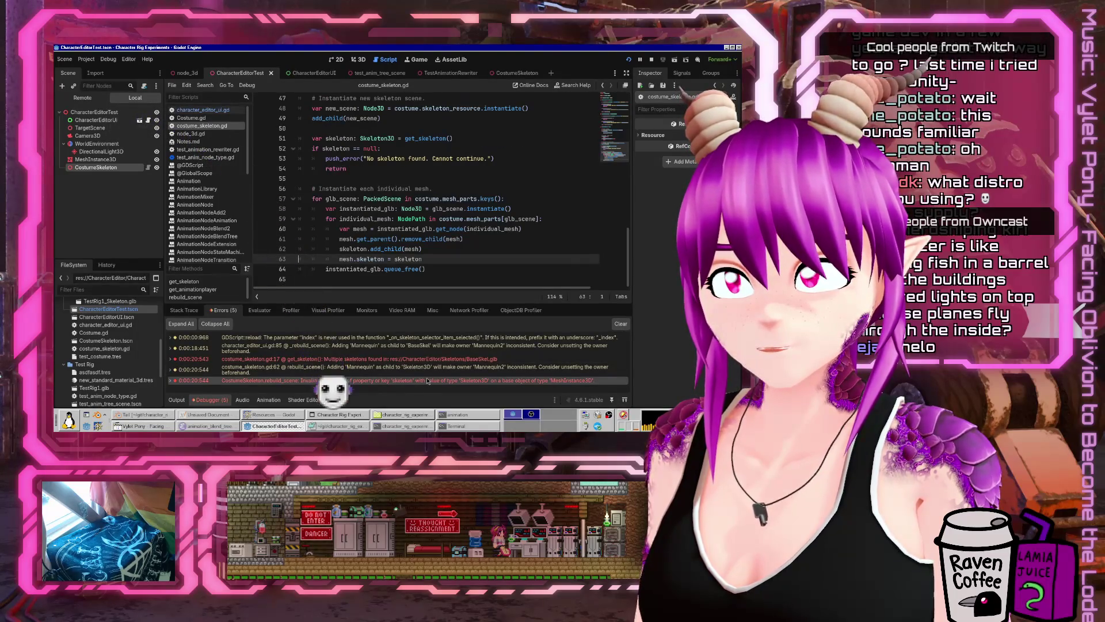
mouse_move(407, 259)
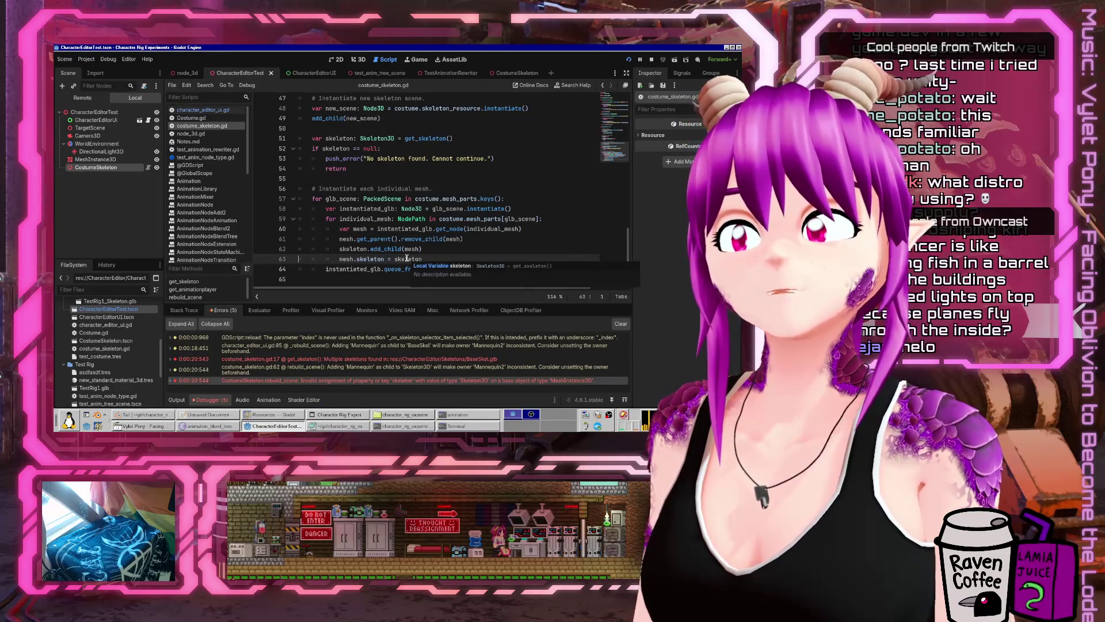
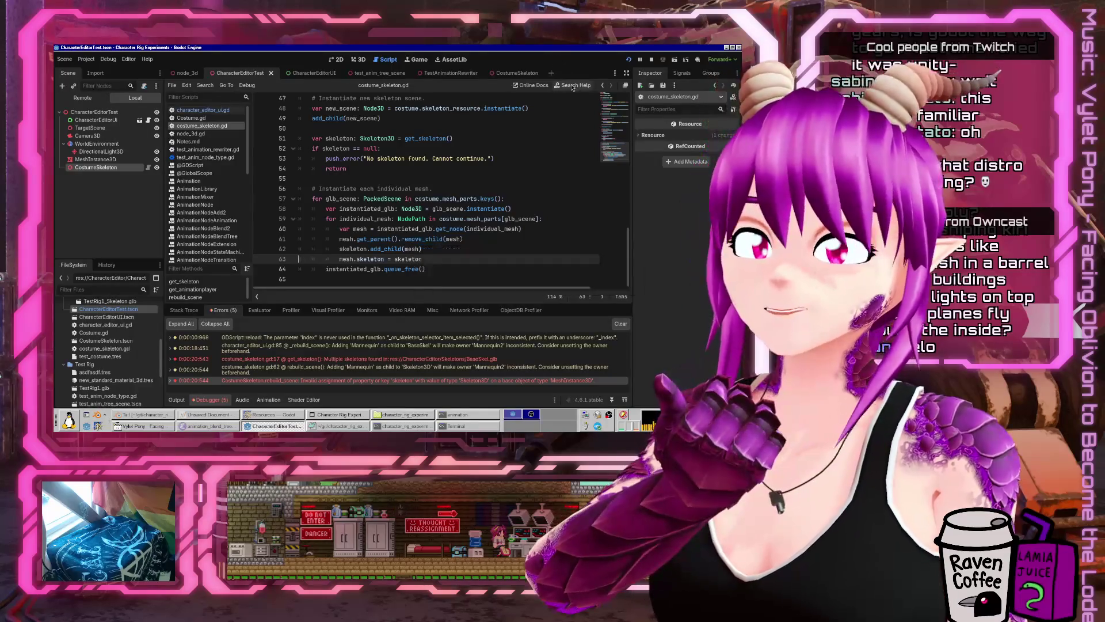
- Find the 'skeleton =' assignment in character_editor_ui.gd for reference
key("alt+Left")
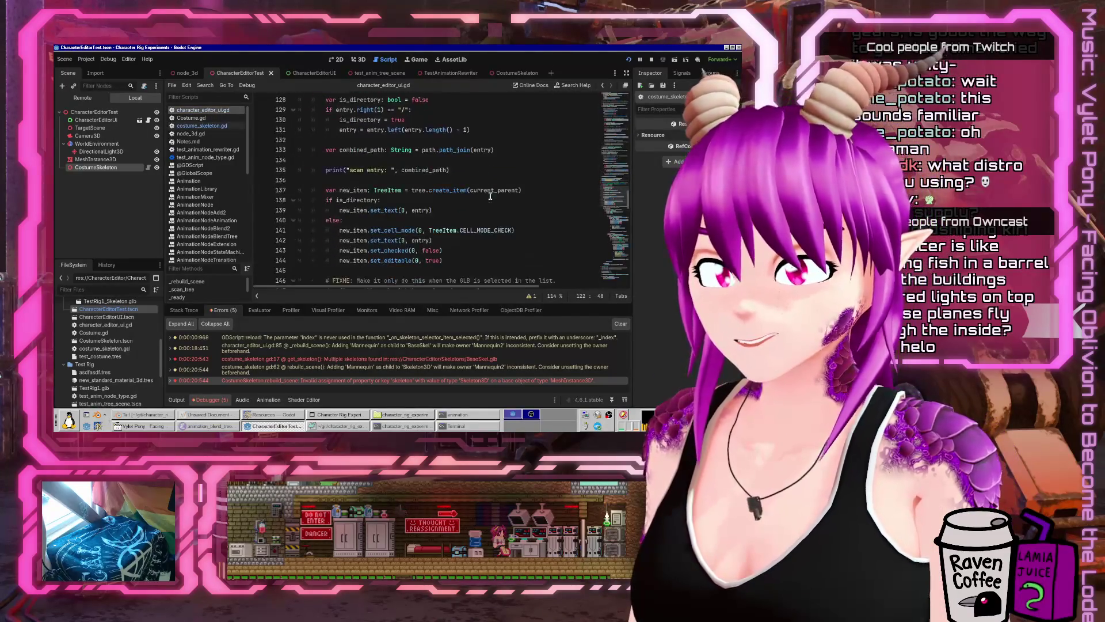
key("ctrl+f")
type("skeleton =")
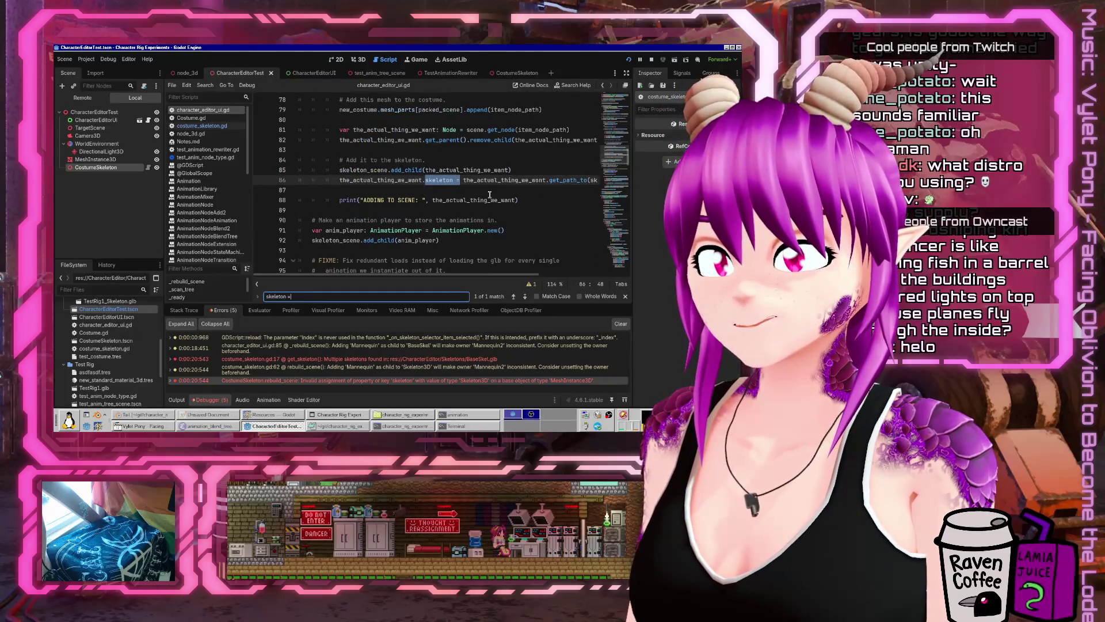
key("Escape")
key("End")
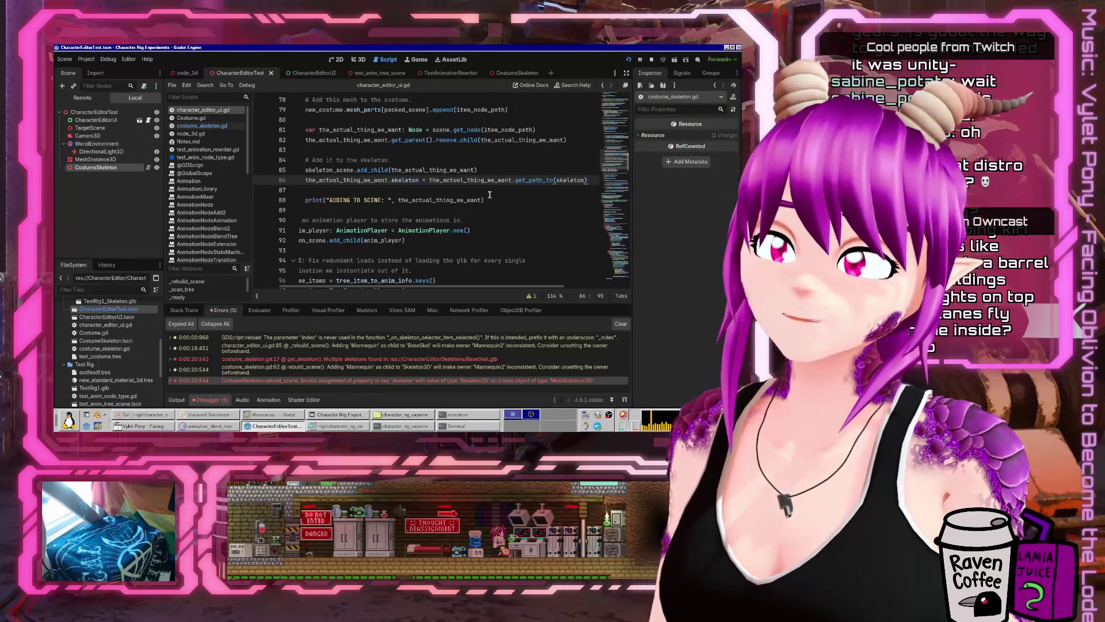
key("alt+Left")
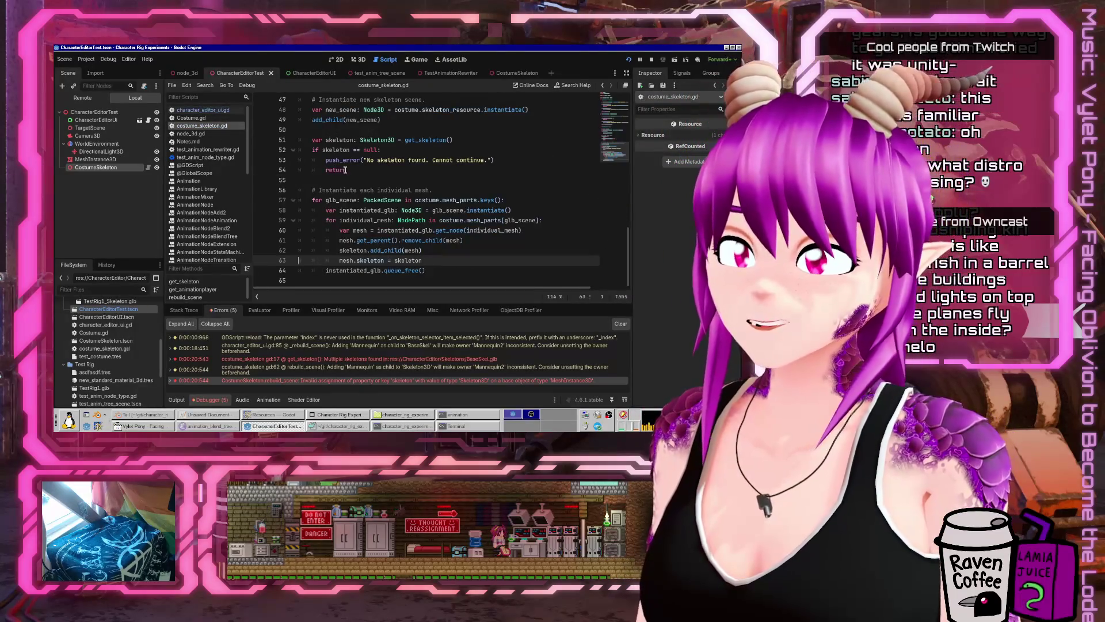
left_click(234, 111)
- Change line 63 of costume_skeleton.gd to mesh.skeleton = mesh.get_path_to(skeleton) and run the project
left_click(202, 125)
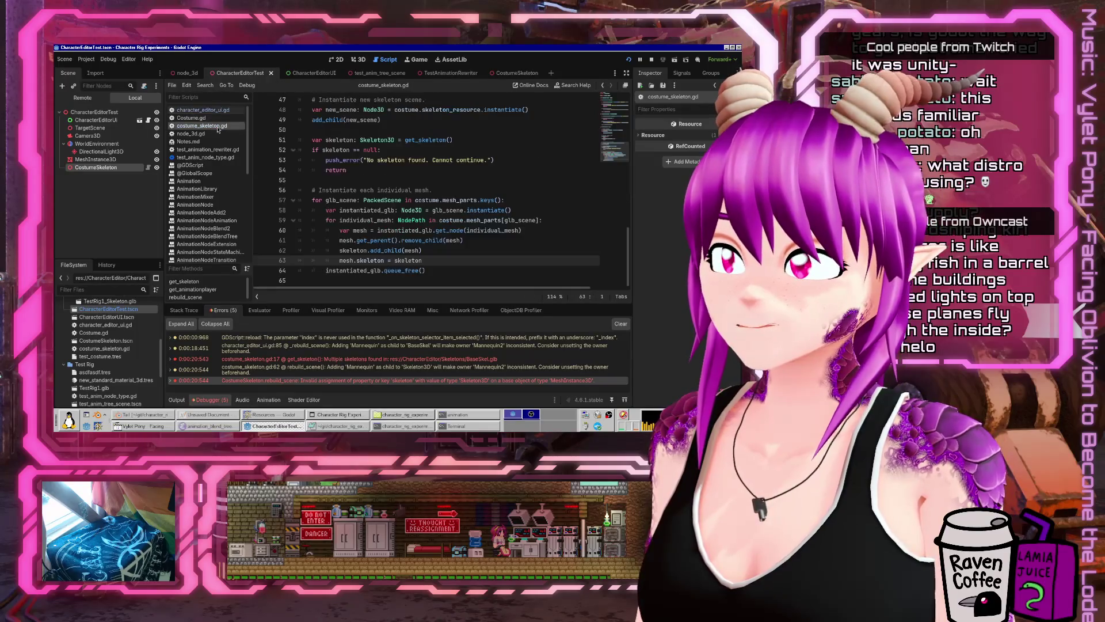
left_click(455, 270)
key("Up")
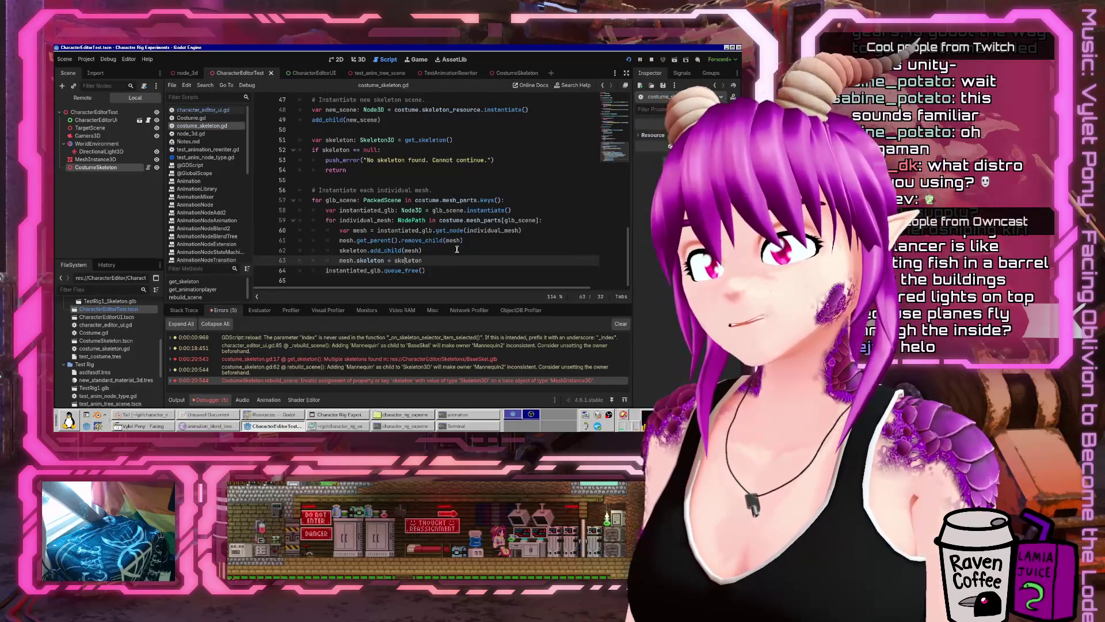
type("h.get_pat")
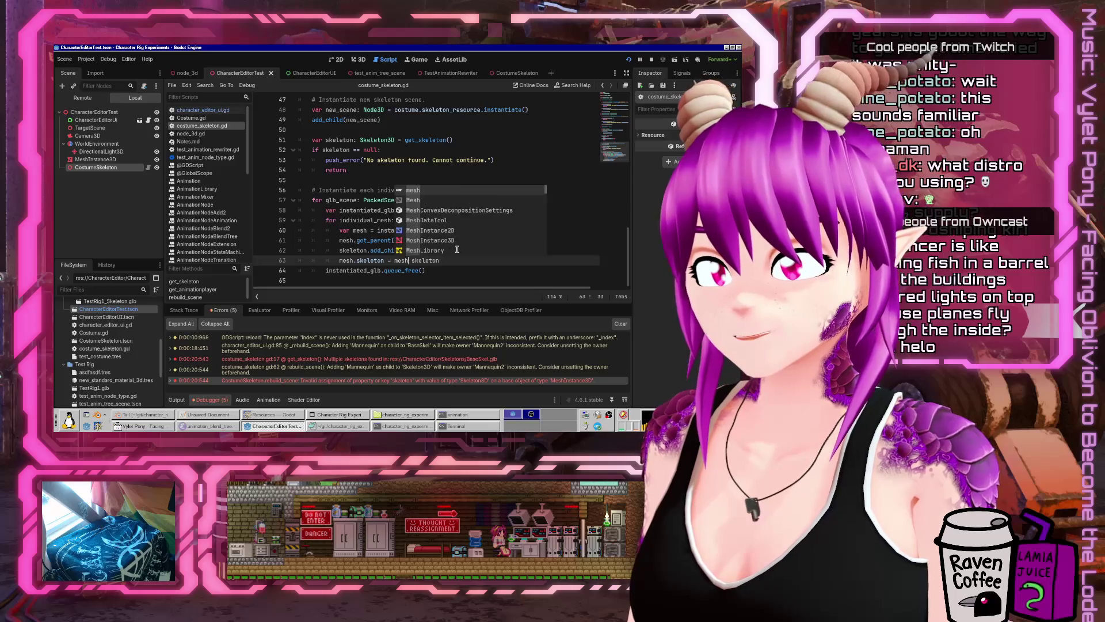
type("h_to(")
key("End")
key("F5")
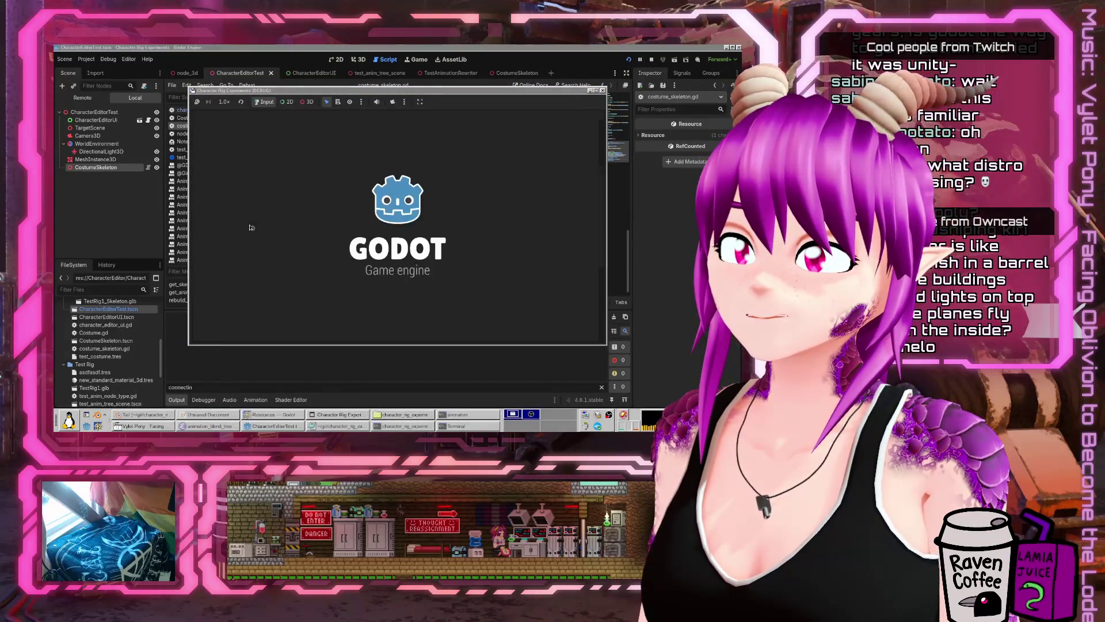
- Tick Mannequin to hit the line-62 error, then add mesh.owner = skeleton after line 61
left_click(467, 229)
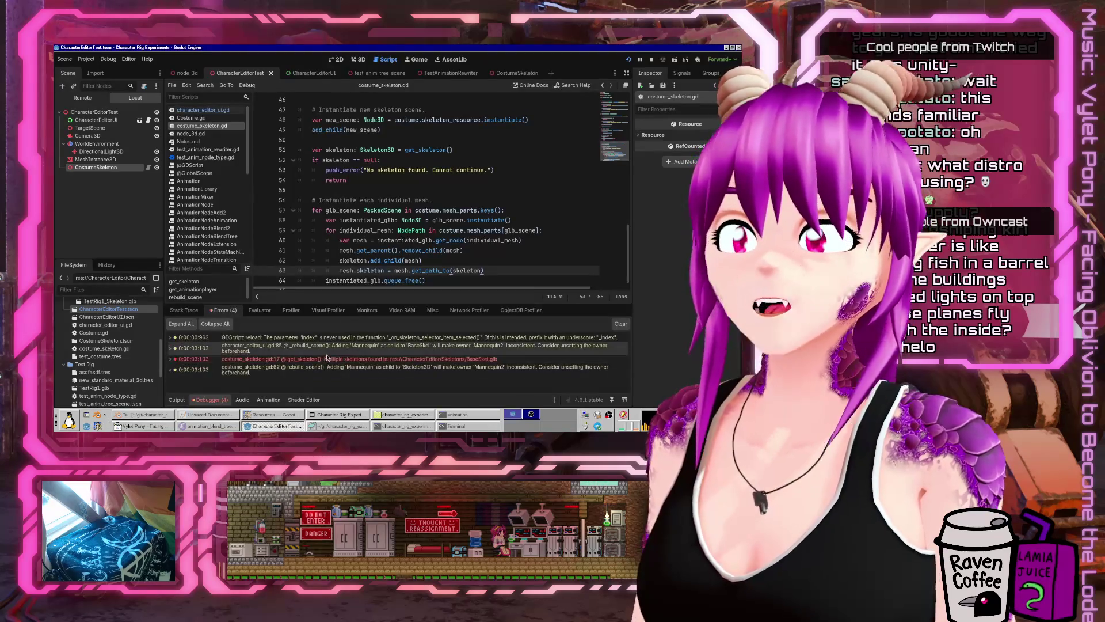
left_click(325, 371)
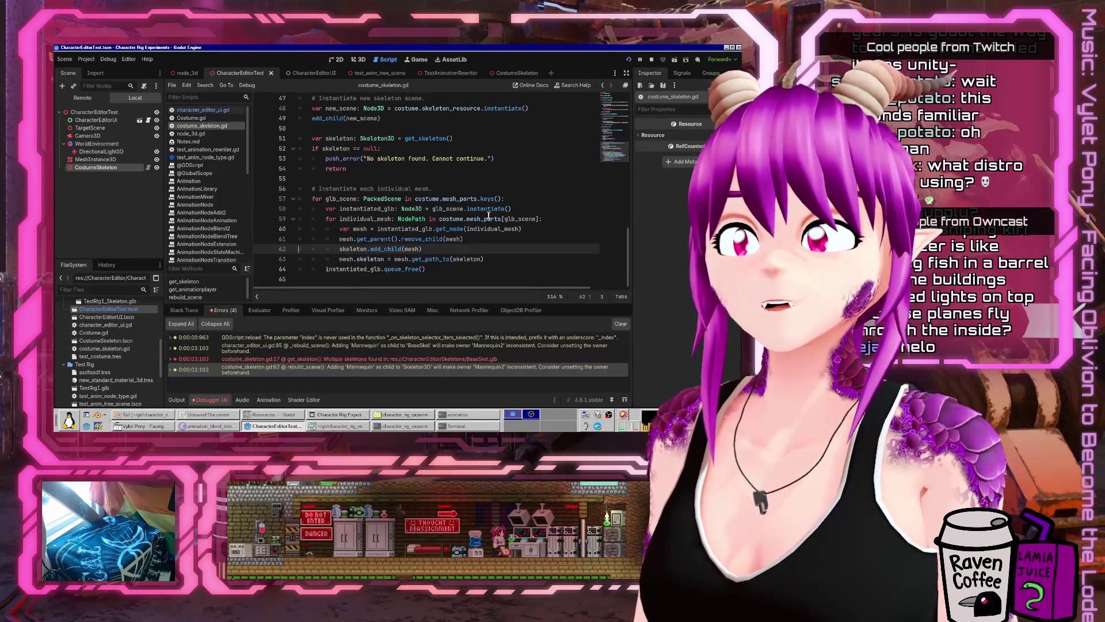
key("Up")
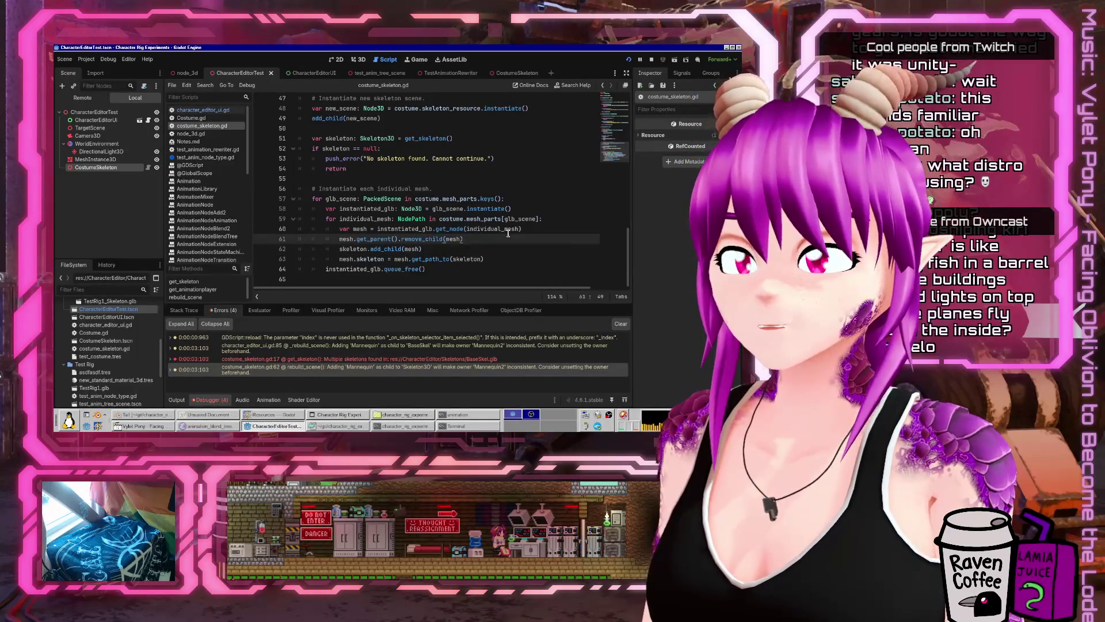
key("Return")
type("mesh.owner")
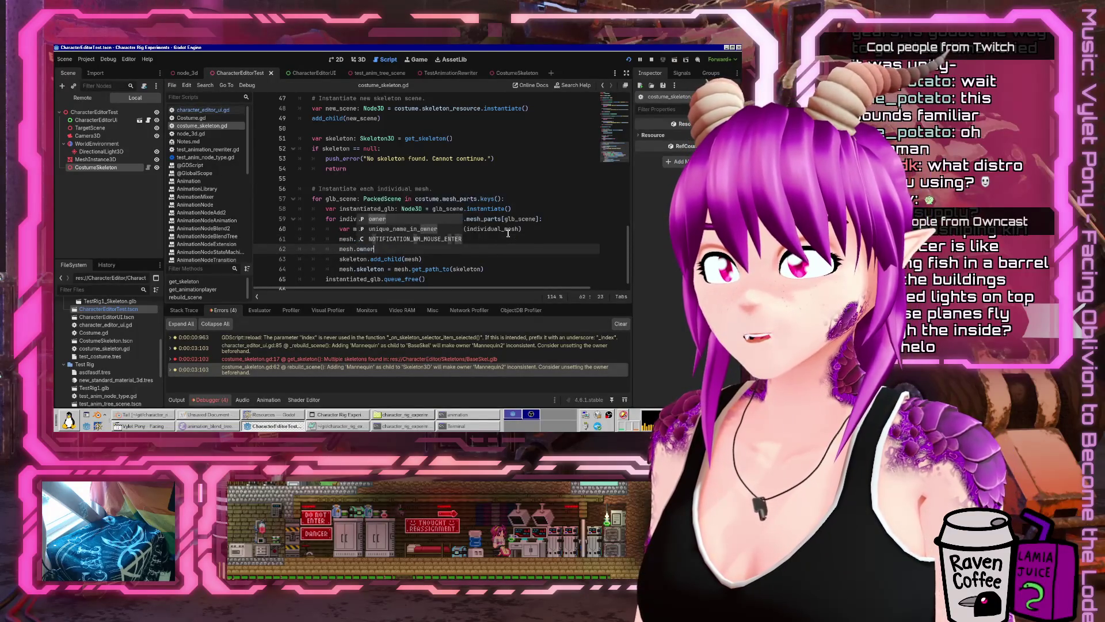
type(" = skeleton")
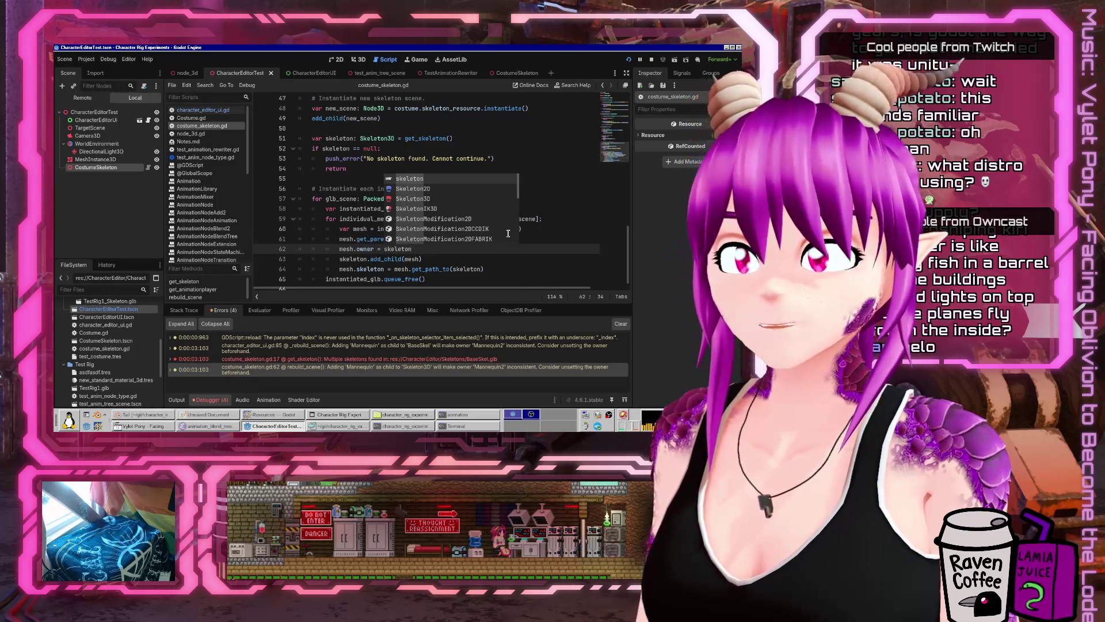
key("Escape")
- Rerun the game and tick the Mannequin part to test the owner change
left_click(629, 60)
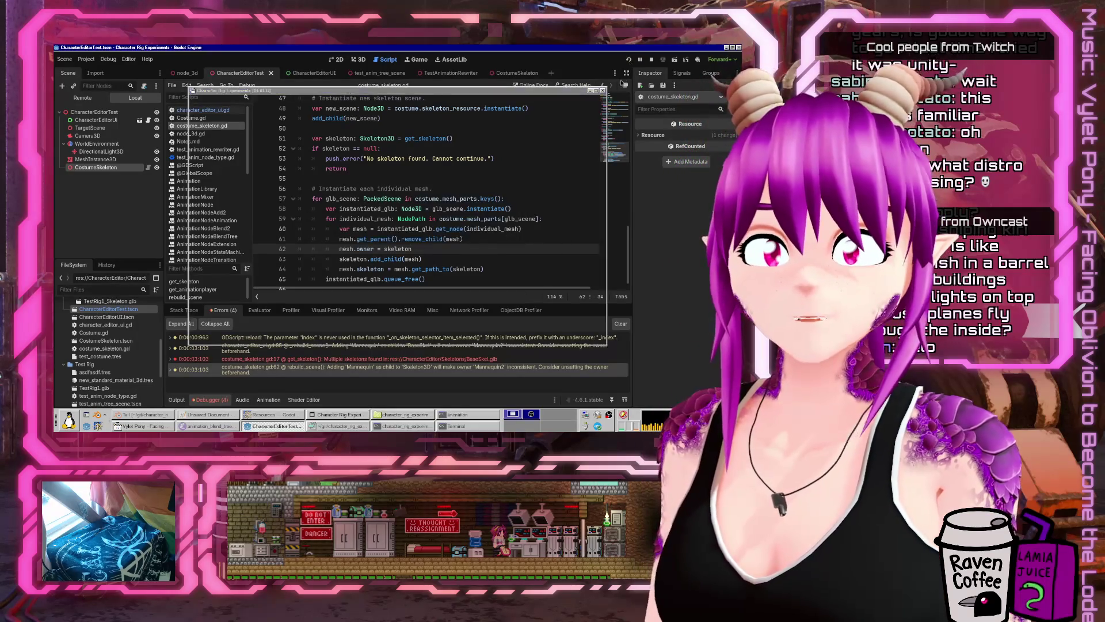
scroll(468, 228, "down", 3)
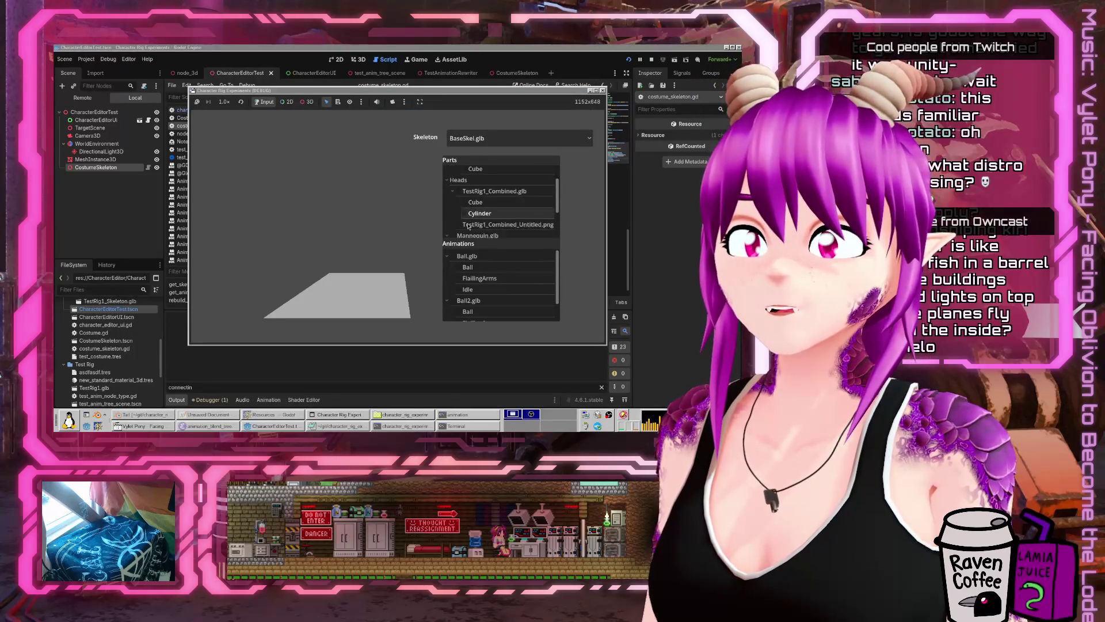
left_click(463, 218)
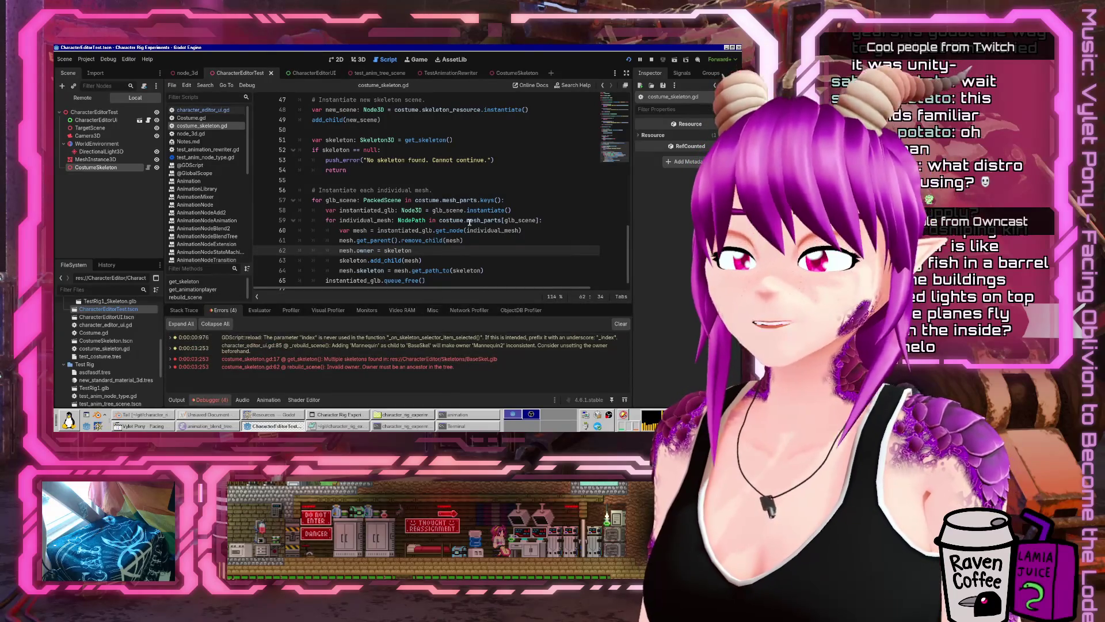
- Set mesh.owner = null before re-parenting and mesh.owner = skeleton after add_child, then run
scroll(473, 282, "down", 1)
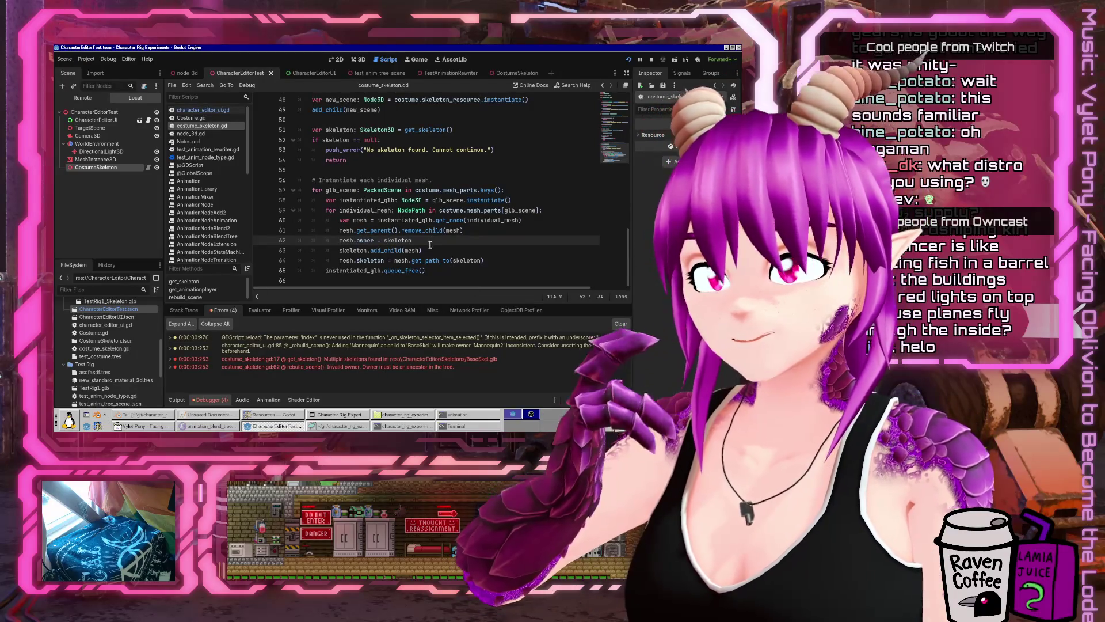
key("ctrl+BackSpace")
type("null")
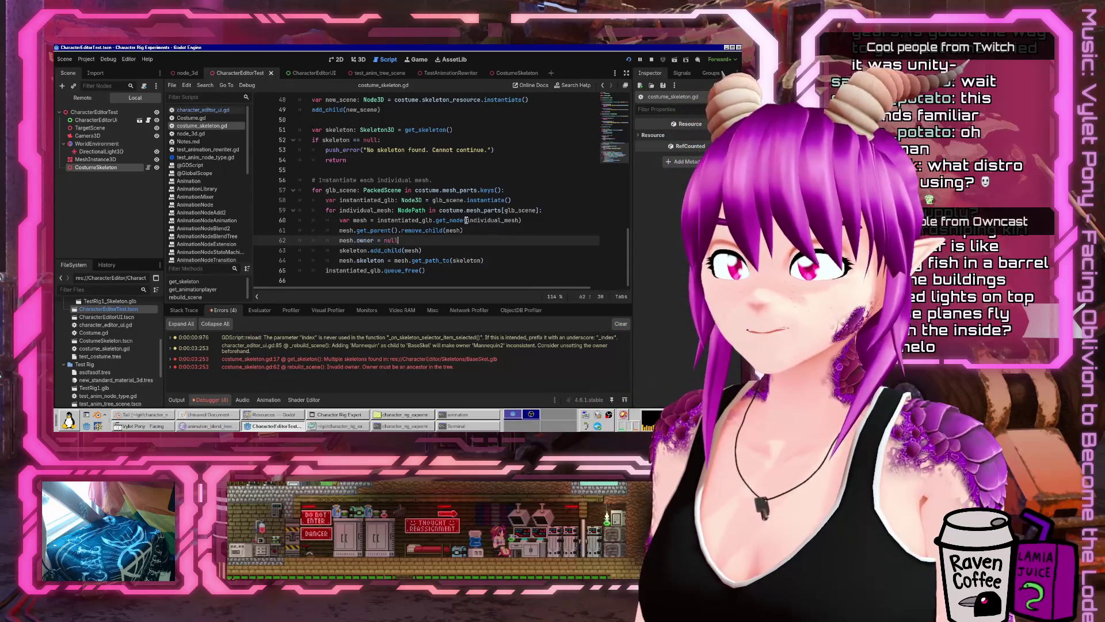
key("Down")
key("Return")
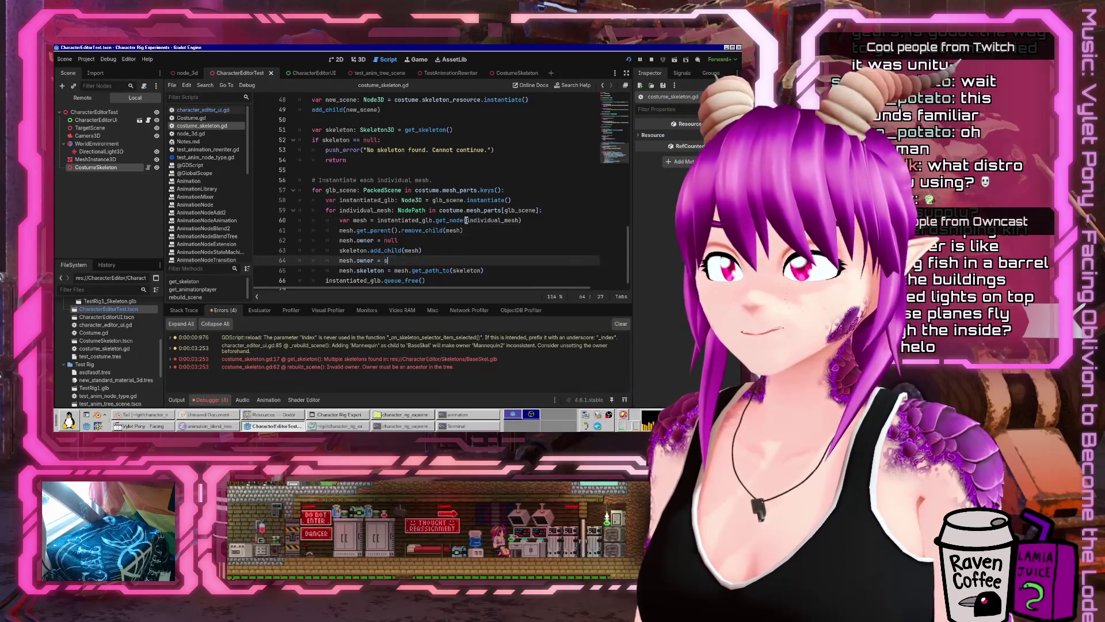
type("on")
key("F5")
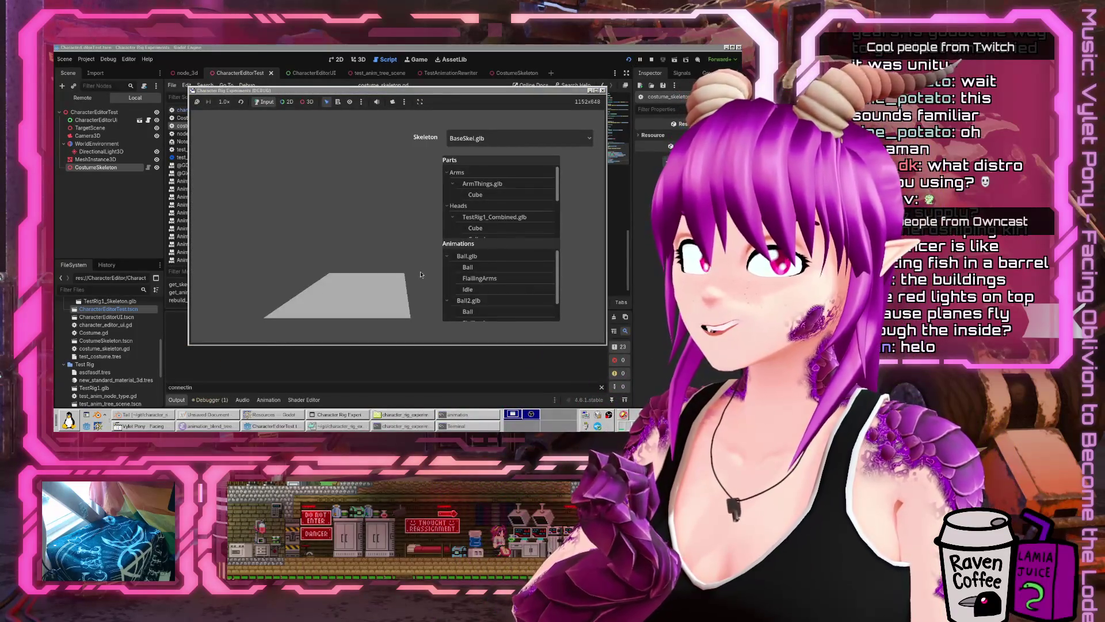
- Jump to the multiple-skeletons error in get_skeleton() and open a new line after line 17
left_click(284, 380)
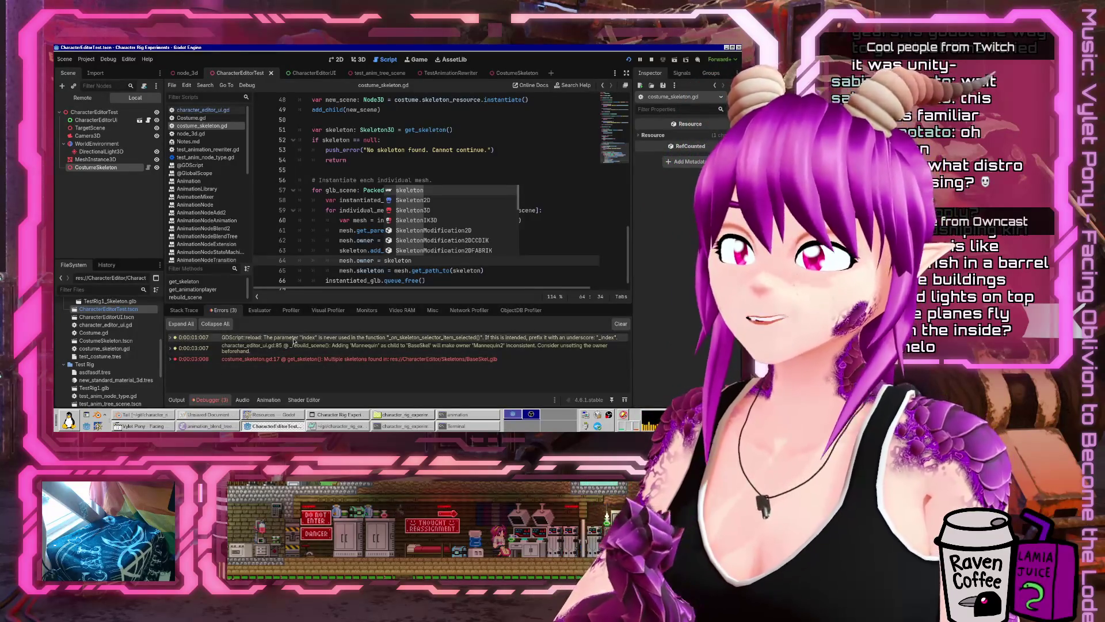
mouse_move(294, 341)
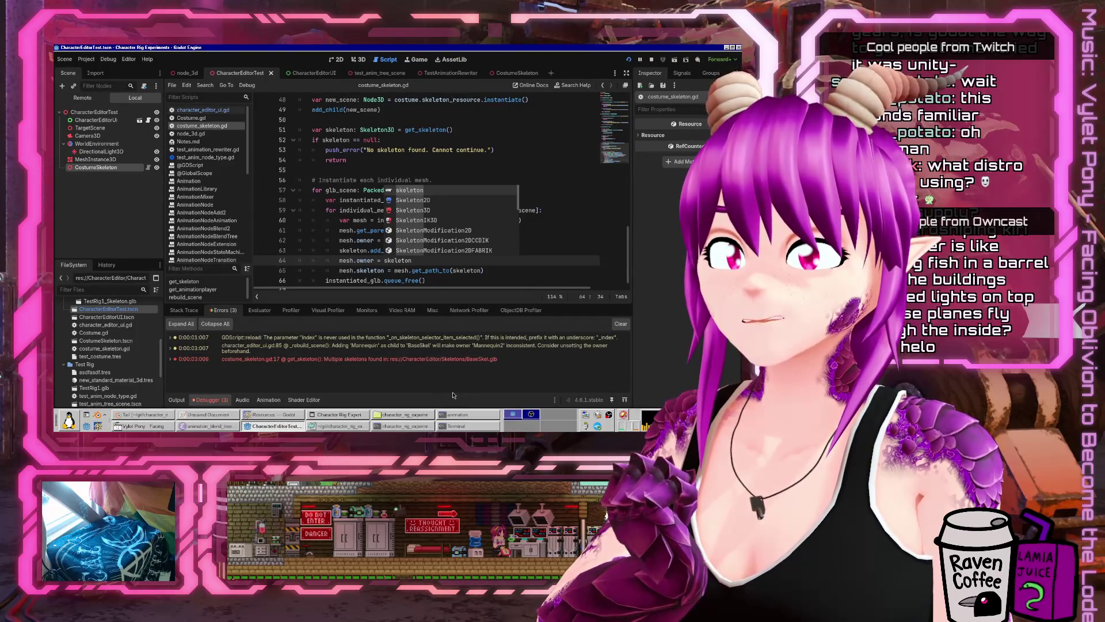
double_click(450, 359)
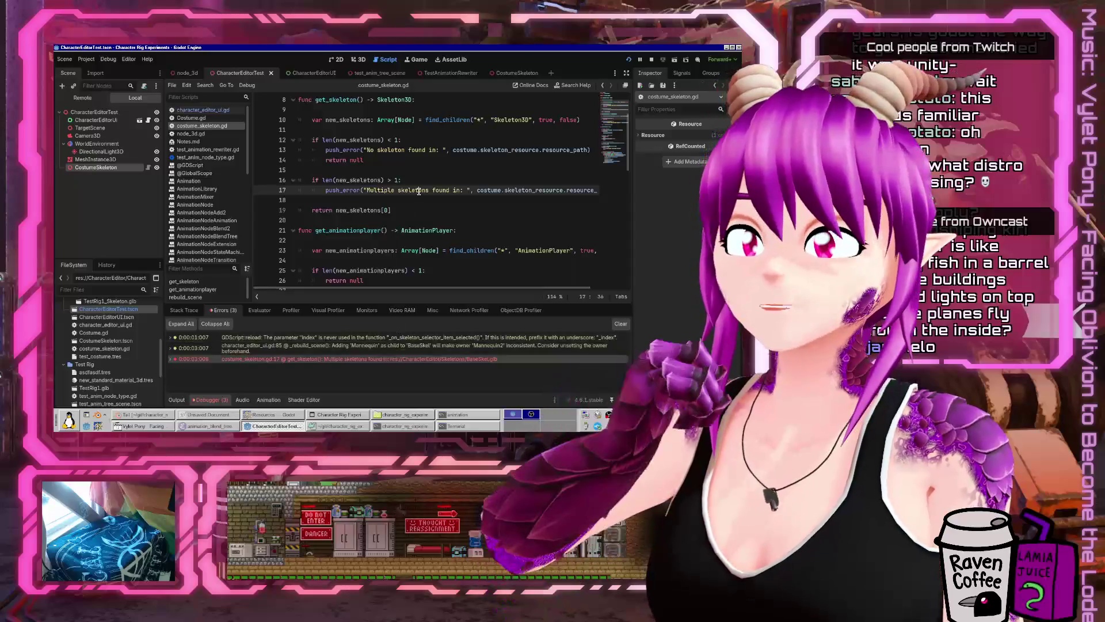
key("End")
key("Return")
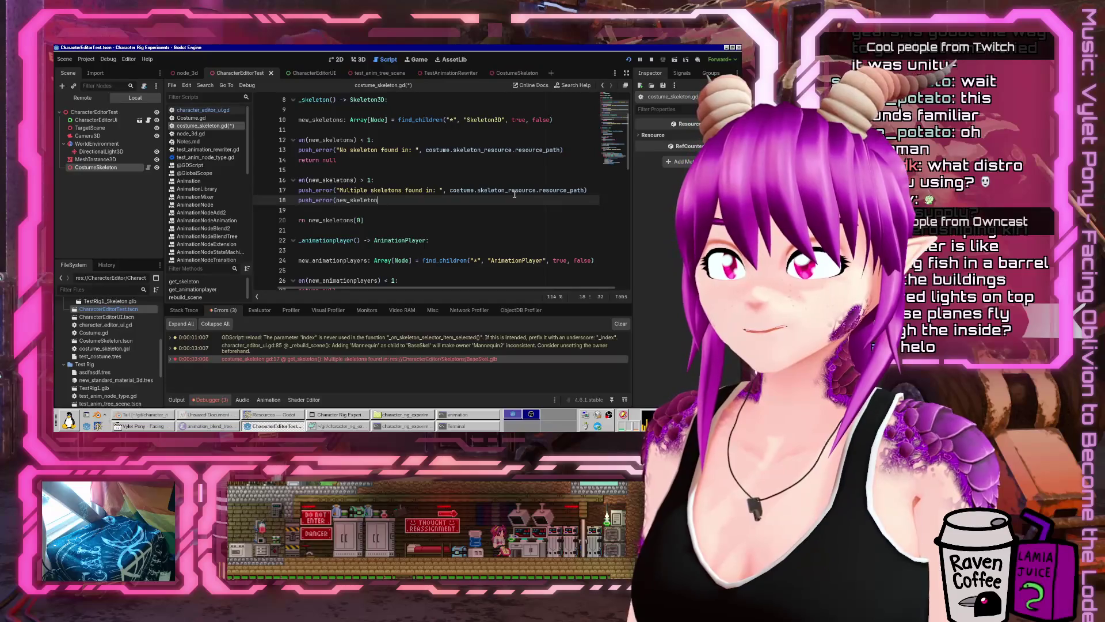
- Rerun the game with Mannequin ticked and jump to the line-18 error listing two Skeleton3D nodes
left_click(629, 61)
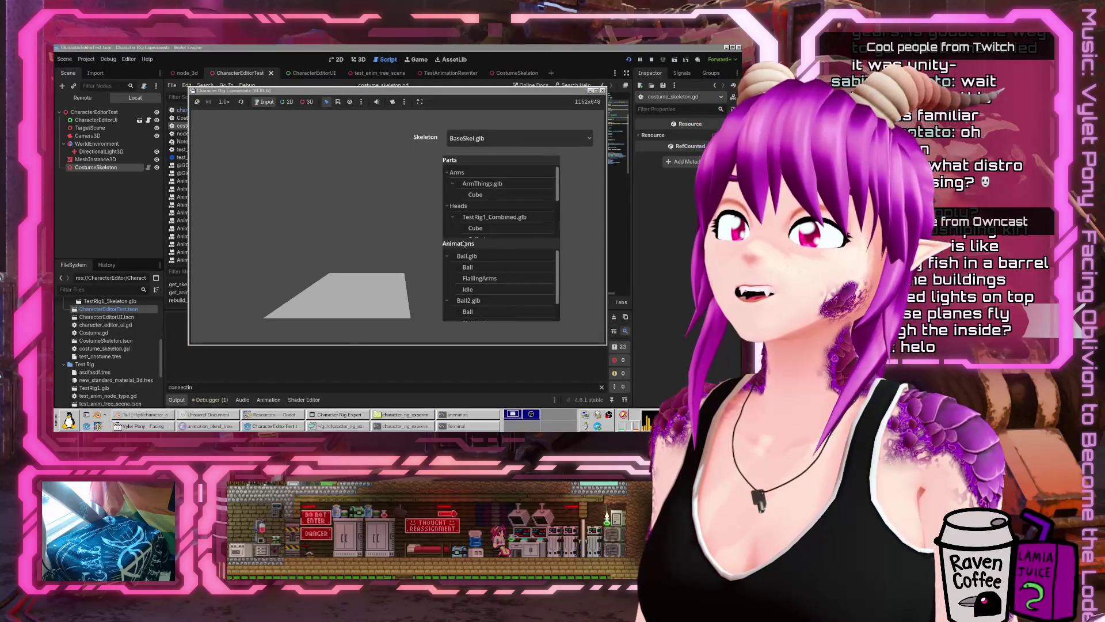
scroll(489, 213, "down", 5)
left_click(459, 213)
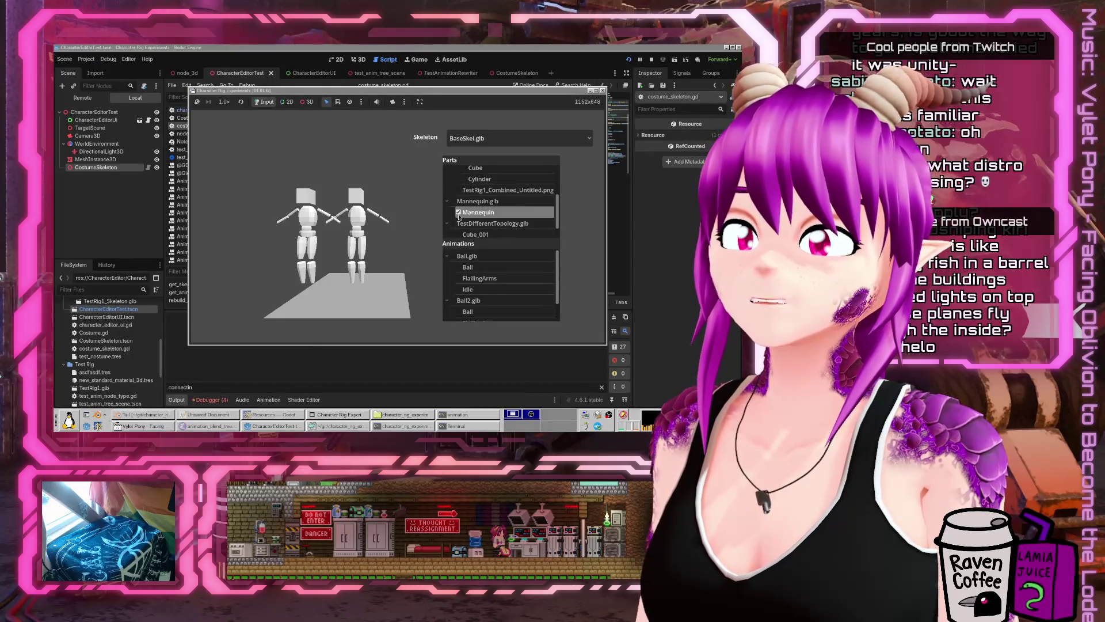
left_click(212, 399)
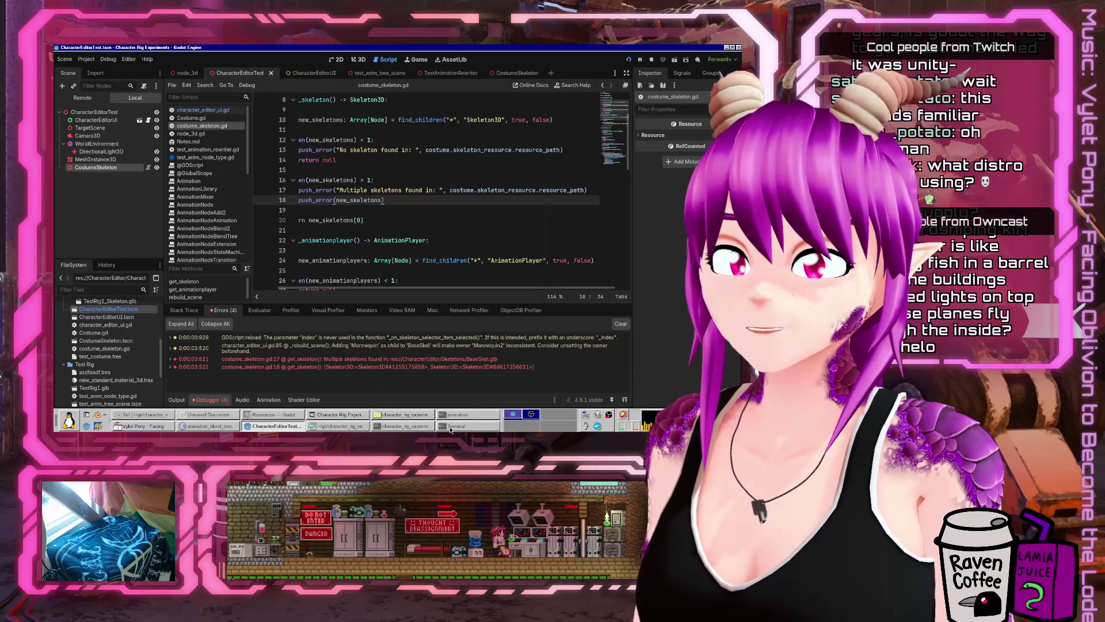
left_click(466, 369)
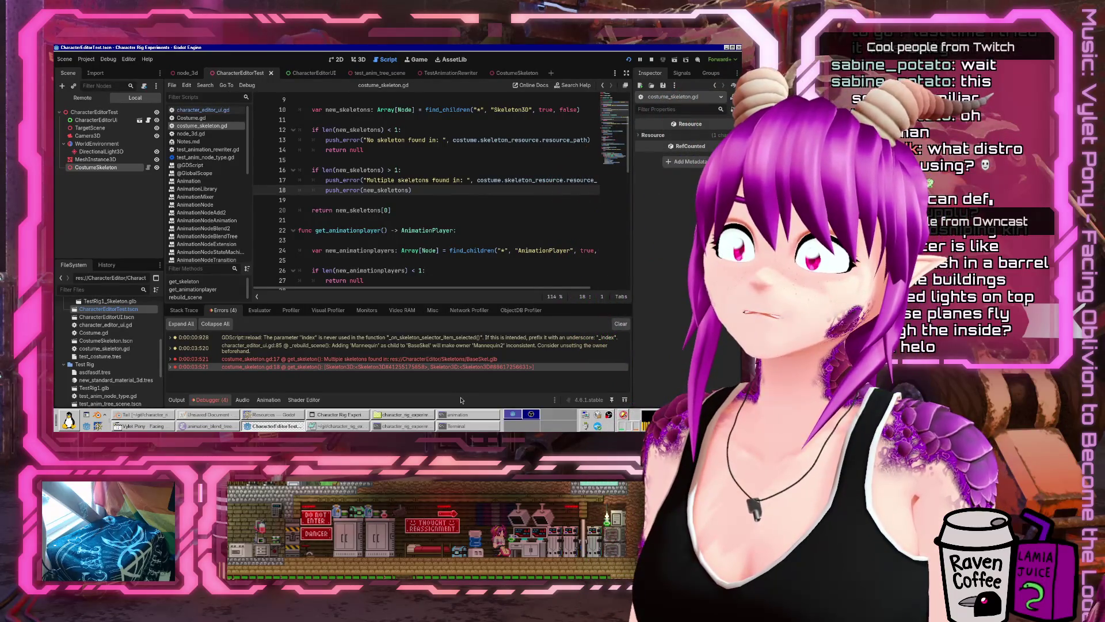
- Find BaseSkel.glb in the FileSystem dock and open its Advanced Import Settings
scroll(91, 373, "down", 5)
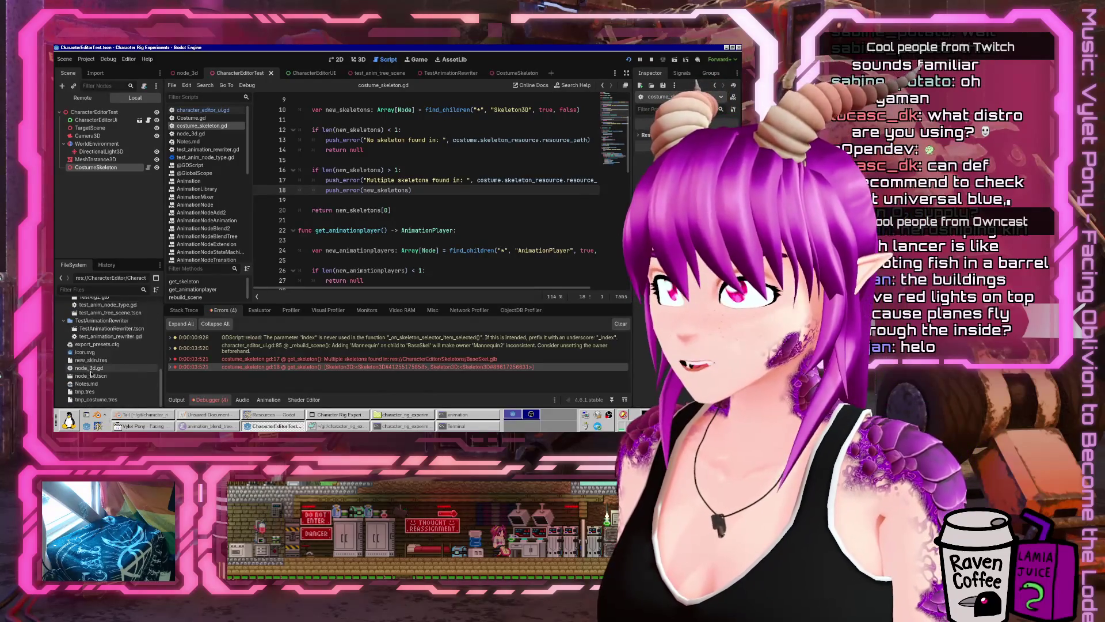
scroll(90, 373, "up", 10)
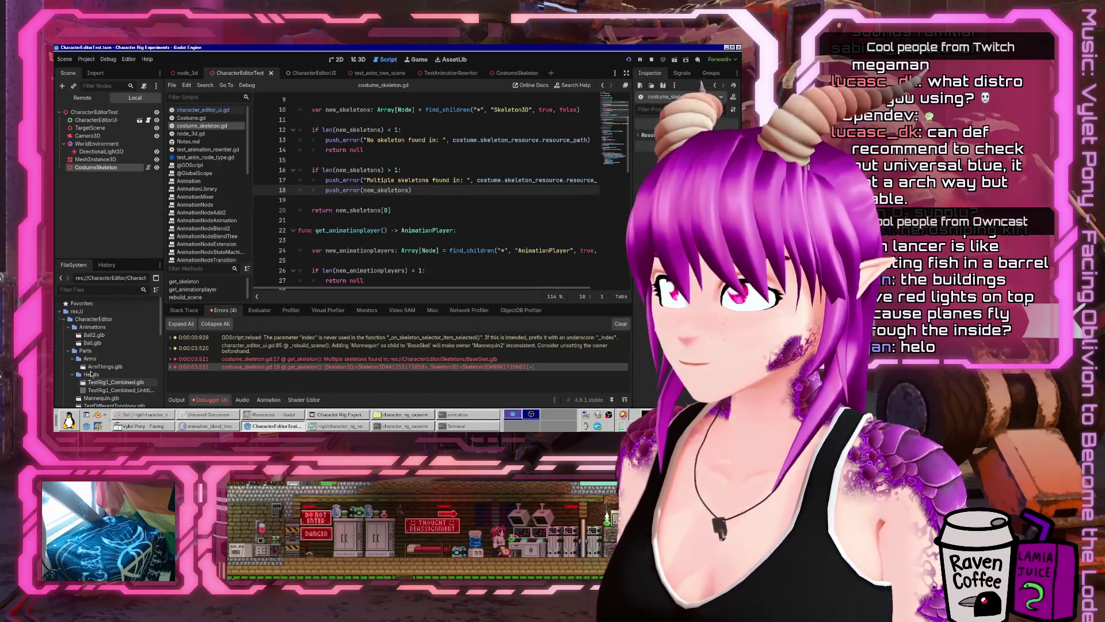
scroll(91, 374, "down", 2)
double_click(114, 371)
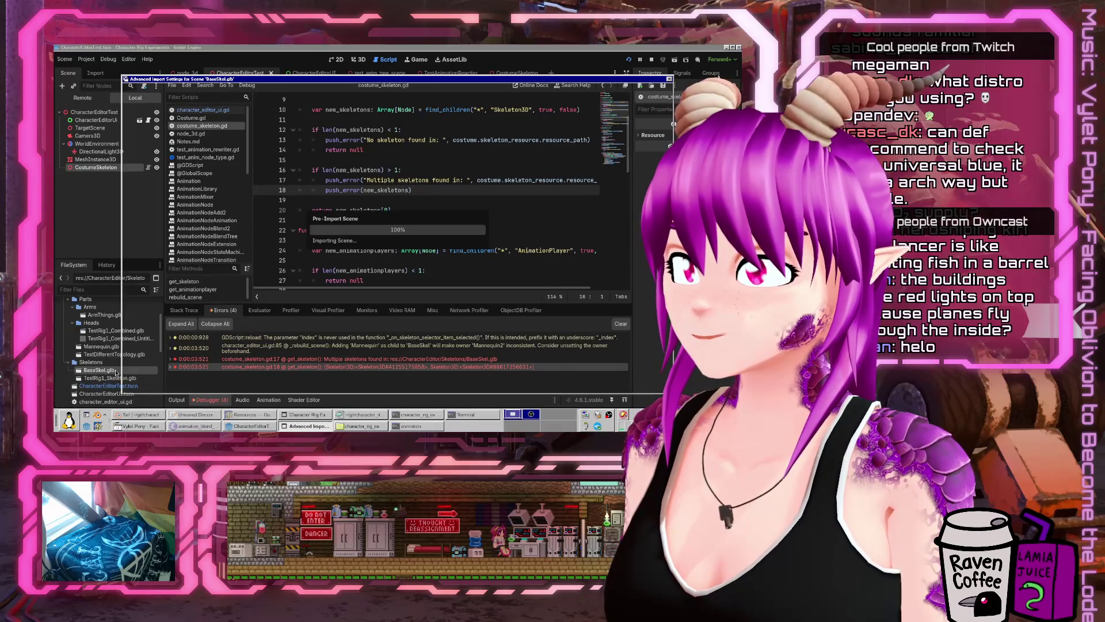
- Review BaseSkel.glb's imported Skeleton3D node, then close the import settings and return to the script
left_click(172, 137)
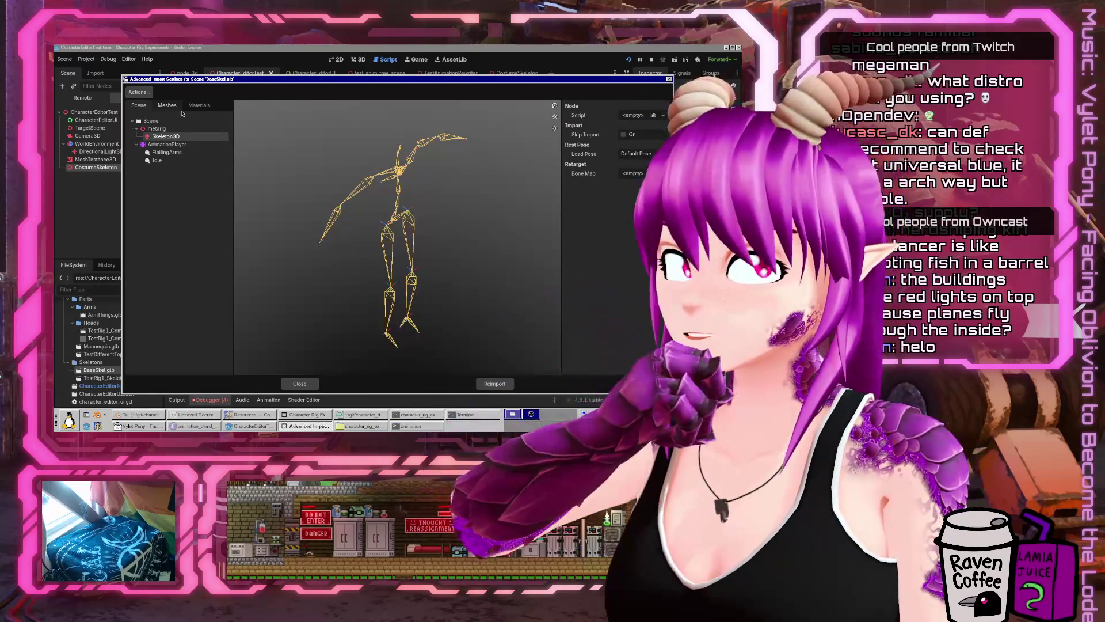
left_click(295, 383)
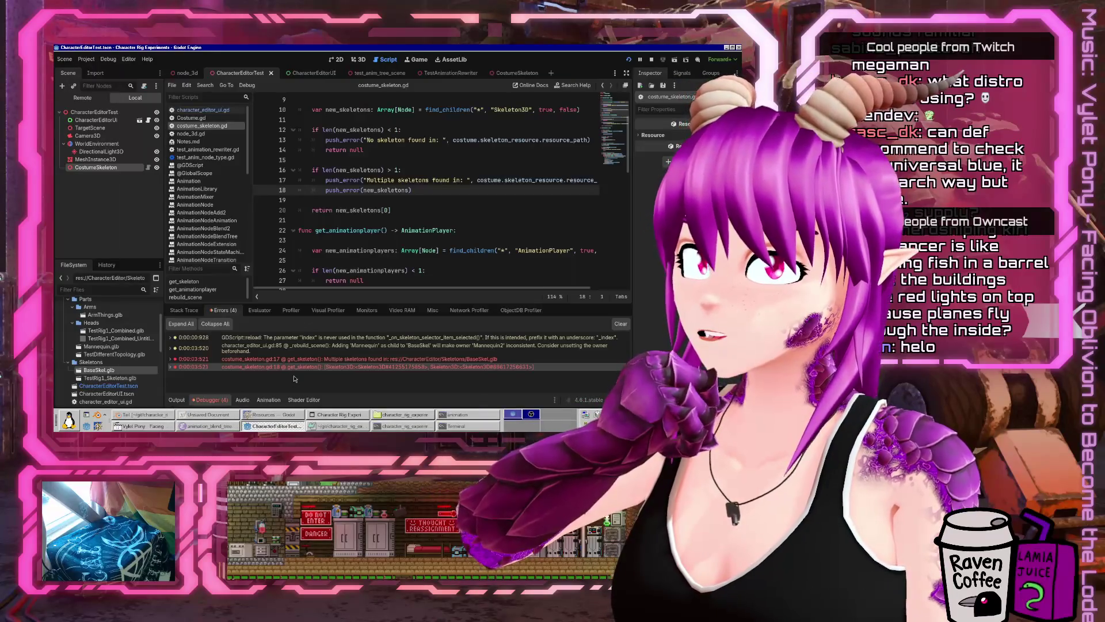
left_click(387, 220)
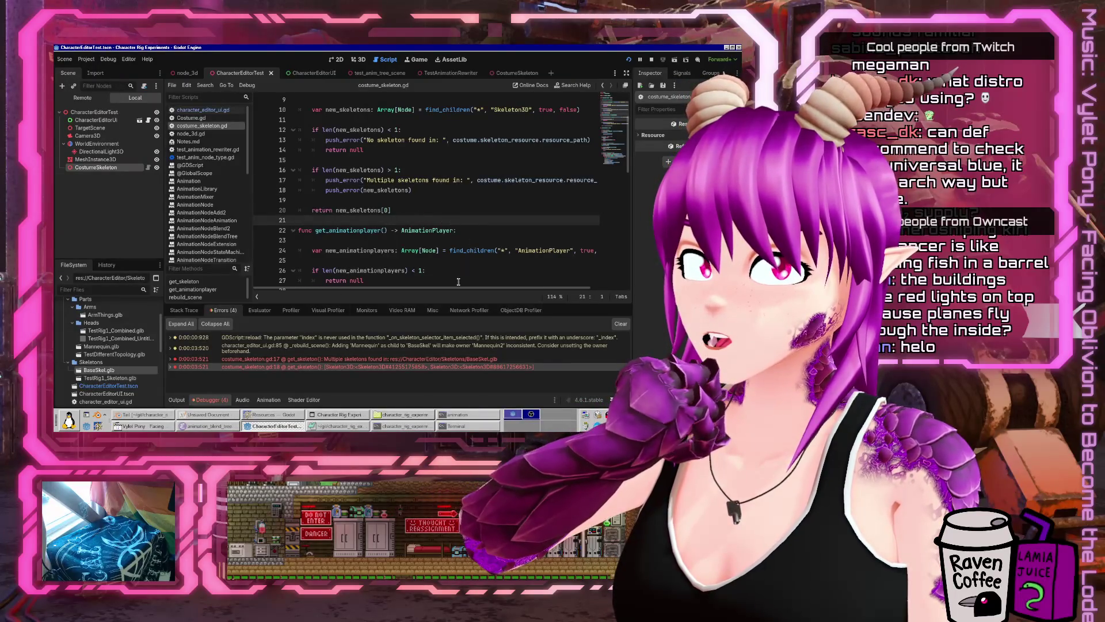
- Scroll through costume_skeleton.gd to review its code
mouse_move(464, 289)
left_mouse_down()
mouse_move(516, 286)
mouse_move(469, 287)
left_mouse_up()
scroll(399, 227, "up", 3)
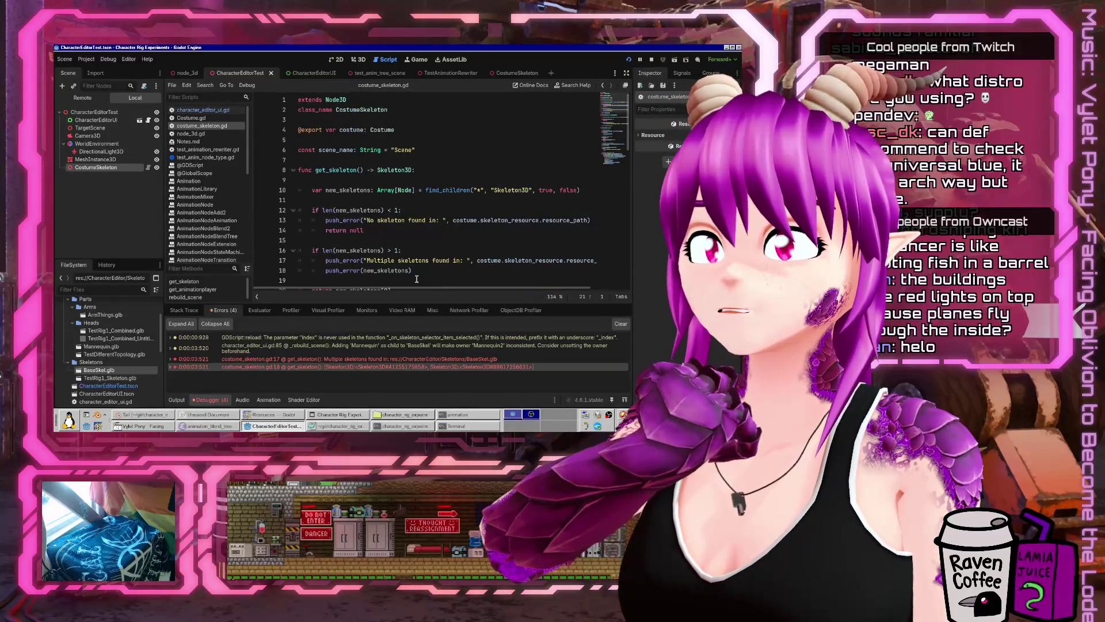
mouse_move(455, 286)
left_mouse_down()
mouse_move(489, 275)
mouse_move(364, 267)
mouse_move(556, 265)
left_mouse_up()
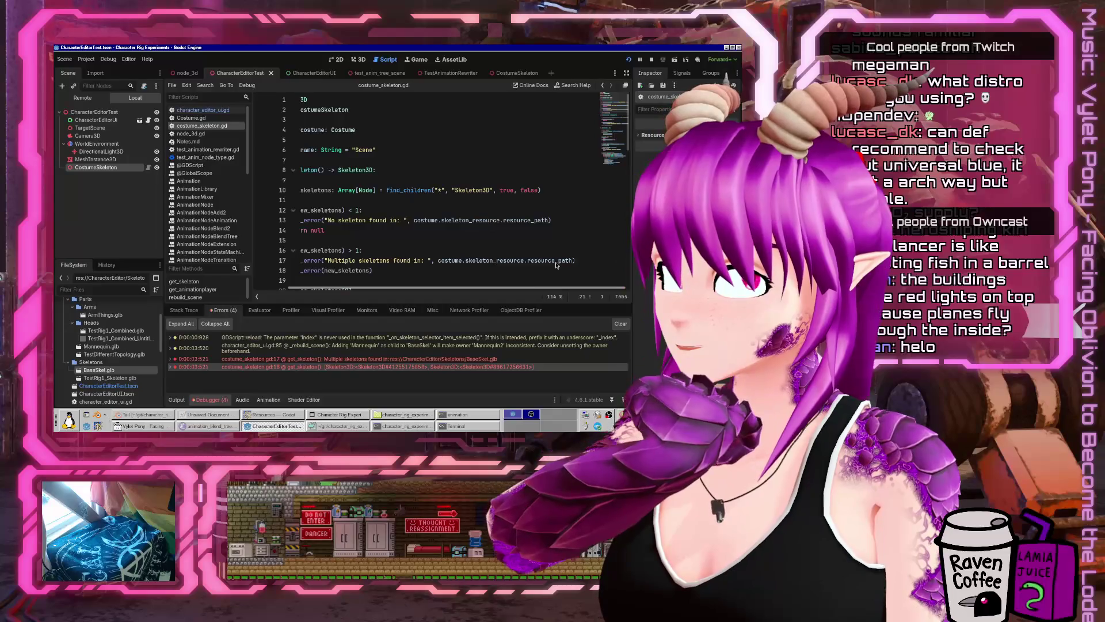
scroll(556, 265, "left", 3)
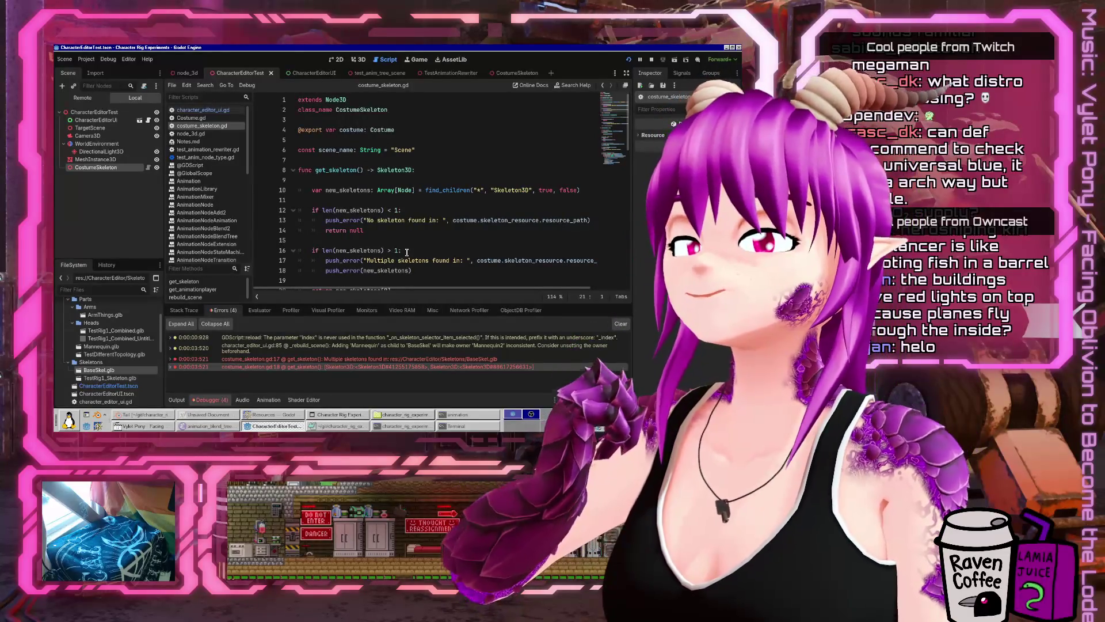
scroll(407, 252, "down", 12)
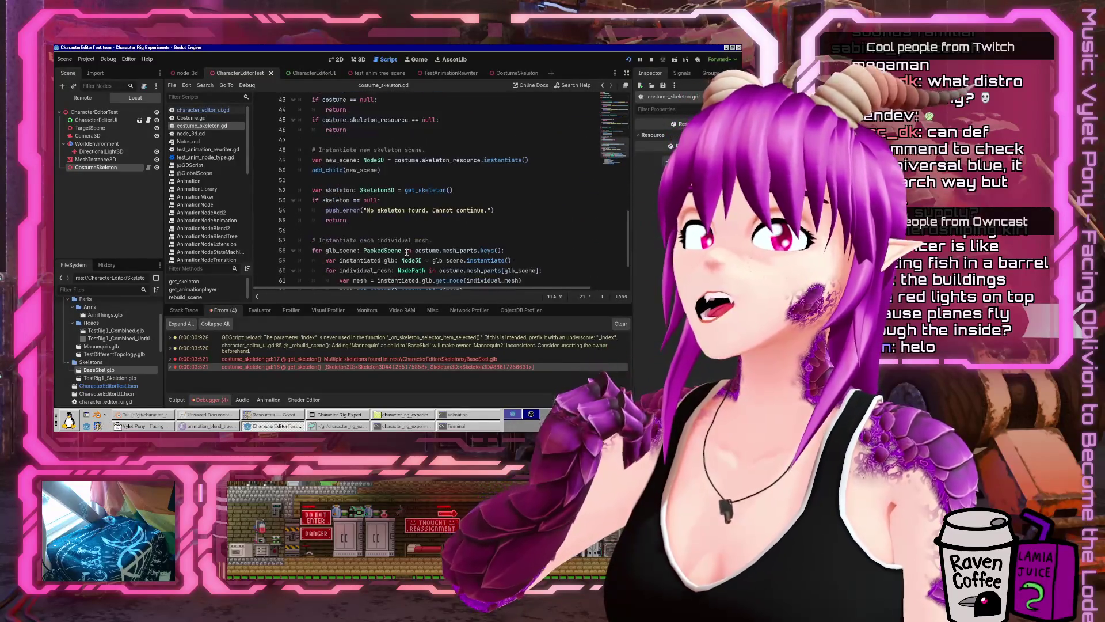
scroll(407, 252, "down", 2)
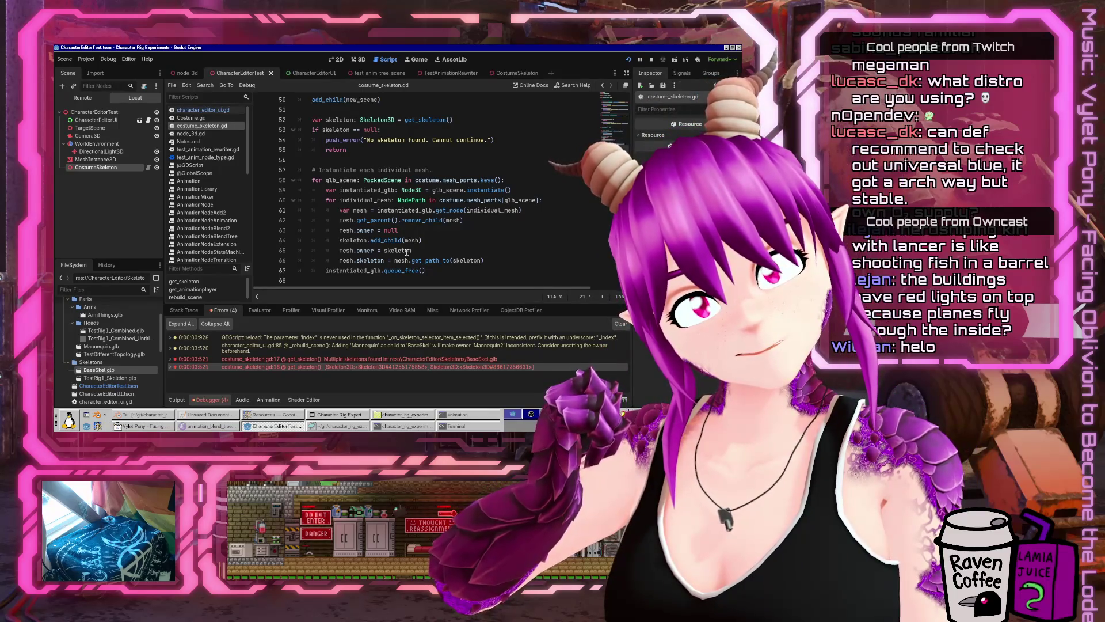
- Switch the Scene dock to Remote and expand CostumeSkeleton and both metarig nodes to their Skeleton3D nodes
left_click(82, 97)
left_click(97, 120)
left_click(67, 167)
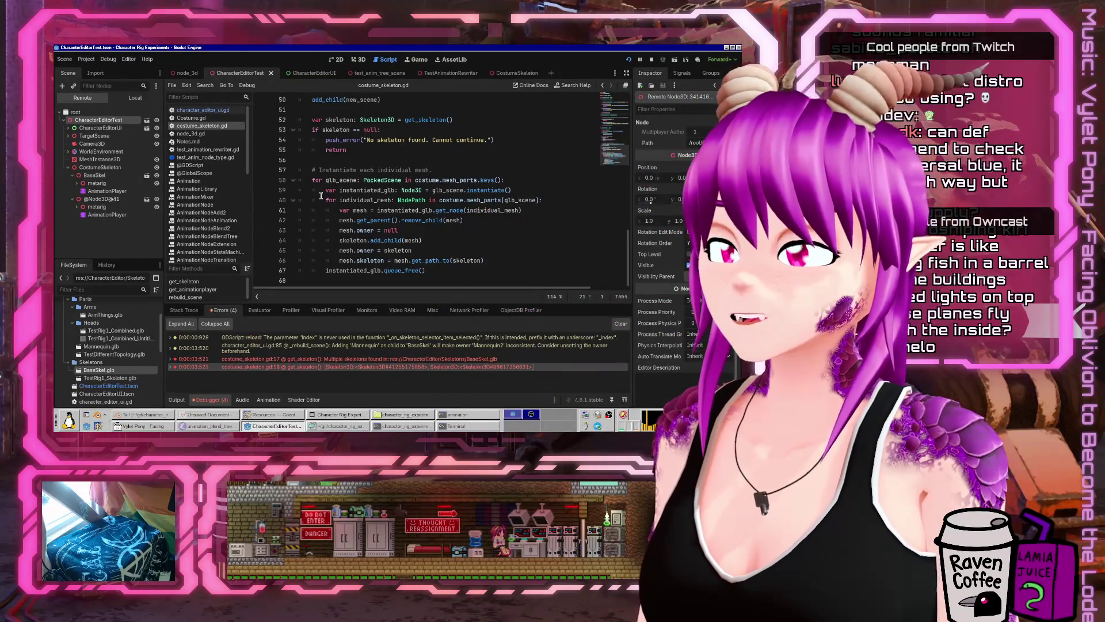
left_click(76, 183)
left_click(77, 214)
left_click(84, 224)
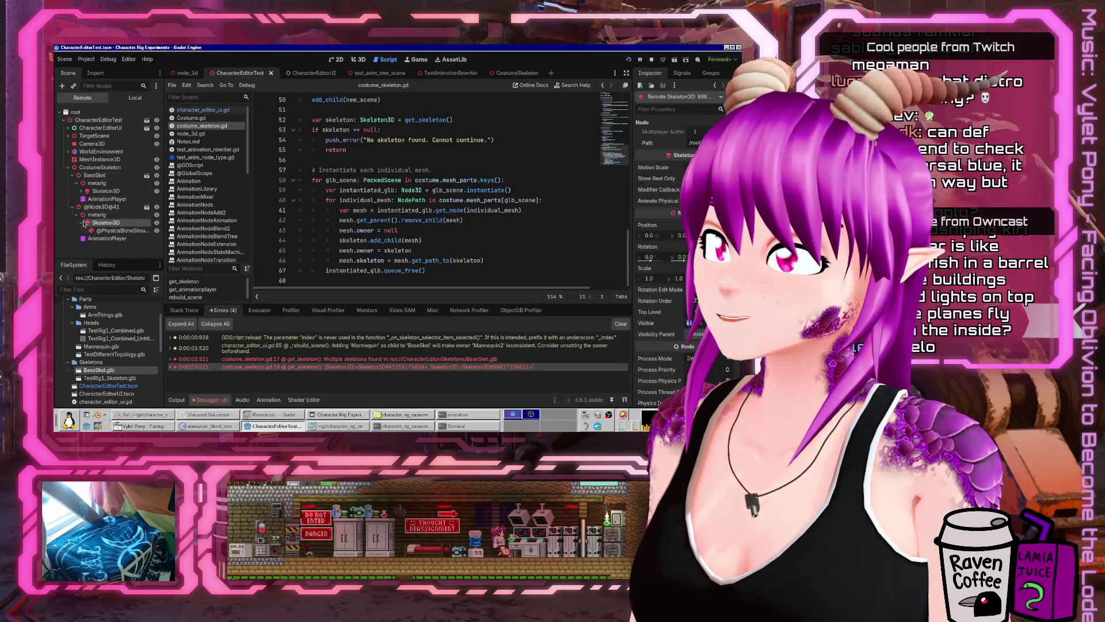
left_click(80, 192)
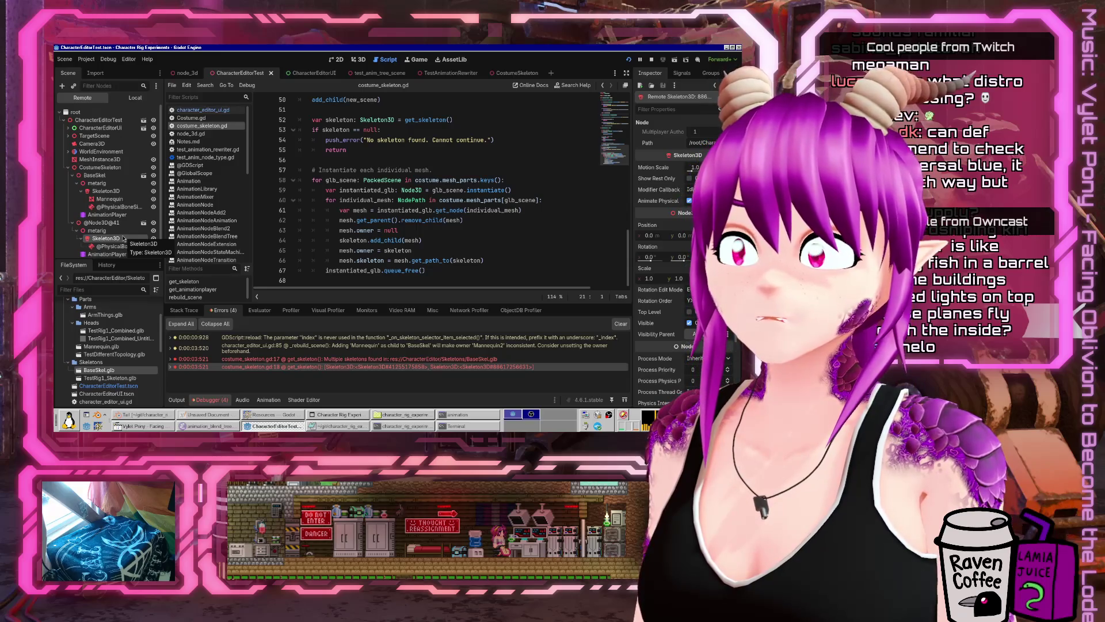
- Review rebuild_scene() in costume_skeleton.gd, including the old_skeleton removal on line 40
scroll(437, 189, "up", 4)
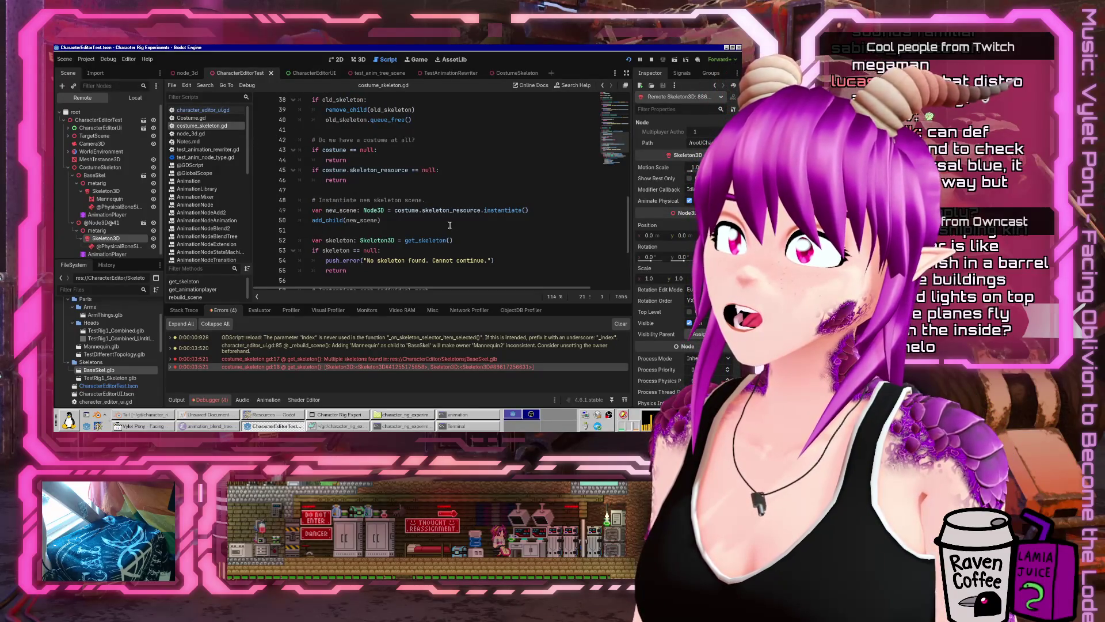
scroll(437, 221, "up", 4)
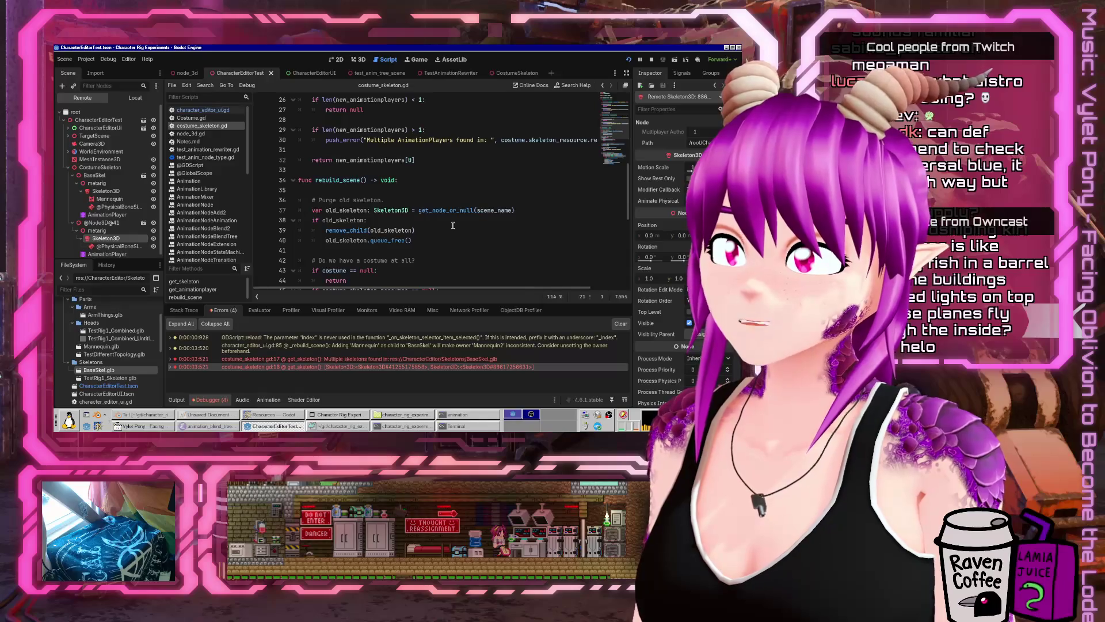
left_click(444, 230)
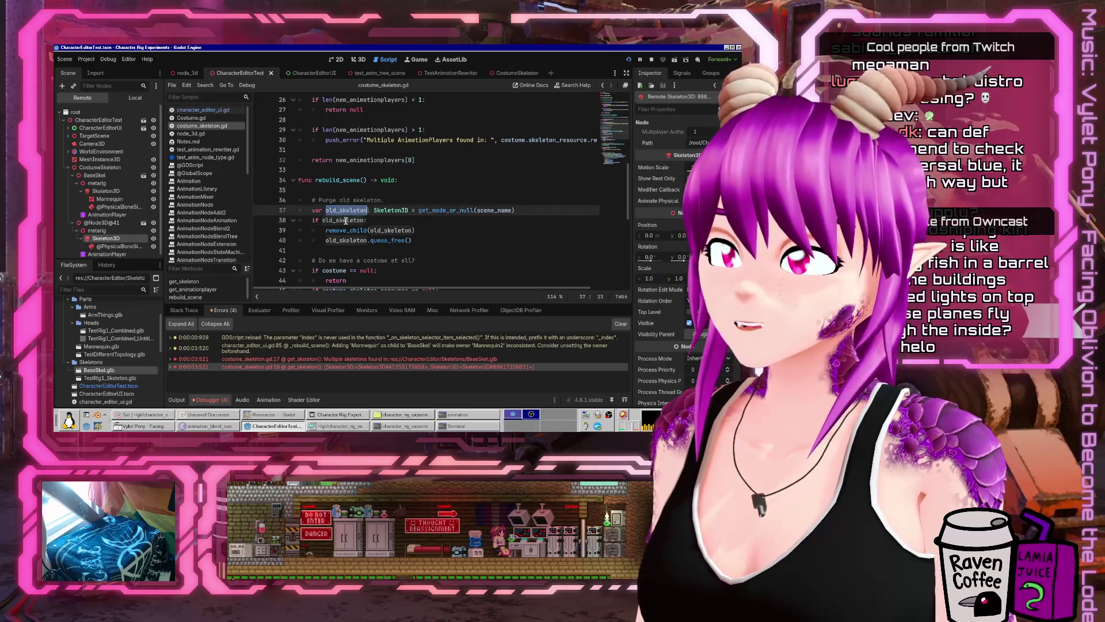
double_click(352, 241)
scroll(368, 236, "down", 3)
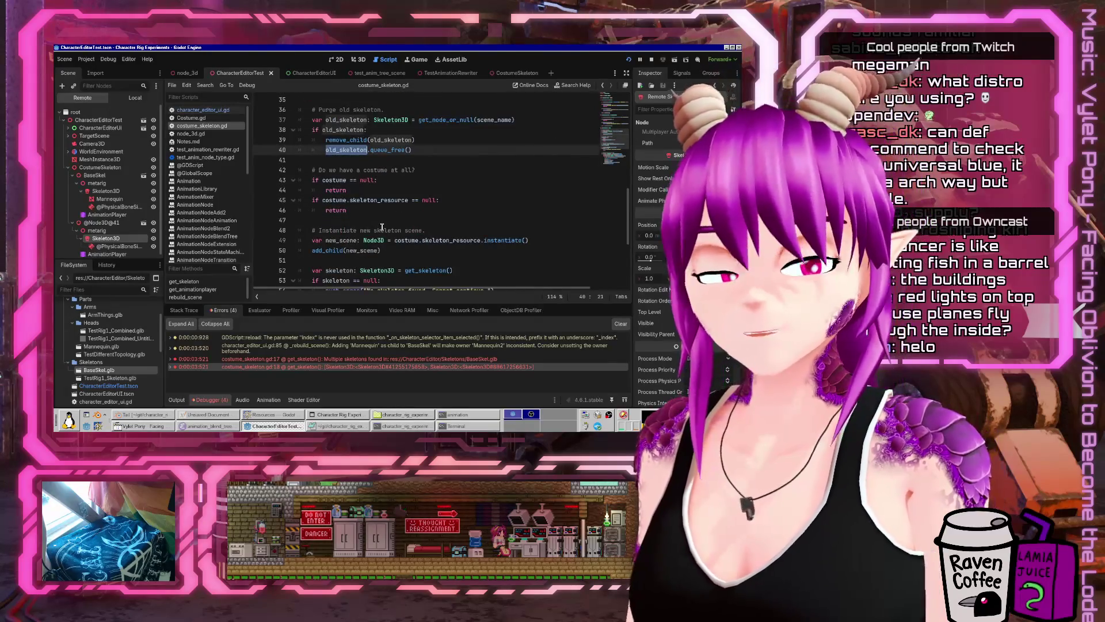
scroll(382, 227, "down", 2)
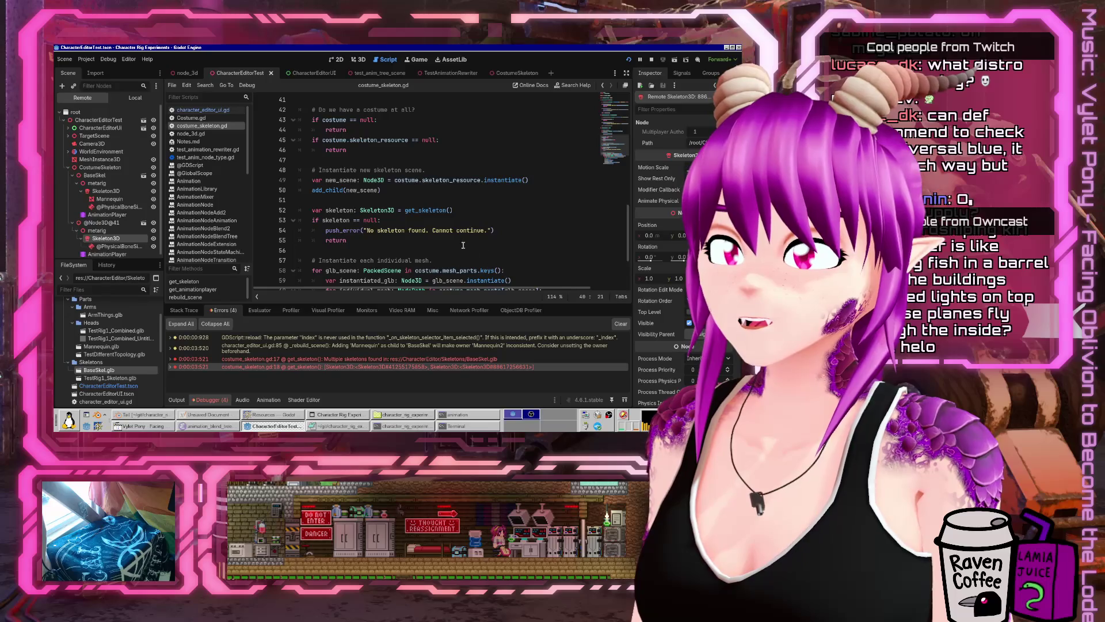
left_click(454, 201)
scroll(454, 205, "up", 6)
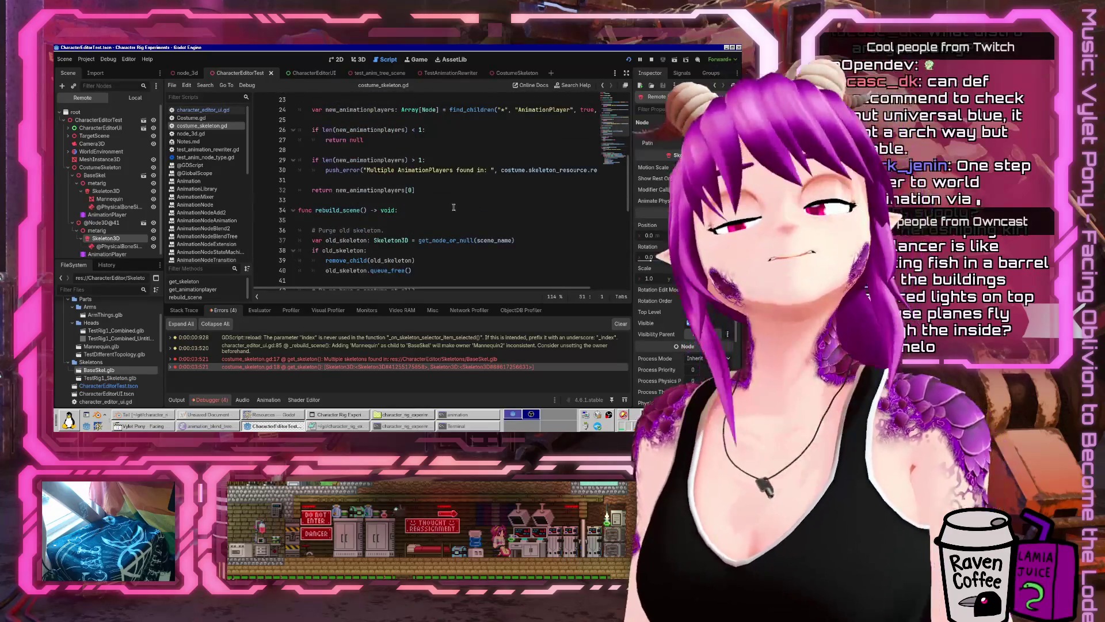
- Select the find_children("*", "Skeleton3D", true, false) call on line 10 of get_skeleton() for reuse
scroll(443, 219, "down", 7)
scroll(435, 228, "down", 2)
scroll(414, 222, "up", 10)
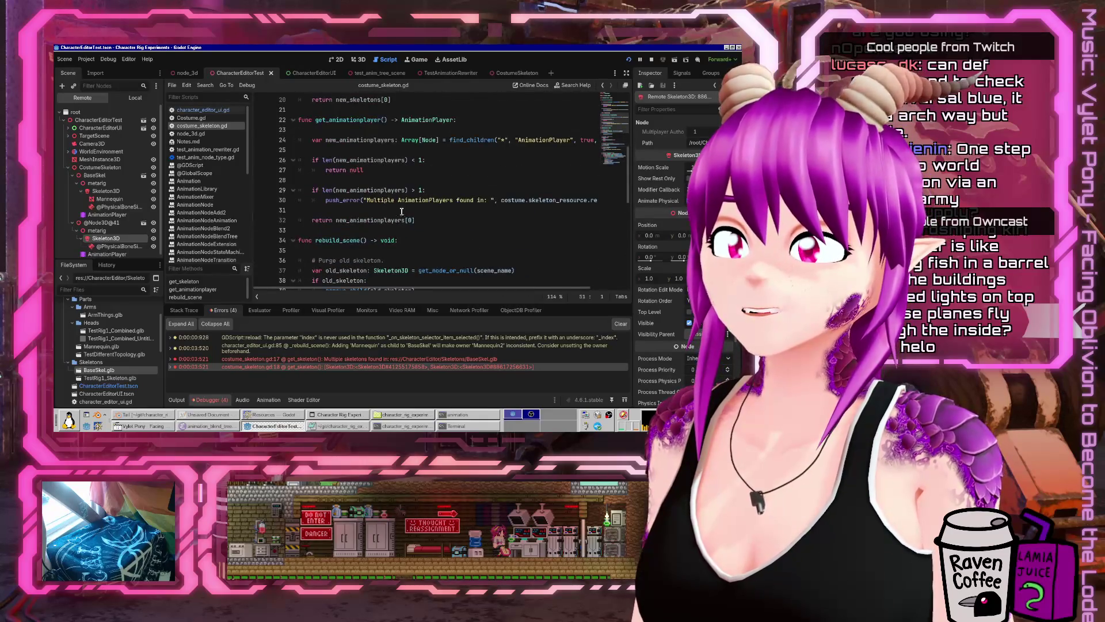
left_click(383, 119)
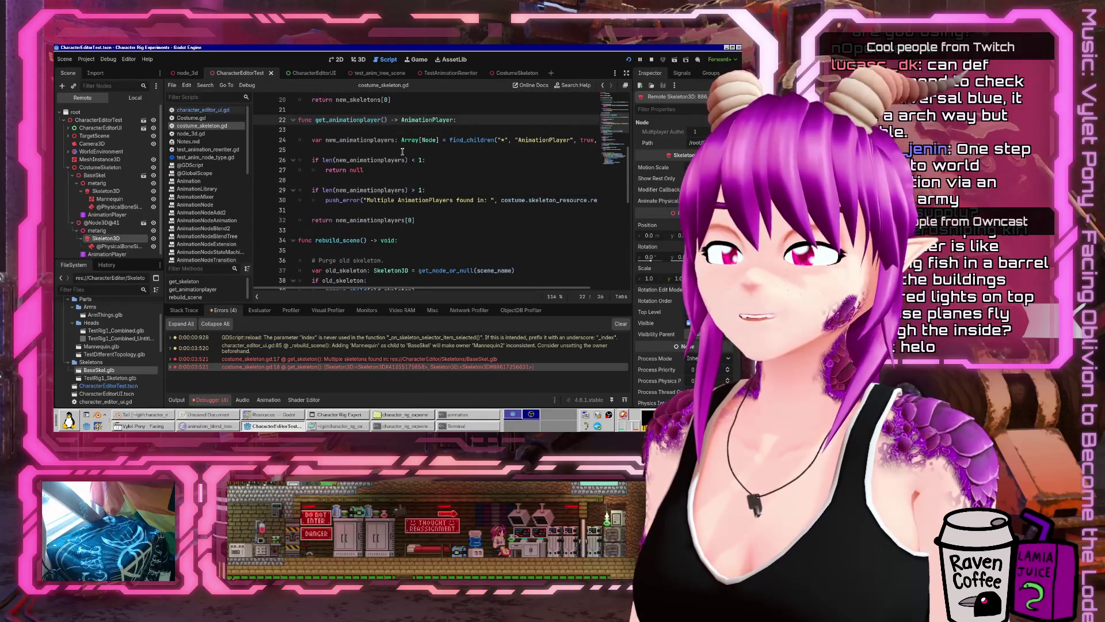
scroll(402, 151, "up", 5)
key("Up")
key("Up")
key("Up")
left_click(425, 149)
key("shift+End")
key("ctrl+c")
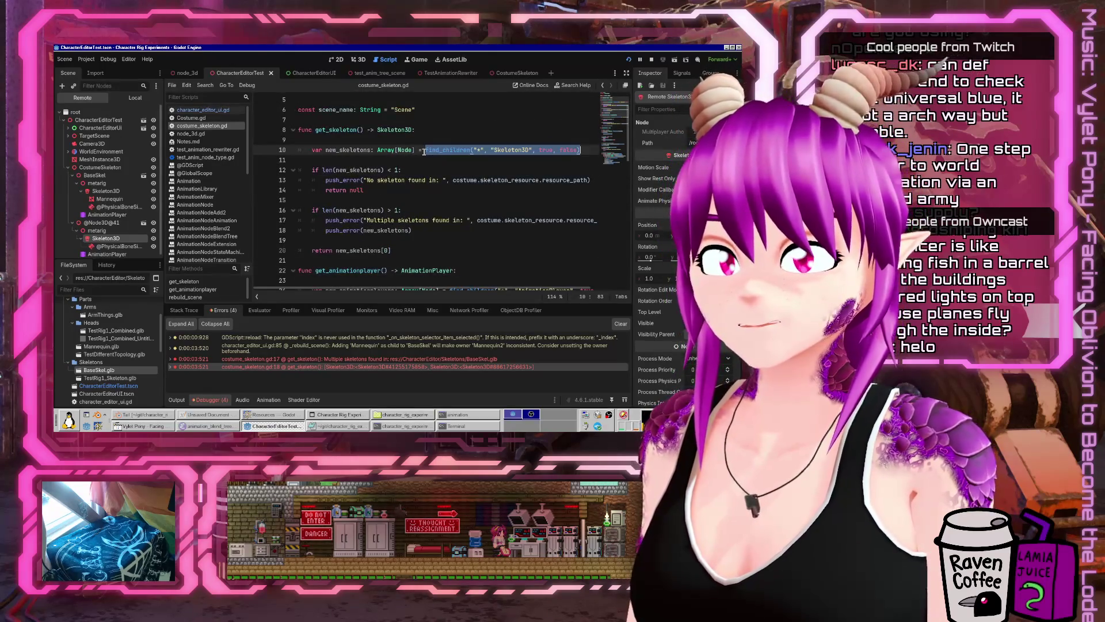
scroll(392, 154, "down", 8)
left_click(356, 158)
- Paste the find_children skeleton search onto a new indented line 42 after the old-skeleton removal
key("Down")
key("Down")
key("Down")
key("Return")
key("Return")
key("Up")
key("Tab")
key("ctrl+v")
- Wrap it as check(len(...) <= 1) and save costume_skeleton.gd
key("Home")
type("check(")
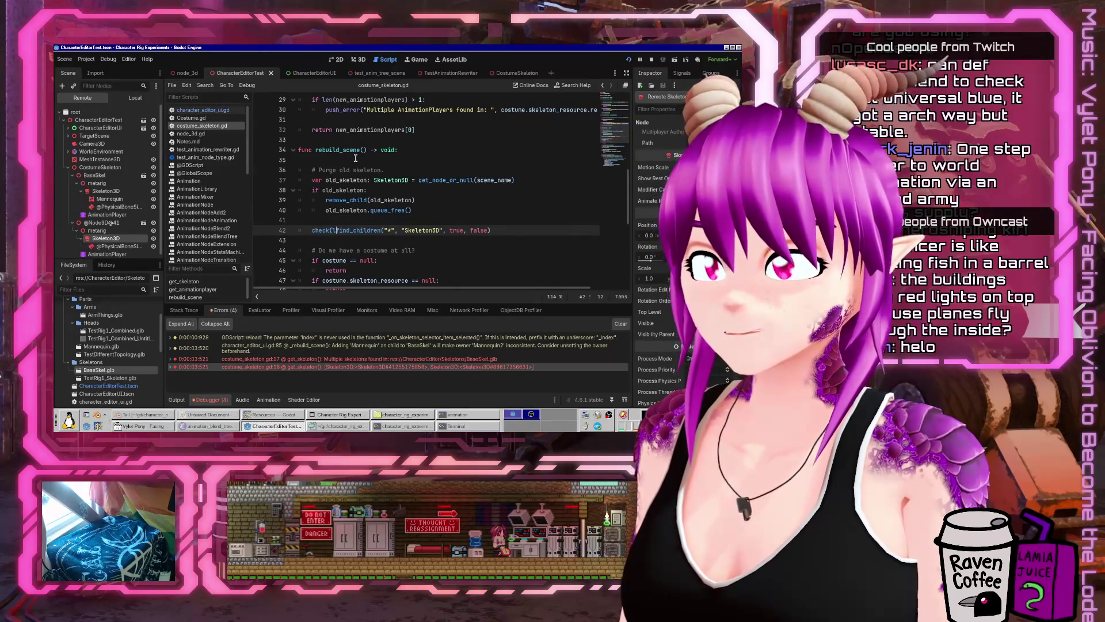
type("len(")
key("End")
type("< 1)")
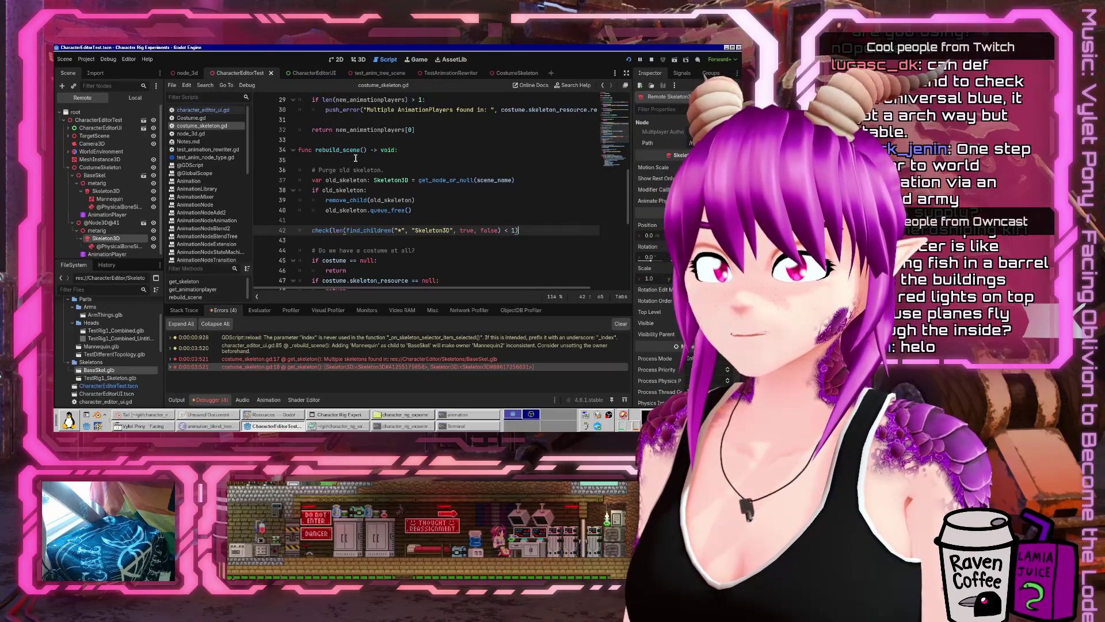
key("BackSpace")
key("BackSpace")
key("BackSpace")
type("= 1)")
key("Home")
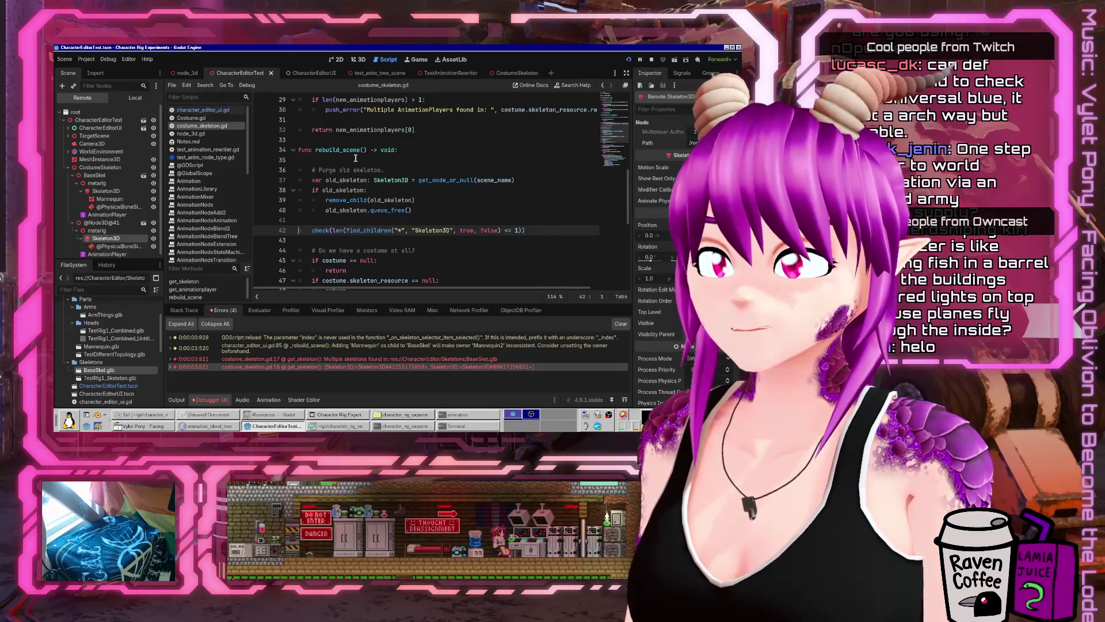
key("End")
key("Left")
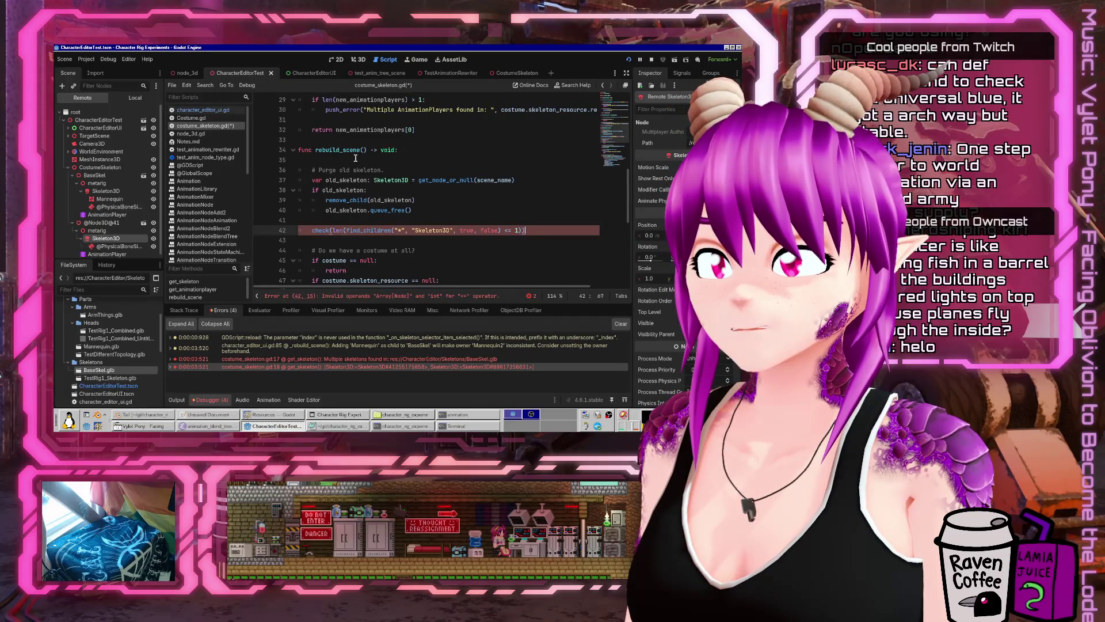
key("ctrl+s")
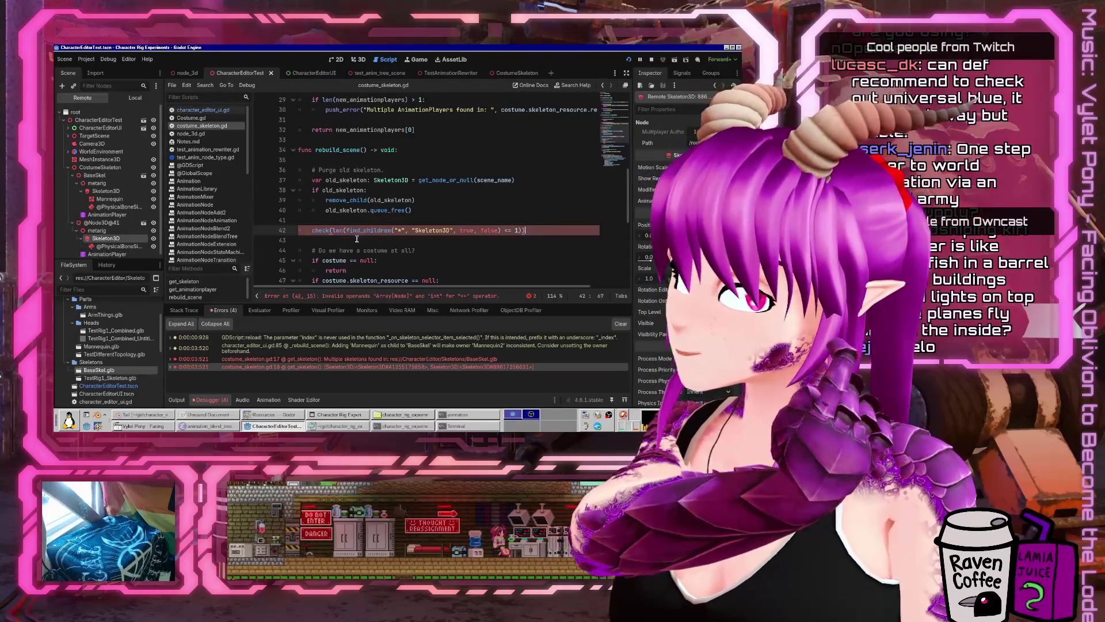
- Fix line 42's closing parenthesis and replace check with assert
left_click(502, 231)
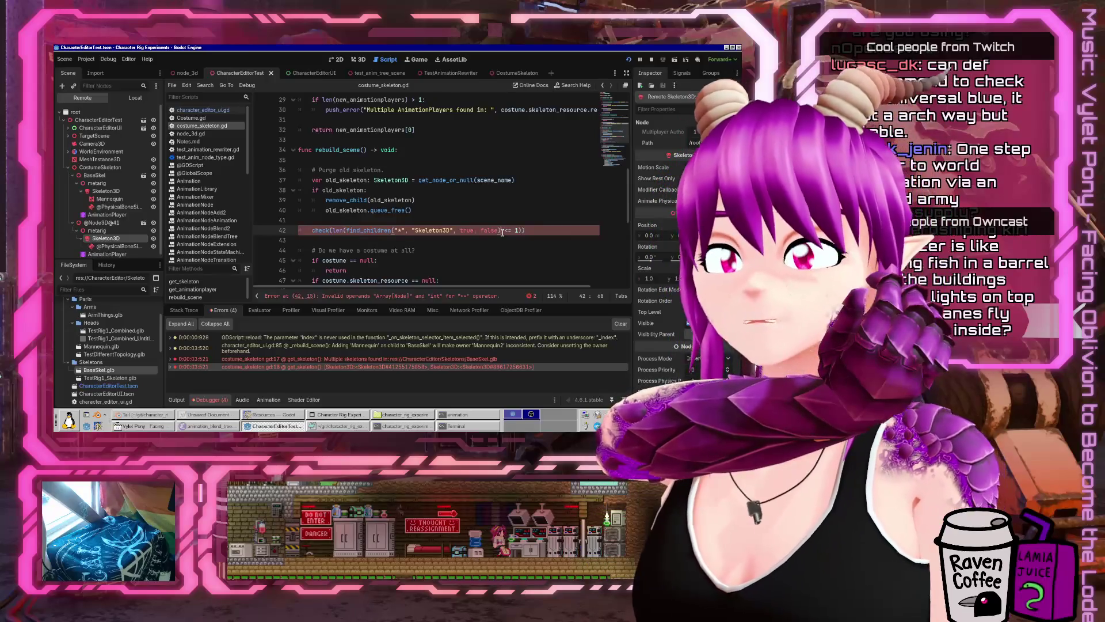
type(")")
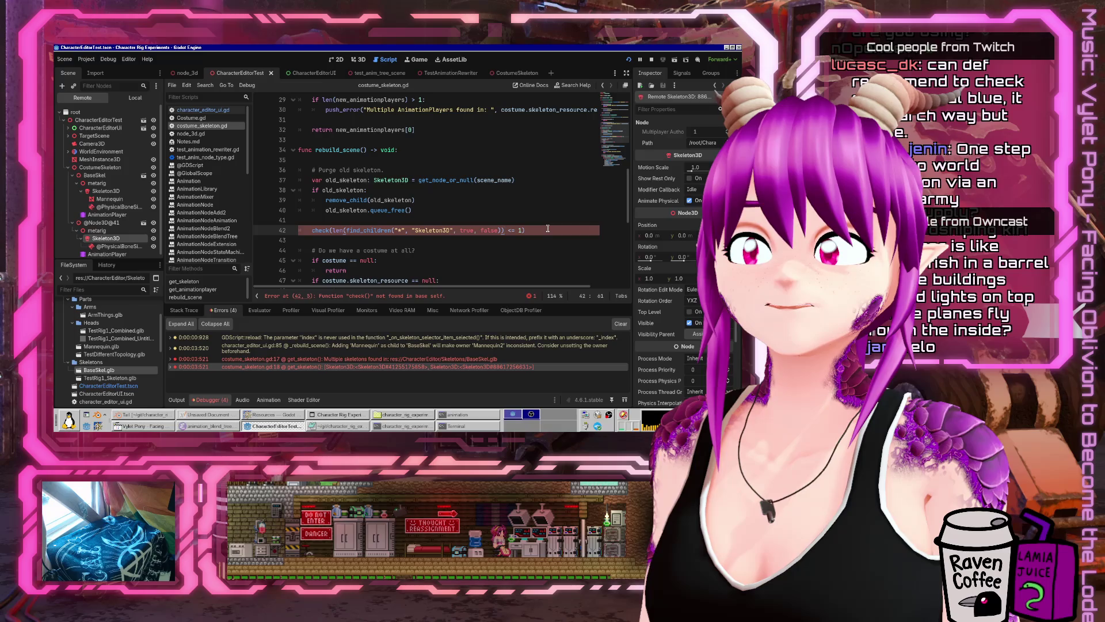
key("Home")
key("ctrl+Right")
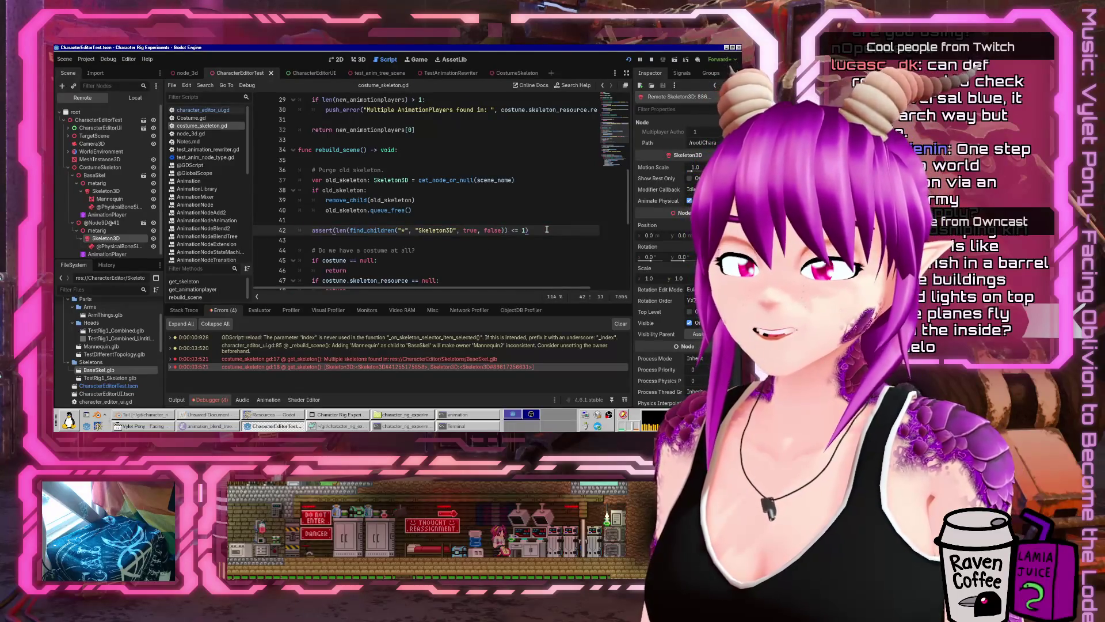
- Copy the assert line below add_child(new_scene) at line 54 and rerun the game
triple_click(547, 230)
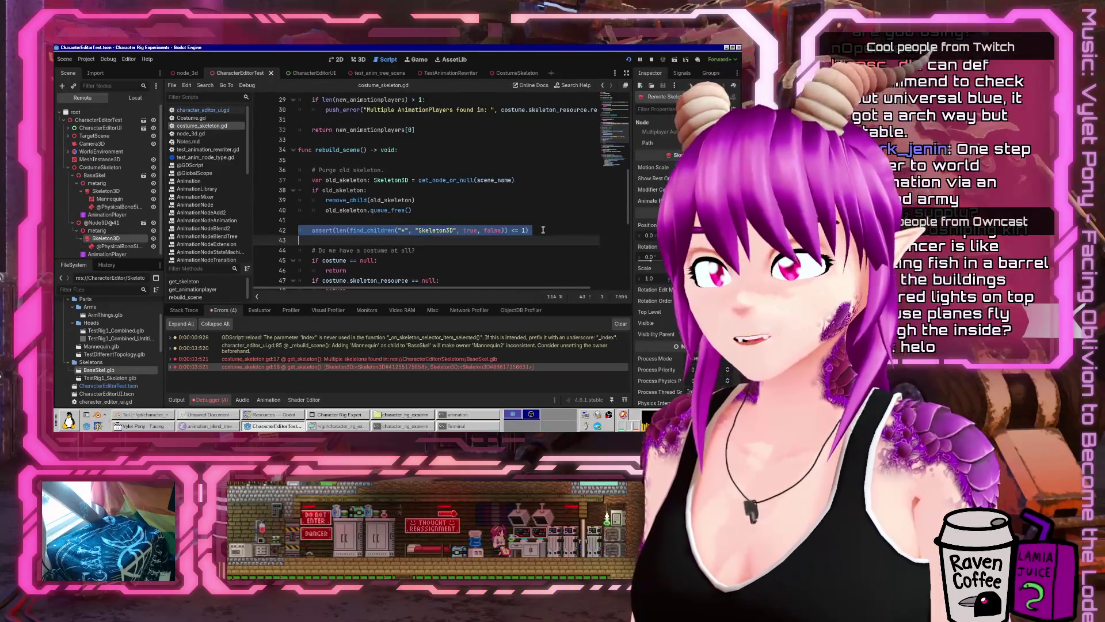
scroll(428, 185, "down", 5)
left_click(401, 187)
key("Return")
key("ctrl+v")
key("Return")
left_click(628, 60)
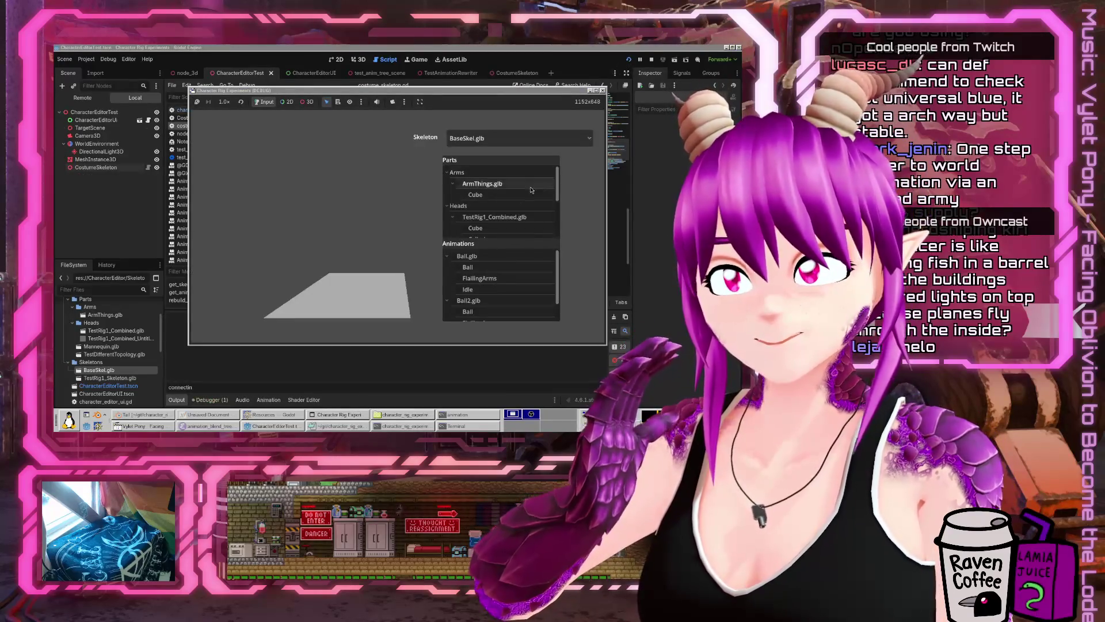
- Check what type skeleton_resource is in rebuild_scene()
scroll(461, 218, "up", 3)
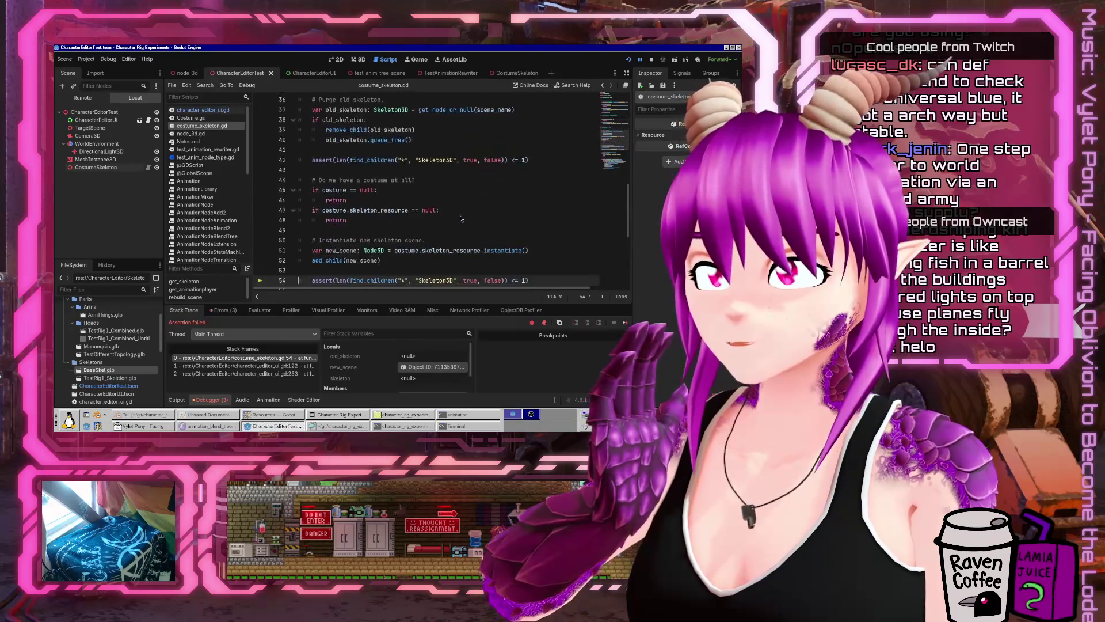
scroll(460, 219, "down", 2)
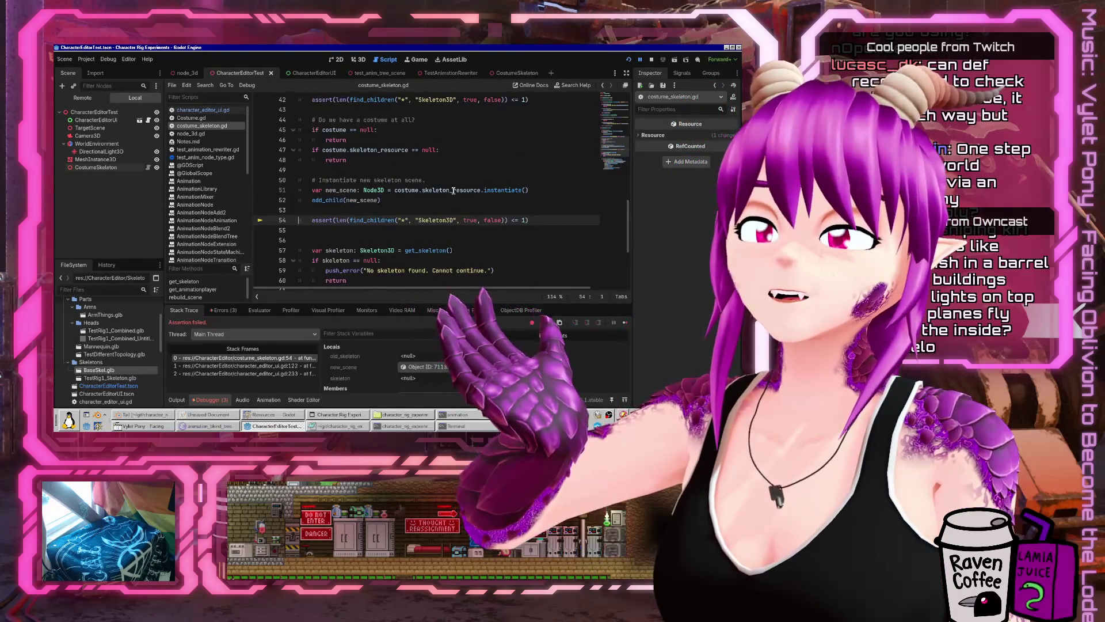
double_click(453, 190)
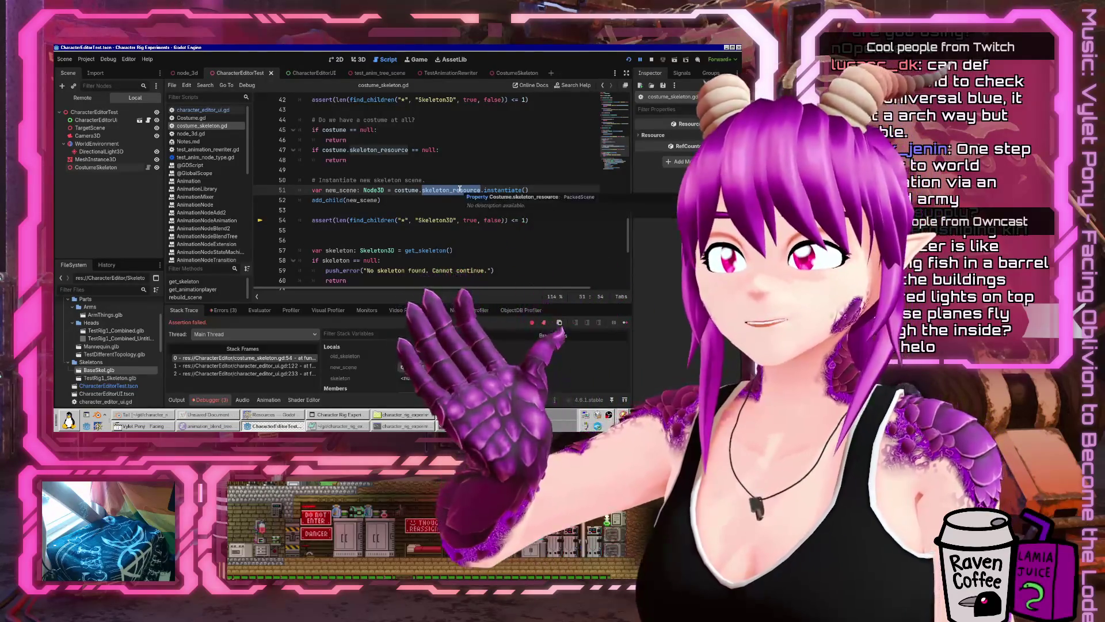
scroll(530, 157, "up", 1)
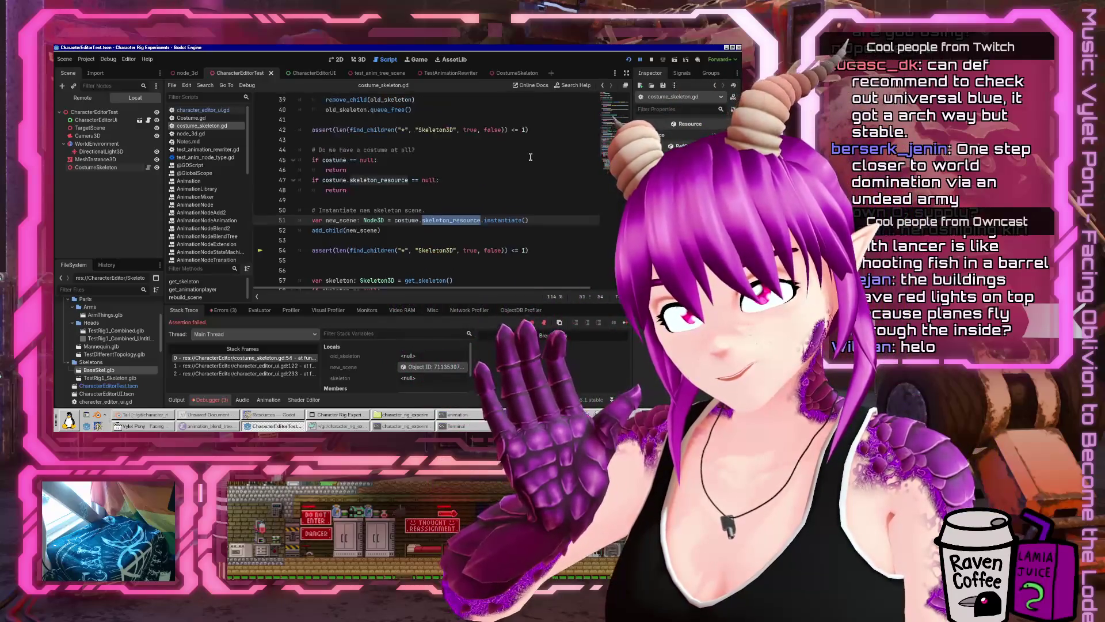
- Change the line 42 assert limit from <= 1 to <= 0
left_click(525, 129)
scroll(516, 155, "up", 2)
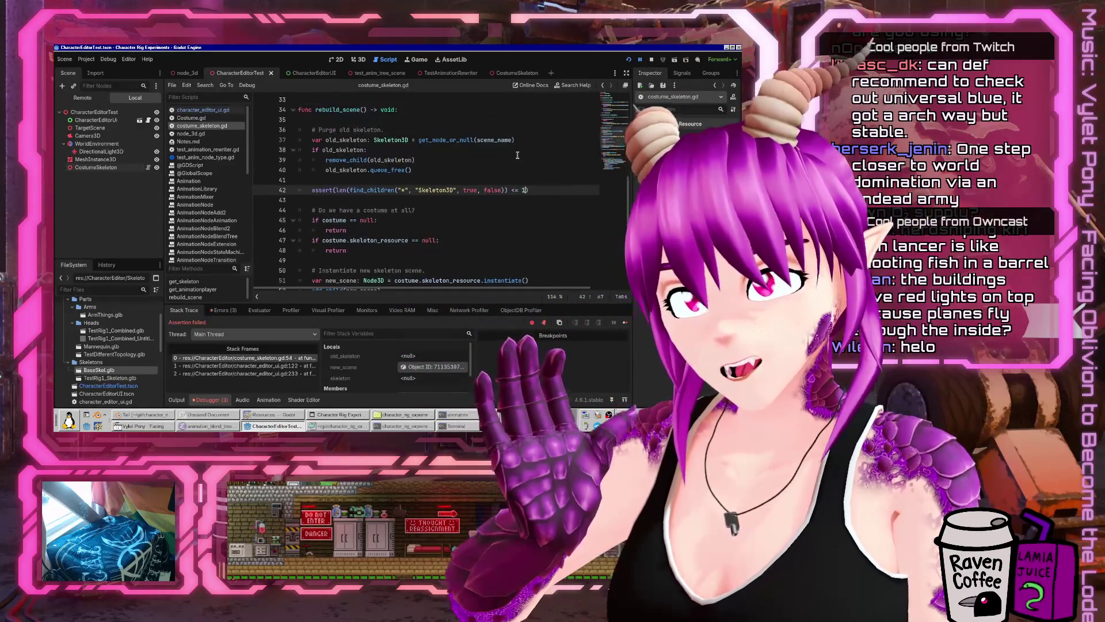
key("BackSpace")
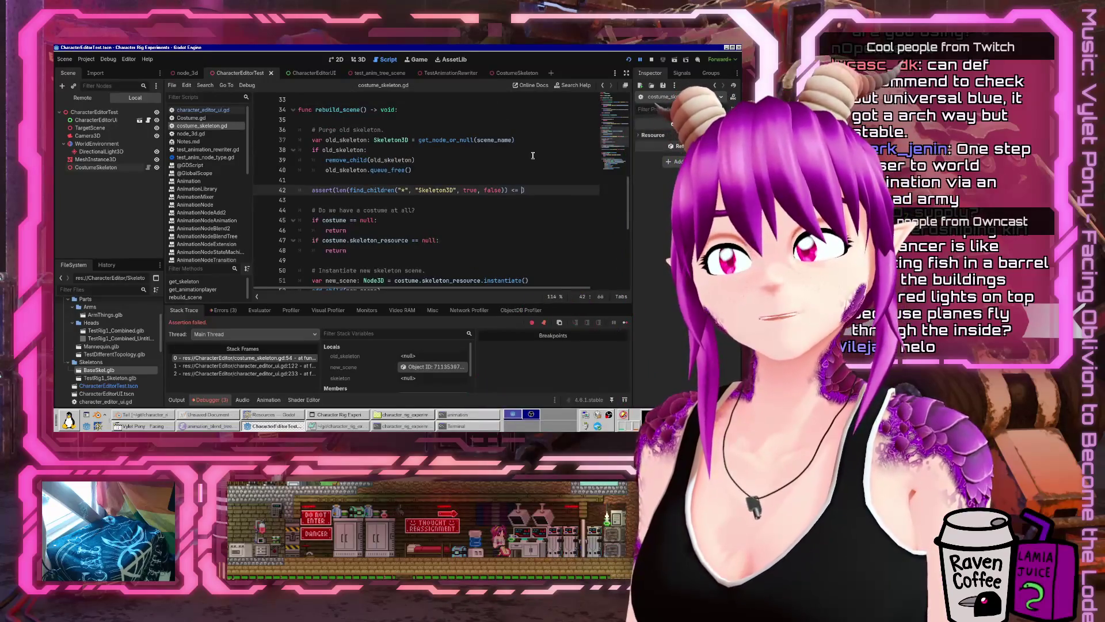
type("0")
- Rerun the game and pick another entry to trigger a skeleton rebuild
left_click(630, 60)
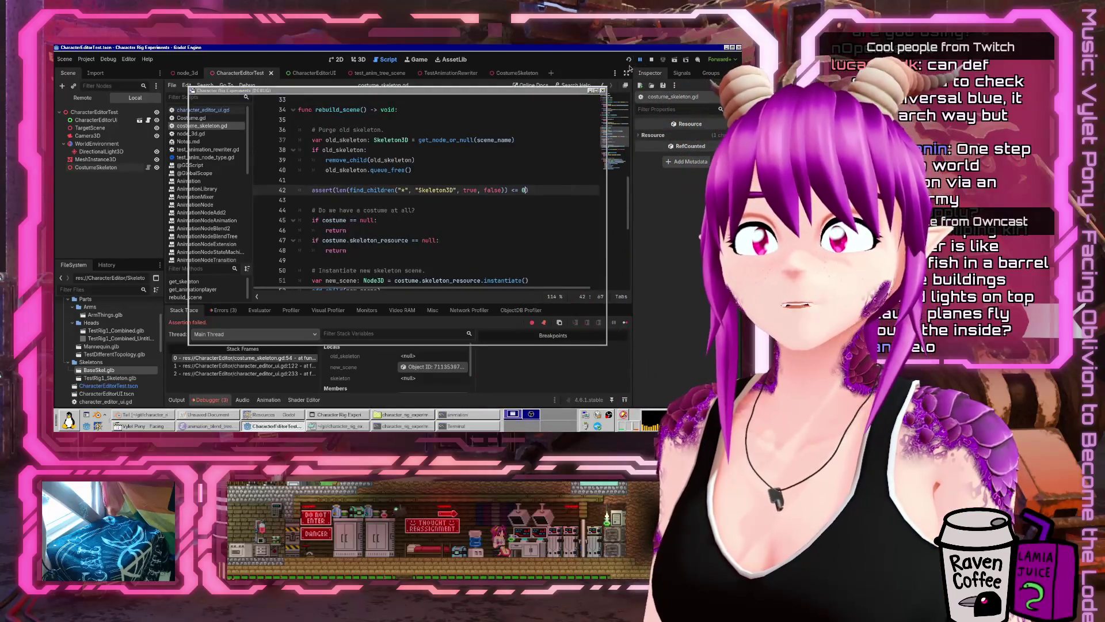
left_click(460, 230)
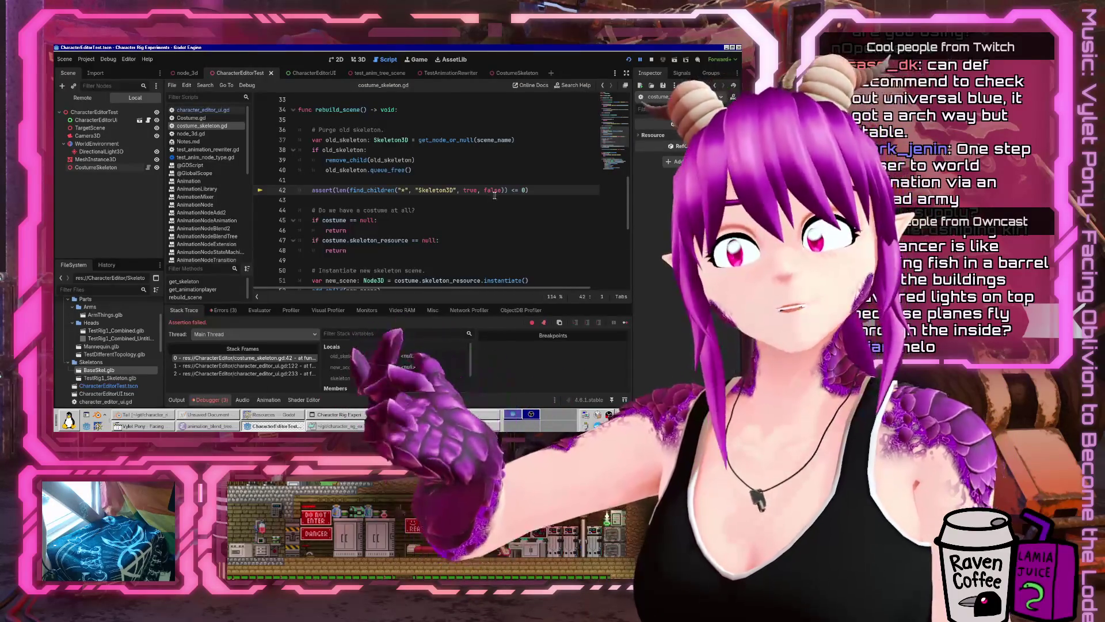
left_click(82, 98)
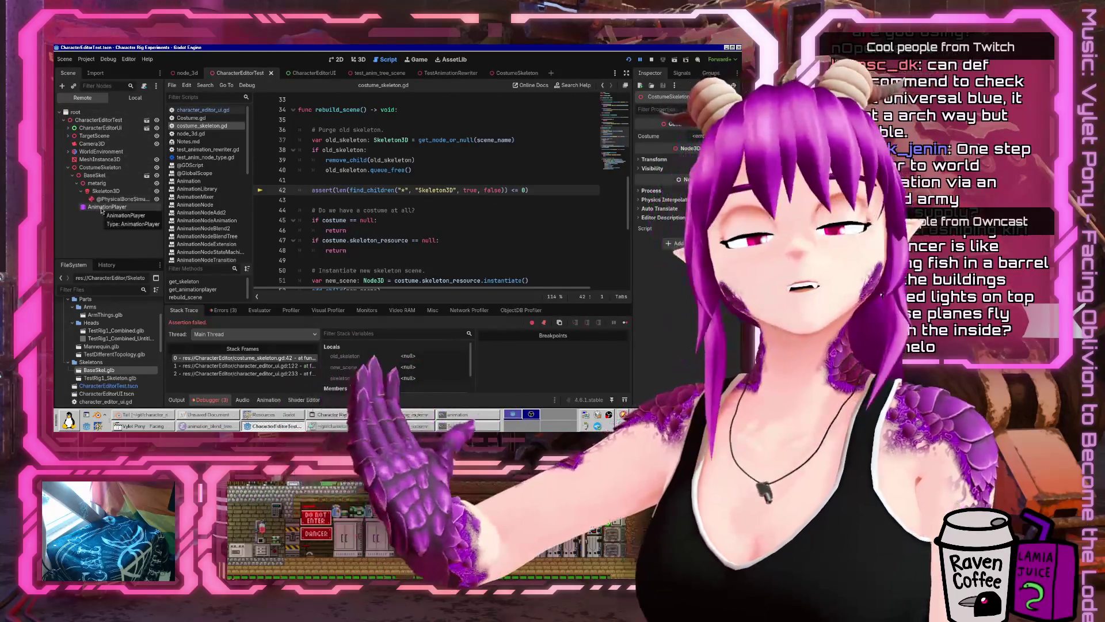
- Confirm old_skeleton is null and select BaseSkel in the remote tree to inspect it
left_click(490, 206)
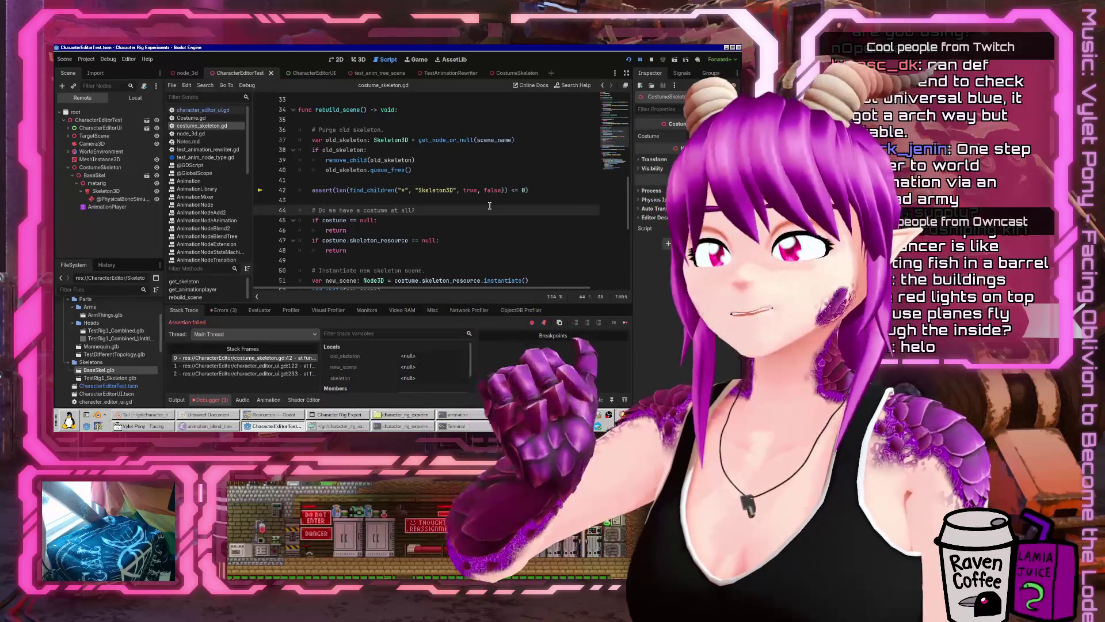
left_click(391, 160)
mouse_move(391, 160)
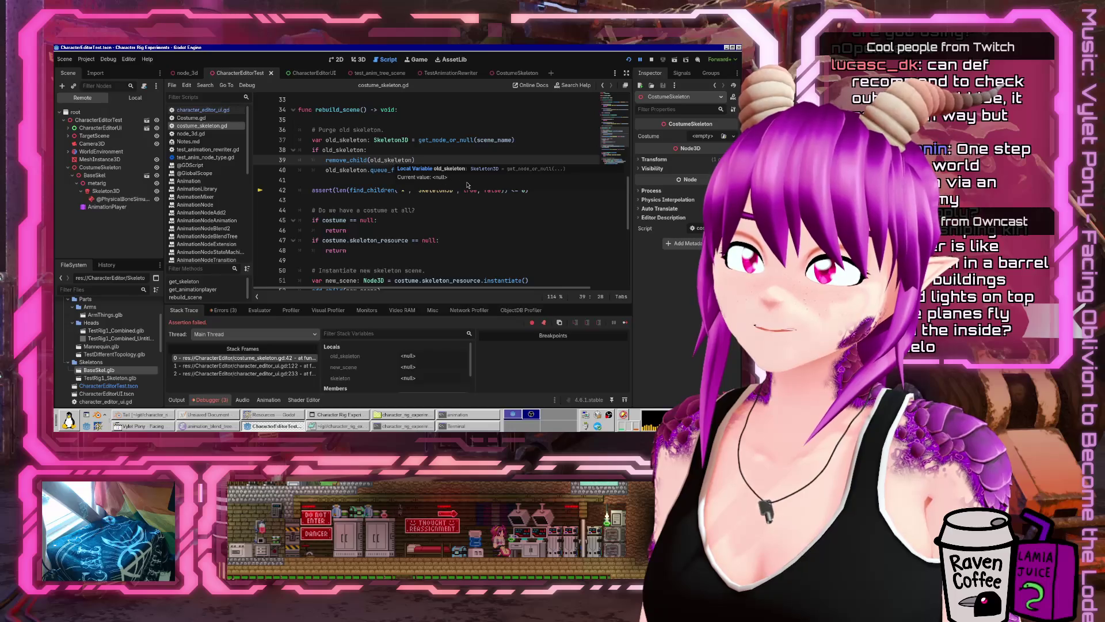
left_click(106, 176)
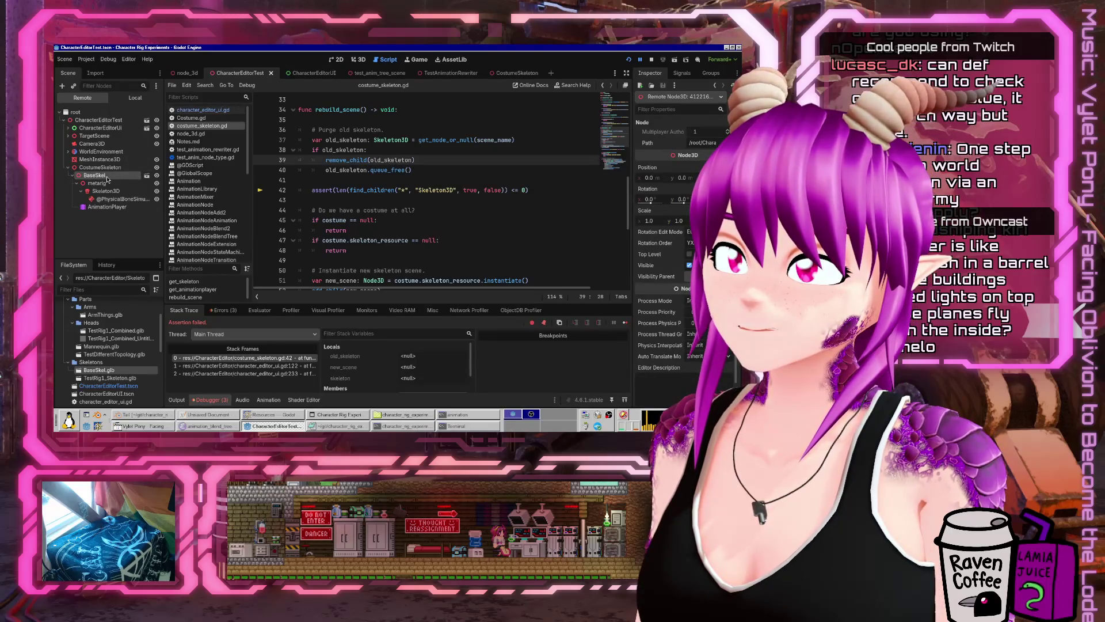
- Review the instantiate and add_child(new_scene) lines in rebuild_scene()
scroll(455, 149, "down", 3)
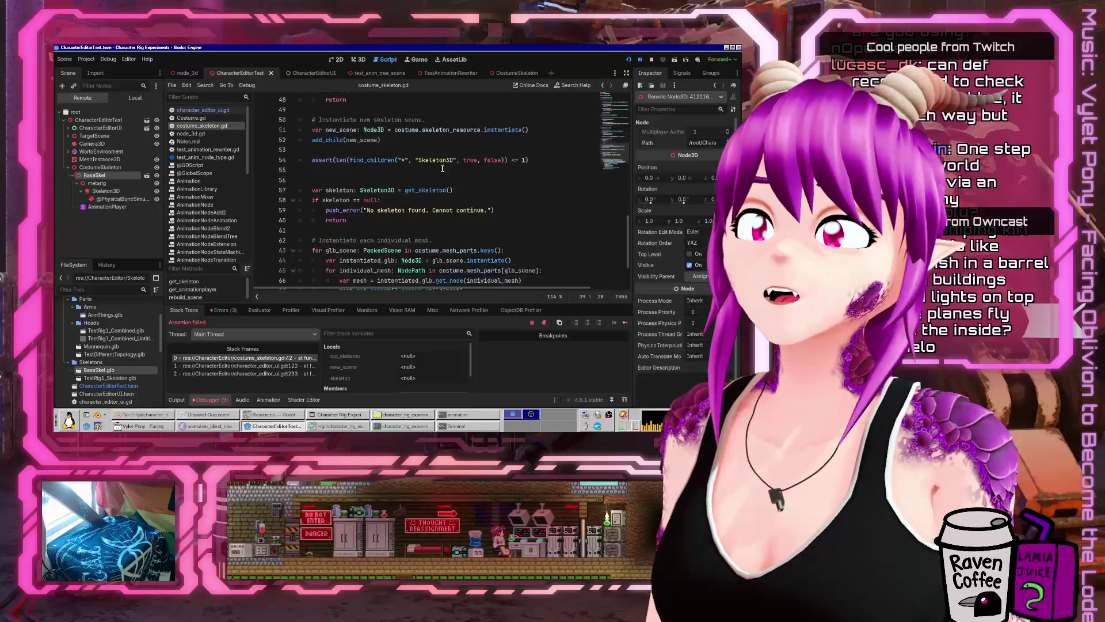
double_click(361, 260)
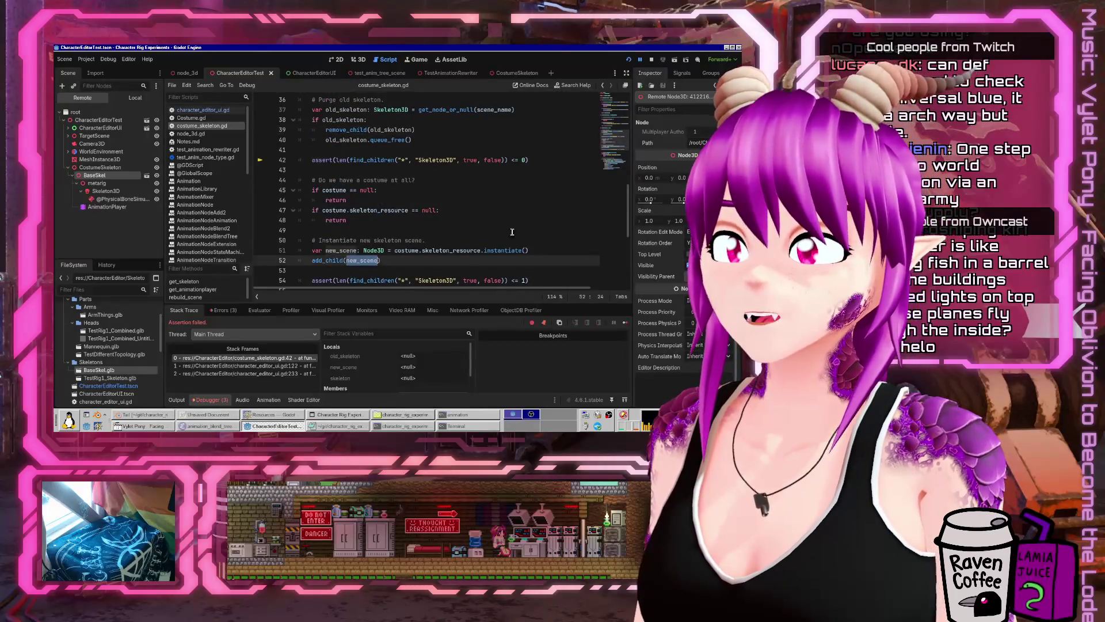
left_click(550, 246)
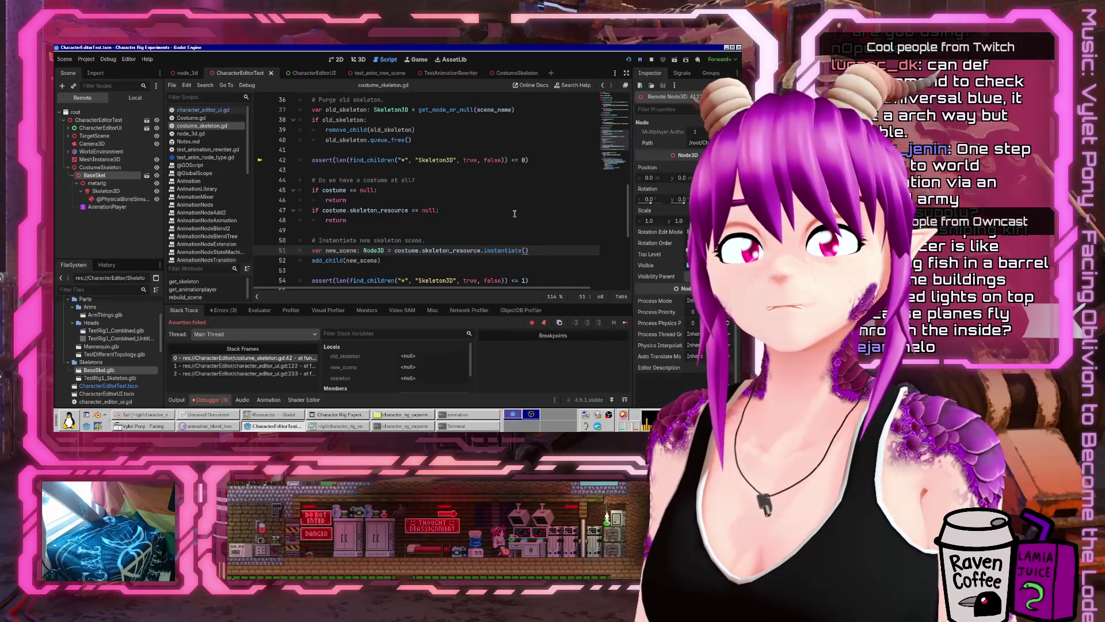
key("Down")
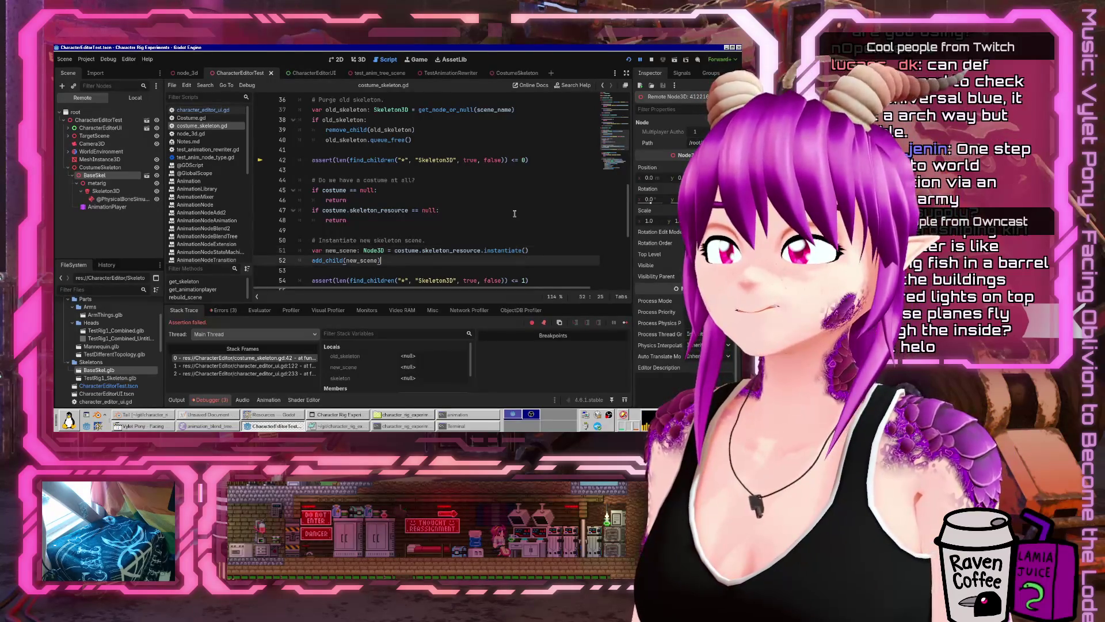
- Scroll up to the scene_name constant at the top of costume_skeleton.gd
key("Up")
key("Right")
key("Right")
key("Right")
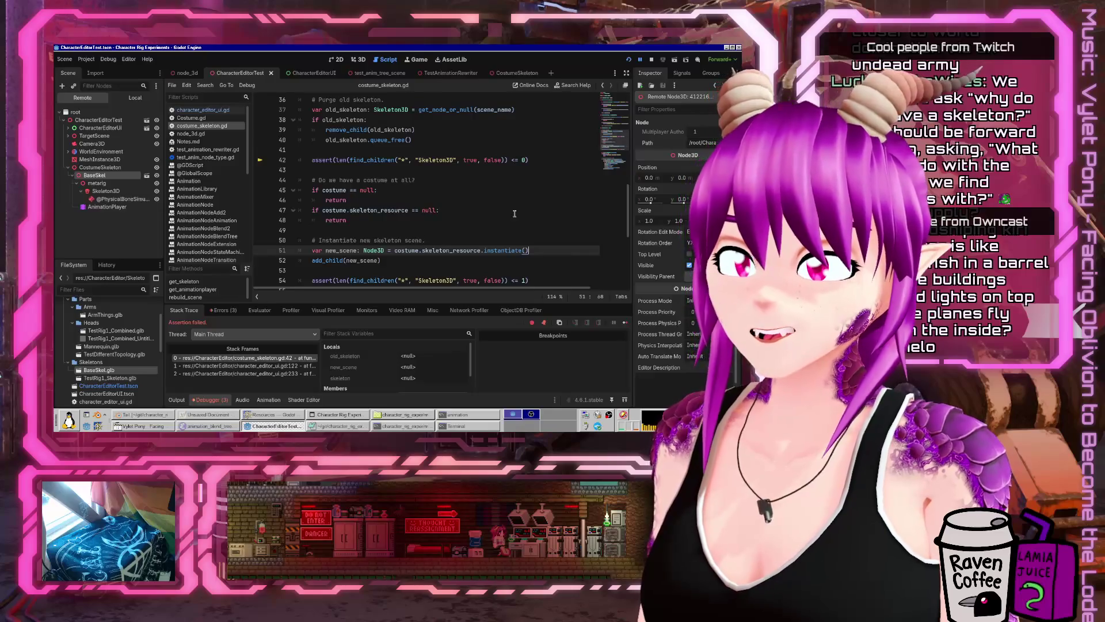
scroll(481, 150, "up", 7)
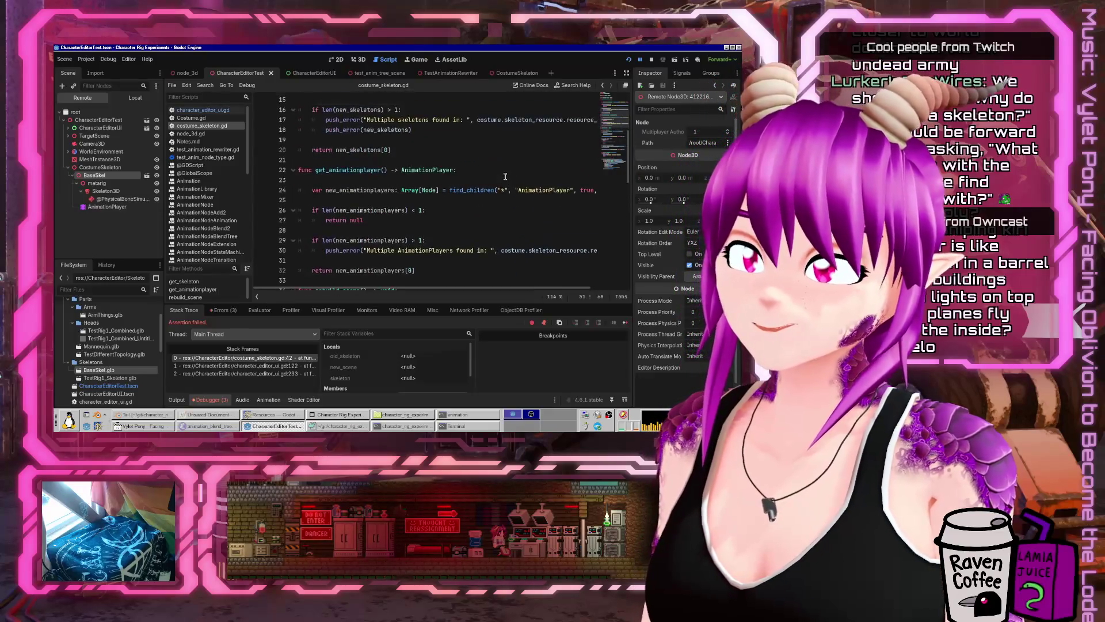
scroll(486, 179, "up", 5)
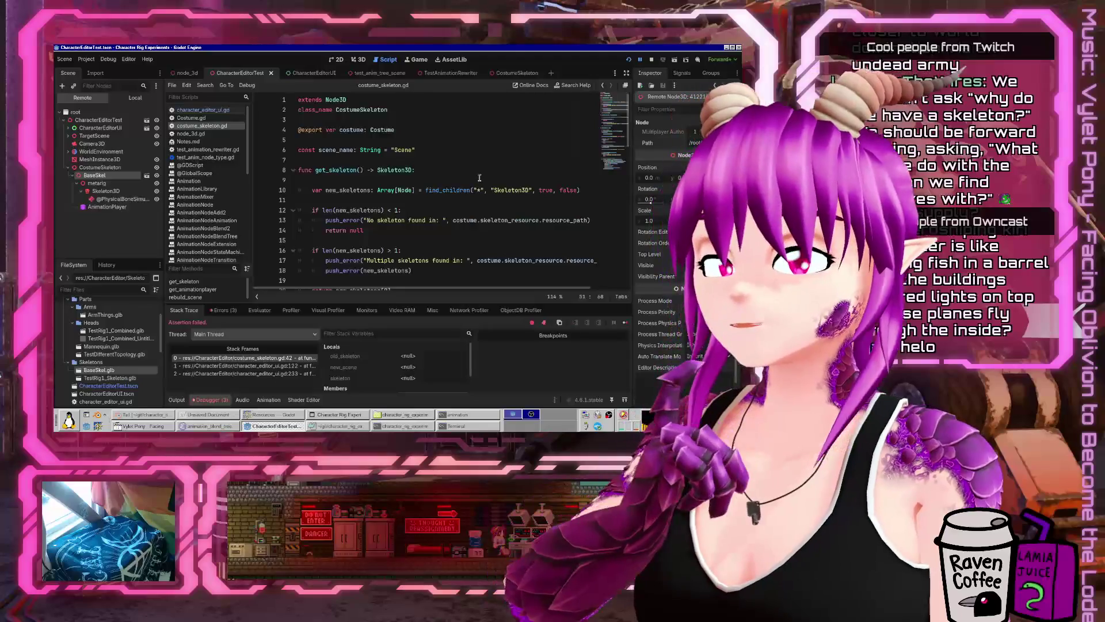
left_click(460, 158)
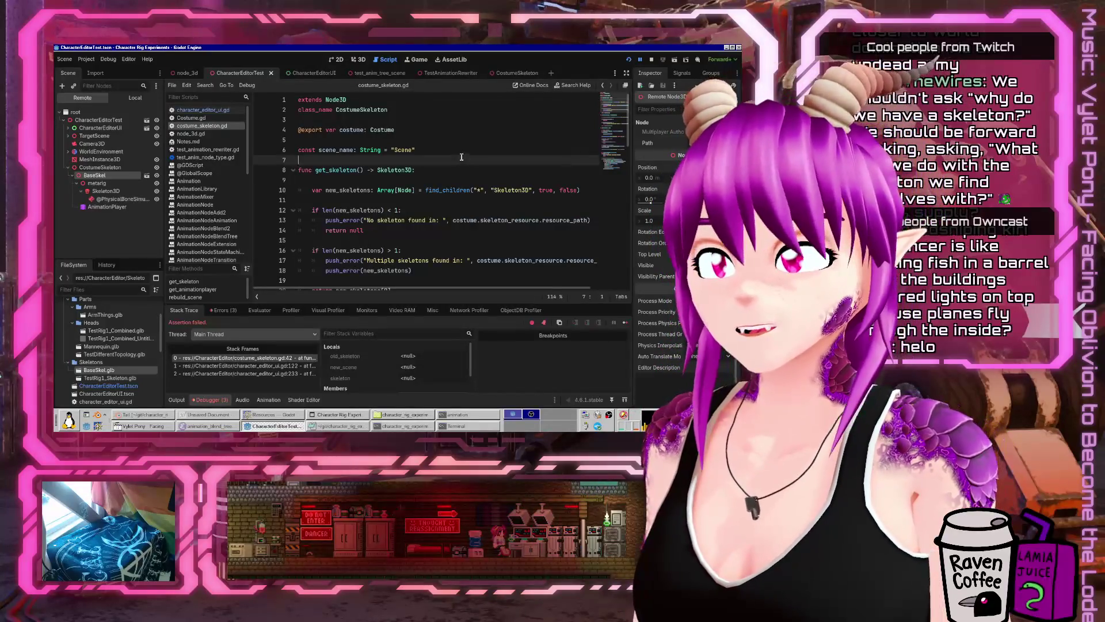
left_click(462, 149)
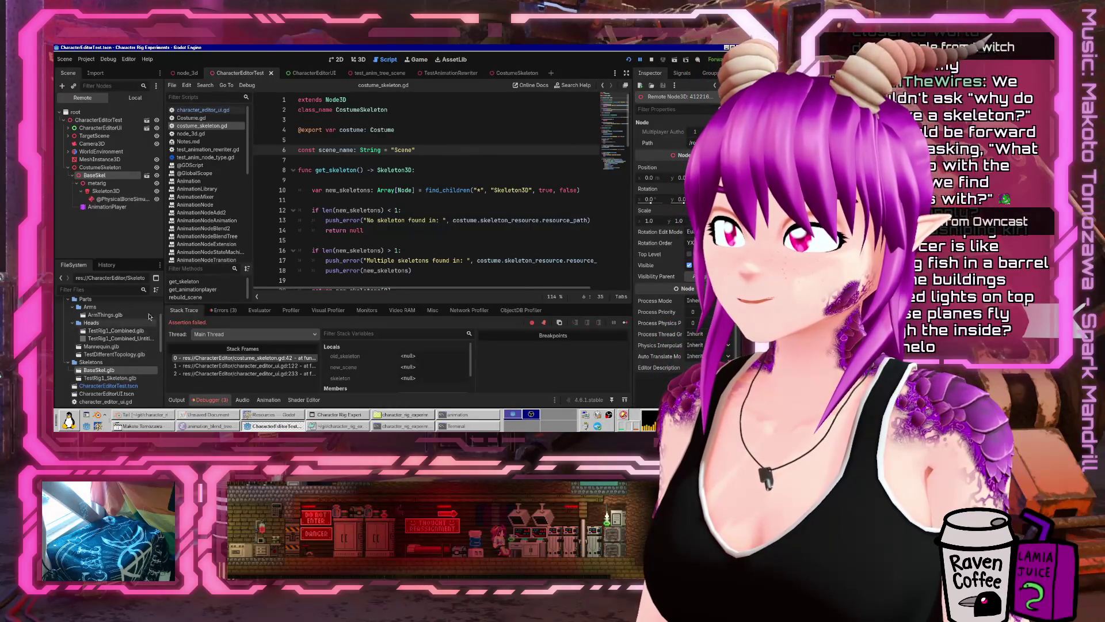
- Skim down the script, then return the caret to the end of the scene_name line
scroll(330, 225, "down", 4)
scroll(330, 225, "down", 3)
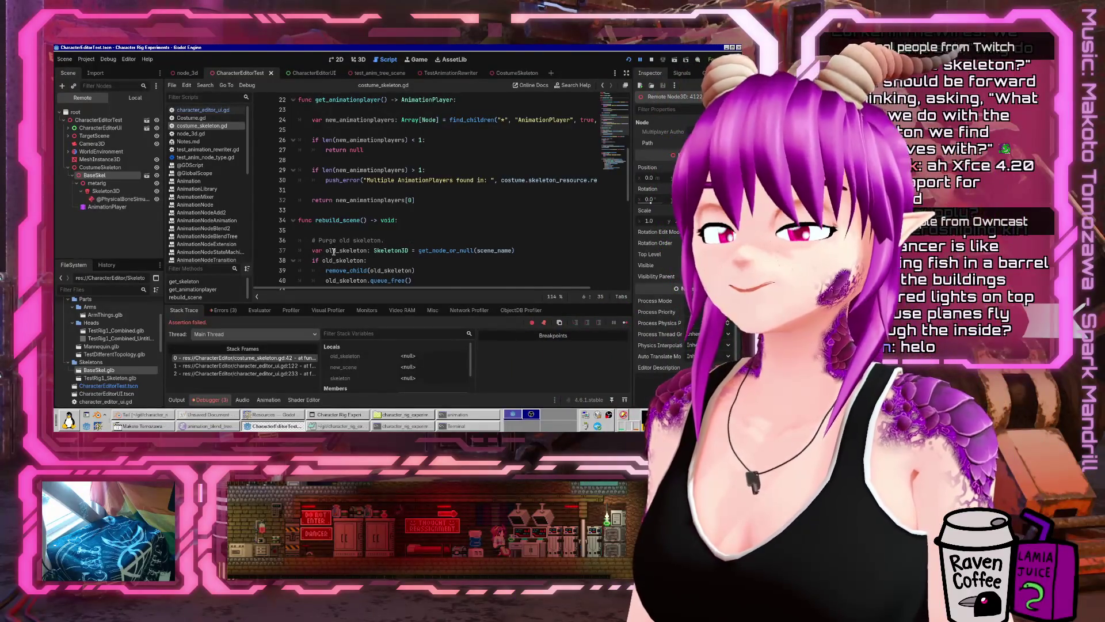
scroll(394, 225, "down", 2)
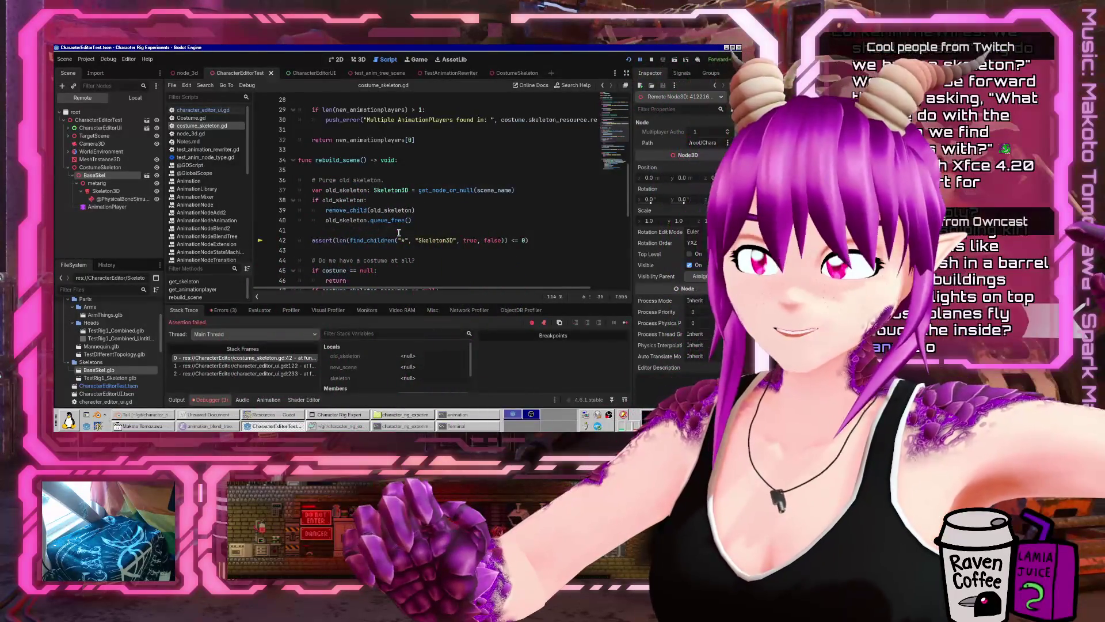
scroll(467, 184, "down", 1)
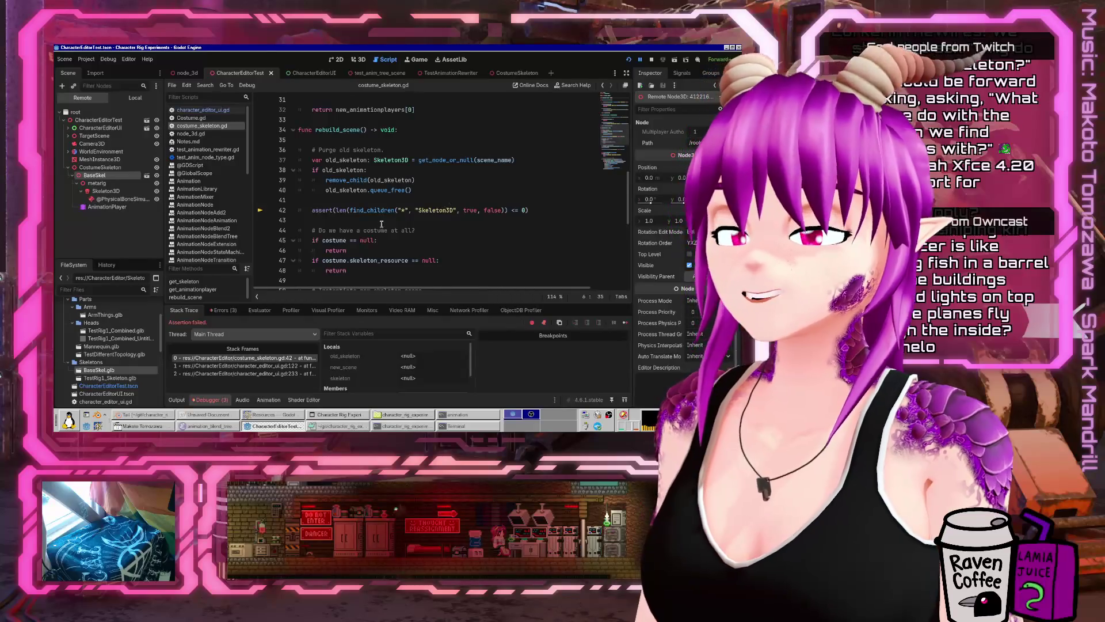
scroll(382, 222, "down", 4)
scroll(452, 180, "down", 4)
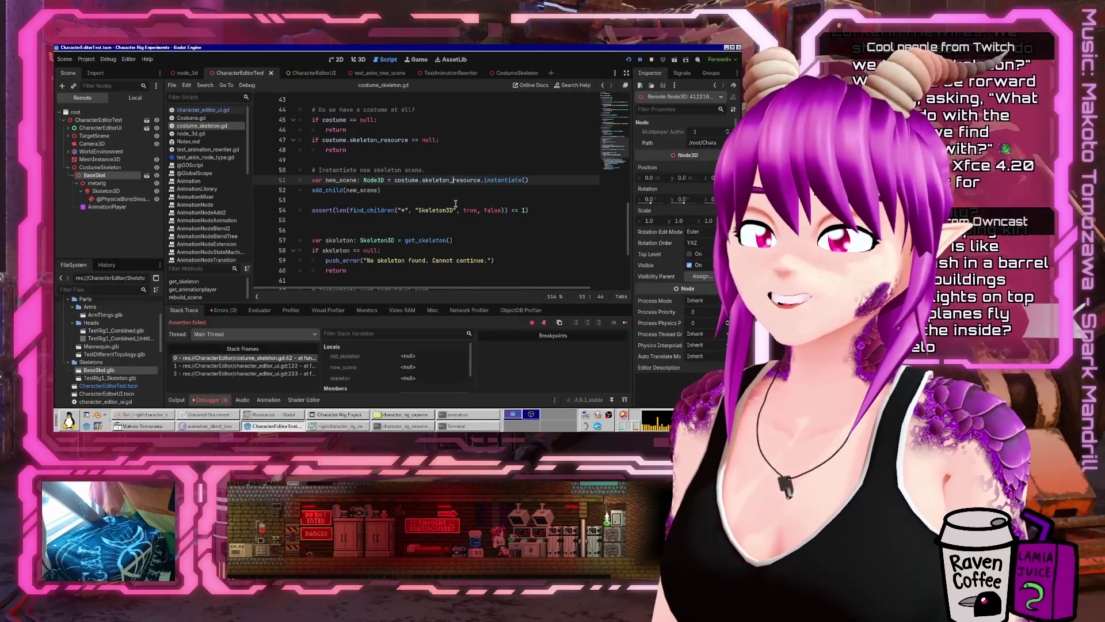
scroll(489, 217, "up", 15)
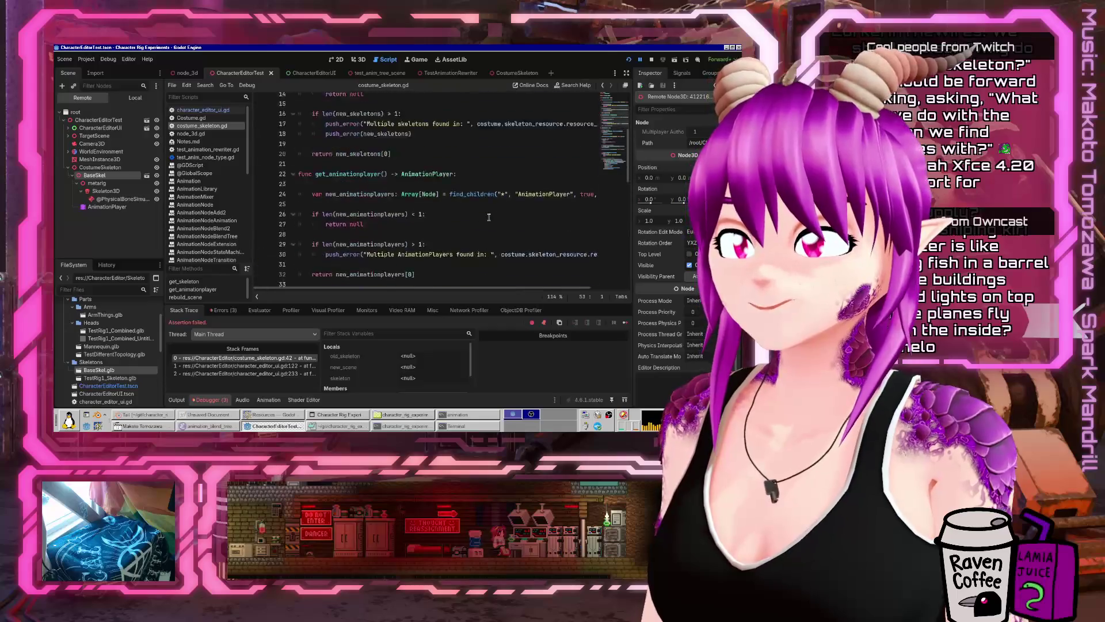
scroll(489, 217, "up", 3)
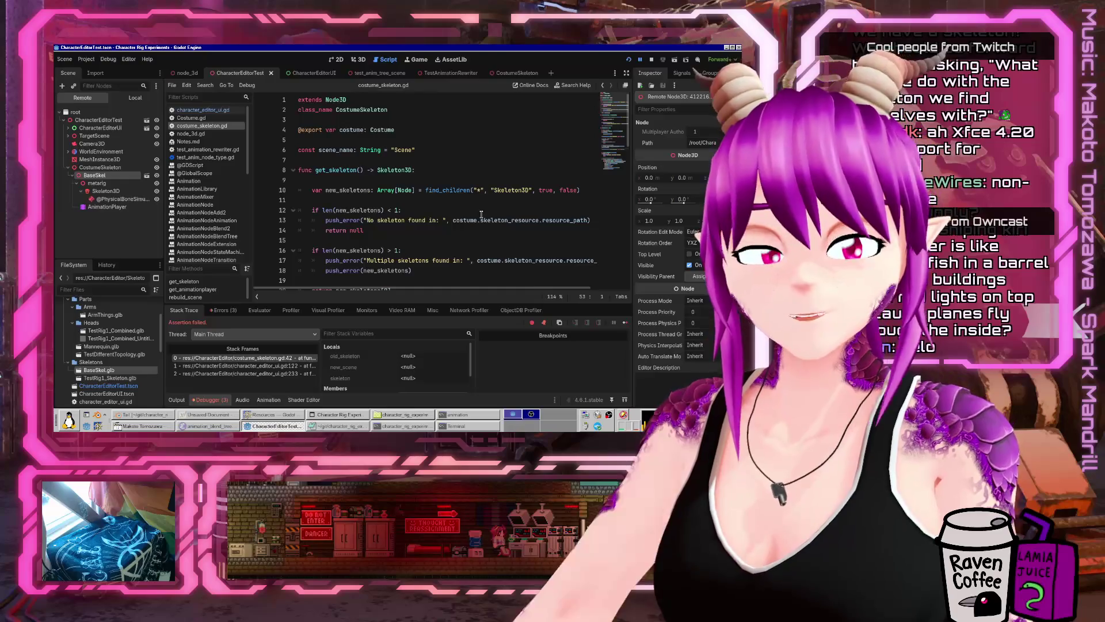
left_click(448, 151)
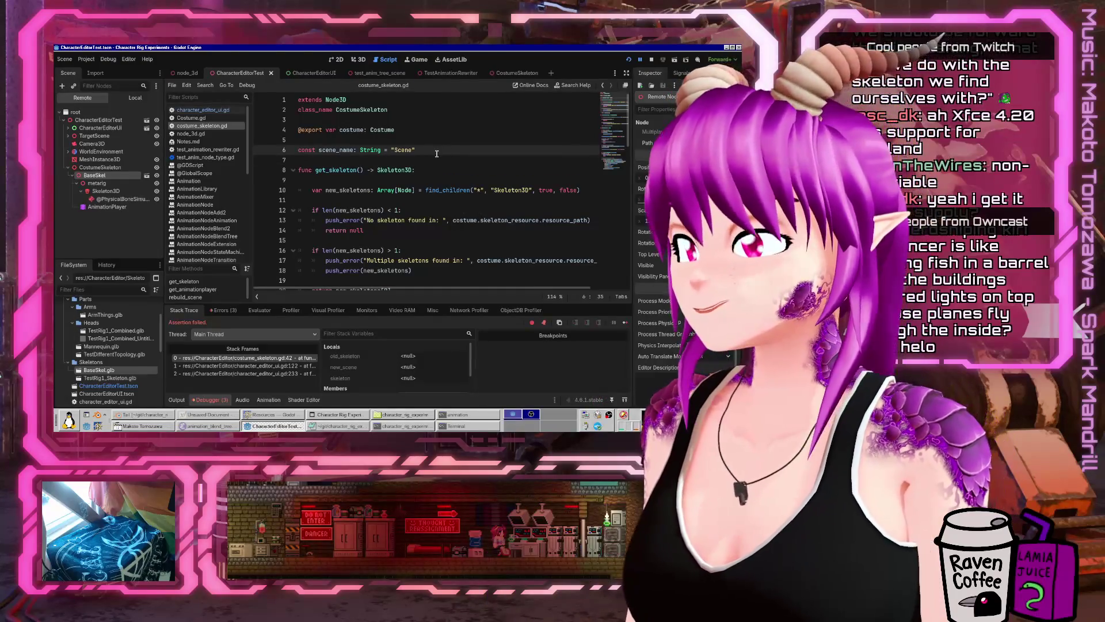
- Comment out the scene_name constant with //
key("Home")
type("//")
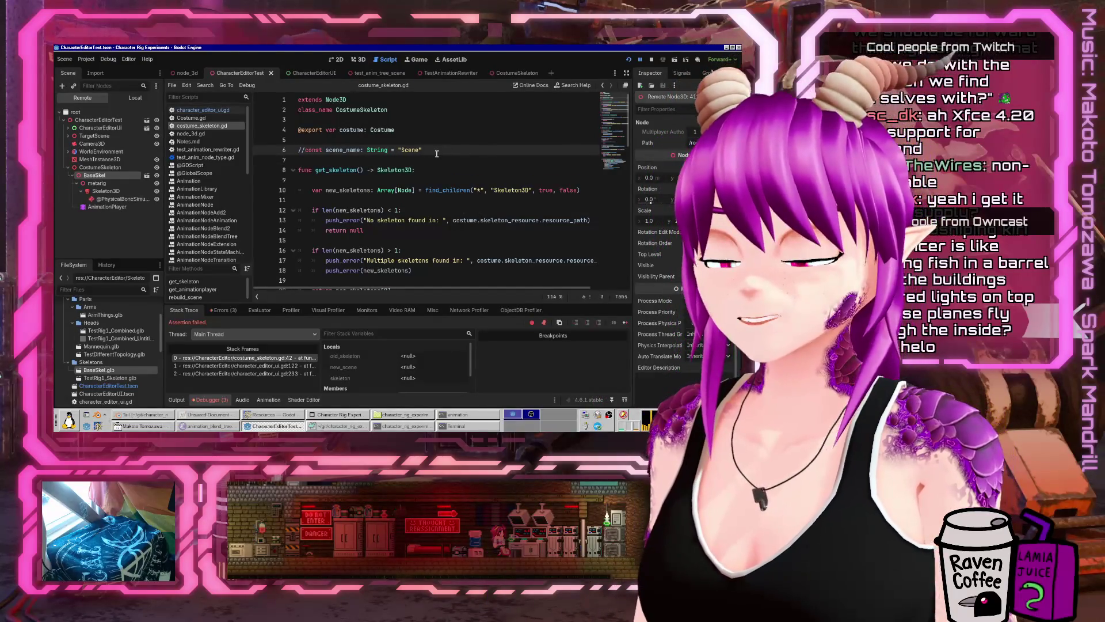
scroll(484, 155, "down", 3)
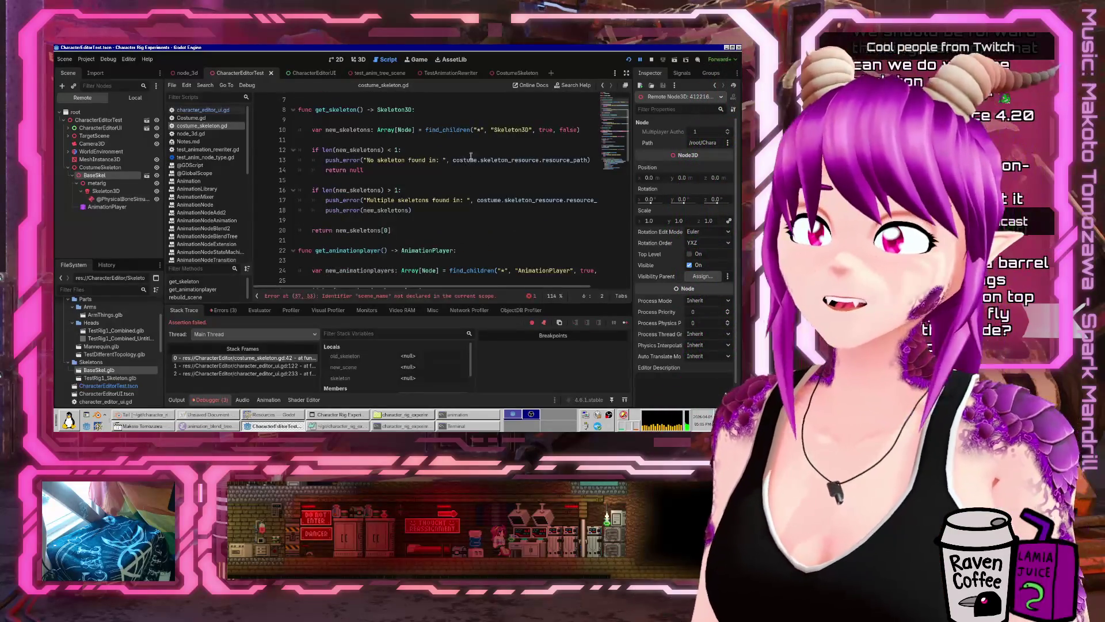
scroll(405, 153, "up", 3)
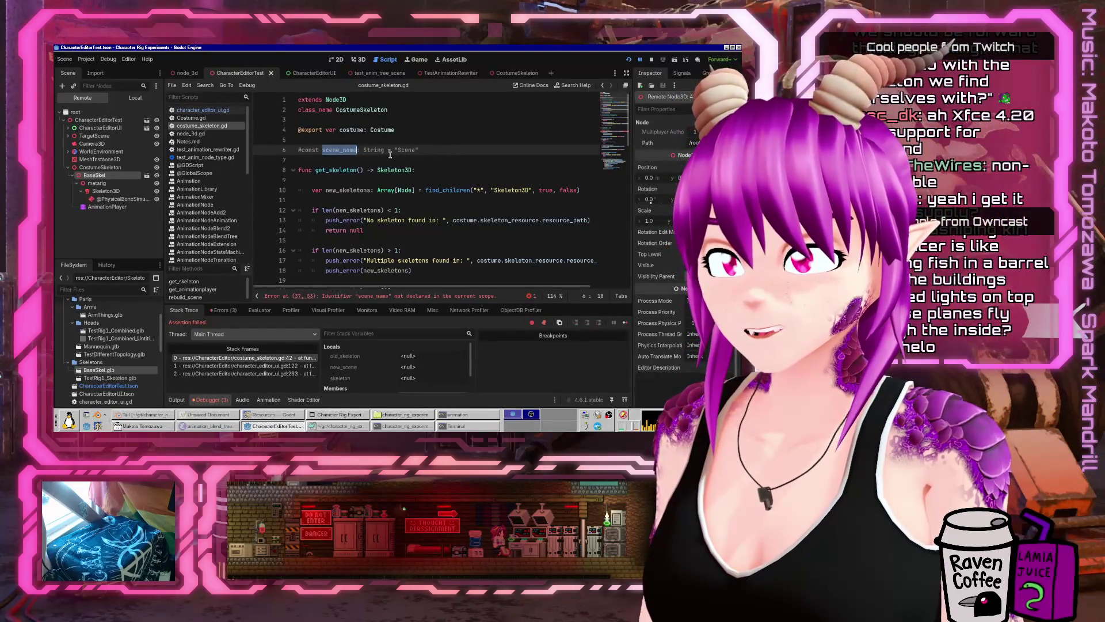
- Find the remaining scene_name use and rename old_skeleton to old_scene in rebuild_scene
key("ctrl+f")
key("Return")
left_click(570, 193)
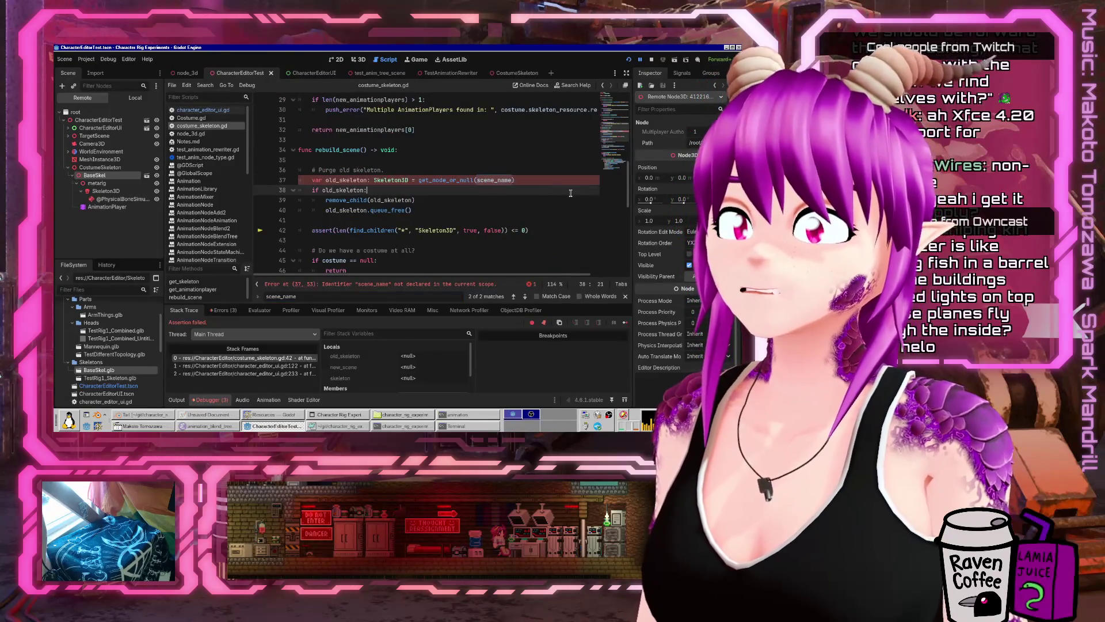
key("Up")
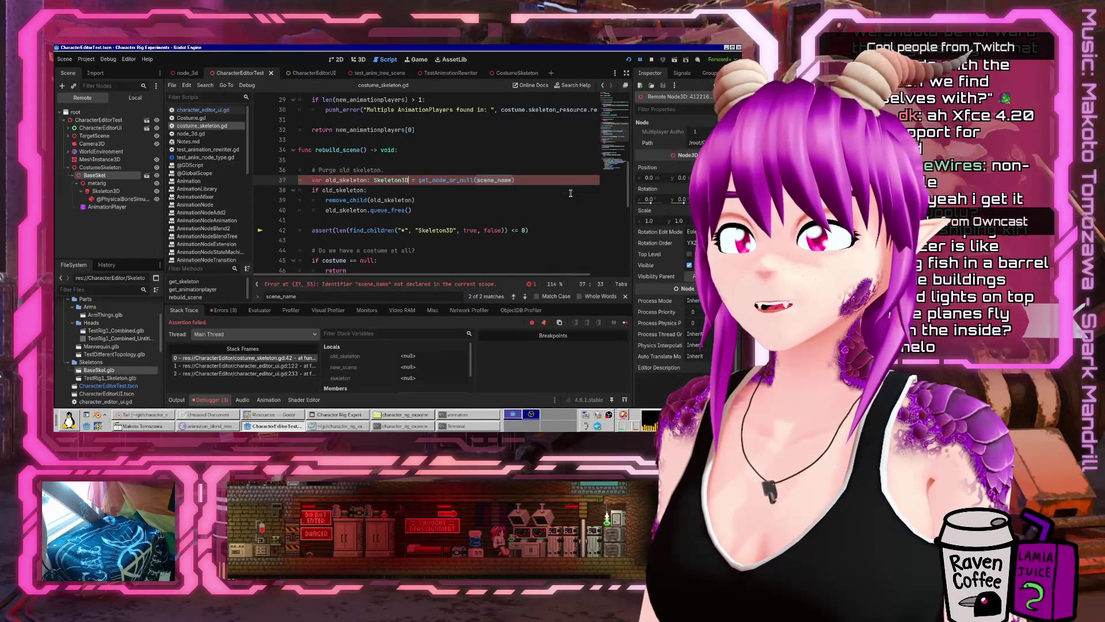
key("ctrl+Left")
key("ctrl+Left")
key("Right")
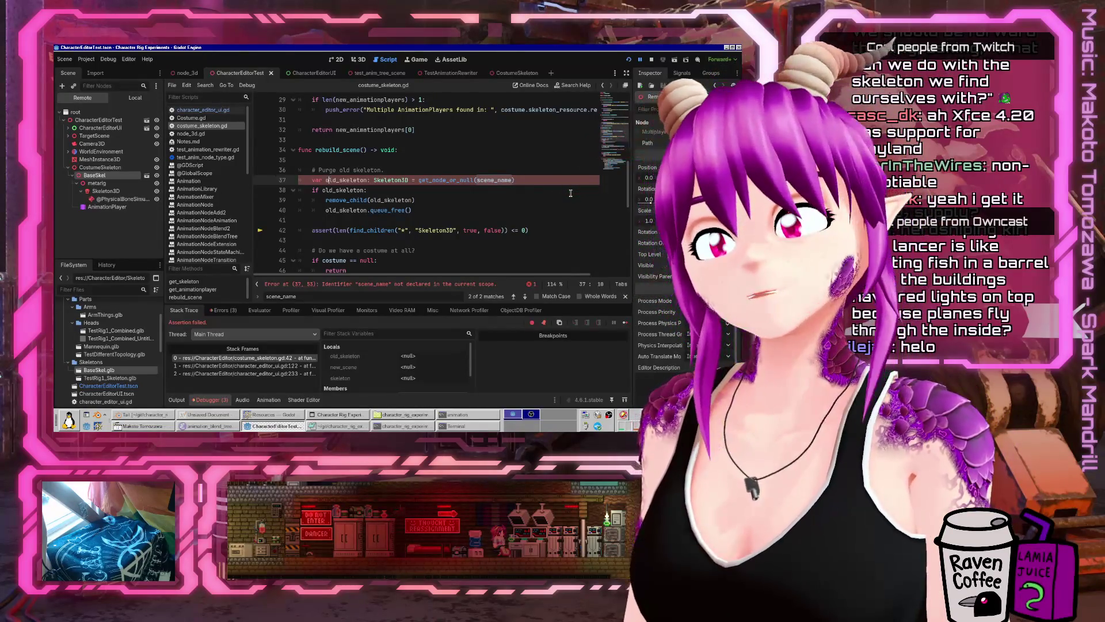
type("scene")
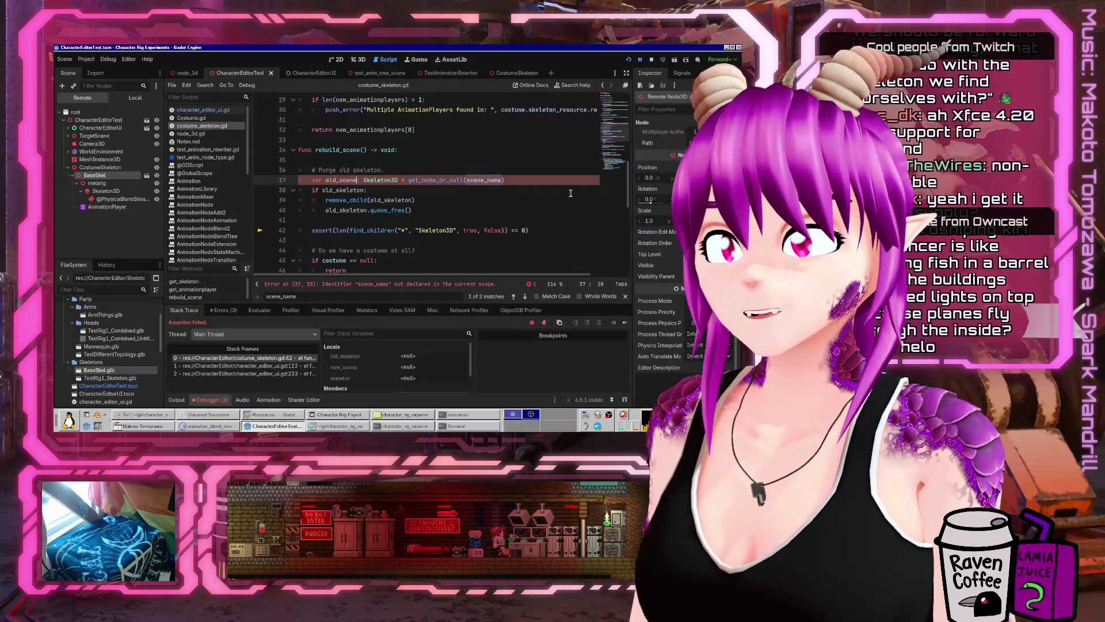
key("Down")
key("shift+End")
key("BackSpace")
type("ene:")
- Declare old_scene as Node3D and assign it get_child(0) instead of get_node_or_null(scene_name)
key("Up")
key("ctrl+shift+Right")
type("Nod")
key("BackSpace")
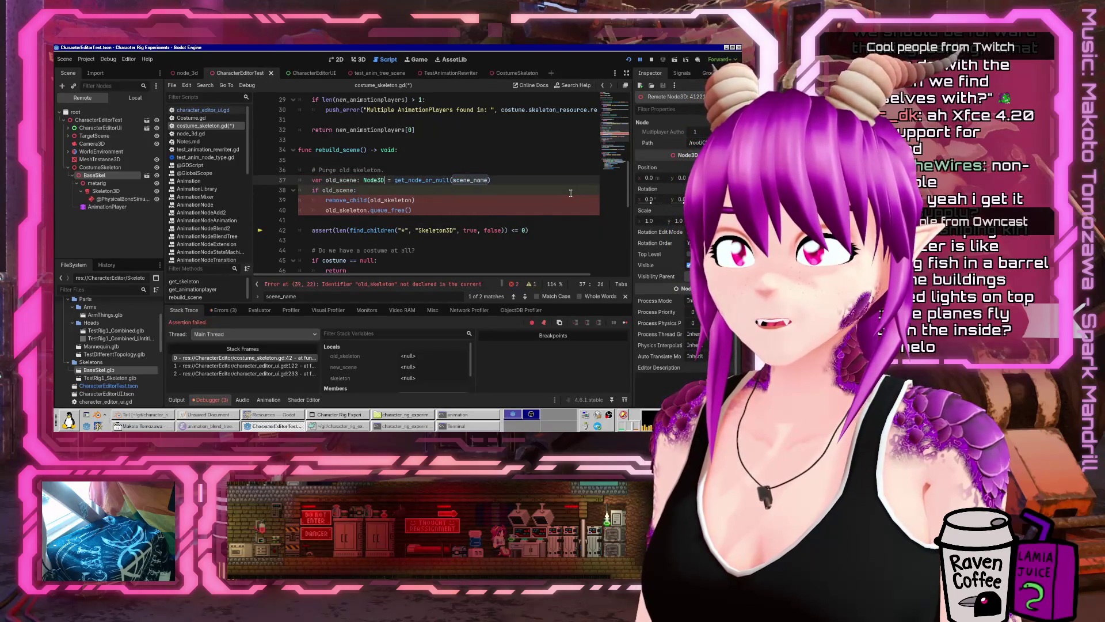
key("End")
key("shift+End")
key("Delete")
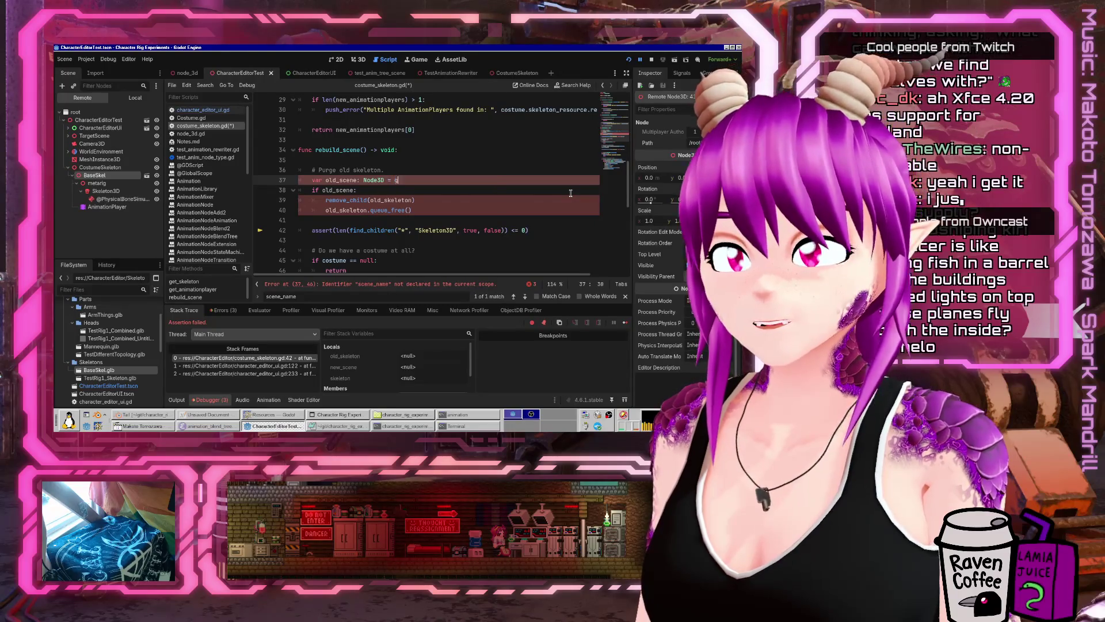
key("ctrl+BackSpace")
type("child(0)")
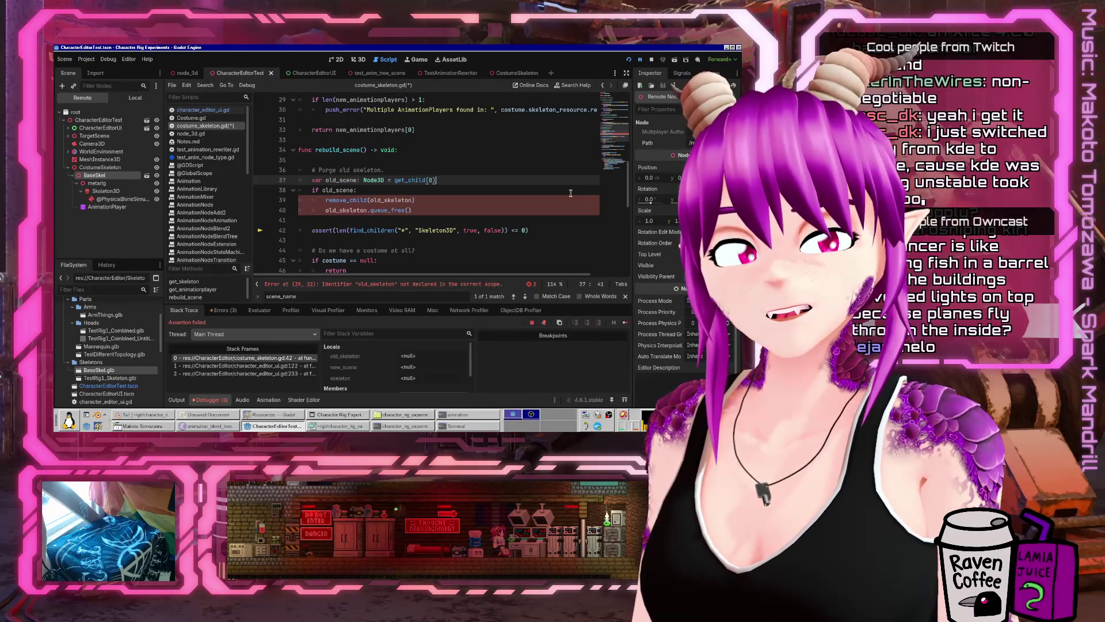
- Wrap the removal code in a while get_children() loop, calling remove_child(old_scene)
key("ctrl+shift+Return")
type("while(len")
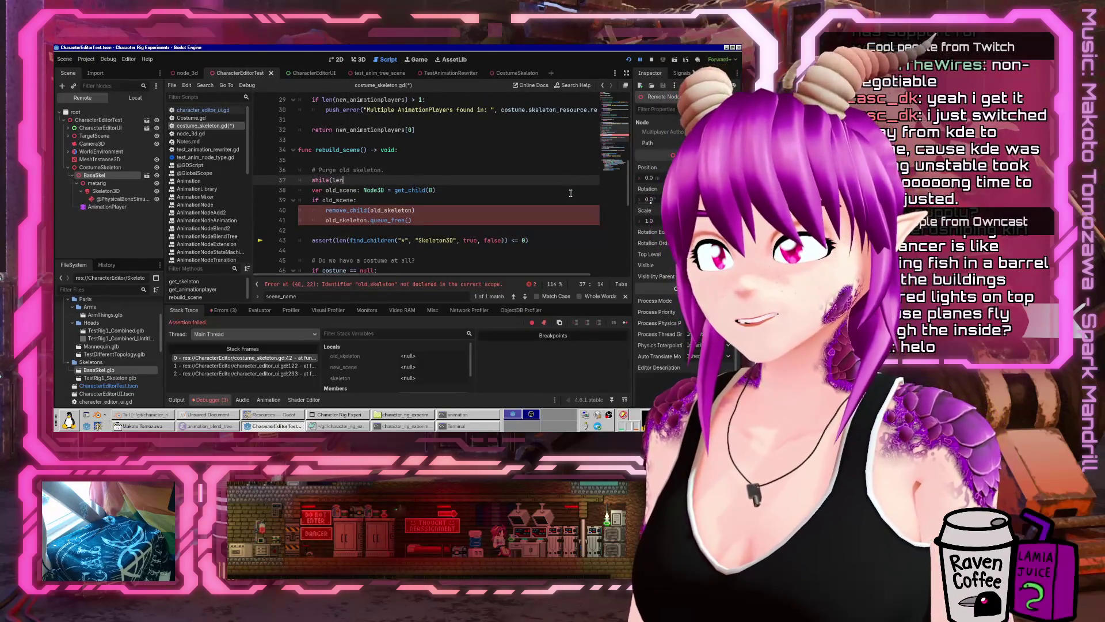
type("(")
key("Left")
key("Left")
key("Left")
key("Delete")
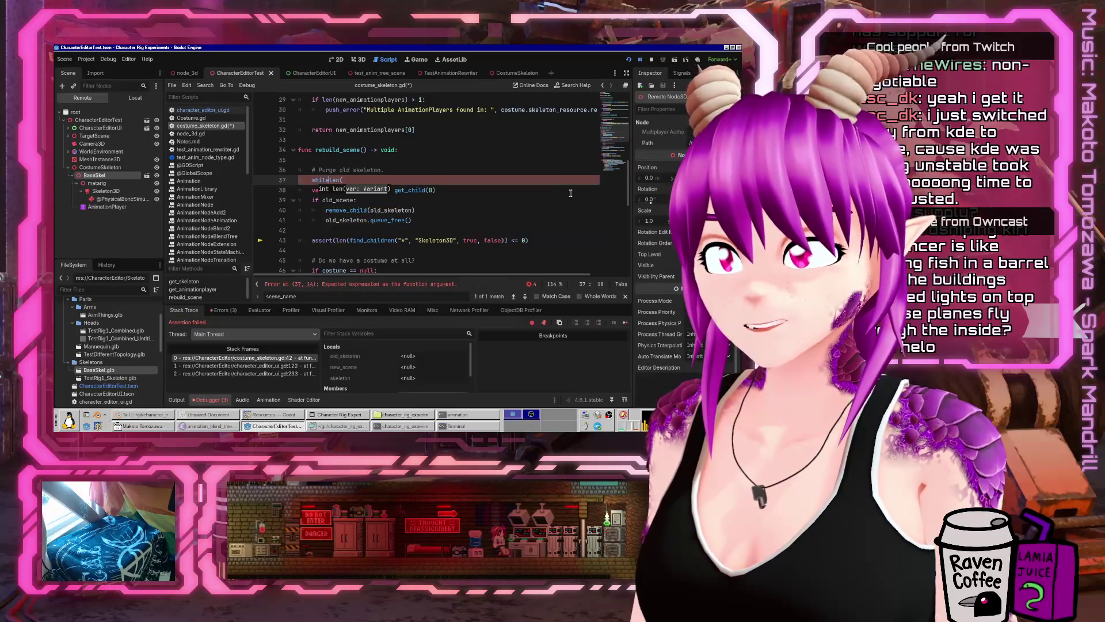
type("en())")
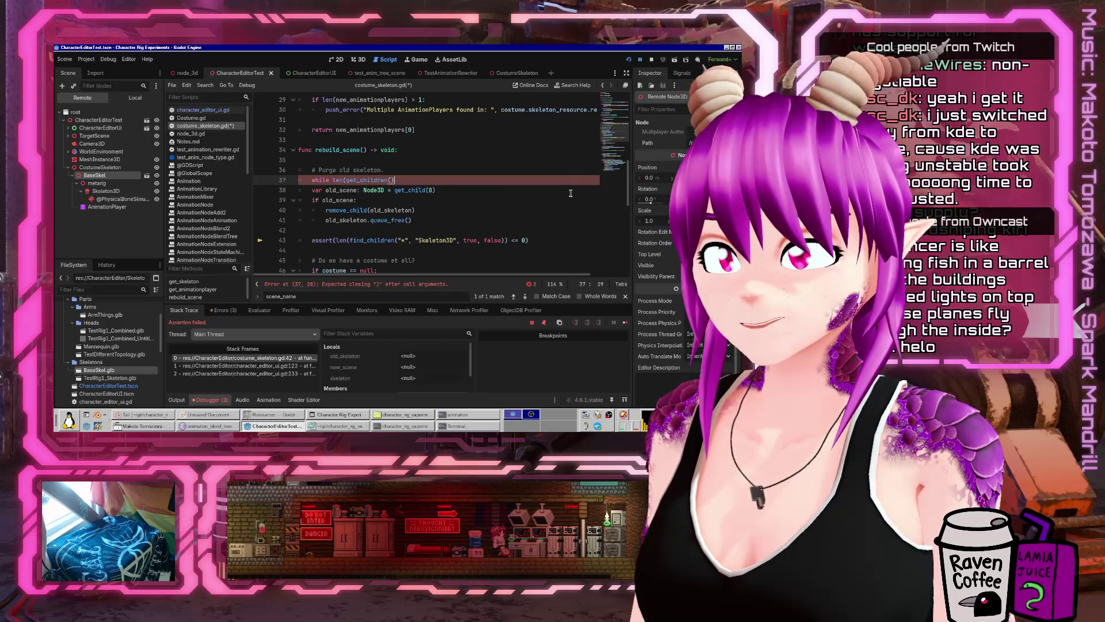
type(":")
key("Down")
key("Home")
key("shift+Down")
key("shift+Down")
key("shift+Down")
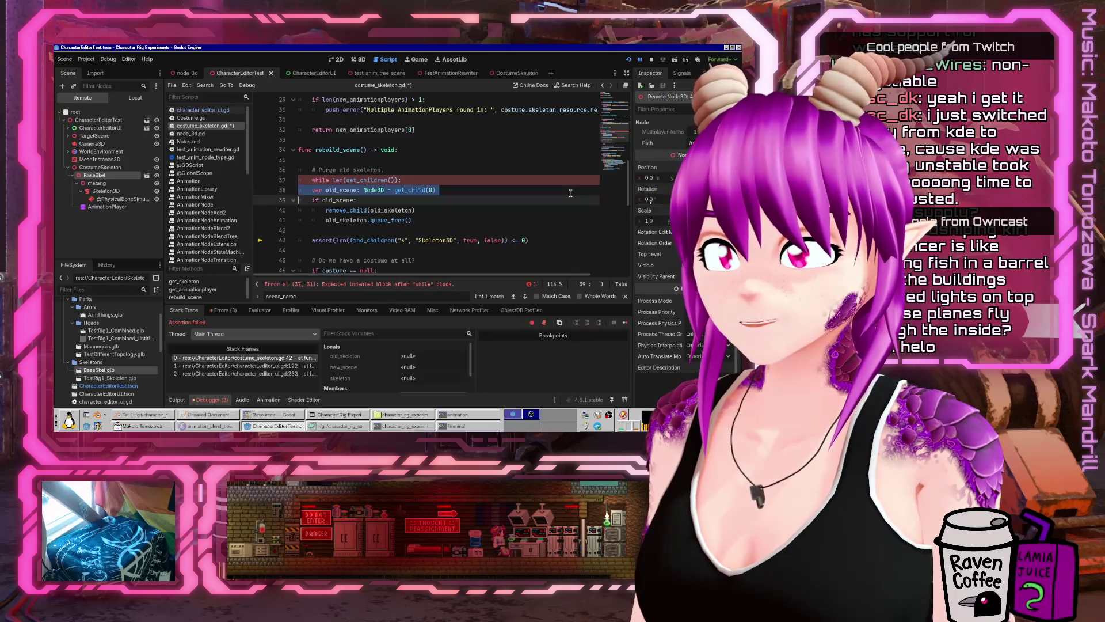
key("Tab")
key("Up")
key("Up")
key("End")
key("BackSpace")
key("BackSpace")
key("BackSpace")
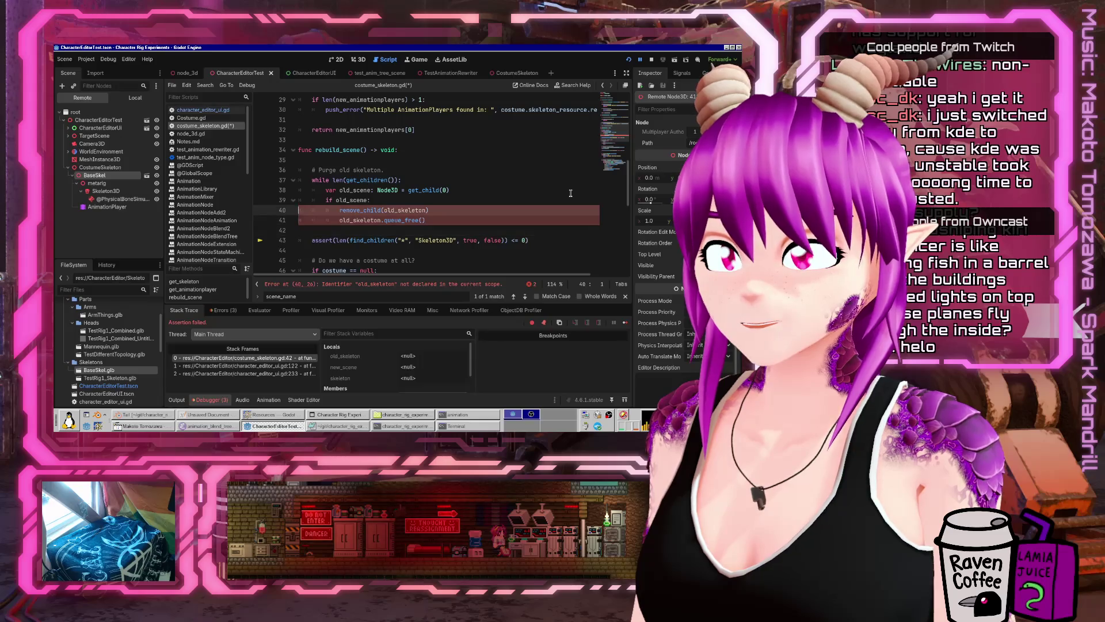
type("(old")
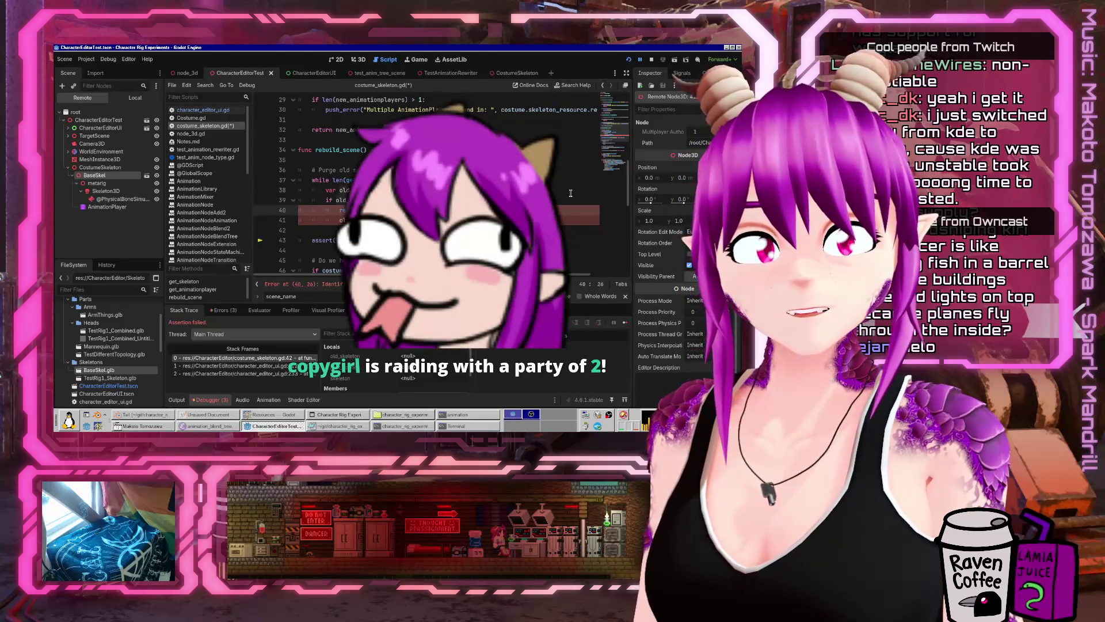
- Save costume_skeleton.gd
key("Down")
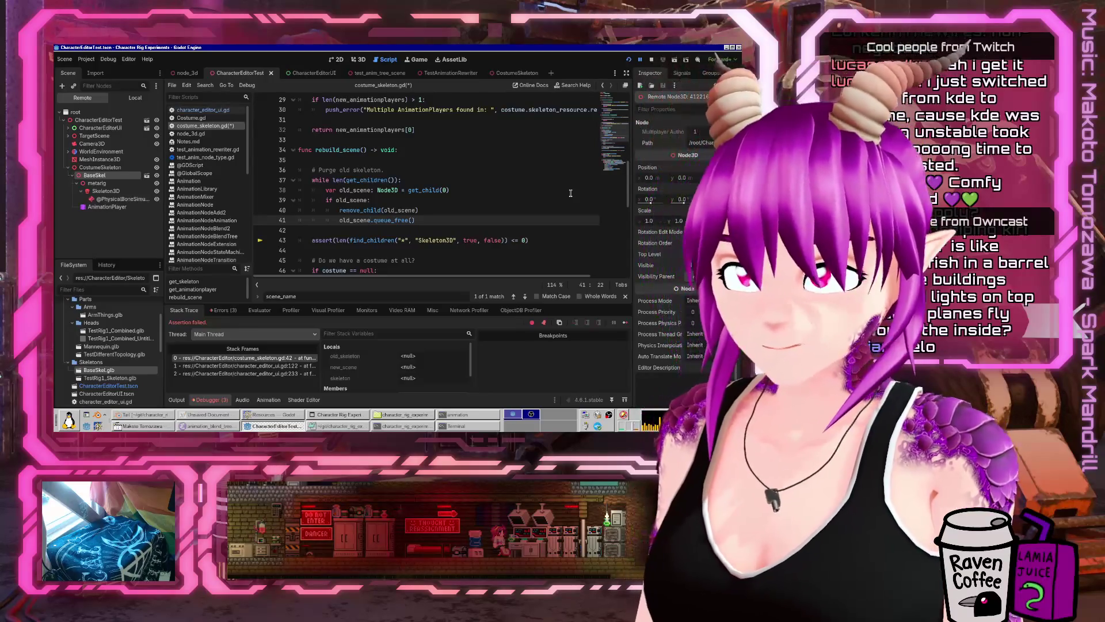
key("Down")
key("ctrl+s")
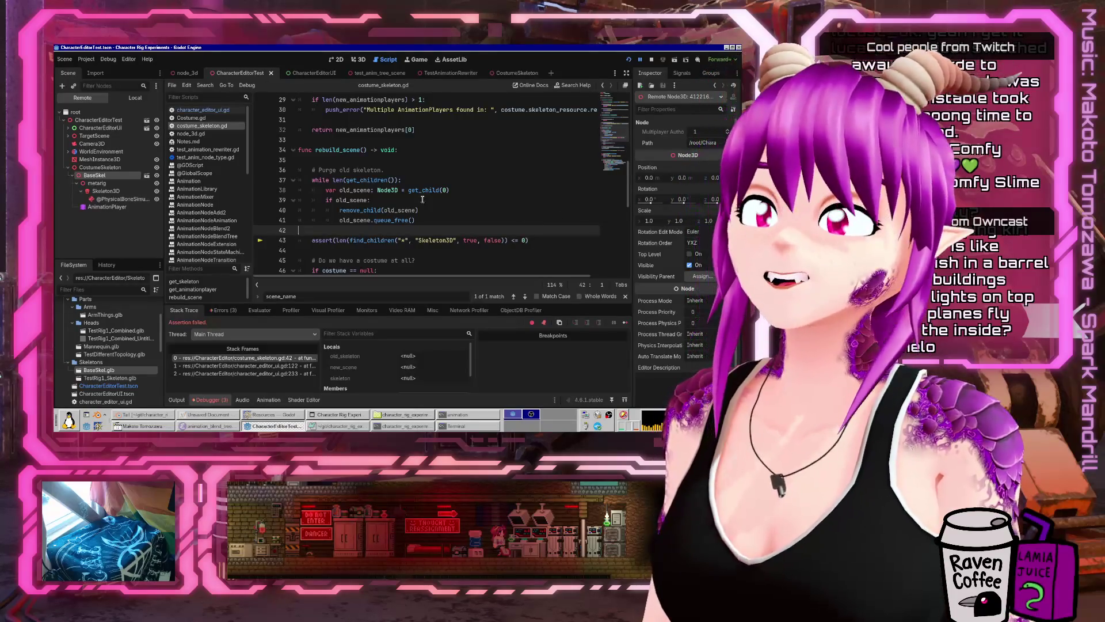
scroll(414, 169, "down", 3)
scroll(454, 156, "up", 2)
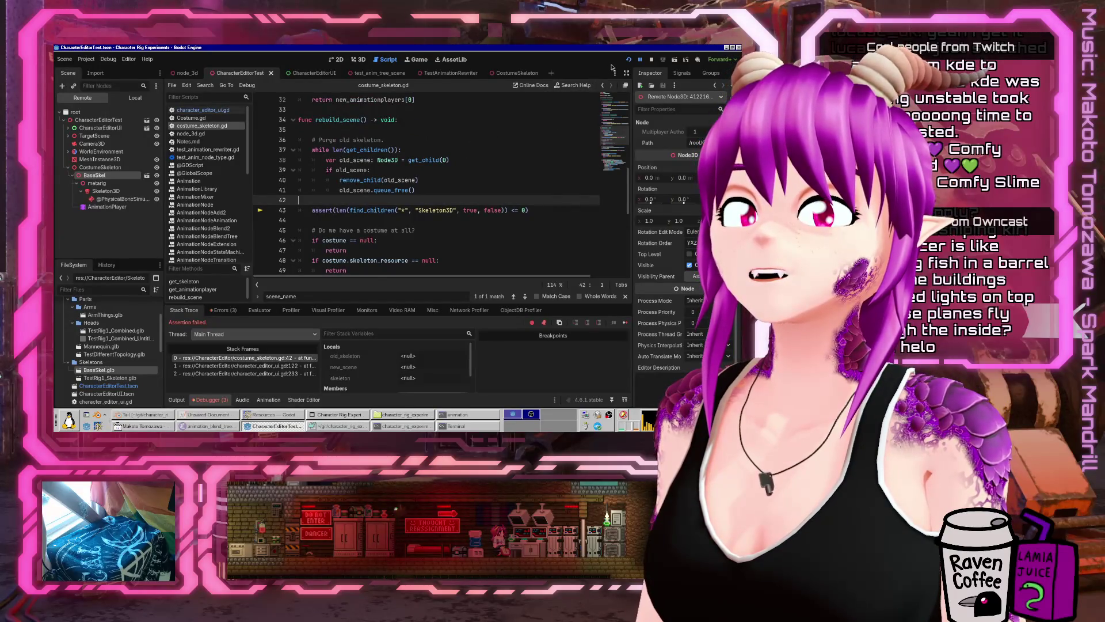
- Run the project and enable the Mannequin part in the character editor
left_click(628, 60)
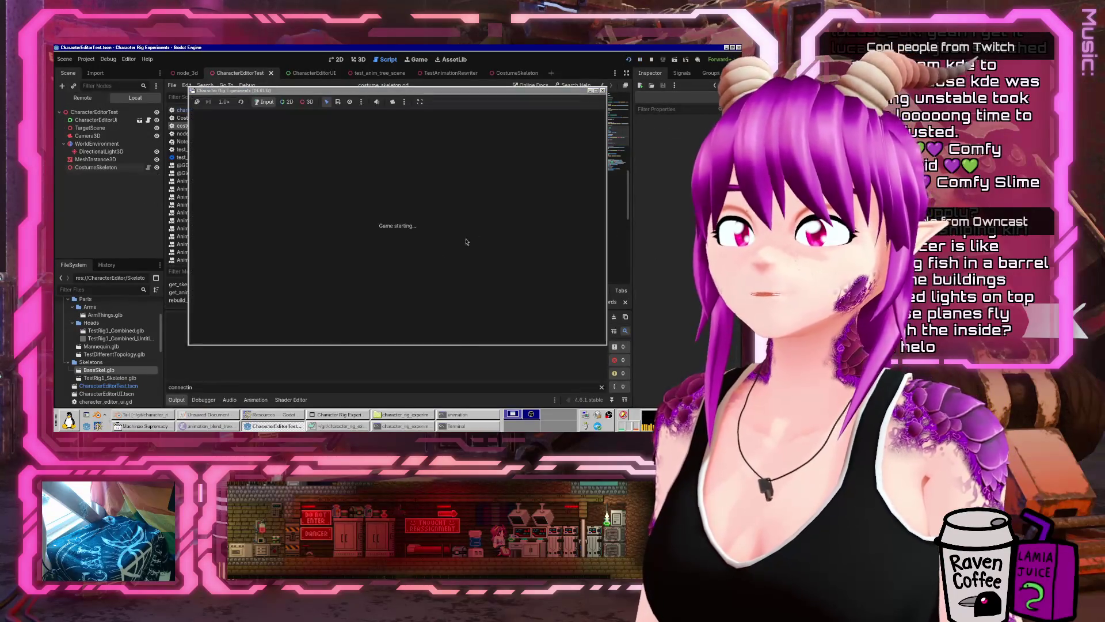
scroll(481, 218, "down", 2)
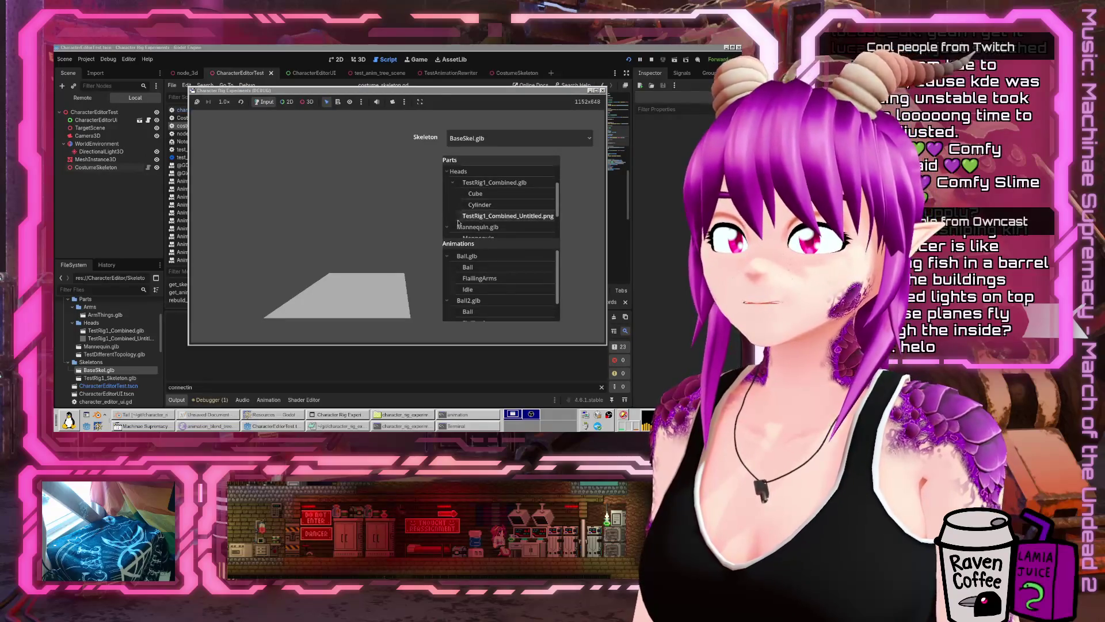
scroll(459, 238, "down", 1)
left_click(458, 221)
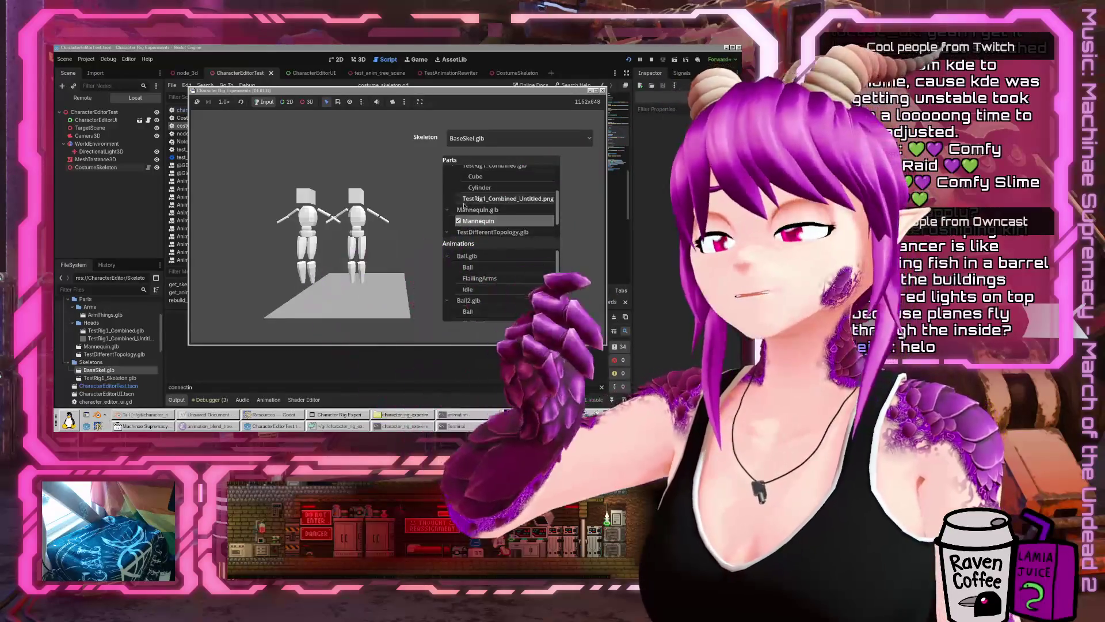
- Inspect the owner and unused-index errors in Debugger > Errors, then run the project again
left_click(218, 407)
left_click(213, 400)
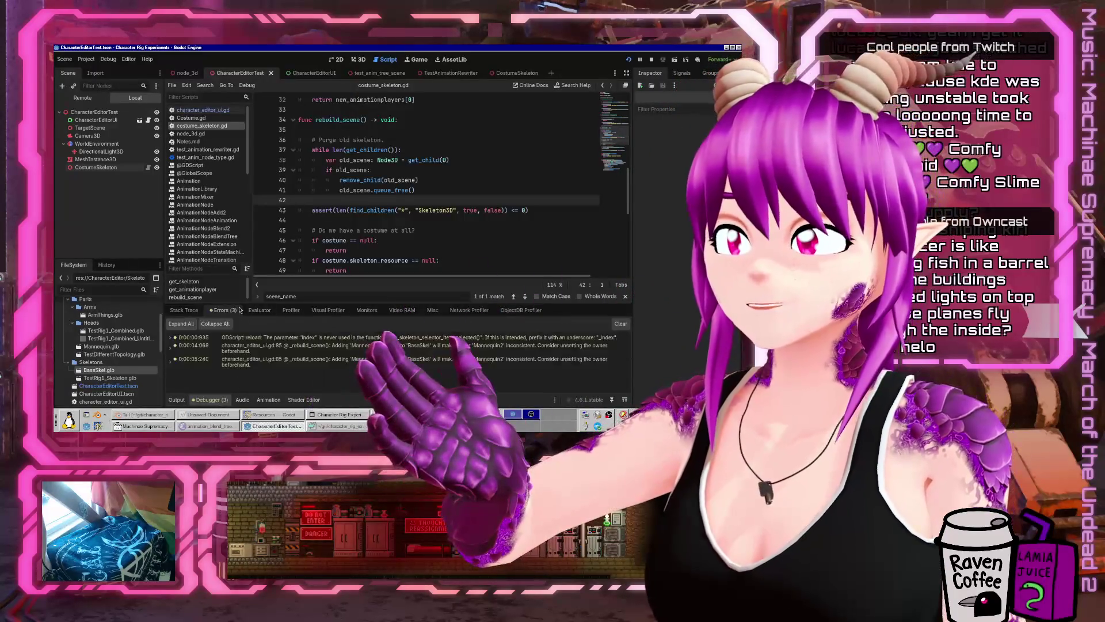
left_click(271, 363)
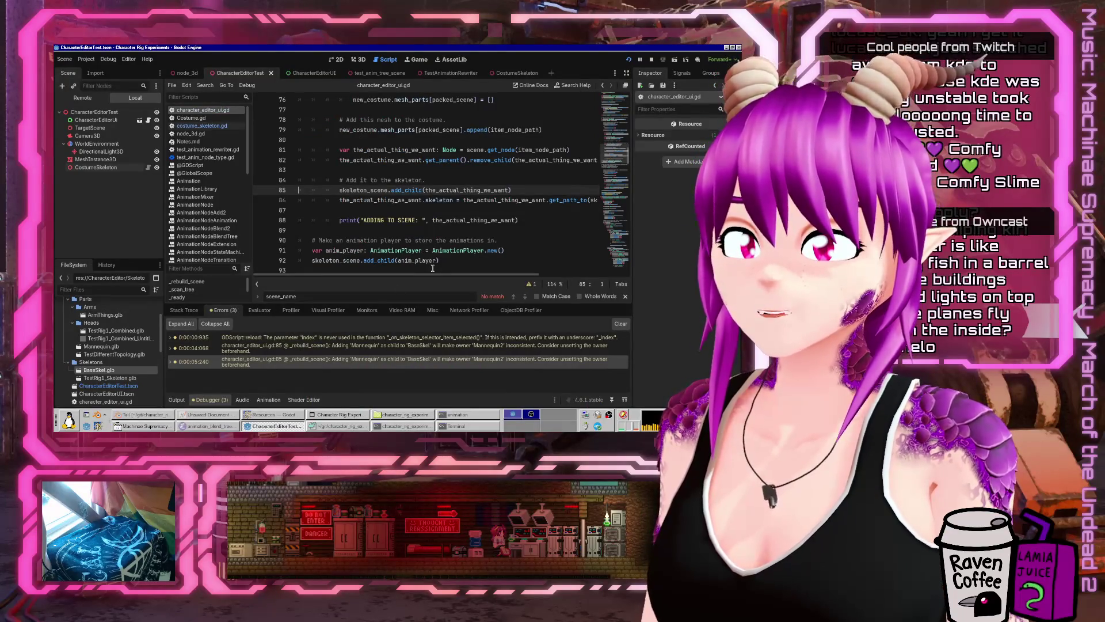
left_click(380, 348)
key("Up")
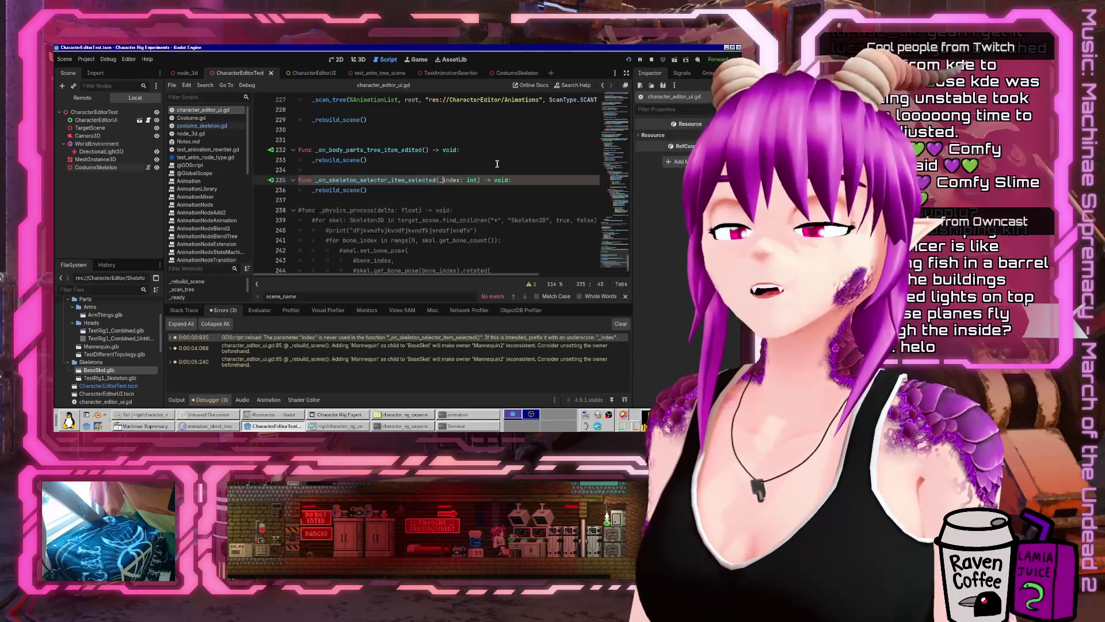
left_click(628, 59)
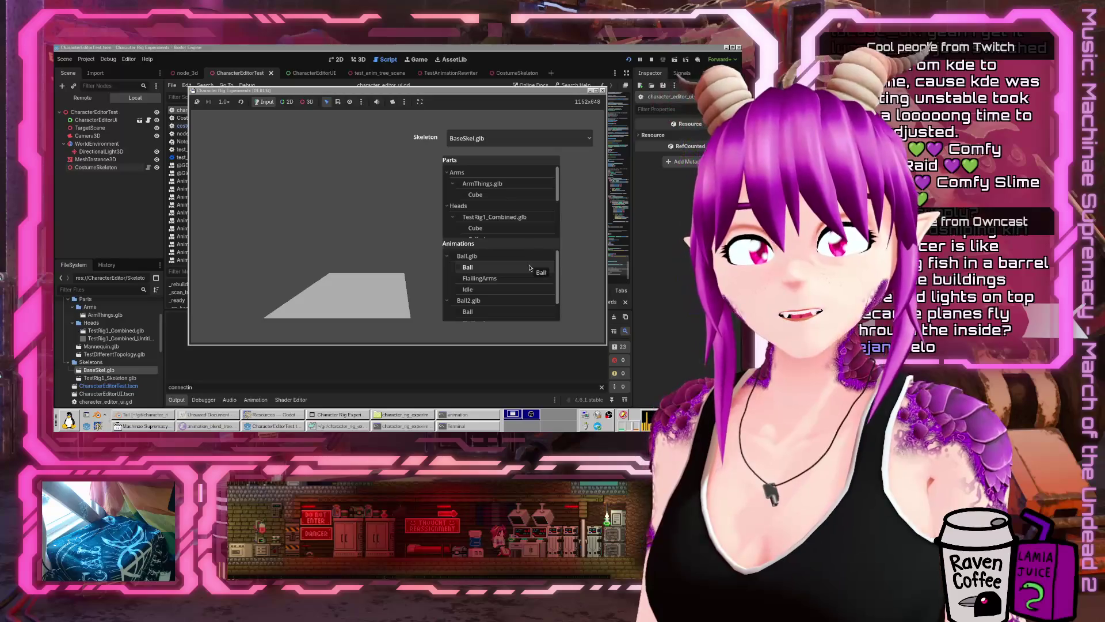
- Add Mannequin, play then stop the Ball animation, and return to costume_skeleton.gd
scroll(489, 213, "down", 1)
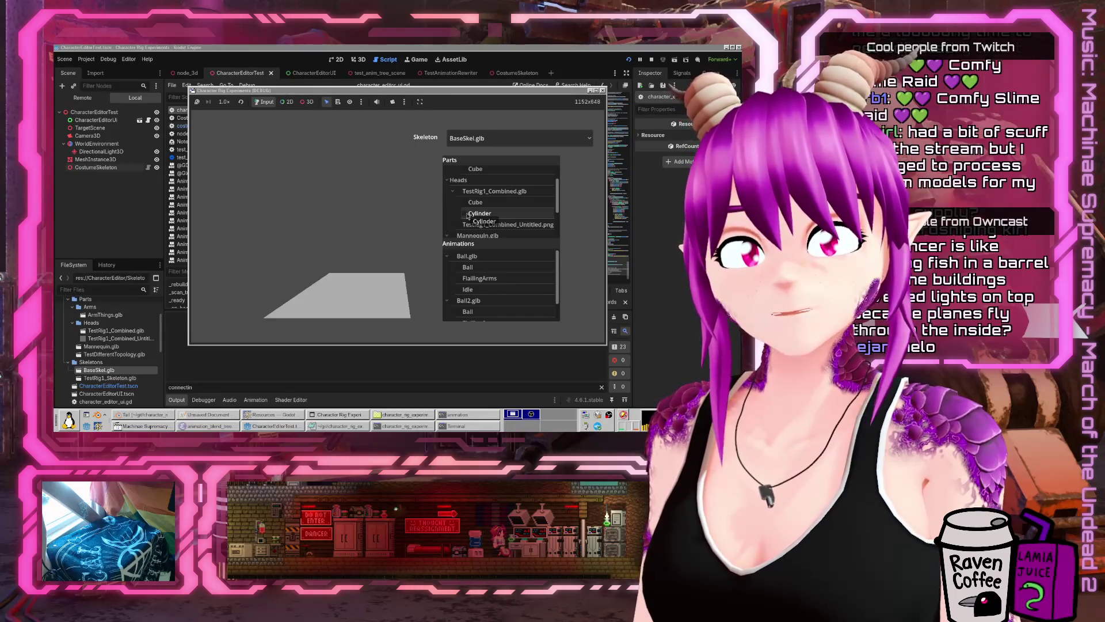
scroll(467, 218, "down", 2)
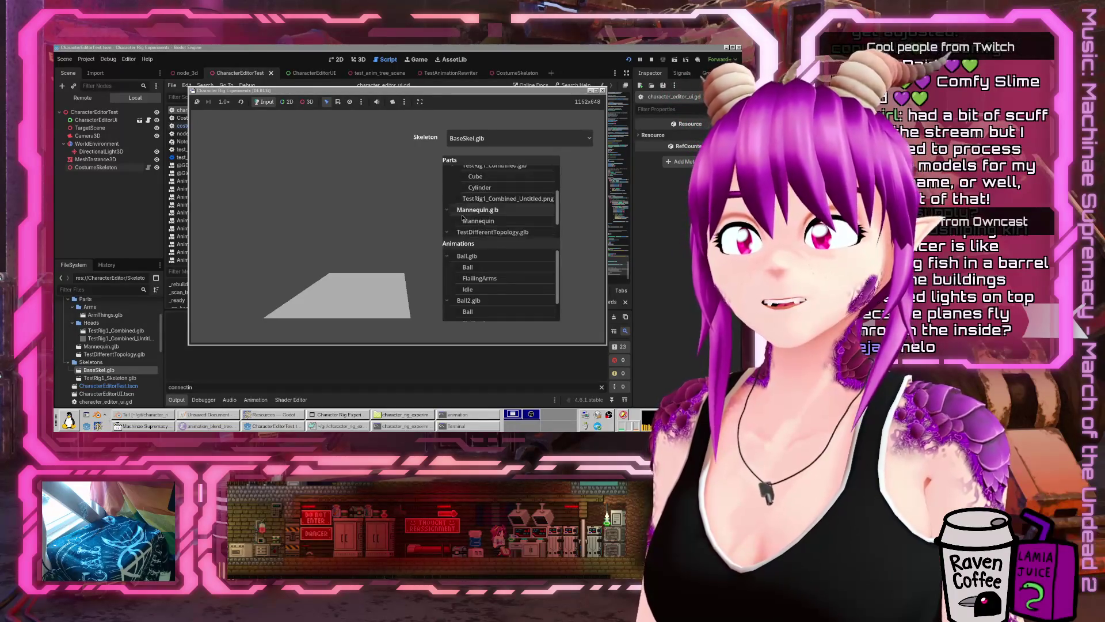
left_click(459, 221)
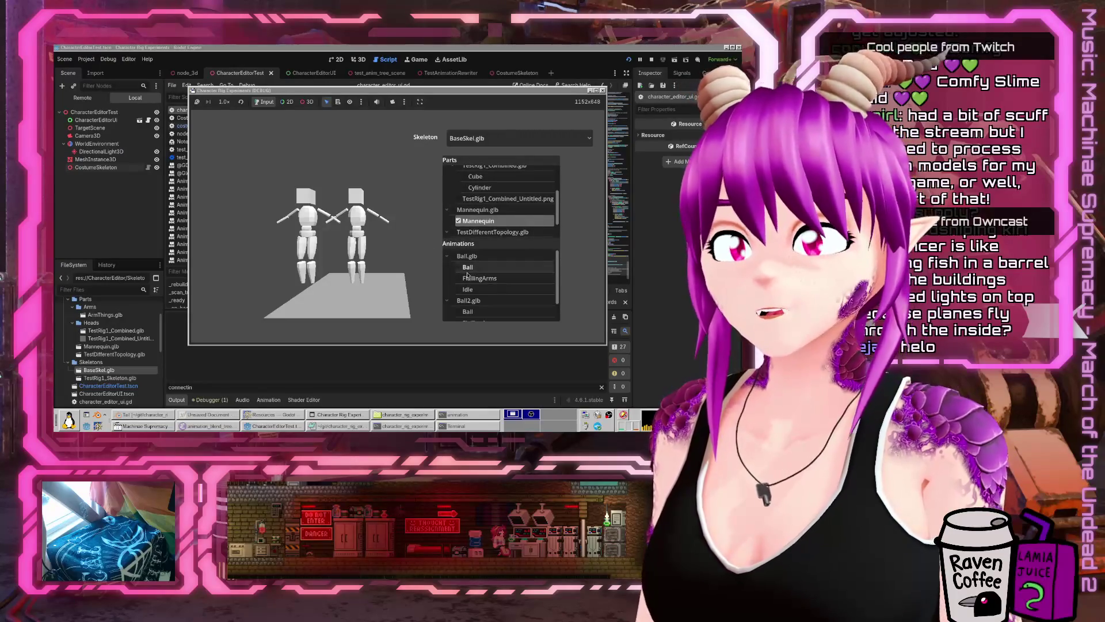
left_click(459, 268)
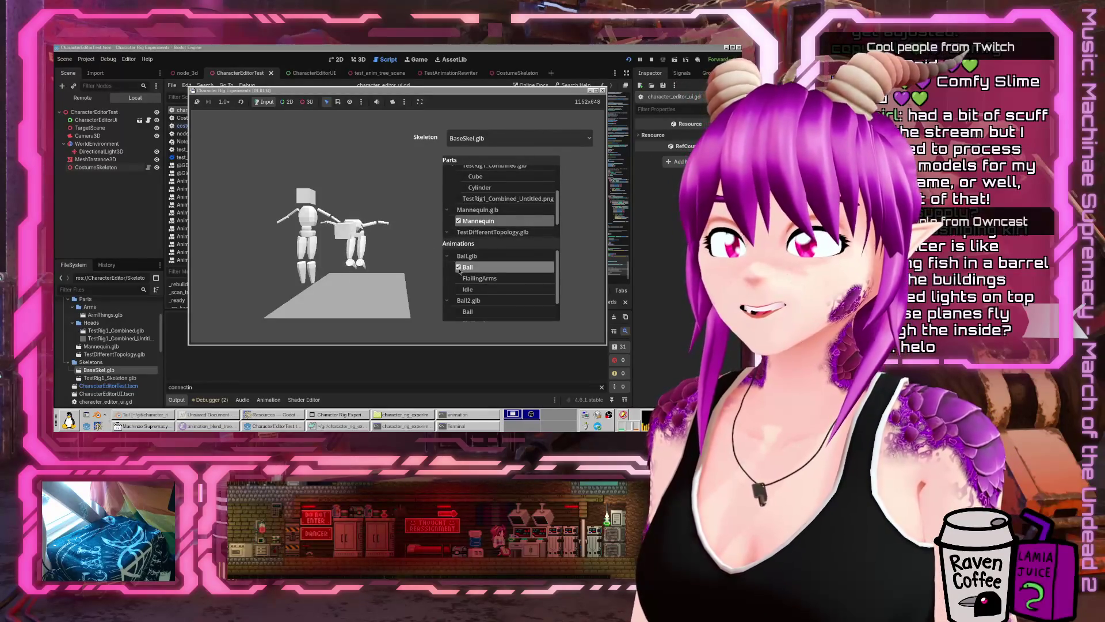
left_click(458, 267)
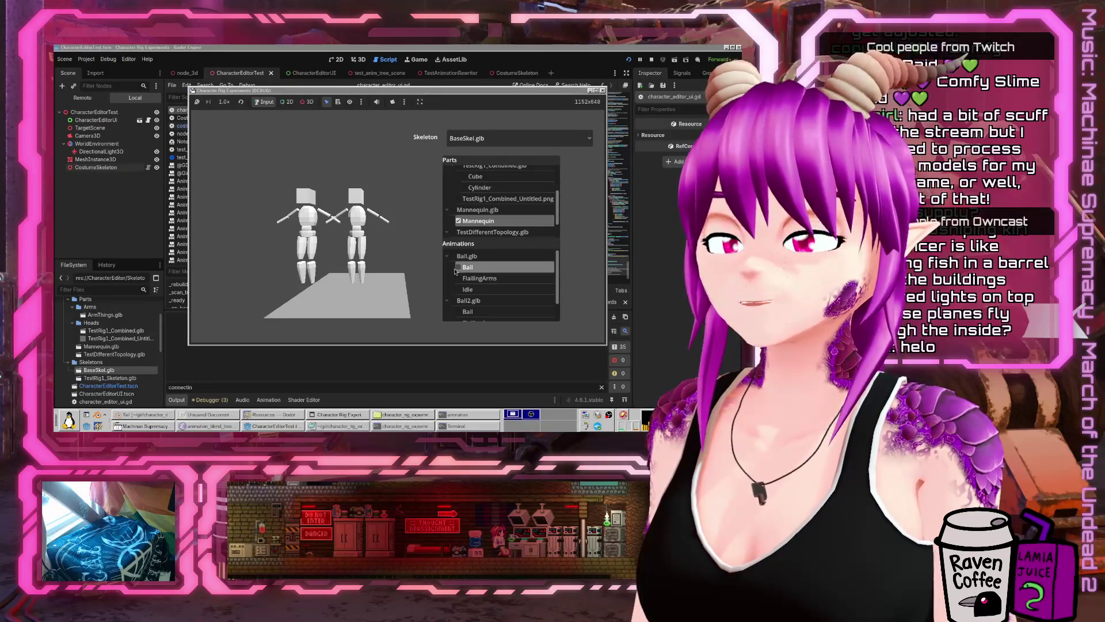
left_click(427, 54)
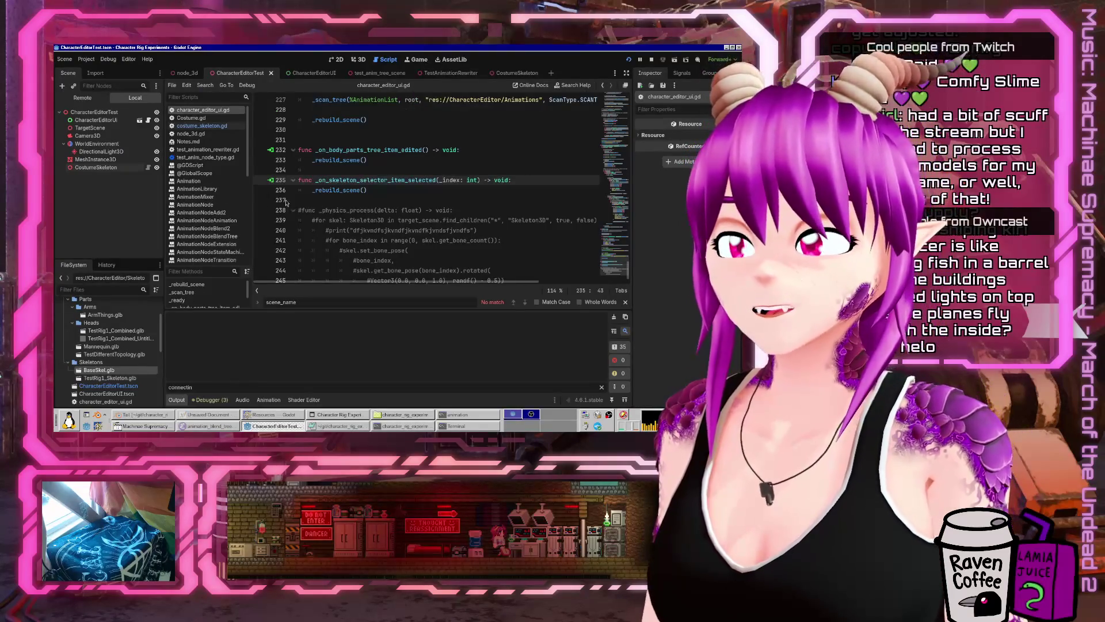
left_click(201, 126)
- Scroll through costume_skeleton.gd and open Costume.gd to review it
scroll(471, 235, "down", 3)
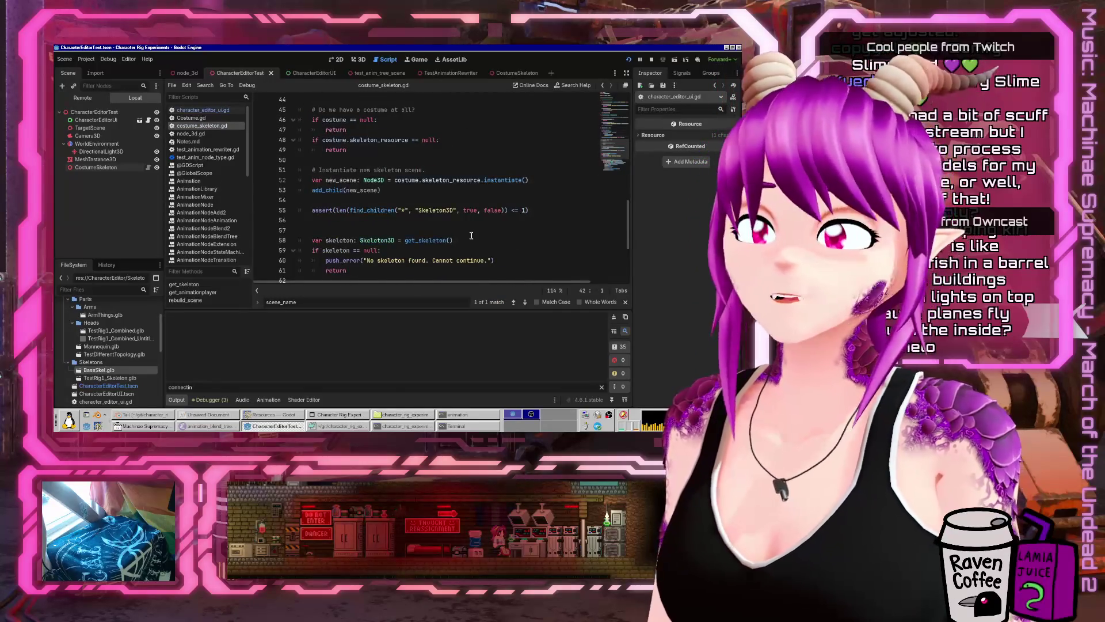
scroll(471, 235, "up", 8)
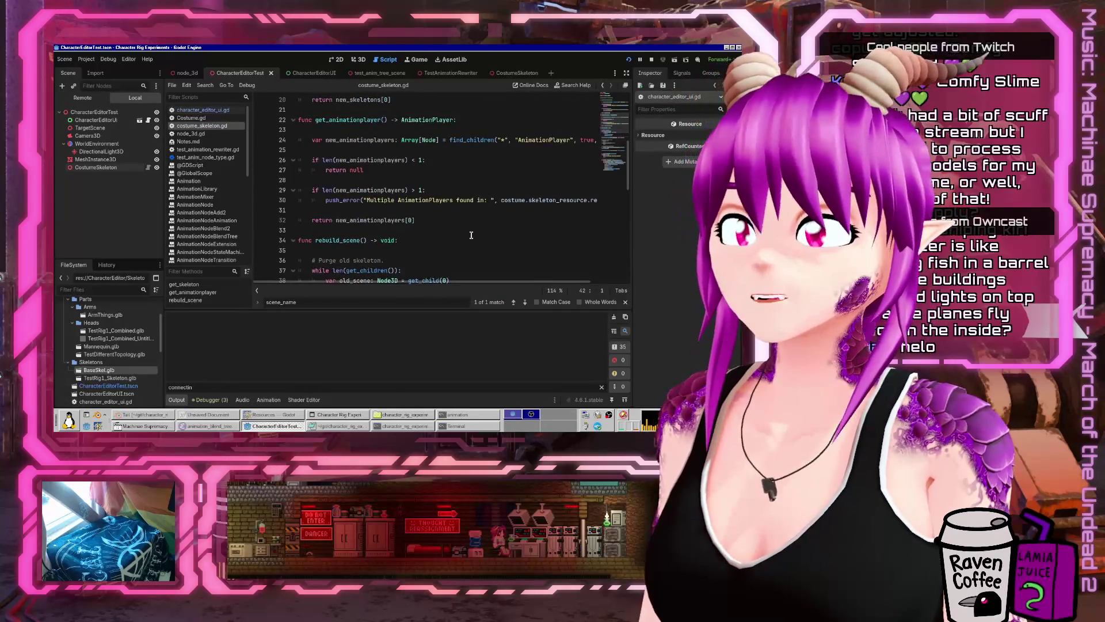
scroll(471, 236, "up", 7)
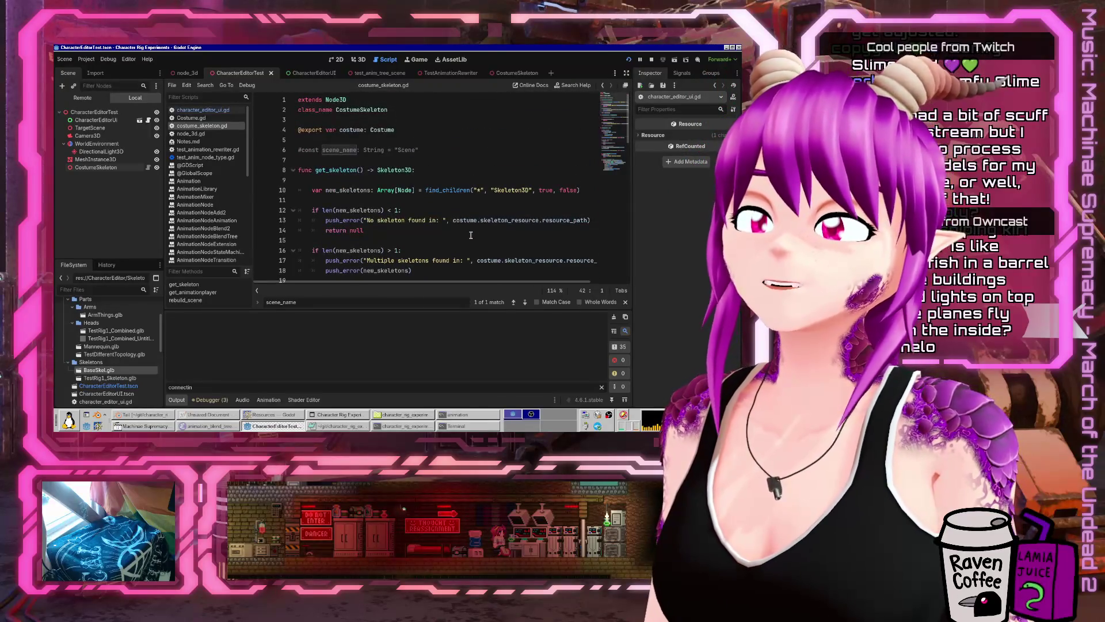
scroll(470, 235, "down", 18)
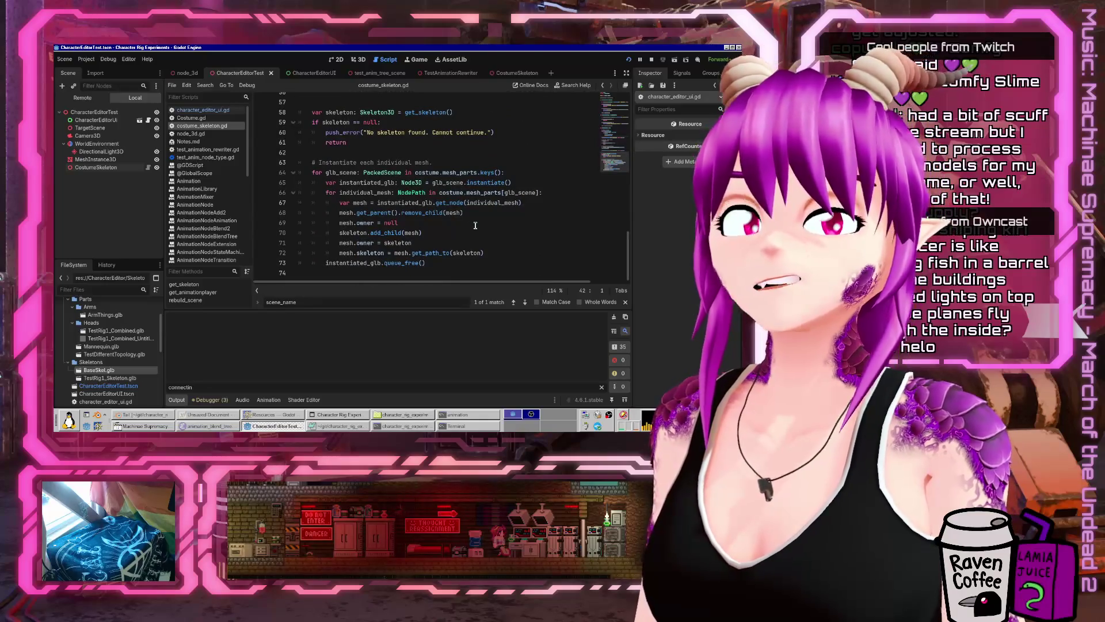
scroll(475, 225, "up", 18)
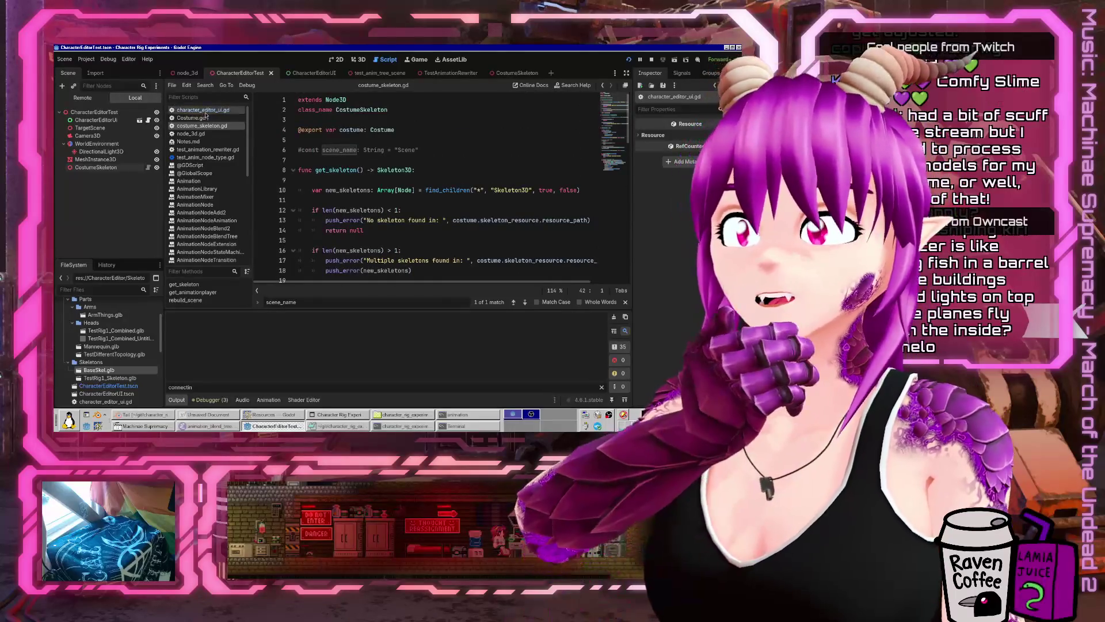
left_click(191, 117)
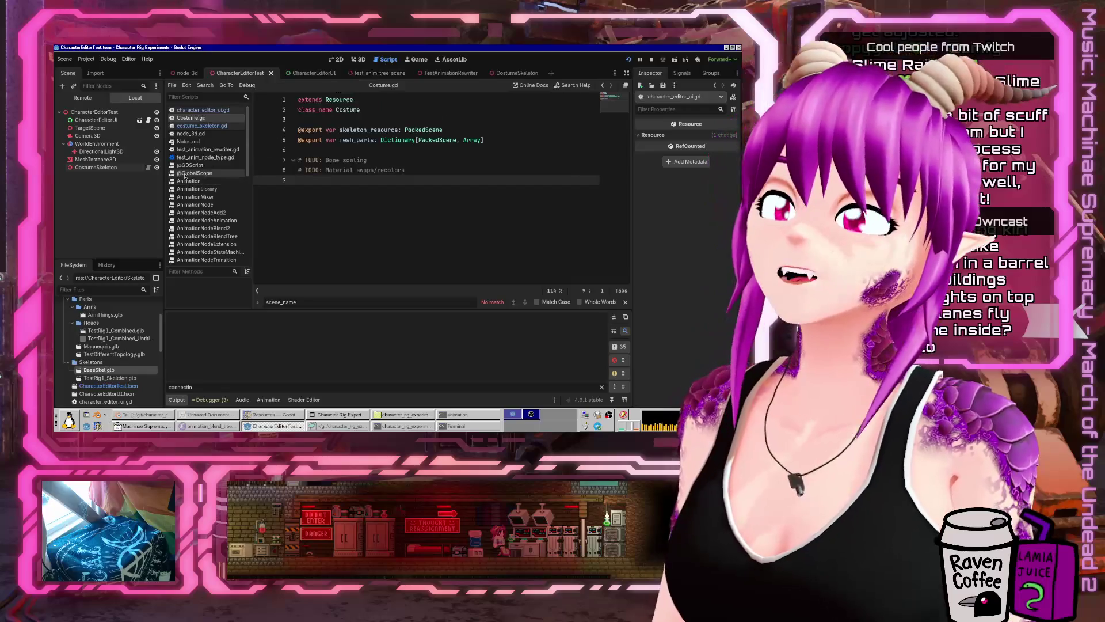
- Return to costume_skeleton.gd, collapse the Output panel, and run the project
left_click(201, 126)
scroll(436, 163, "down", 8)
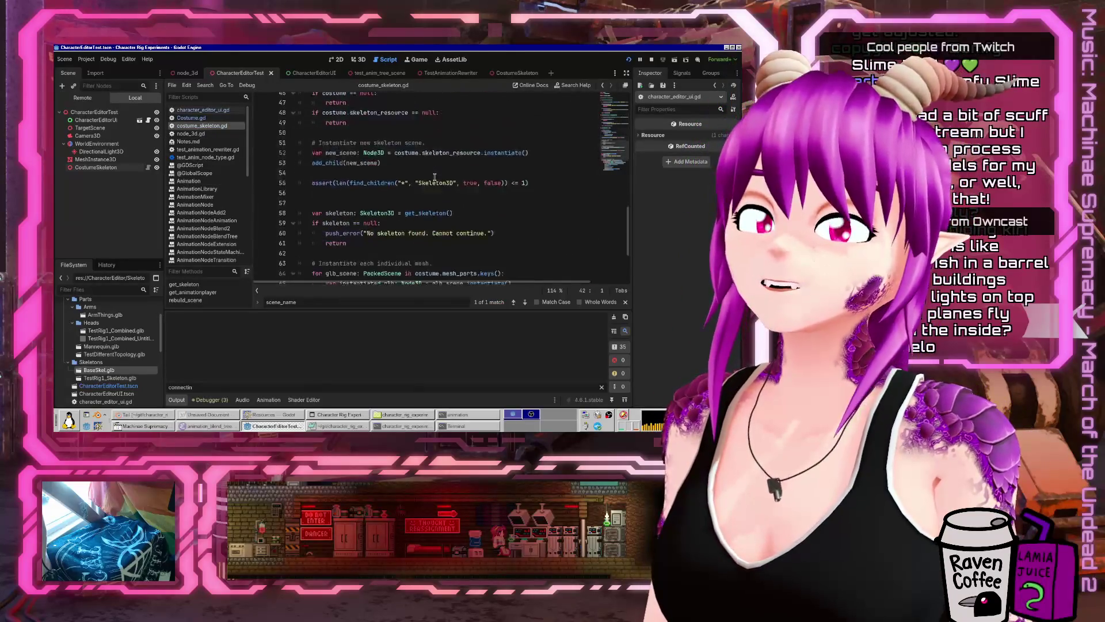
scroll(434, 178, "up", 9)
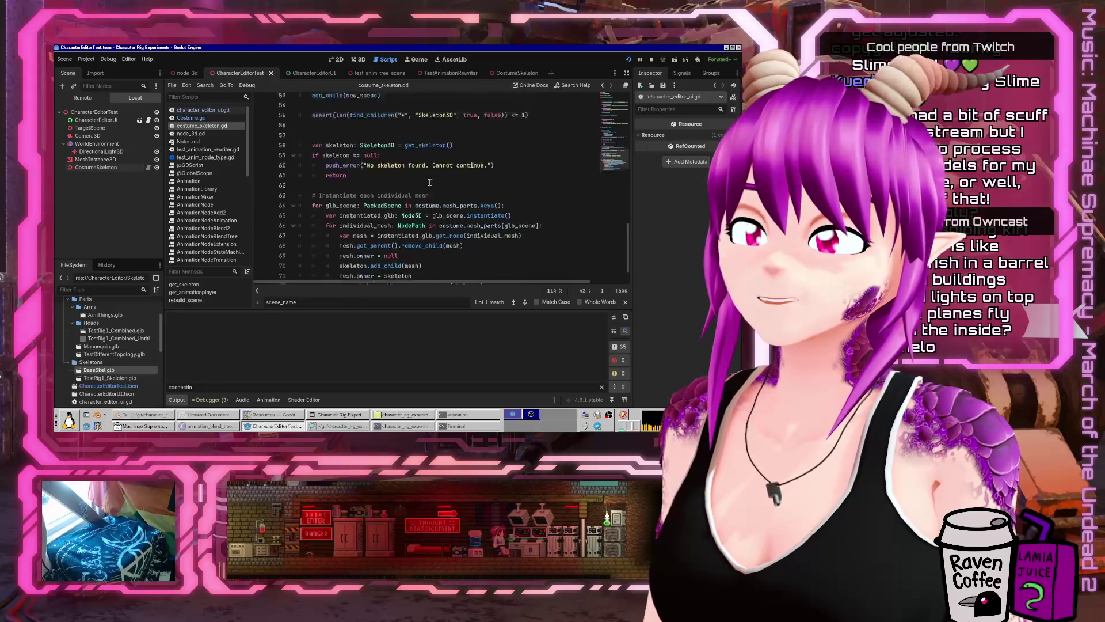
left_click(176, 400)
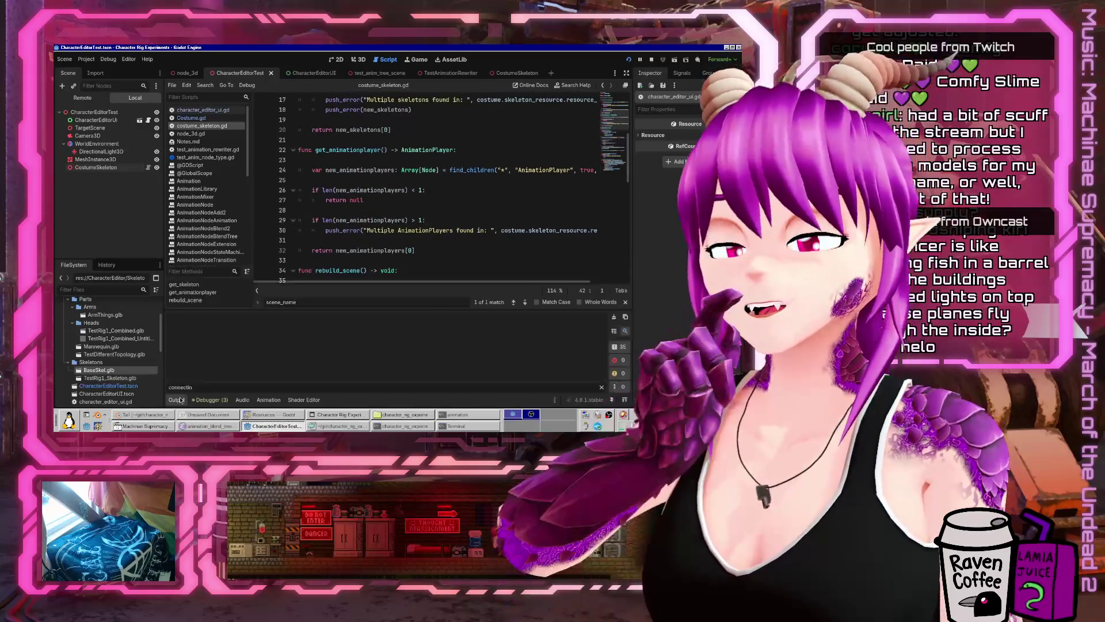
left_click(345, 210)
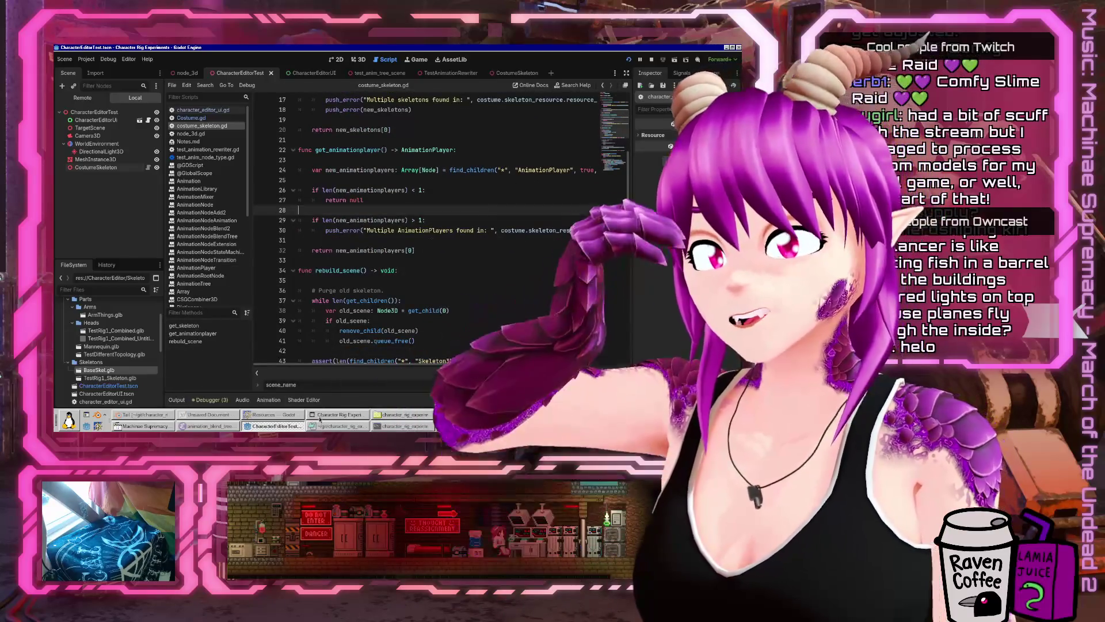
left_click(628, 59)
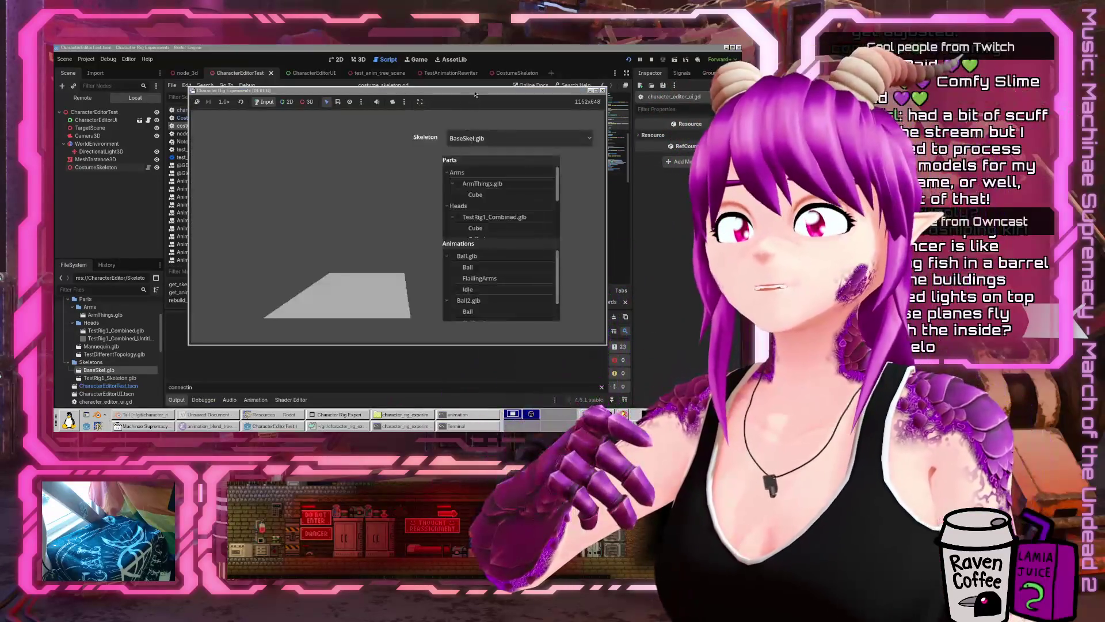
- Maximize the game window and enable the Cube, Mannequin and Cylinder parts
double_click(475, 93)
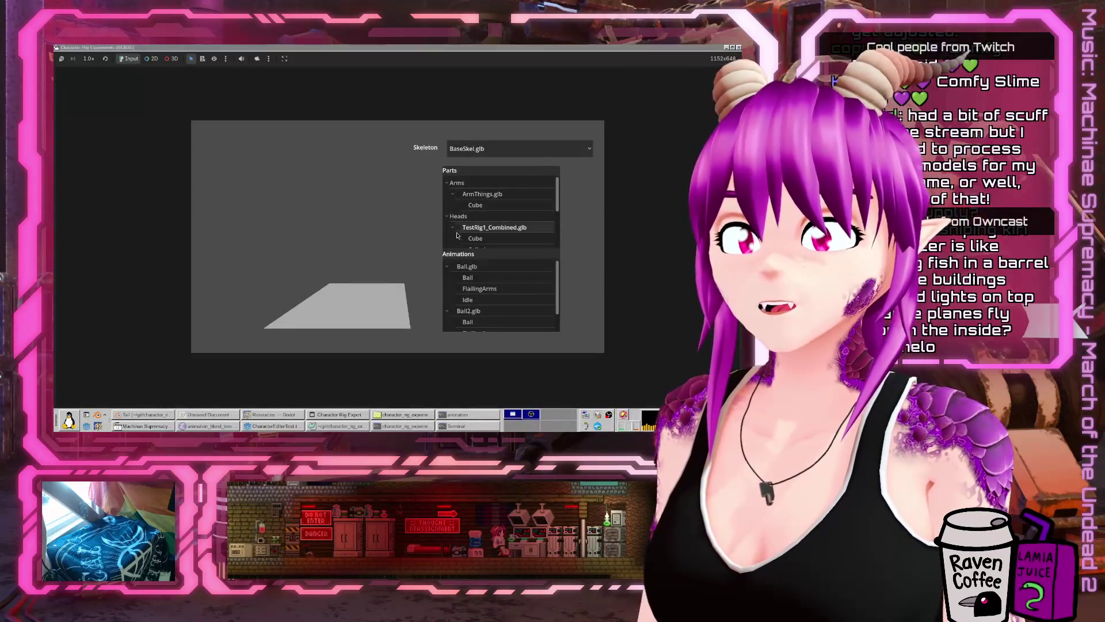
scroll(495, 219, "down", 1)
left_click(465, 213)
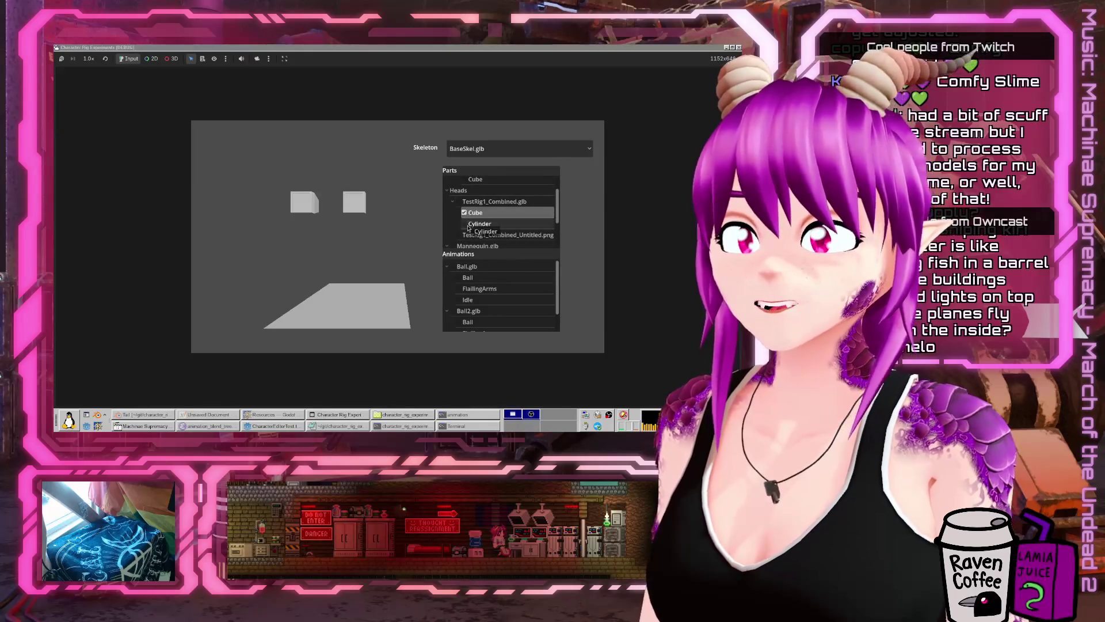
scroll(466, 226, "down", 1)
left_click(459, 223)
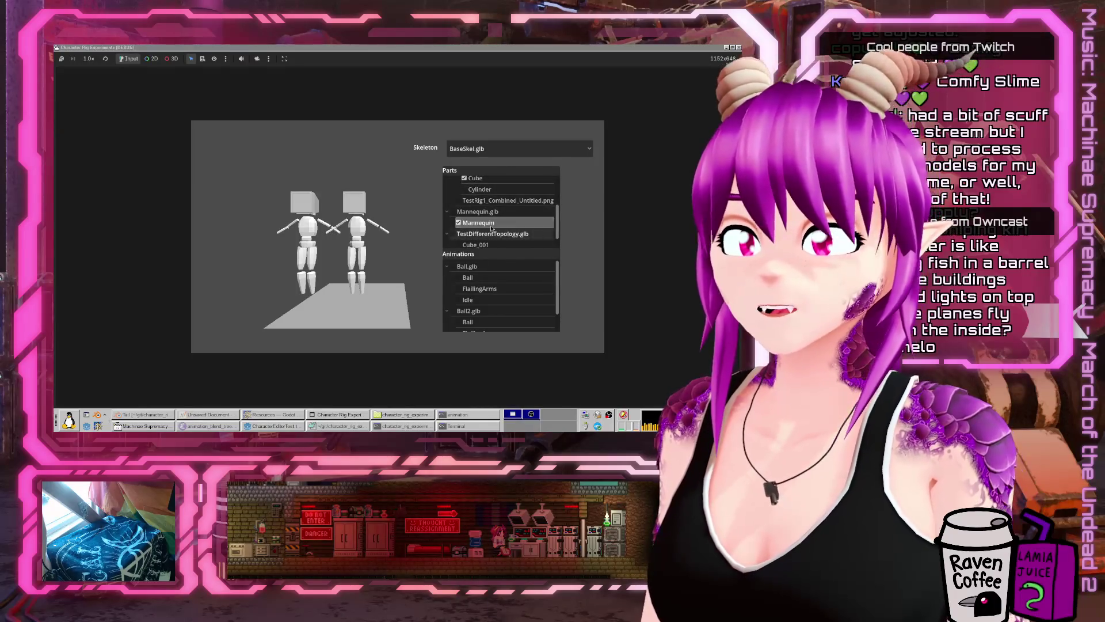
scroll(470, 226, "down", 1)
left_click(459, 228)
left_click(460, 238)
left_click(459, 238)
scroll(464, 228, "up", 1)
left_click(466, 209)
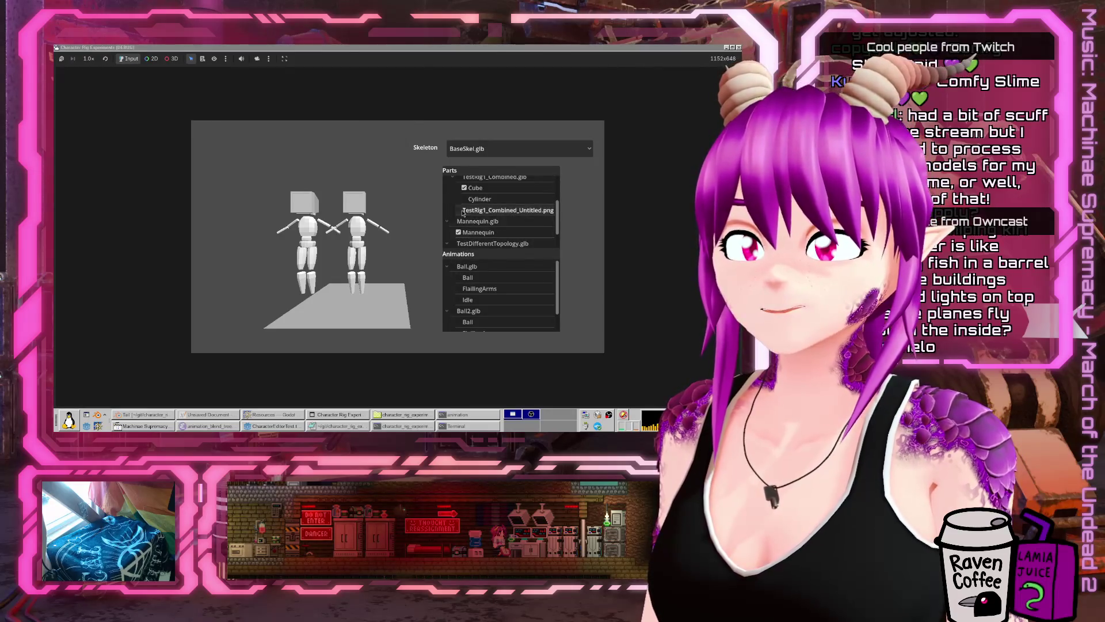
left_click(465, 199)
- Play the Ball animation, then switch to FlailingArms
scroll(466, 199, "up", 2)
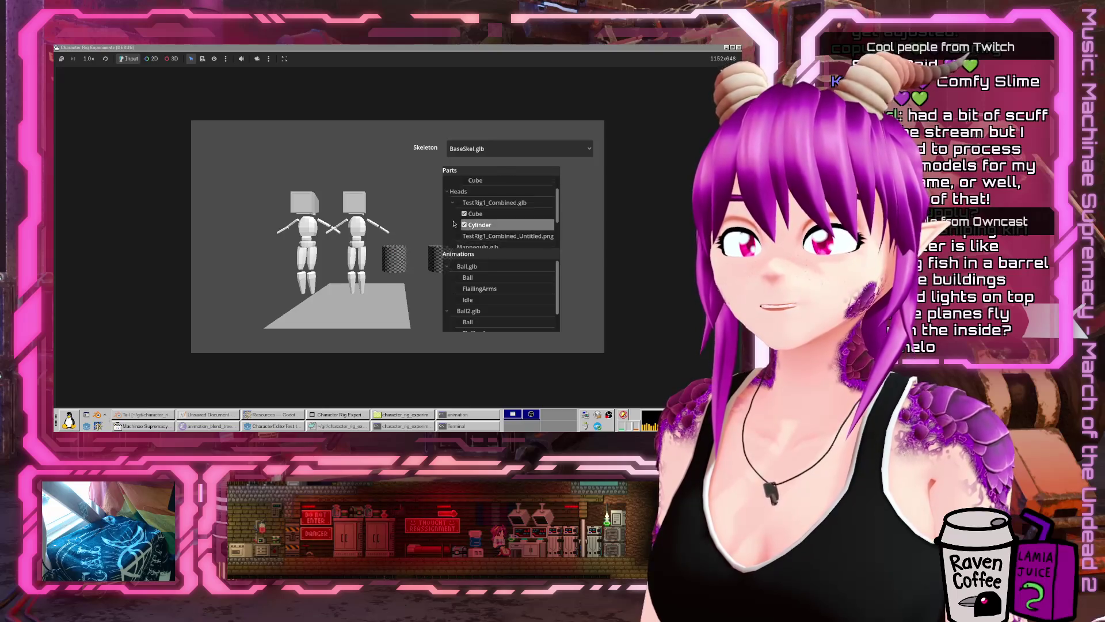
scroll(461, 222, "down", 3)
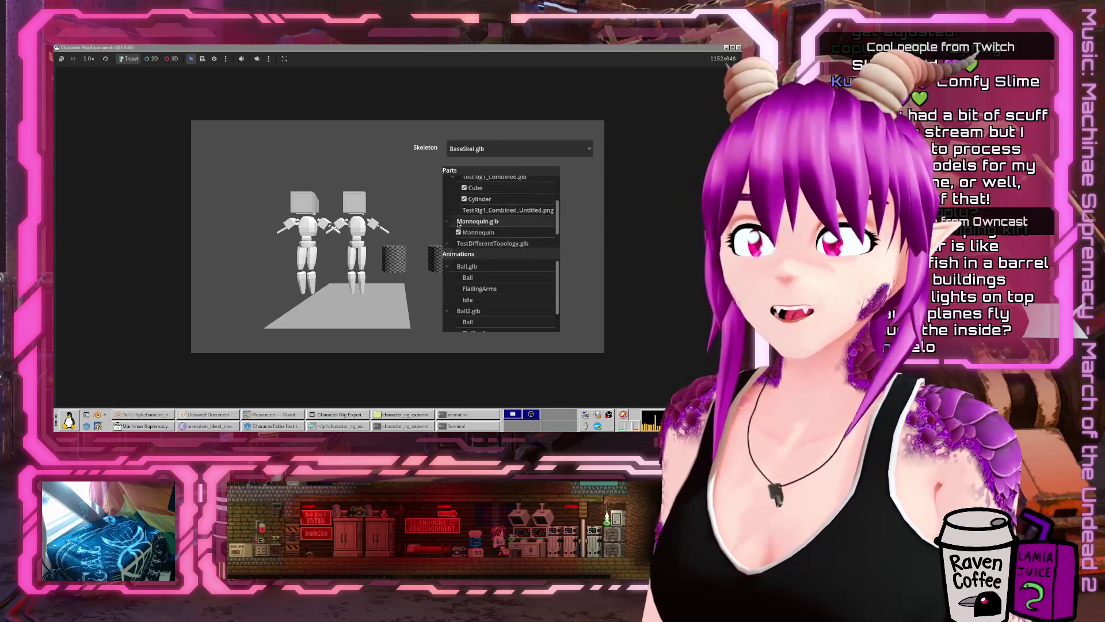
left_click(459, 278)
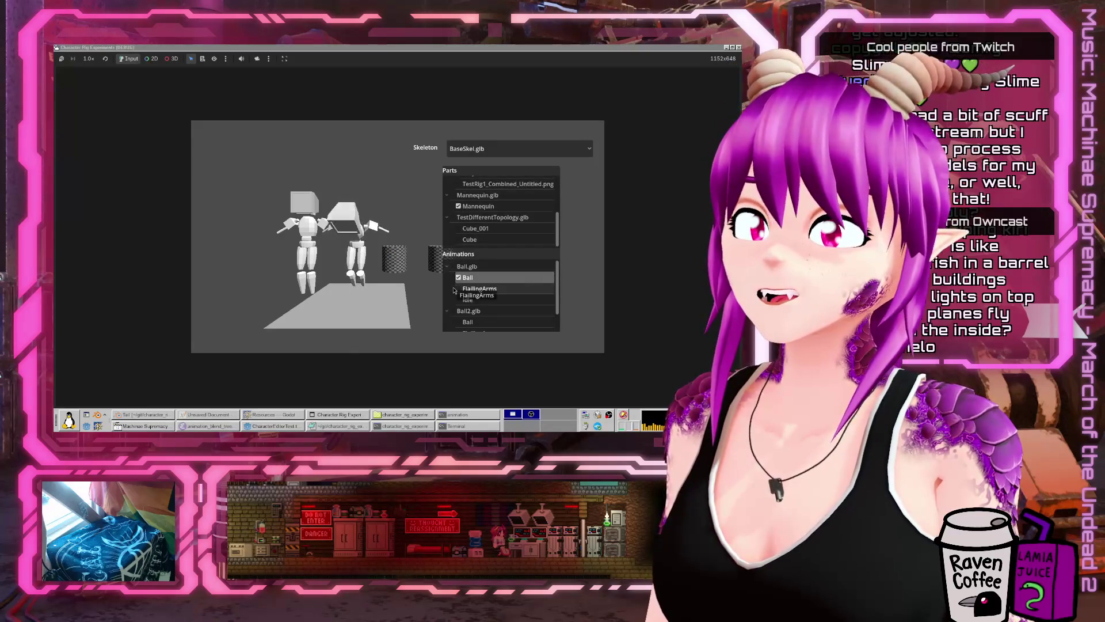
left_click(458, 288)
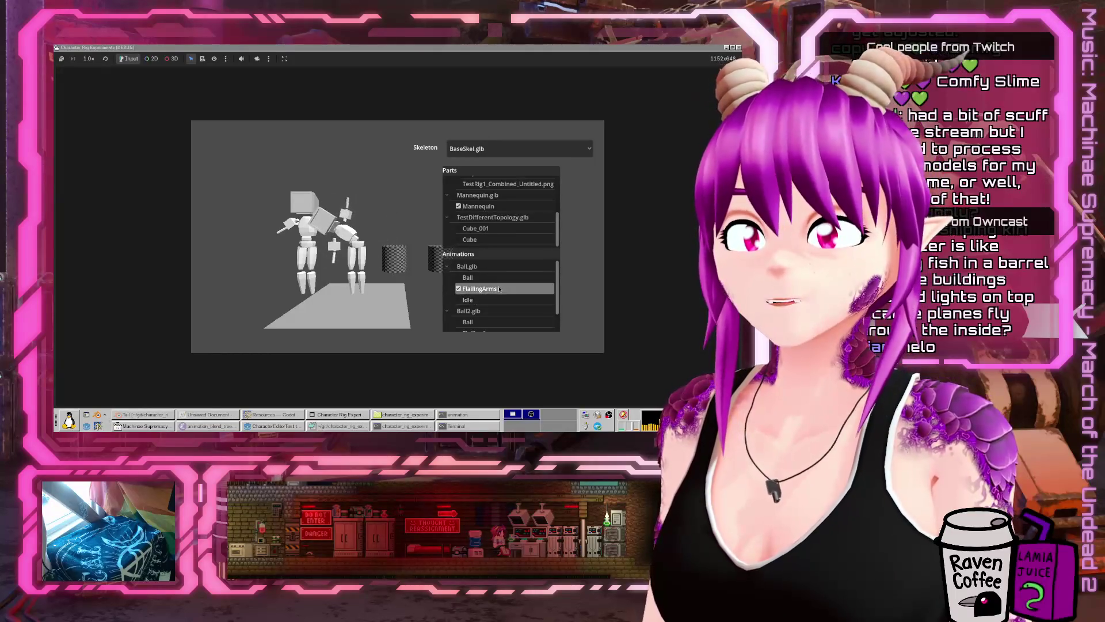
scroll(530, 319, "down", 2)
scroll(529, 318, "up", 2)
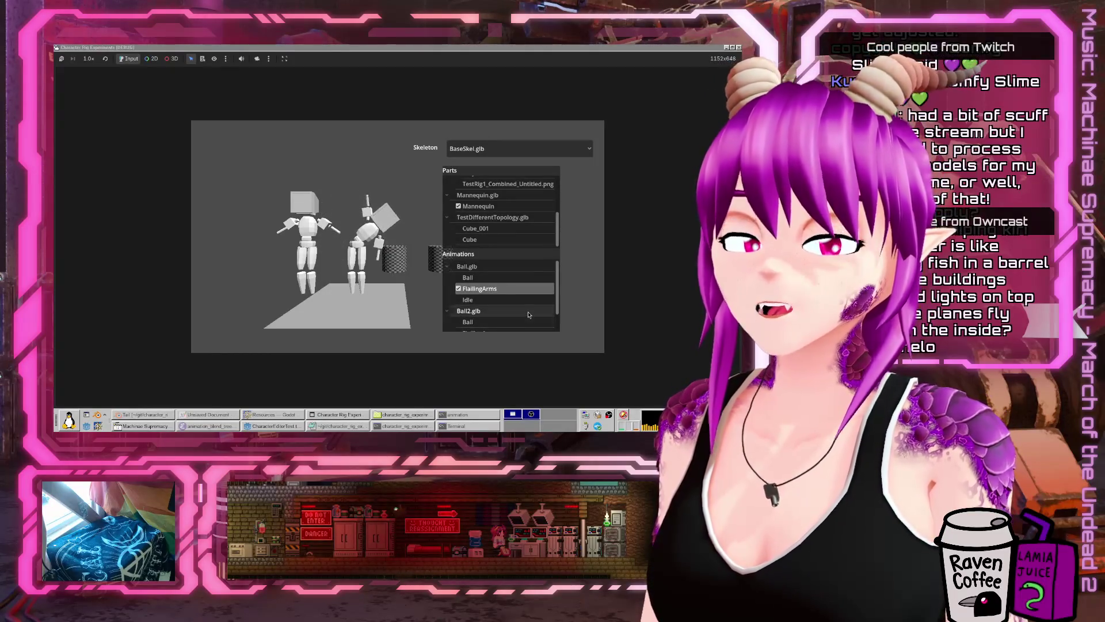